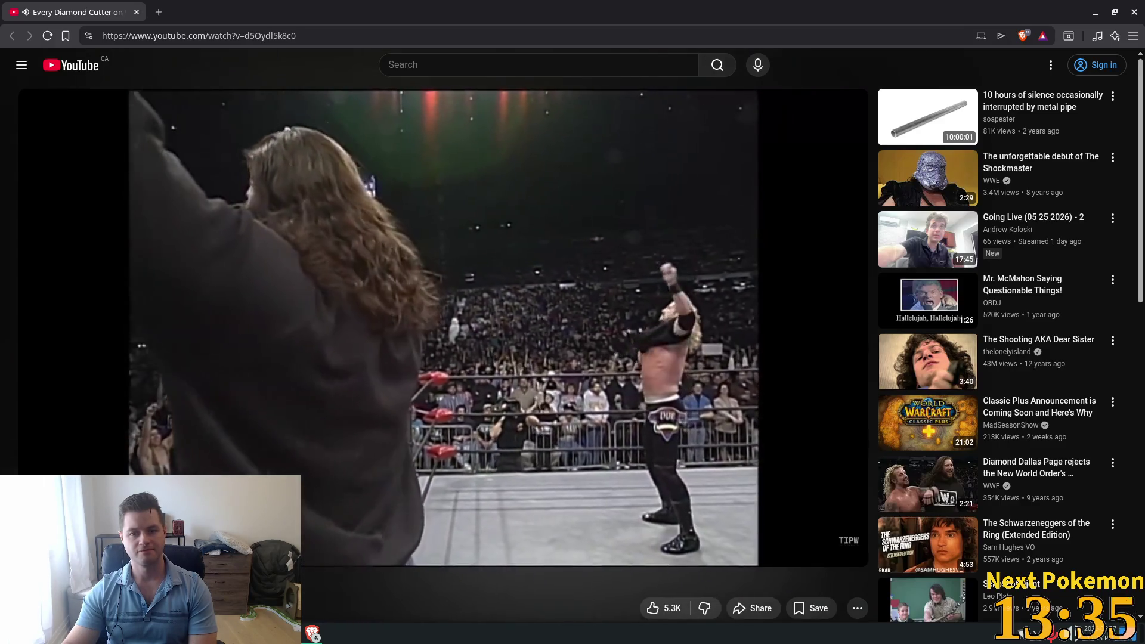
Step: Seek the wrestling video to the in-ring match, pause it, and close the browser window
{"action": "left_click_drag", "start_coordinate": [465, 530], "coordinate": [98, 531]}
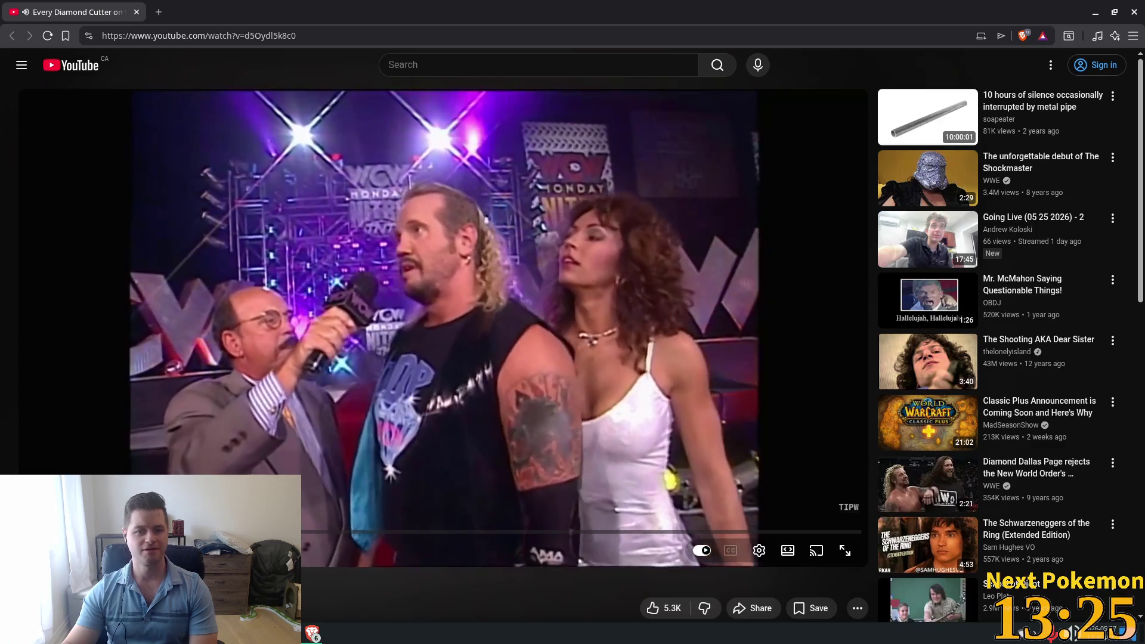
{"action": "left_click_drag", "start_coordinate": [98, 531], "coordinate": [98, 530]}
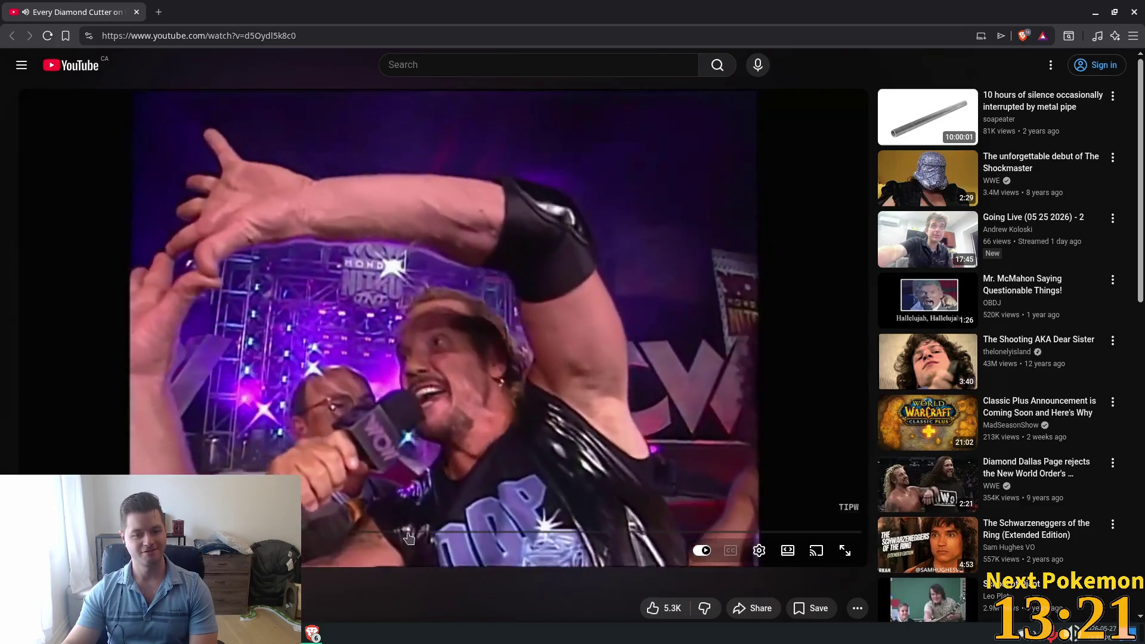
{"action": "left_click", "coordinate": [411, 531]}
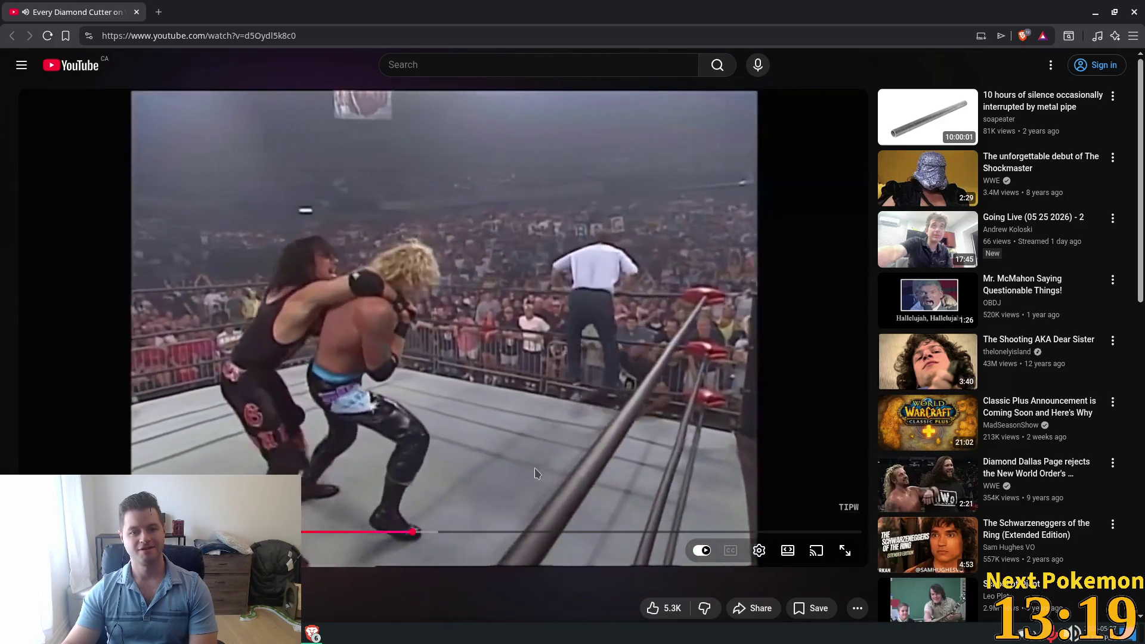
{"action": "left_click", "coordinate": [539, 472]}
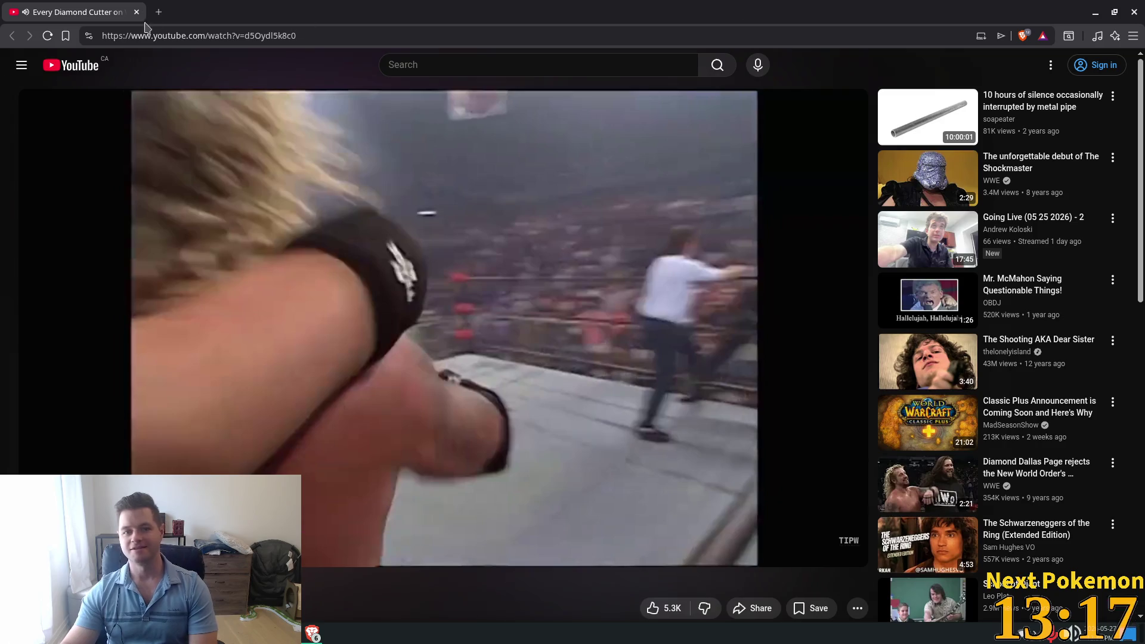
{"action": "left_click", "coordinate": [136, 12]}
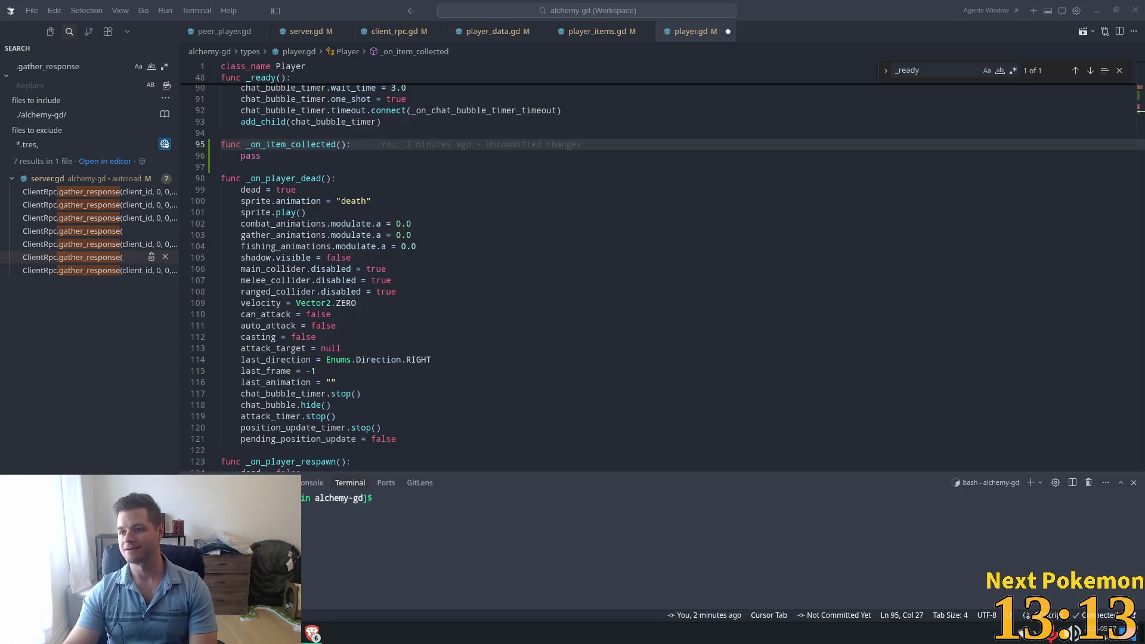
Step: Alt+Tab from Cursor to the browser window with the YouTube push-up workout video
{"action": "key", "text": "alt+Tab"}
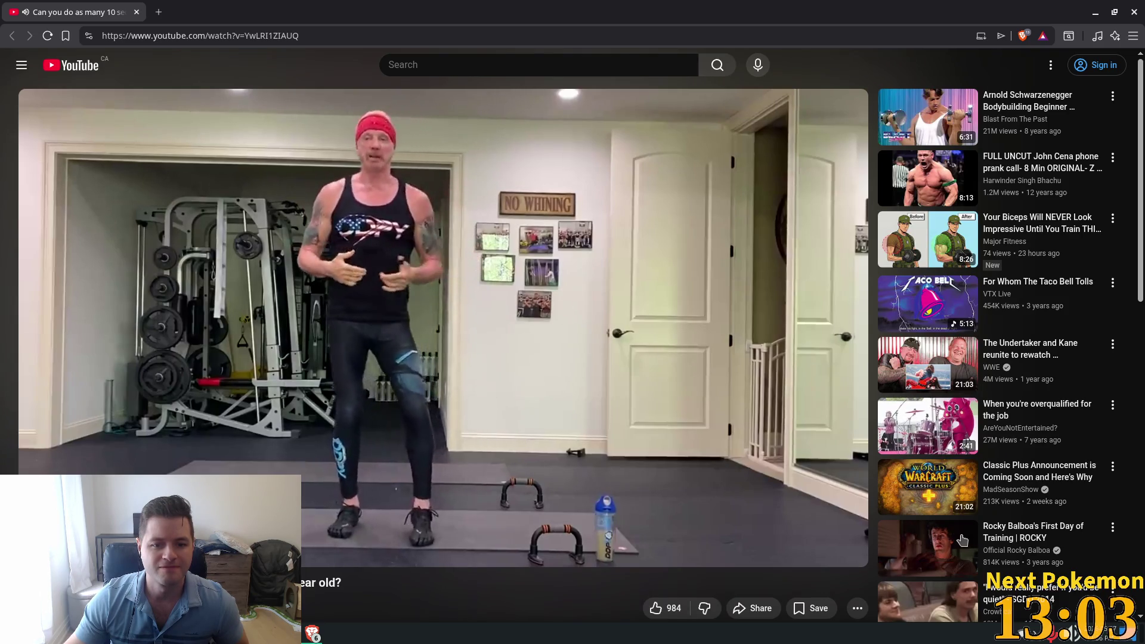
Step: Watch the push-up video full screen, exit full screen, and close its browser window
{"action": "left_click", "coordinate": [845, 550]}
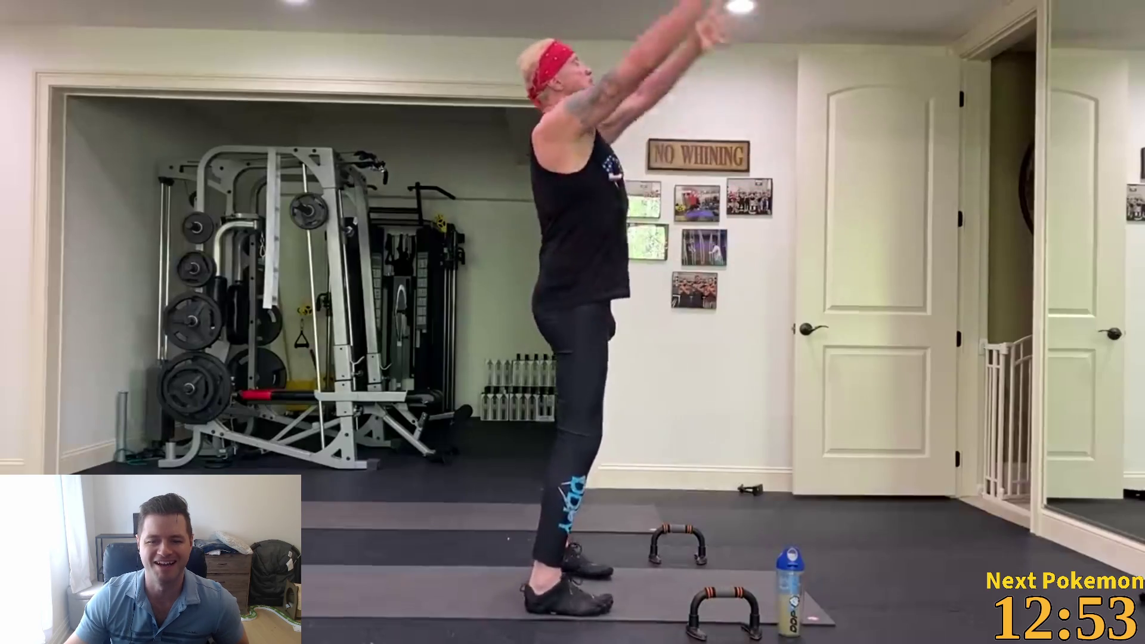
{"action": "mouse_move", "coordinate": [960, 328]}
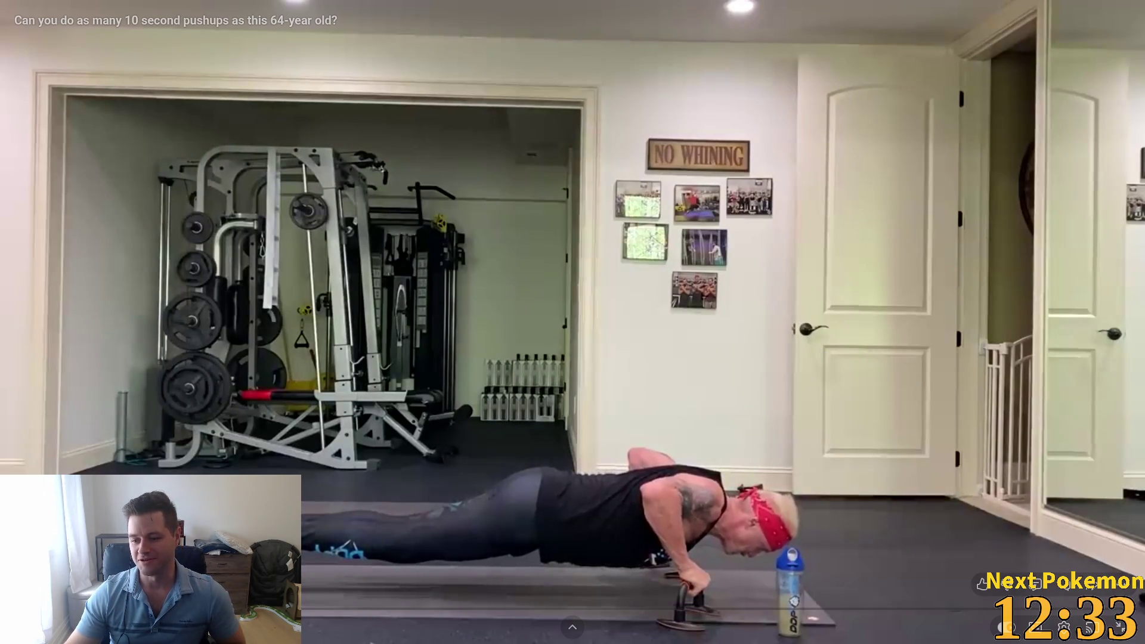
{"action": "left_click", "coordinate": [1119, 626]}
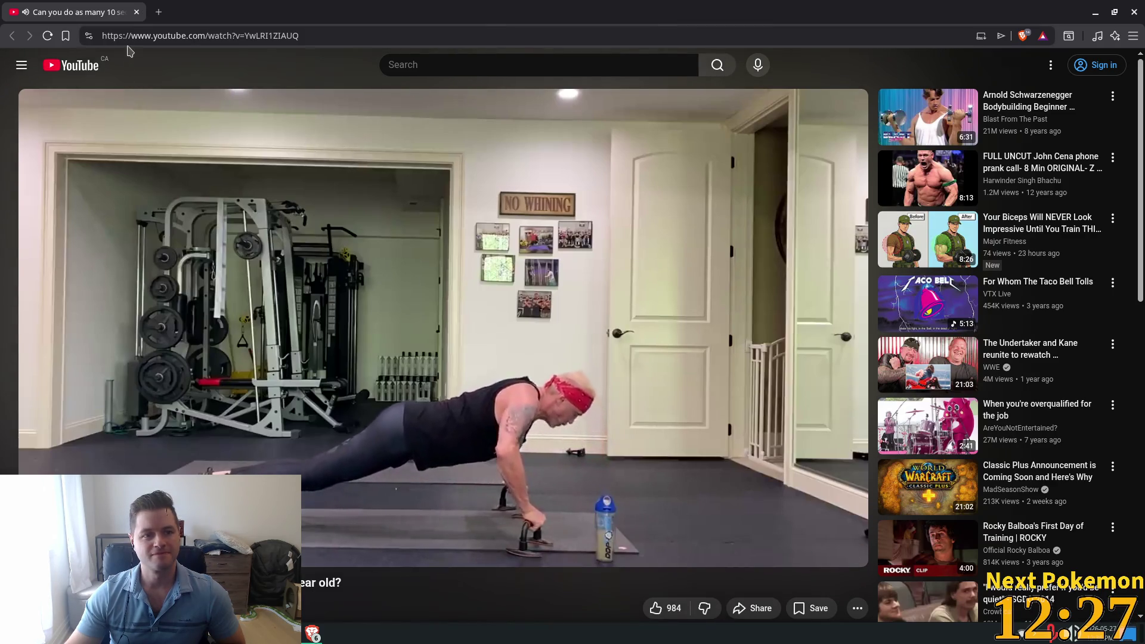
{"action": "left_click", "coordinate": [138, 12]}
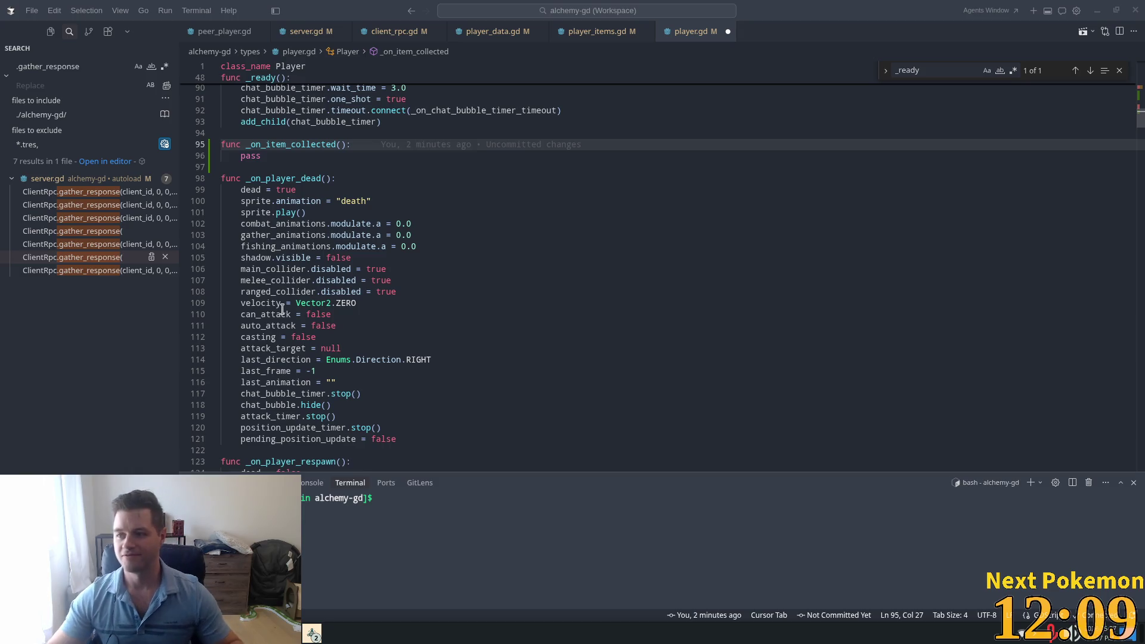
Step: Inspect the death animation and modulate alpha lines of _on_player_dead in player.gd
{"action": "left_click", "coordinate": [372, 202]}
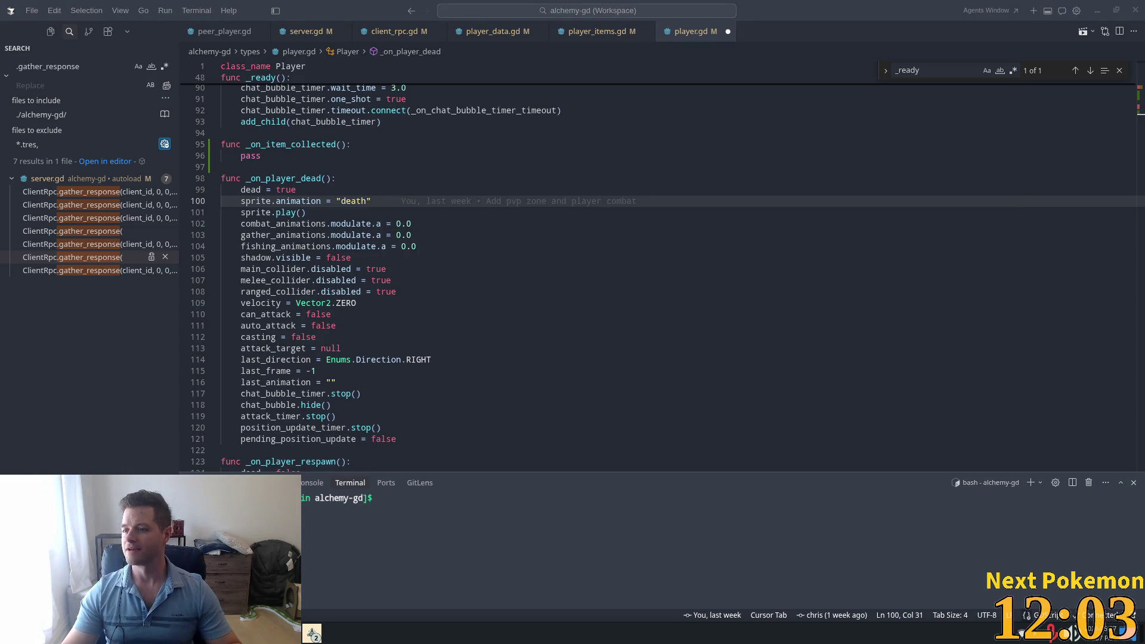
{"action": "left_click", "coordinate": [725, 235]}
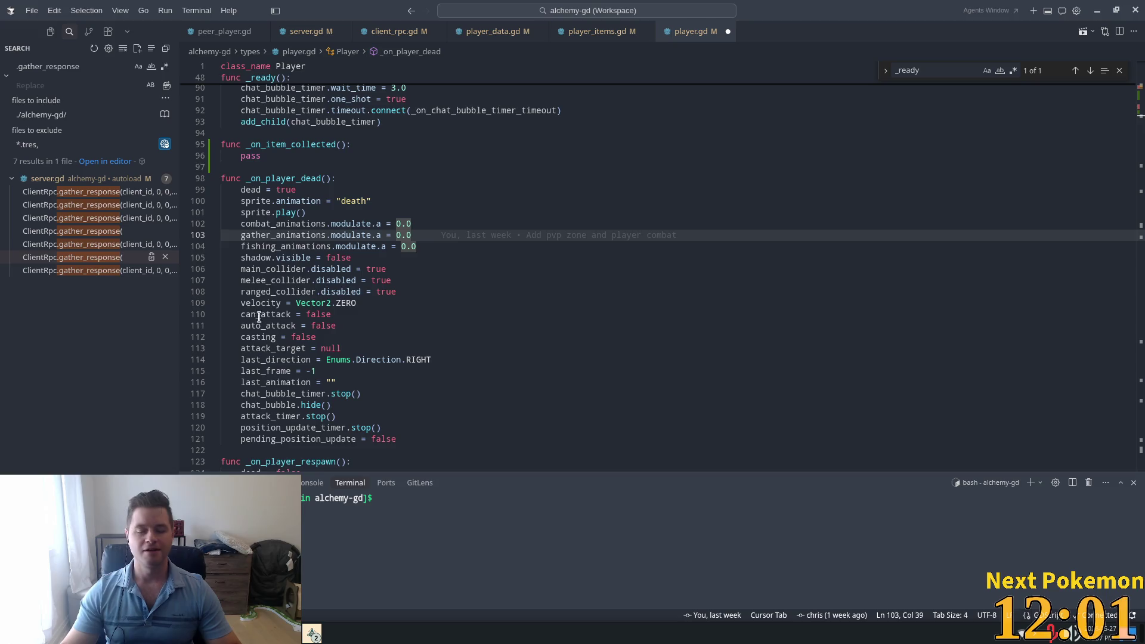
{"action": "left_click", "coordinate": [398, 178]}
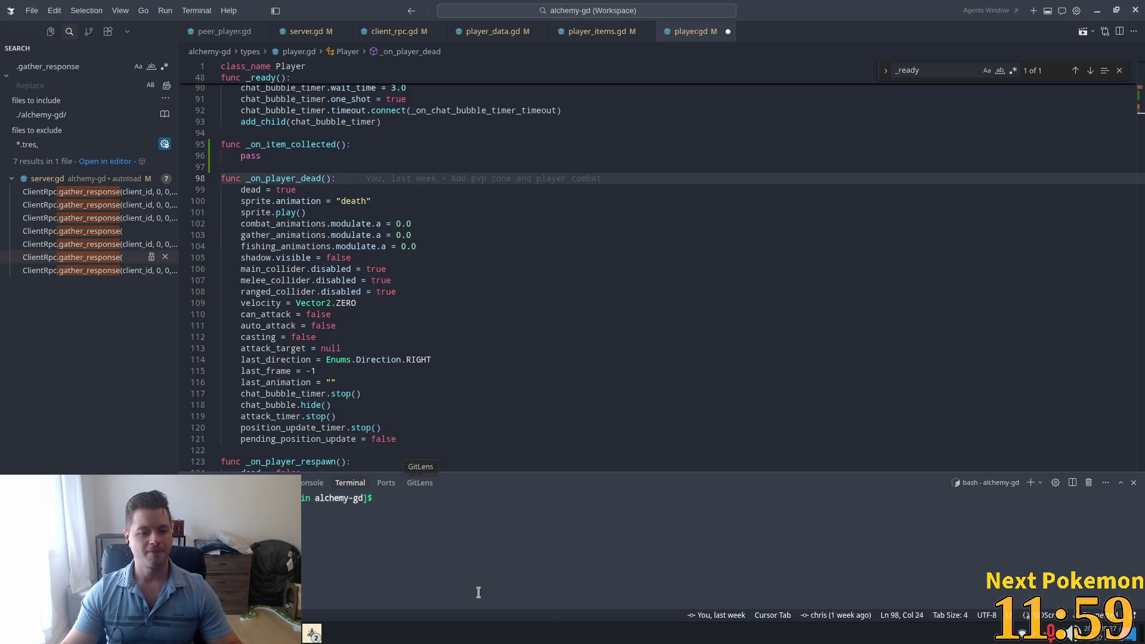
Step: Open and dismiss the application launcher, then switch to the Godot Engine editor
{"action": "key", "text": "super"}
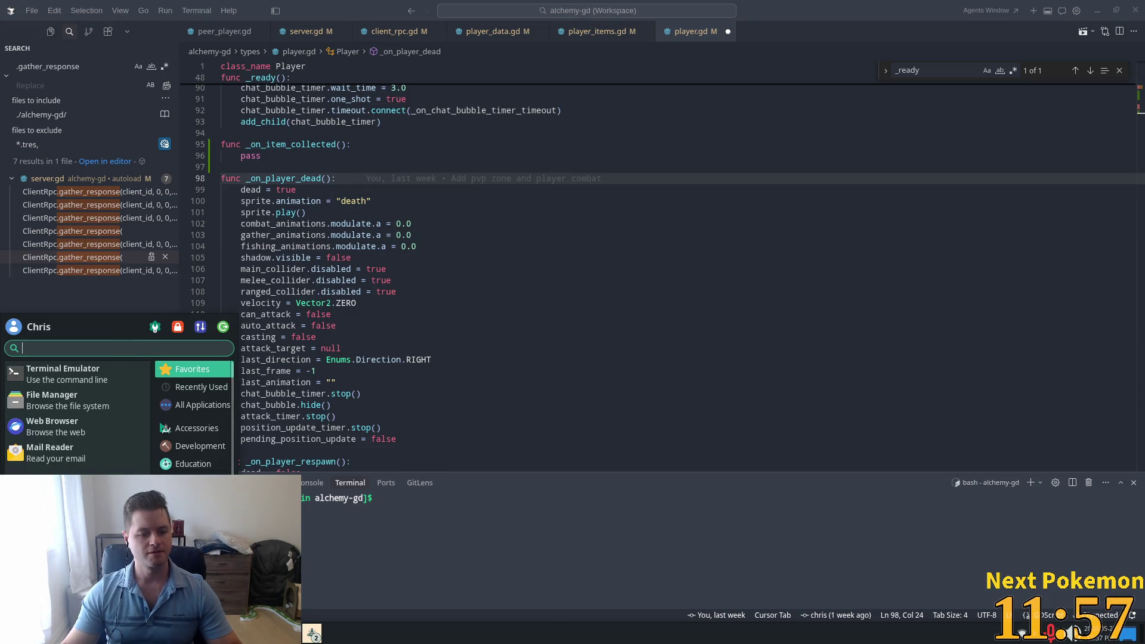
{"action": "key", "text": "Escape"}
{"action": "key", "text": "alt+Tab"}
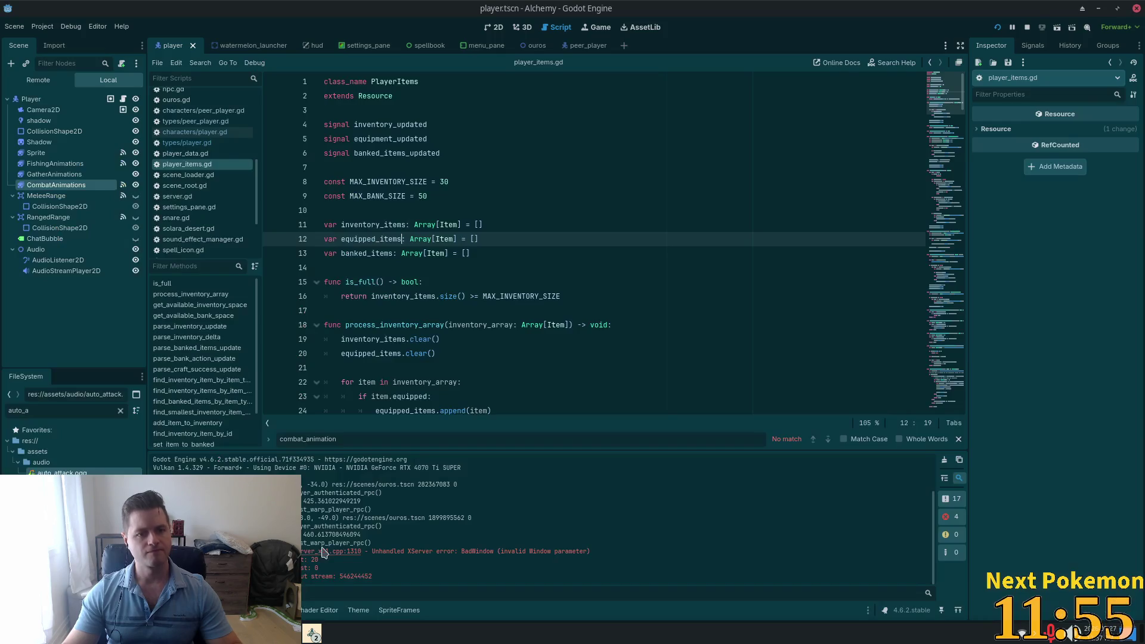
Step: Select GatherAnimations, then the player Sprite, and add a new animation named collect
{"action": "left_click", "coordinate": [79, 173]}
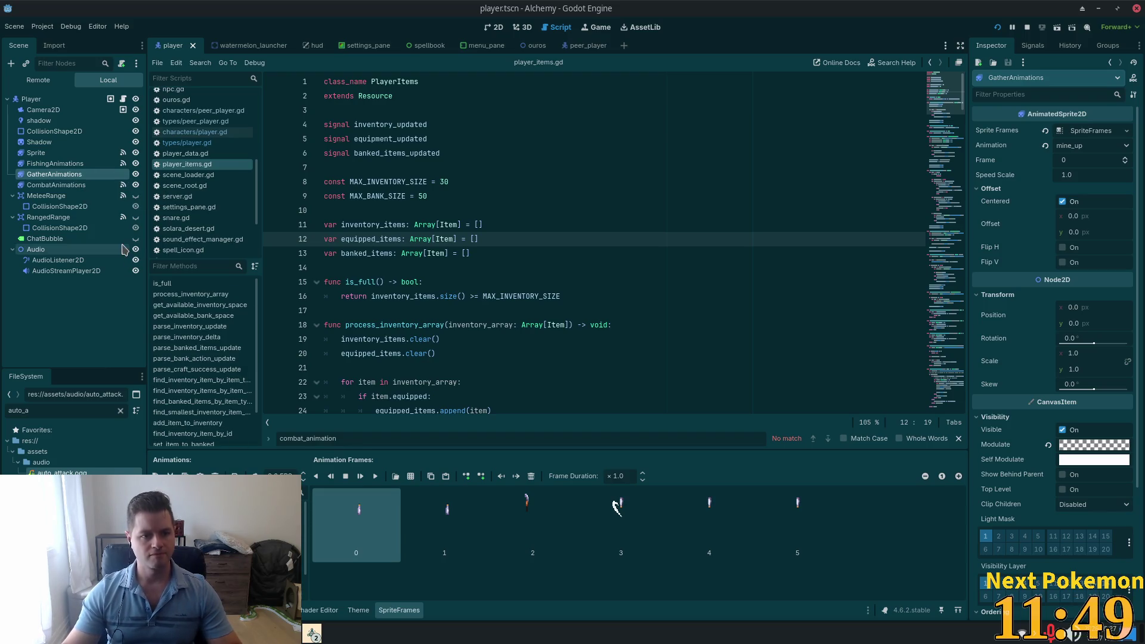
{"action": "left_click", "coordinate": [36, 153]}
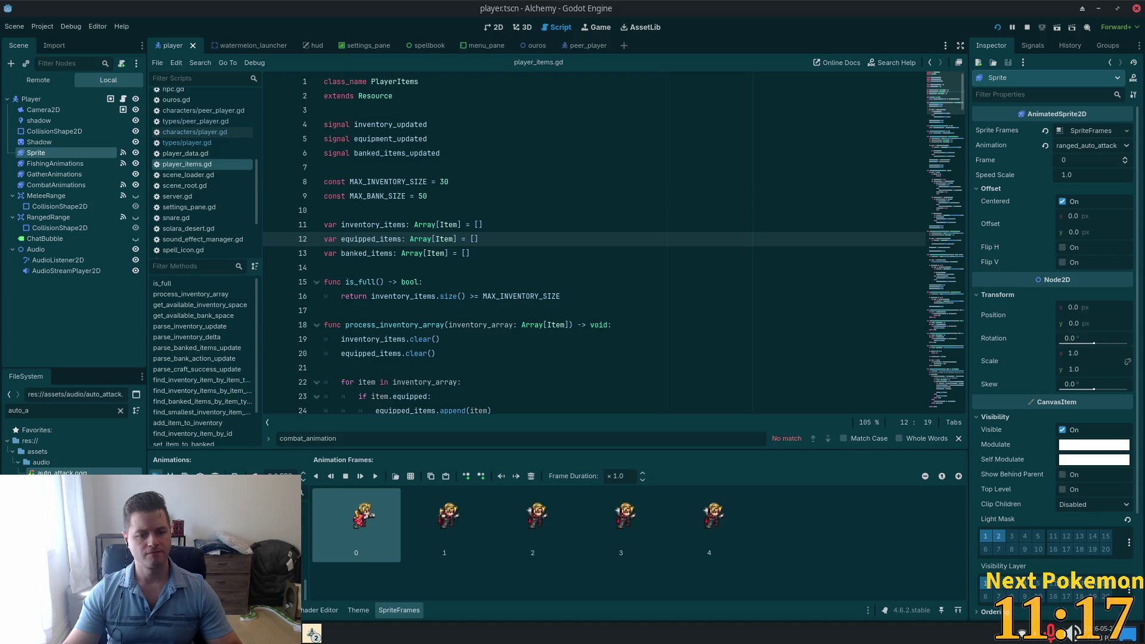
{"action": "left_click", "coordinate": [156, 475]}
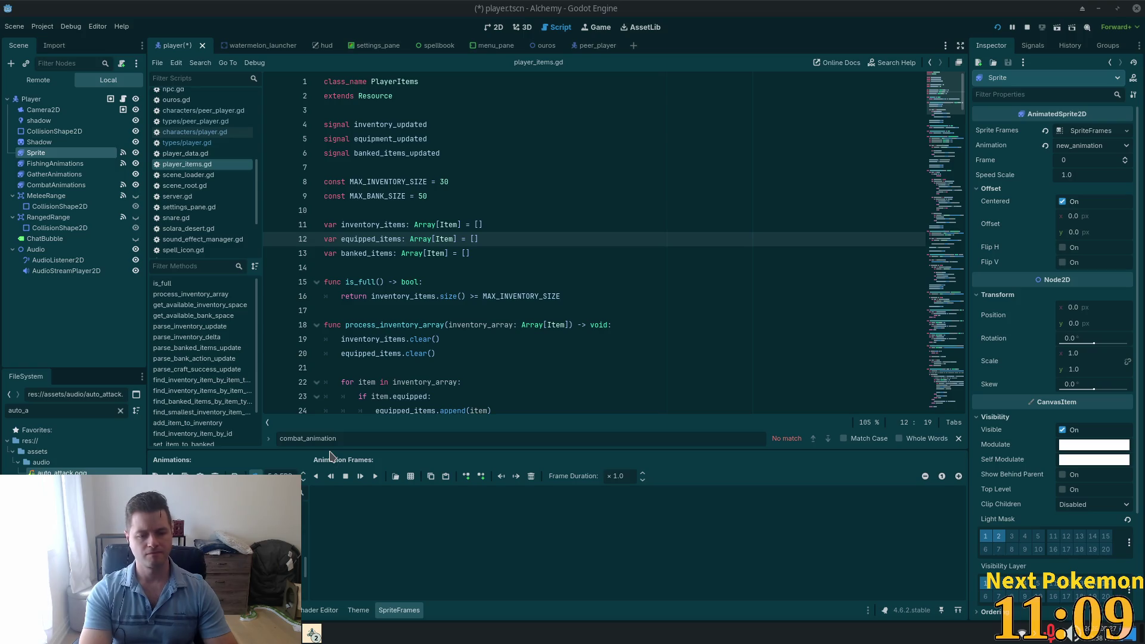
{"action": "left_click", "coordinate": [412, 477]}
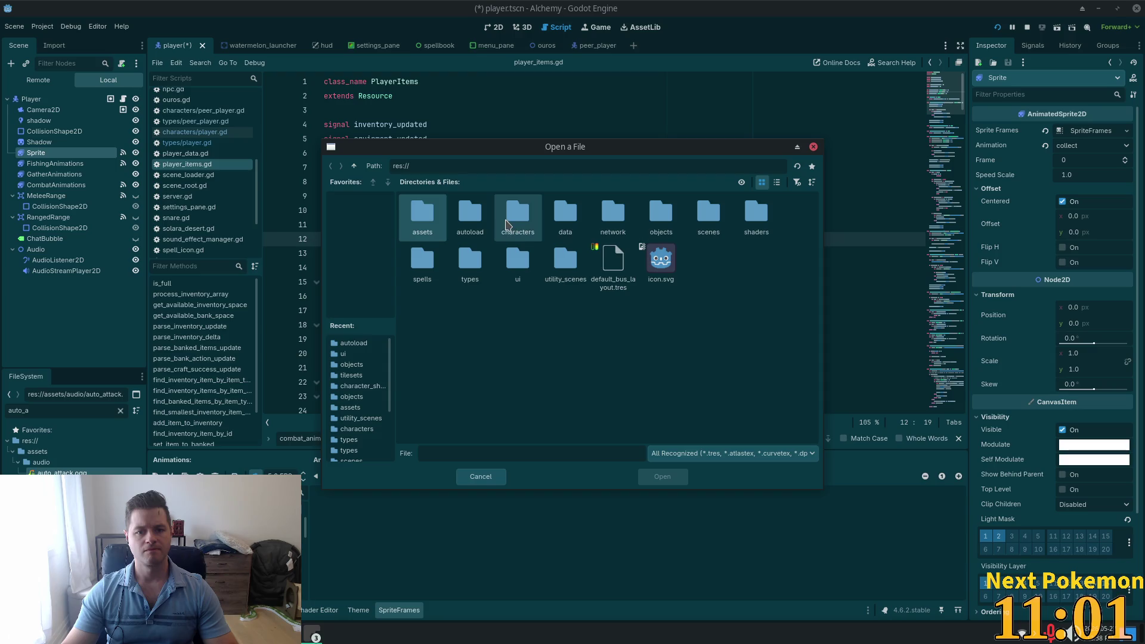
Step: Open res://assets and pick player_animations.png as the collect animation's sprite sheet
{"action": "double_click", "coordinate": [440, 220]}
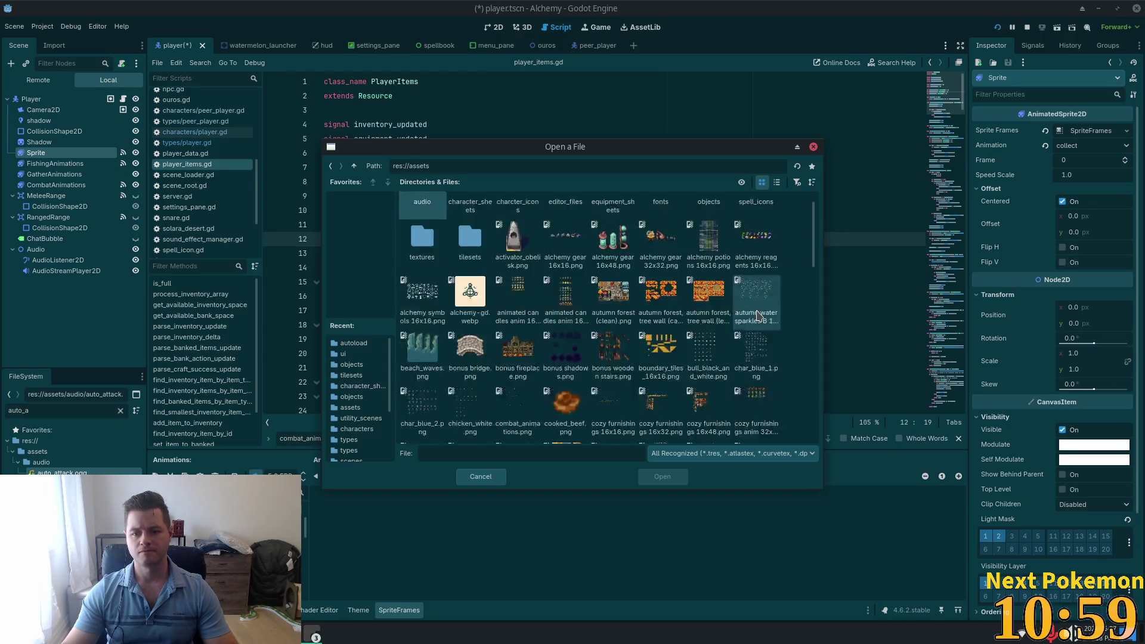
{"action": "scroll", "coordinate": [759, 316], "scroll_direction": "down", "scroll_amount": 5}
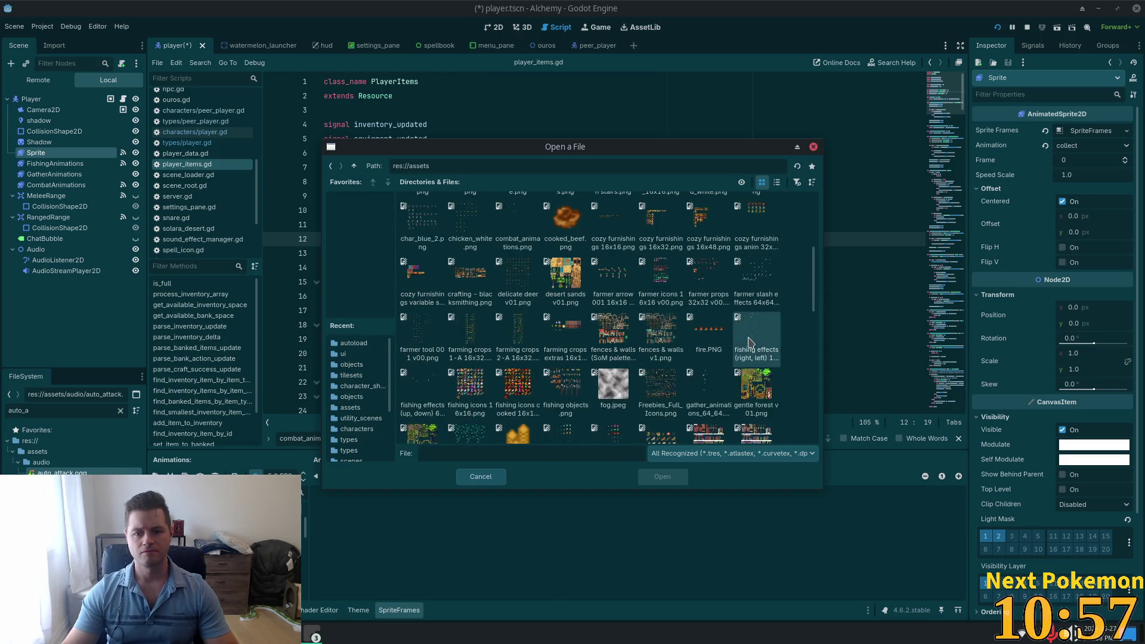
{"action": "scroll", "coordinate": [748, 344], "scroll_direction": "down", "scroll_amount": 2}
{"action": "scroll", "coordinate": [719, 297], "scroll_direction": "down", "scroll_amount": 2}
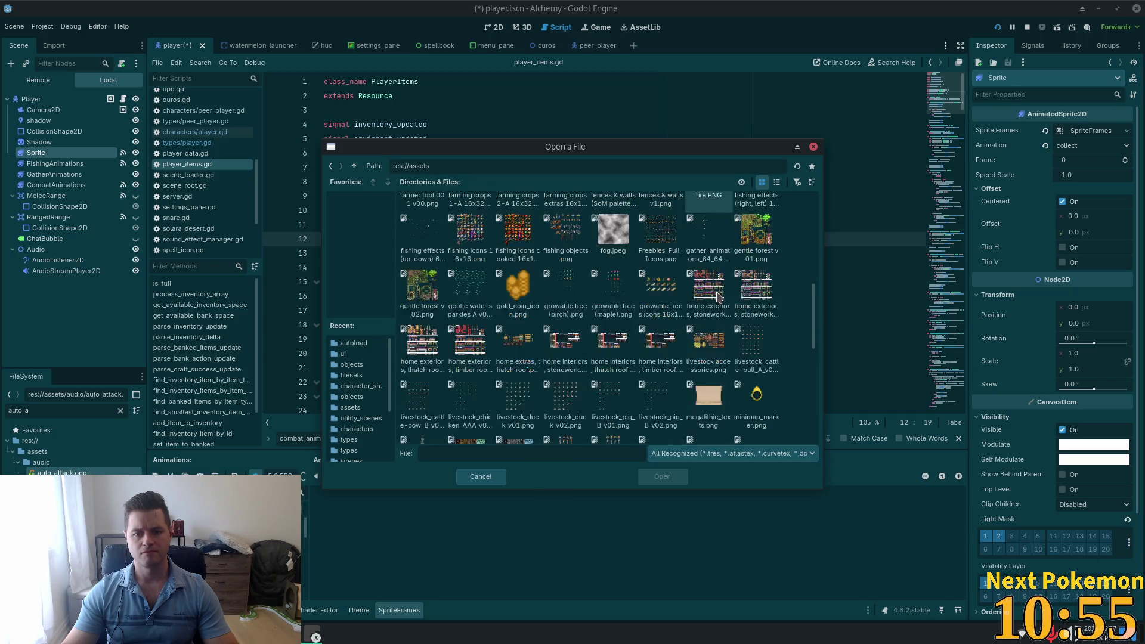
{"action": "scroll", "coordinate": [710, 332], "scroll_direction": "down", "scroll_amount": 6}
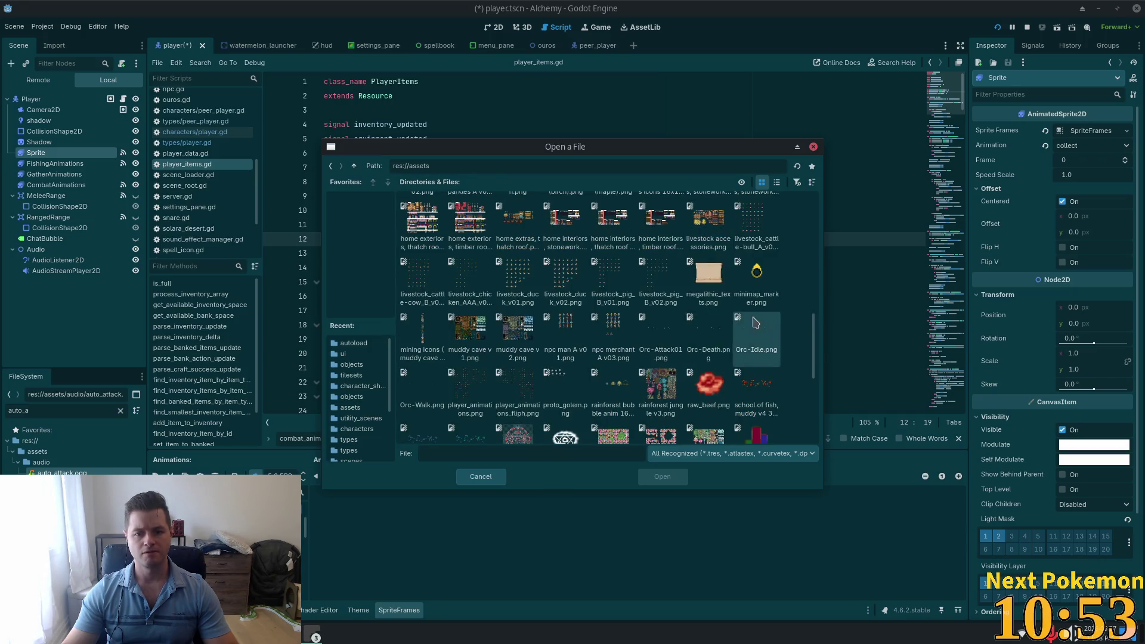
{"action": "scroll", "coordinate": [769, 325], "scroll_direction": "down", "scroll_amount": 4}
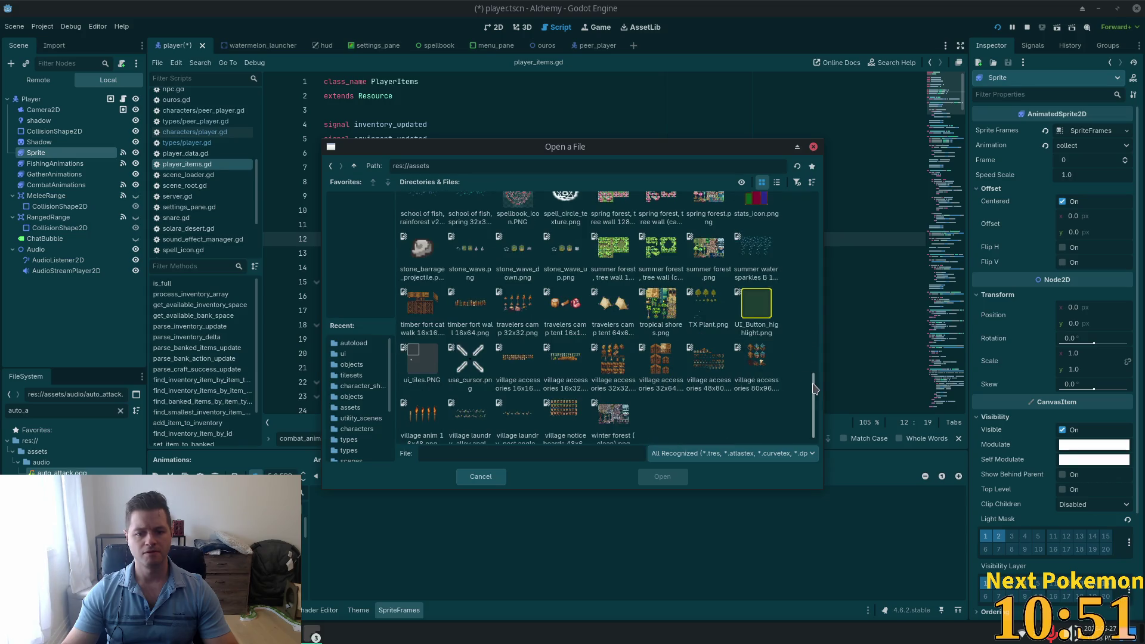
{"action": "scroll", "coordinate": [817, 380], "scroll_direction": "up", "scroll_amount": 3}
{"action": "mouse_move", "coordinate": [816, 381]}
{"action": "left_mouse_down"}
{"action": "mouse_move", "coordinate": [825, 313]}
{"action": "mouse_move", "coordinate": [831, 380]}
{"action": "mouse_move", "coordinate": [818, 225]}
{"action": "left_mouse_up"}
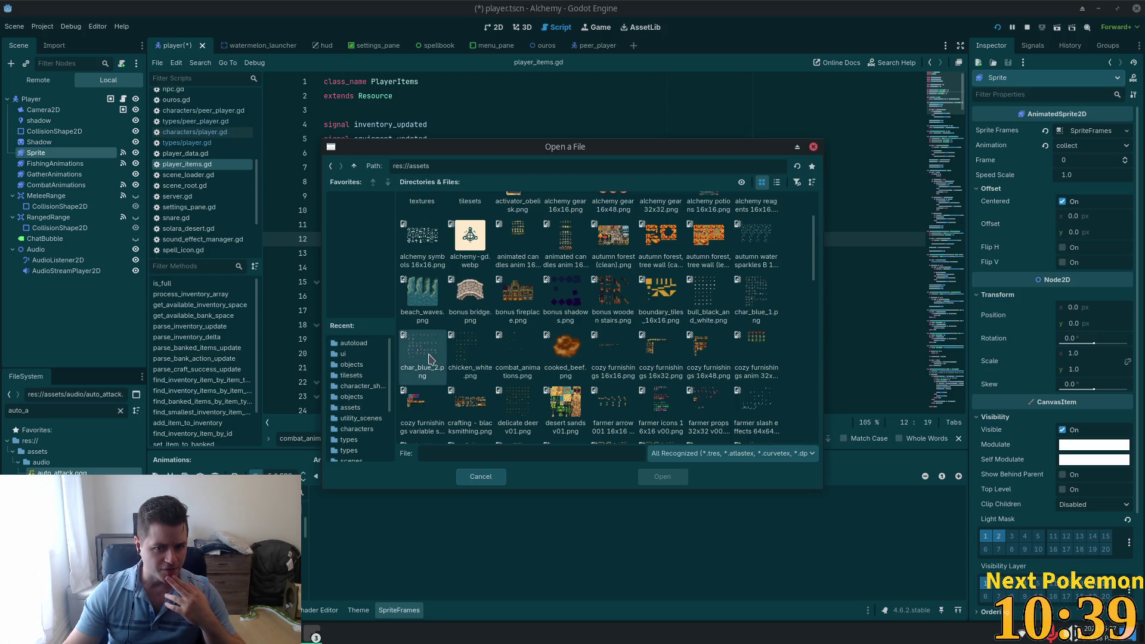
{"action": "scroll", "coordinate": [611, 330], "scroll_direction": "up", "scroll_amount": 3}
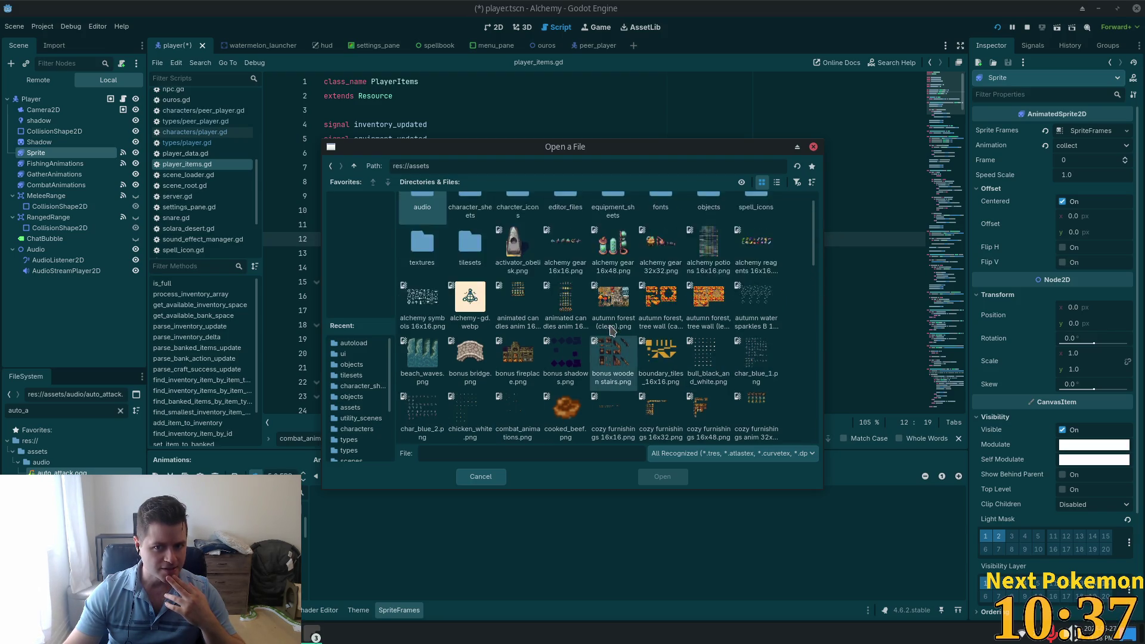
{"action": "scroll", "coordinate": [612, 330], "scroll_direction": "down", "scroll_amount": 5}
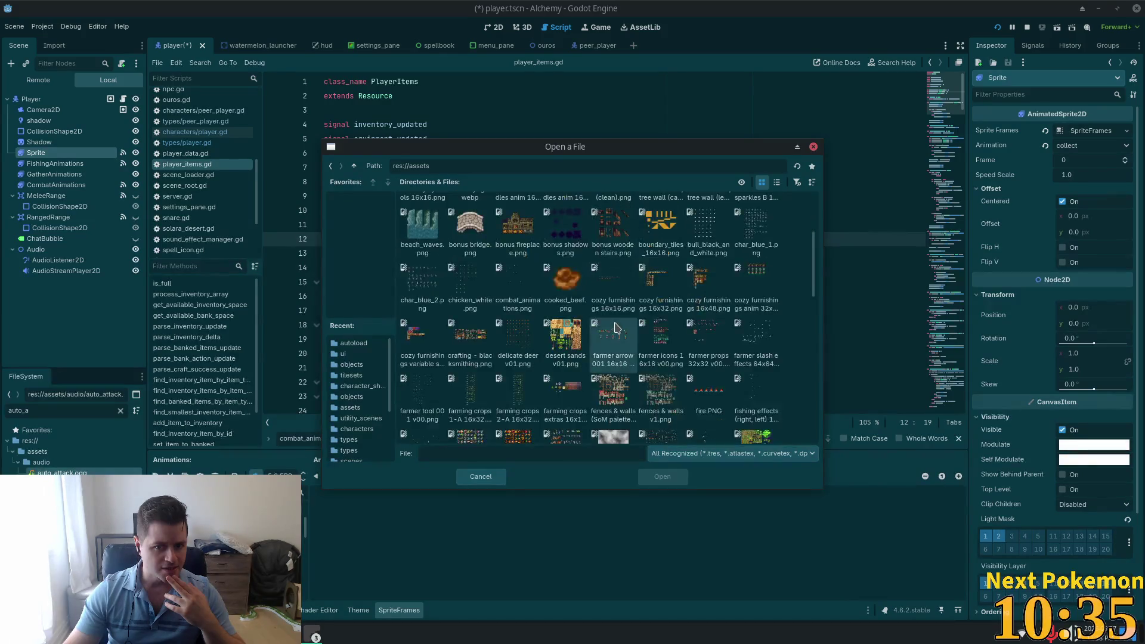
{"action": "scroll", "coordinate": [617, 328], "scroll_direction": "down", "scroll_amount": 1}
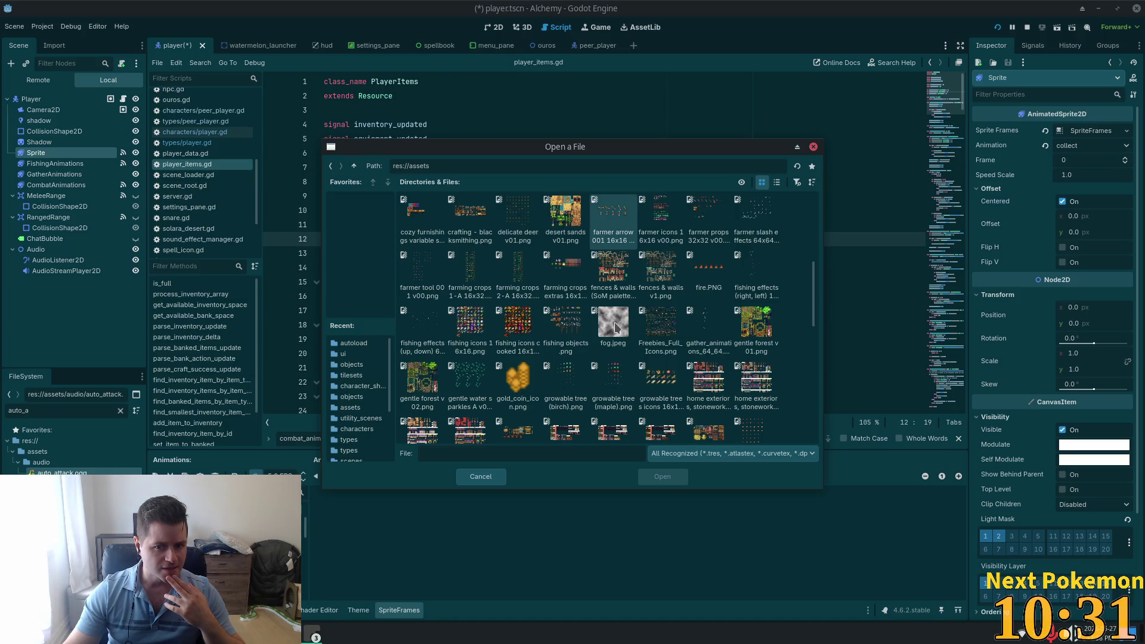
{"action": "scroll", "coordinate": [617, 328], "scroll_direction": "down", "scroll_amount": 4}
{"action": "scroll", "coordinate": [617, 328], "scroll_direction": "down", "scroll_amount": 3}
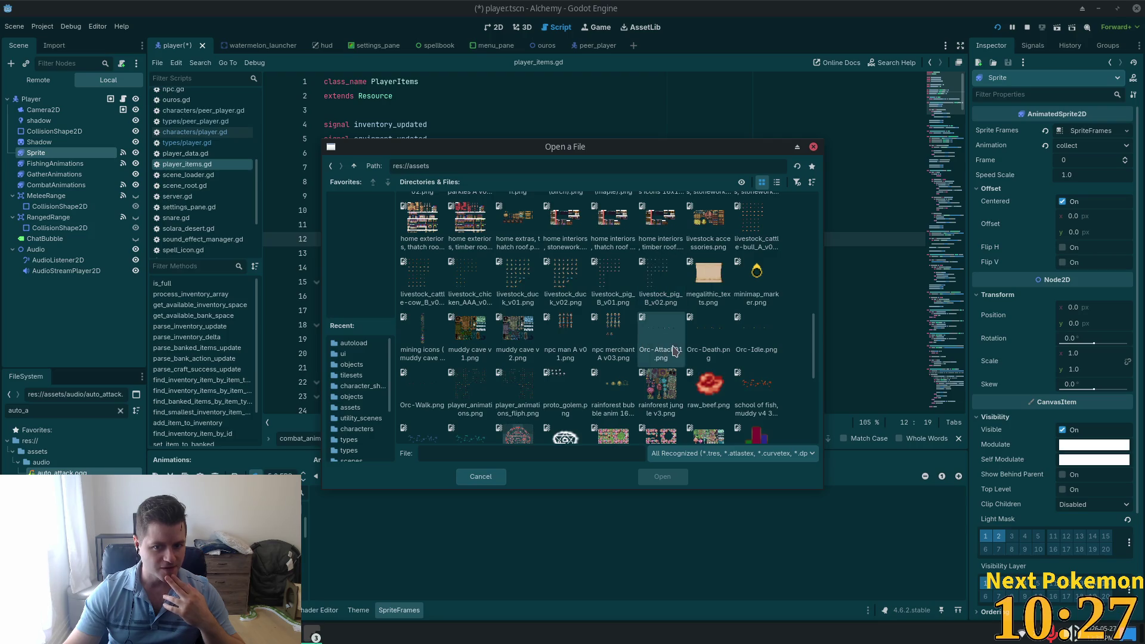
{"action": "scroll", "coordinate": [525, 388], "scroll_direction": "down", "scroll_amount": 1}
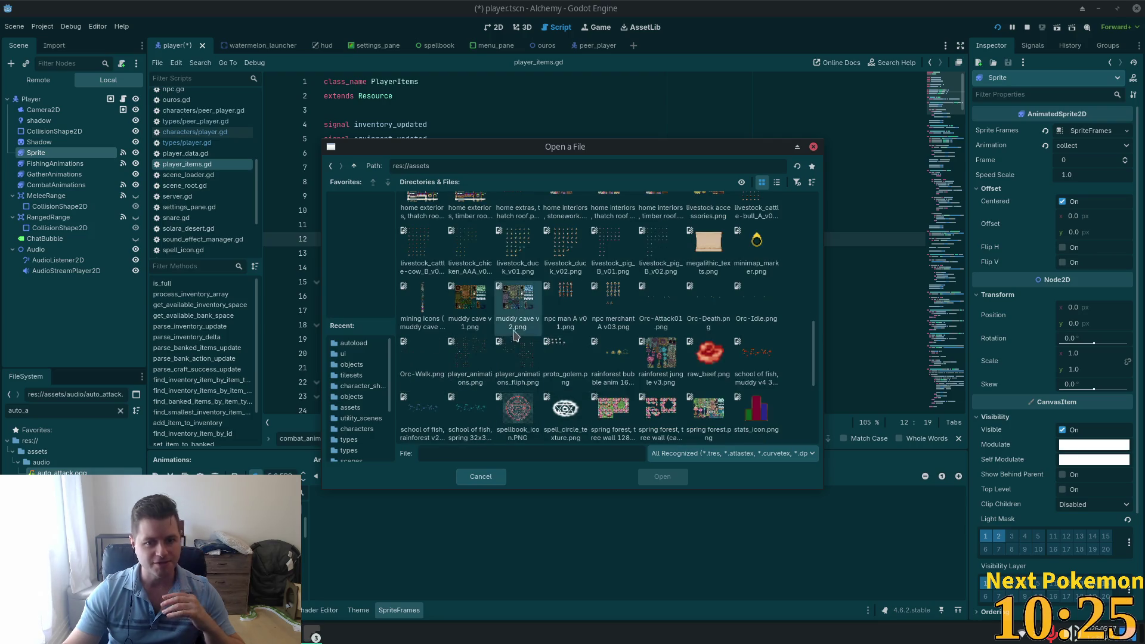
{"action": "double_click", "coordinate": [471, 357]}
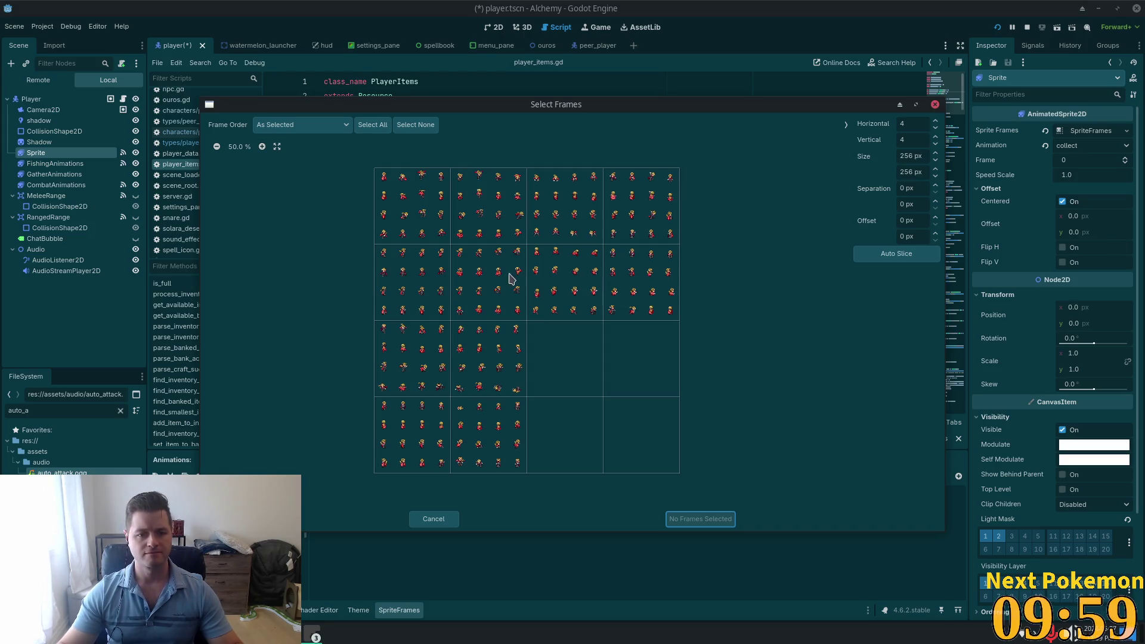
Step: Browse the player_animations.png sheet and Auto Slice it into a 16×16 grid of 64 px frames
{"action": "scroll", "coordinate": [431, 180], "scroll_direction": "up", "scroll_amount": 7}
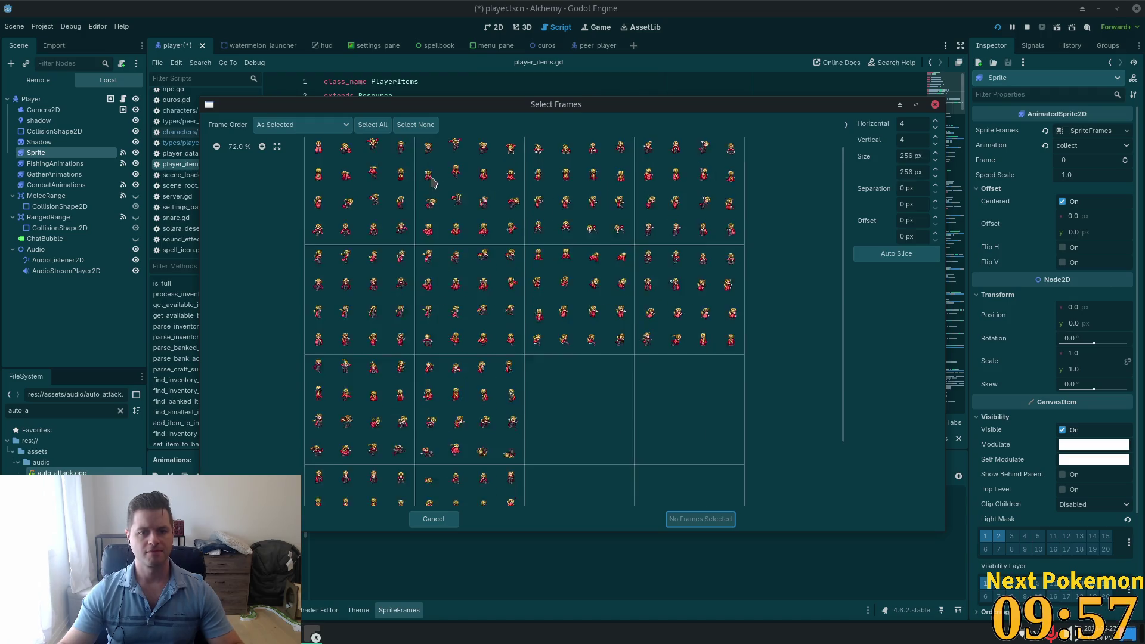
{"action": "scroll", "coordinate": [594, 263], "scroll_direction": "down", "scroll_amount": 3}
{"action": "scroll", "coordinate": [603, 250], "scroll_direction": "up", "scroll_amount": 2}
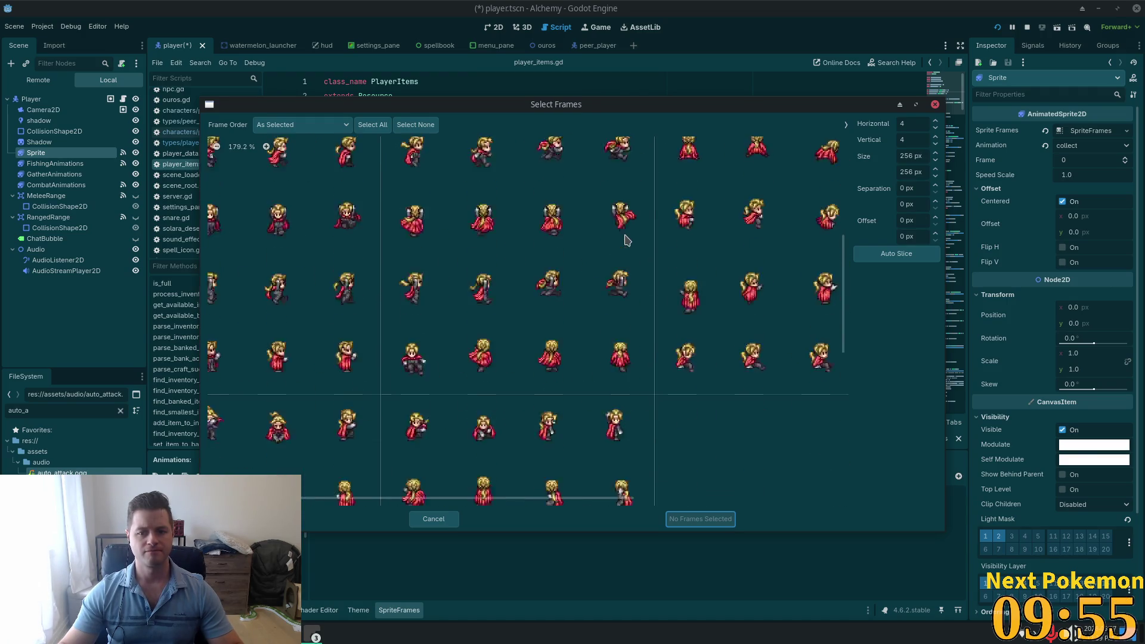
{"action": "scroll", "coordinate": [601, 253], "scroll_direction": "left", "scroll_amount": 2}
{"action": "scroll", "coordinate": [528, 316], "scroll_direction": "up", "scroll_amount": 1}
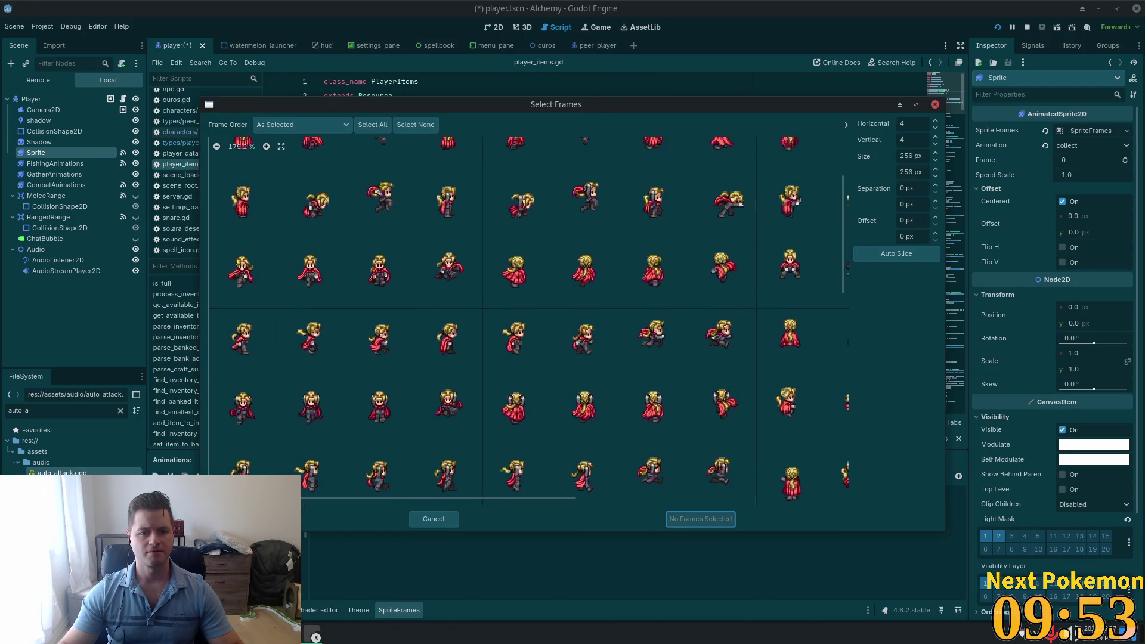
{"action": "scroll", "coordinate": [454, 332], "scroll_direction": "up", "scroll_amount": 5}
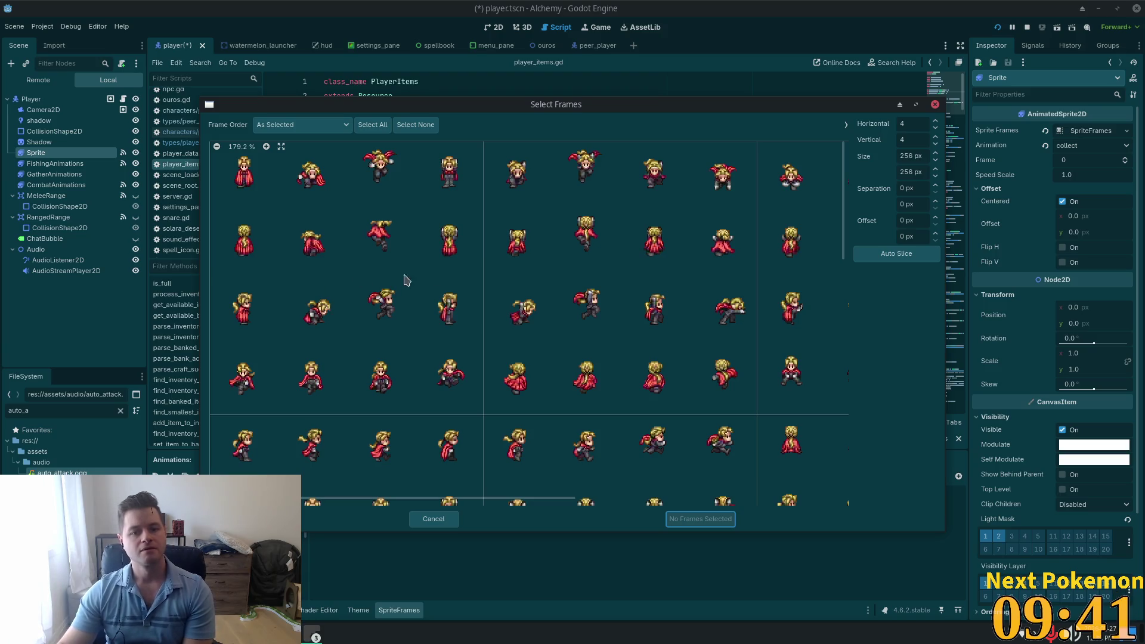
{"action": "scroll", "coordinate": [686, 301], "scroll_direction": "right", "scroll_amount": 4}
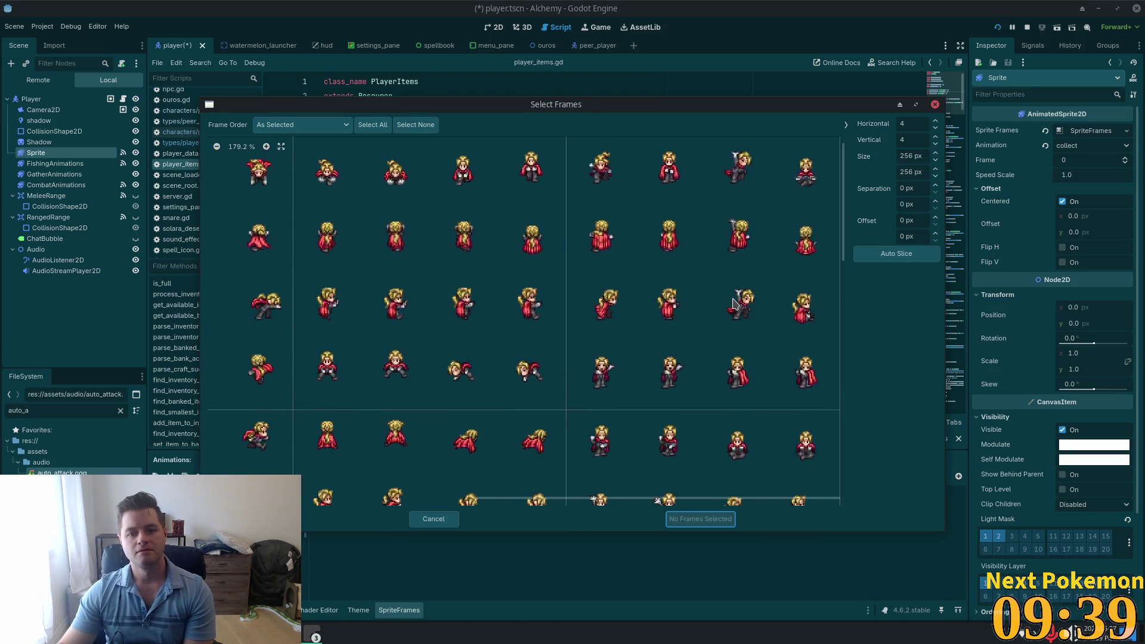
{"action": "scroll", "coordinate": [607, 246], "scroll_direction": "down", "scroll_amount": 3}
{"action": "scroll", "coordinate": [606, 246], "scroll_direction": "left", "scroll_amount": 2}
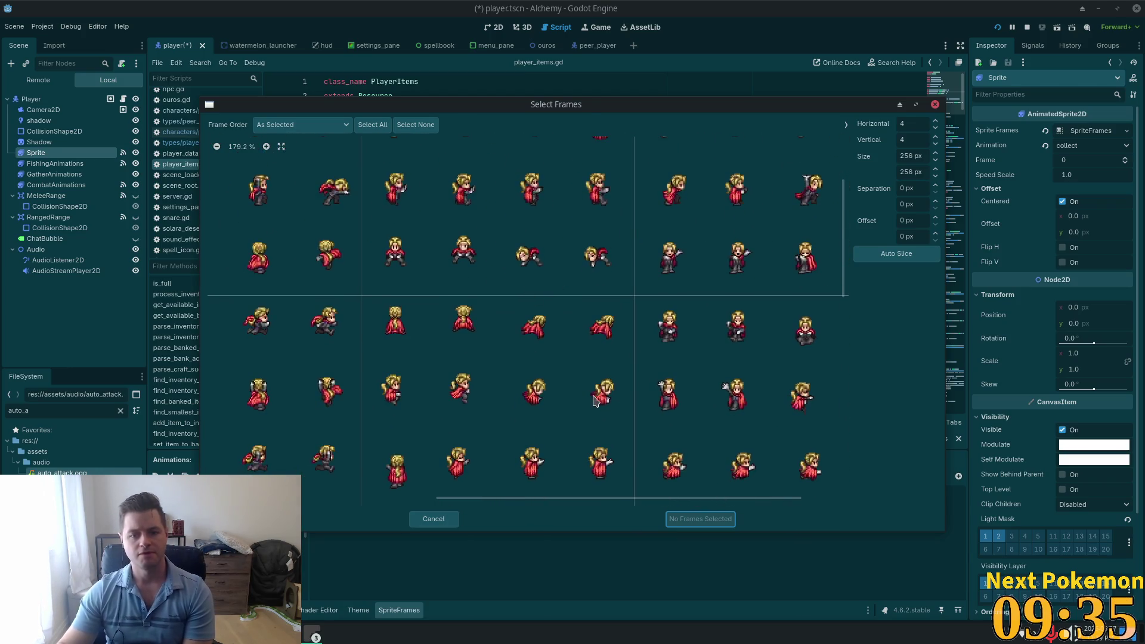
{"action": "scroll", "coordinate": [602, 403], "scroll_direction": "down", "scroll_amount": 1}
{"action": "scroll", "coordinate": [602, 398], "scroll_direction": "down", "scroll_amount": 1}
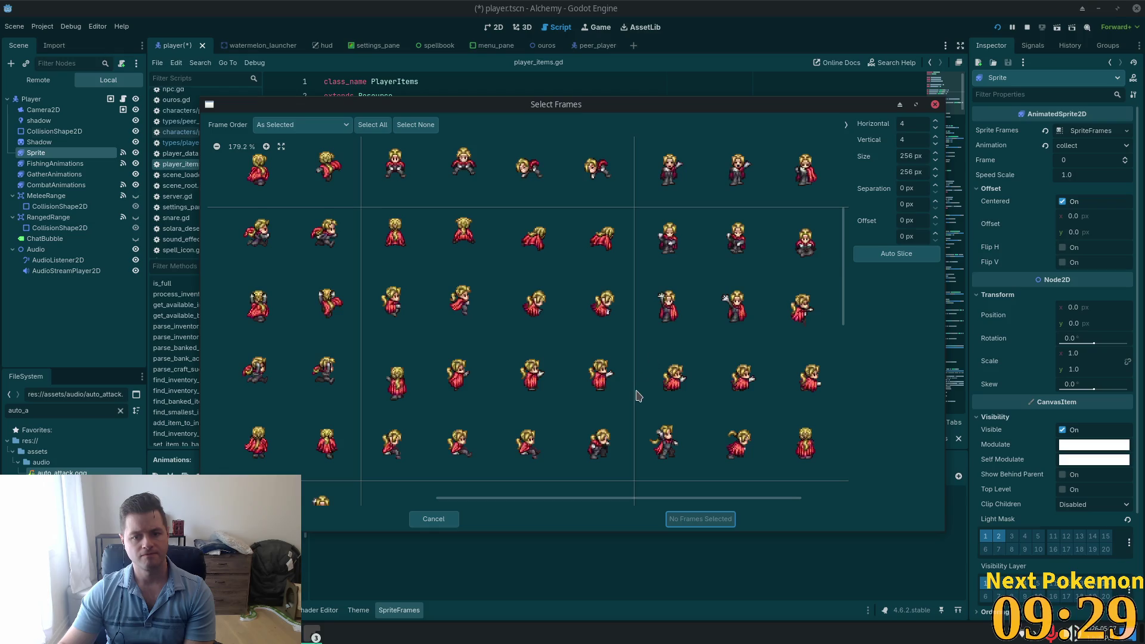
{"action": "scroll", "coordinate": [638, 382], "scroll_direction": "right", "scroll_amount": 2}
{"action": "scroll", "coordinate": [650, 312], "scroll_direction": "down", "scroll_amount": 3}
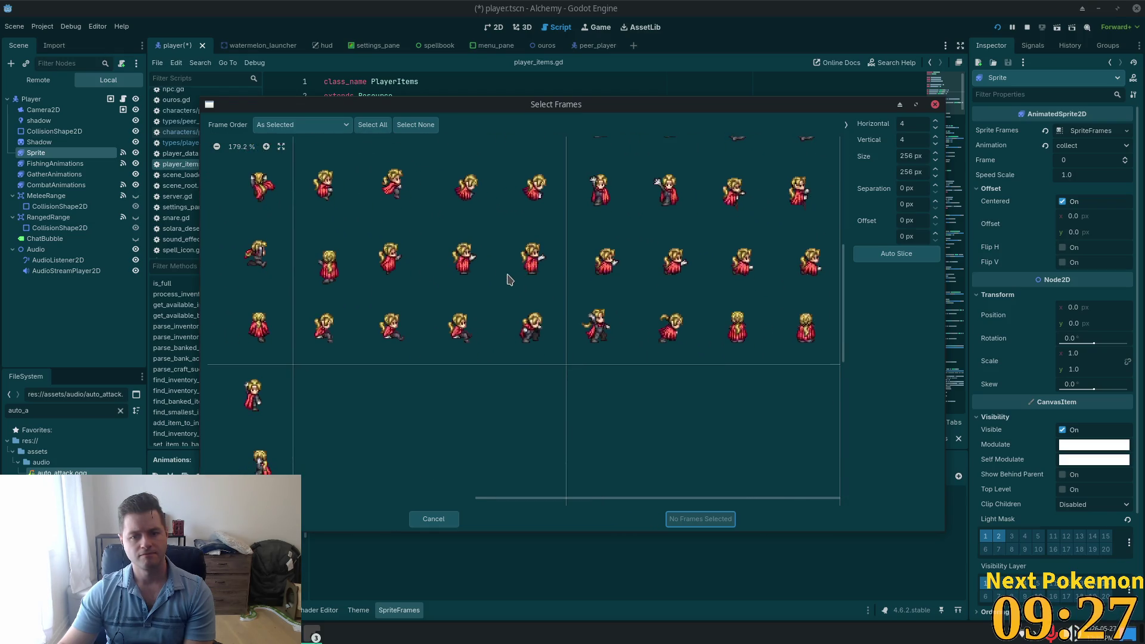
{"action": "scroll", "coordinate": [513, 313], "scroll_direction": "up", "scroll_amount": 2}
{"action": "scroll", "coordinate": [513, 322], "scroll_direction": "left", "scroll_amount": 5}
{"action": "scroll", "coordinate": [828, 321], "scroll_direction": "left", "scroll_amount": 2}
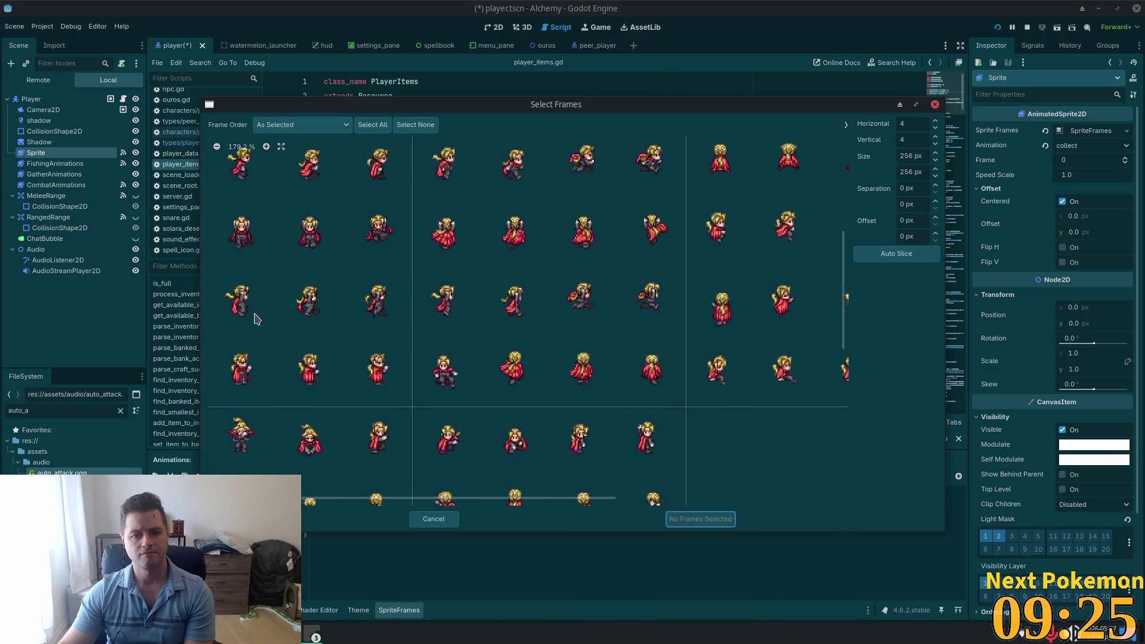
{"action": "scroll", "coordinate": [397, 353], "scroll_direction": "down", "scroll_amount": 3}
{"action": "scroll", "coordinate": [626, 491], "scroll_direction": "down", "scroll_amount": 1}
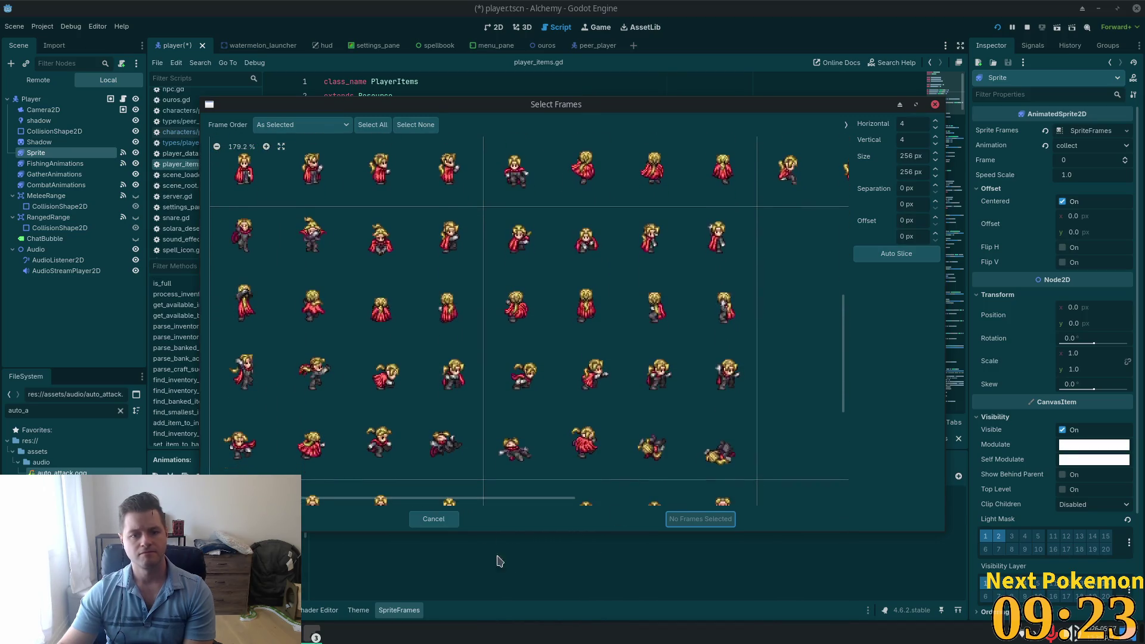
{"action": "scroll", "coordinate": [383, 364], "scroll_direction": "down", "scroll_amount": 5}
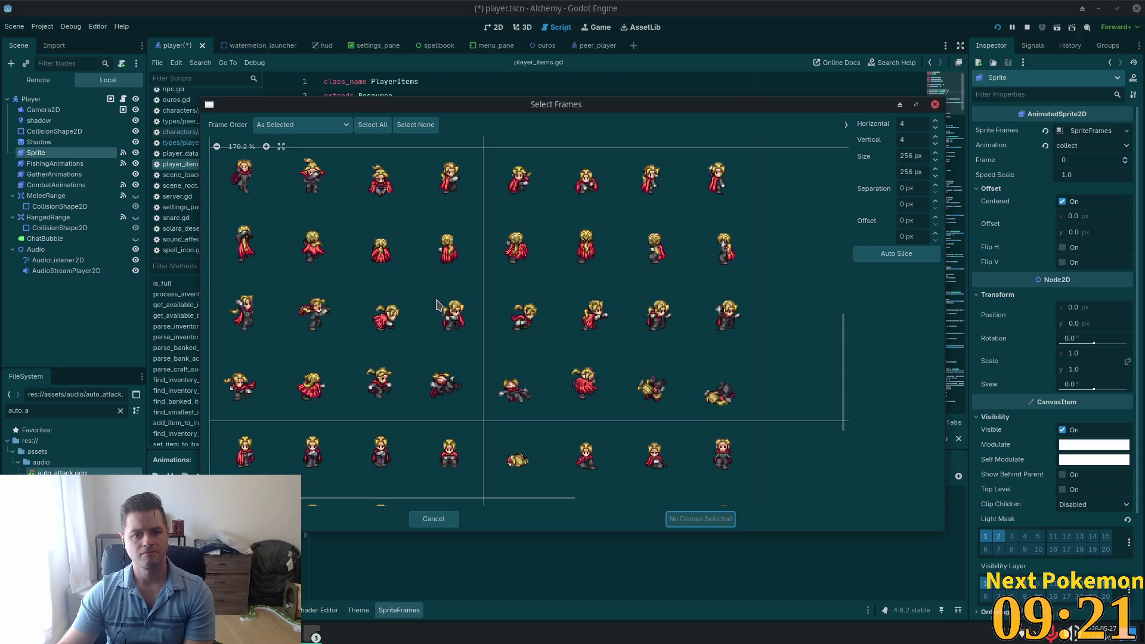
{"action": "scroll", "coordinate": [444, 298], "scroll_direction": "down", "scroll_amount": 10}
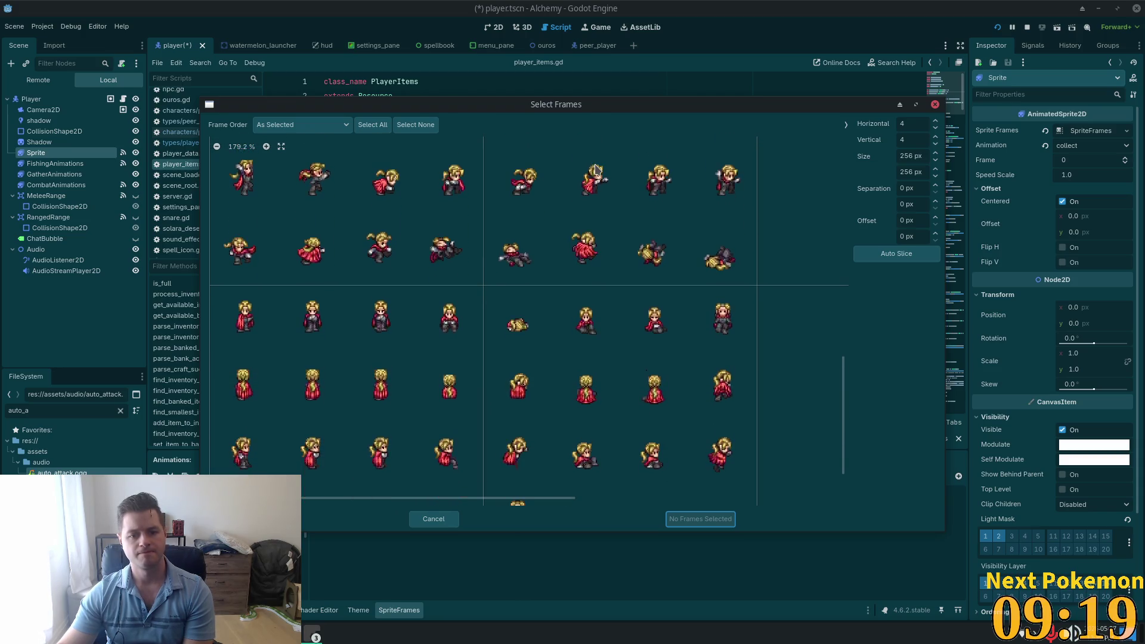
{"action": "scroll", "coordinate": [543, 289], "scroll_direction": "down", "scroll_amount": 5}
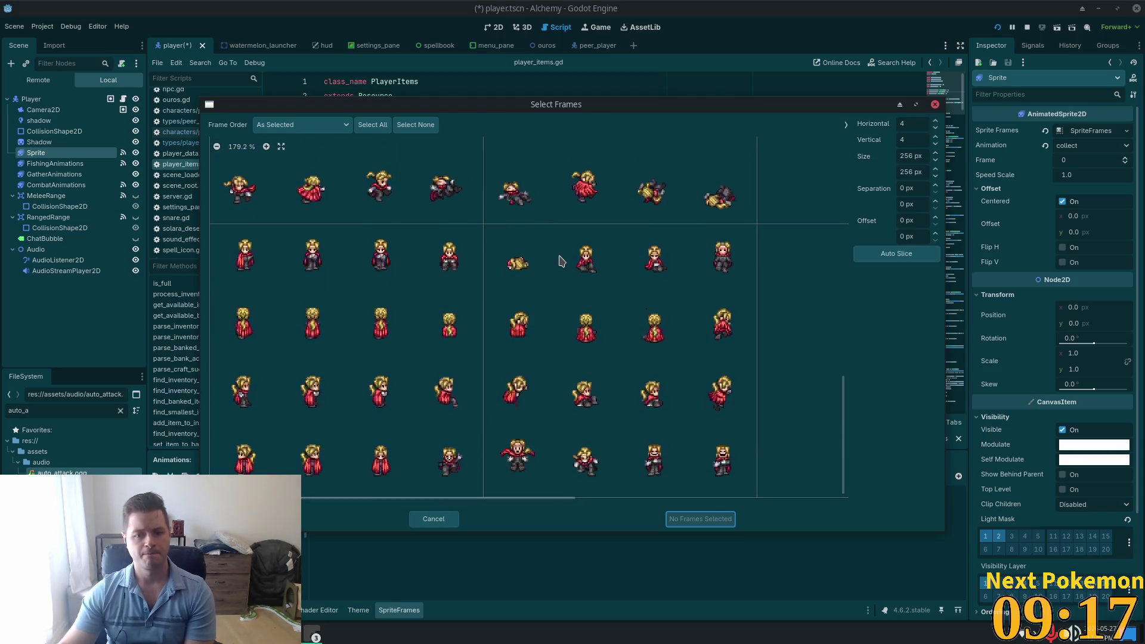
{"action": "scroll", "coordinate": [537, 271], "scroll_direction": "up", "scroll_amount": 10}
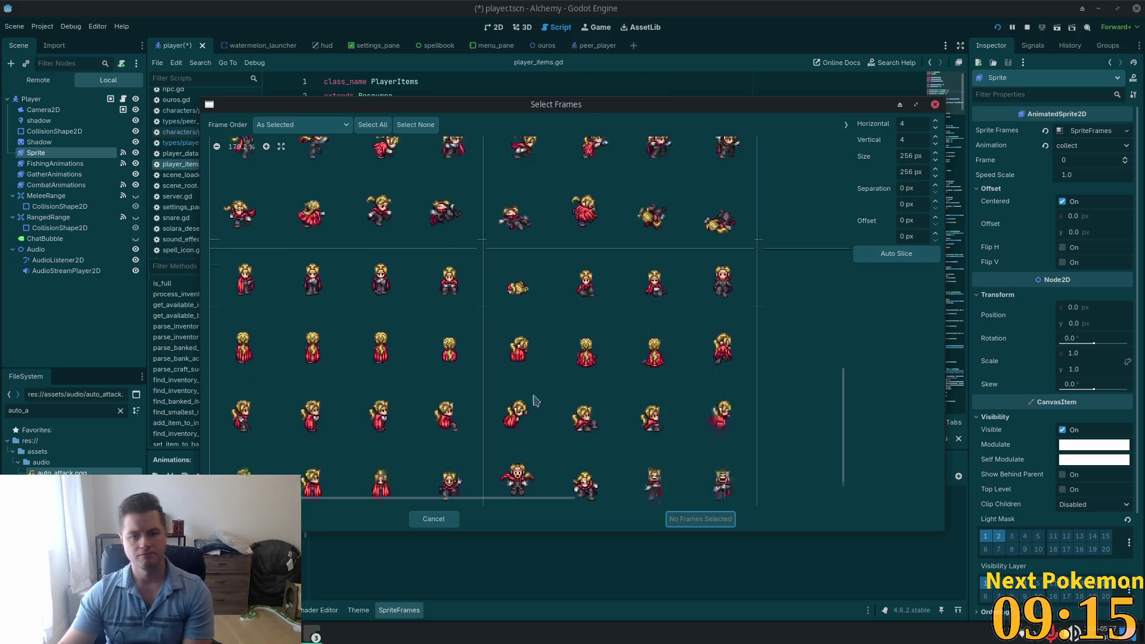
{"action": "left_click", "coordinate": [877, 253]}
Step: Select the pose in row 4, column 3 and add it as the collect animation's frame
{"action": "scroll", "coordinate": [761, 150], "scroll_direction": "up", "scroll_amount": 5}
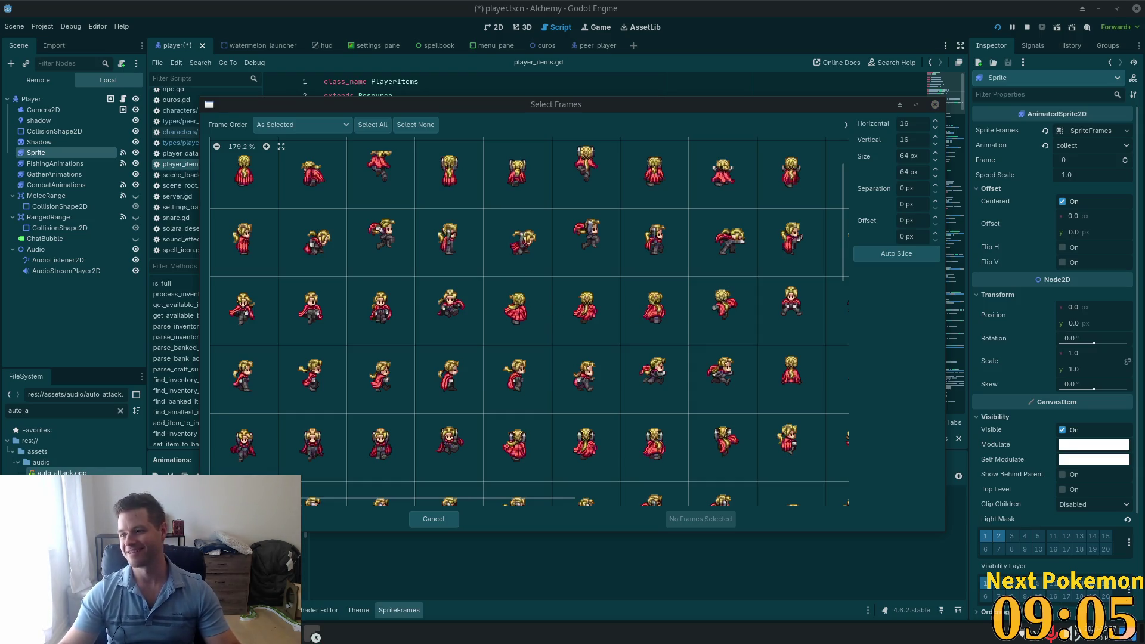
{"action": "scroll", "coordinate": [390, 358], "scroll_direction": "up", "scroll_amount": 3}
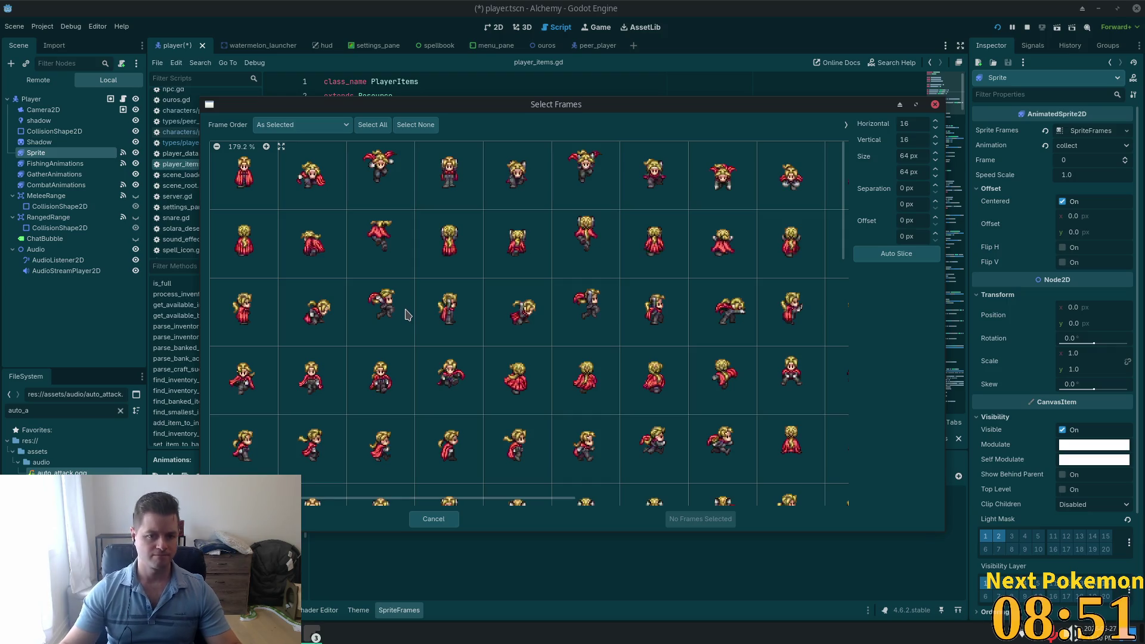
{"action": "scroll", "coordinate": [402, 316], "scroll_direction": "down", "scroll_amount": 3}
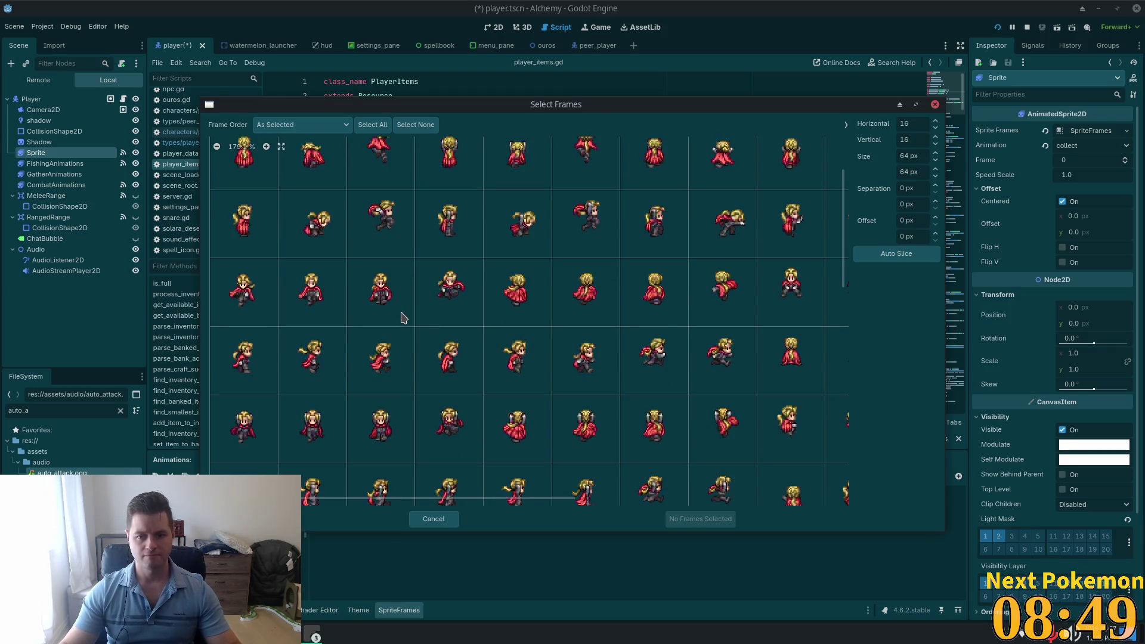
{"action": "scroll", "coordinate": [402, 317], "scroll_direction": "down", "scroll_amount": 4}
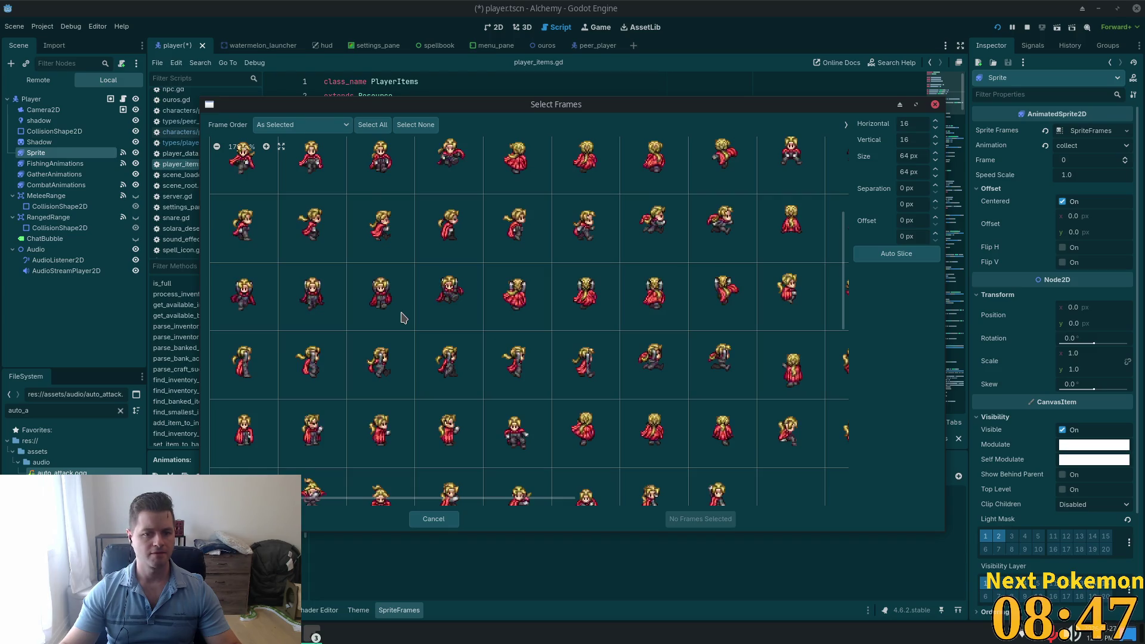
{"action": "scroll", "coordinate": [402, 317], "scroll_direction": "down", "scroll_amount": 4}
{"action": "scroll", "coordinate": [402, 318], "scroll_direction": "down", "scroll_amount": 3}
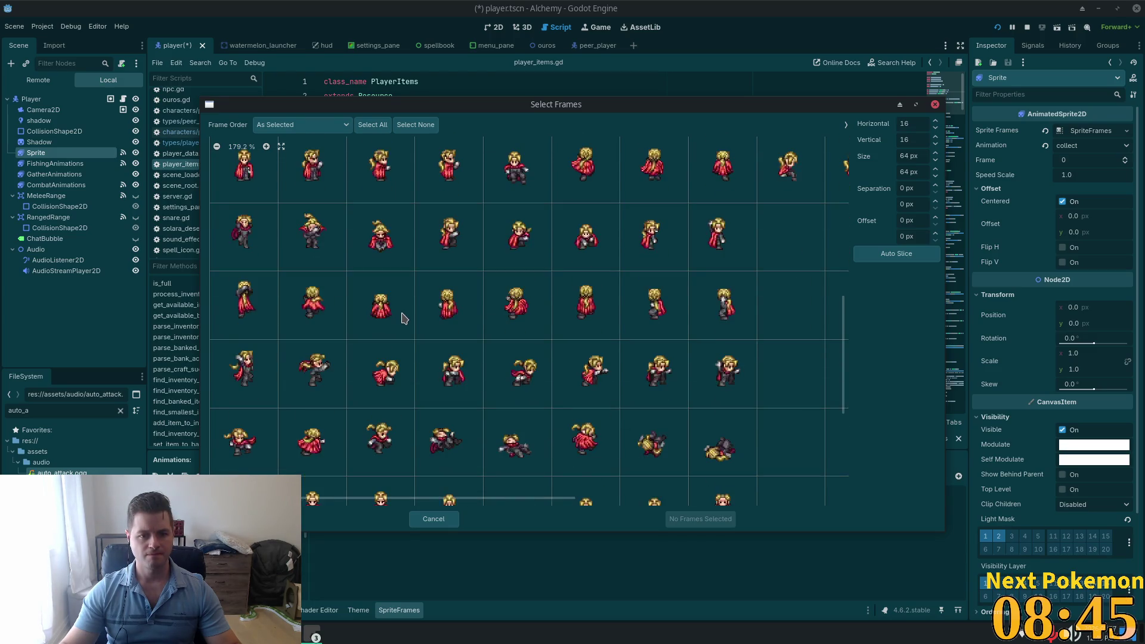
{"action": "scroll", "coordinate": [403, 318], "scroll_direction": "down", "scroll_amount": 3}
{"action": "scroll", "coordinate": [403, 318], "scroll_direction": "down", "scroll_amount": 5}
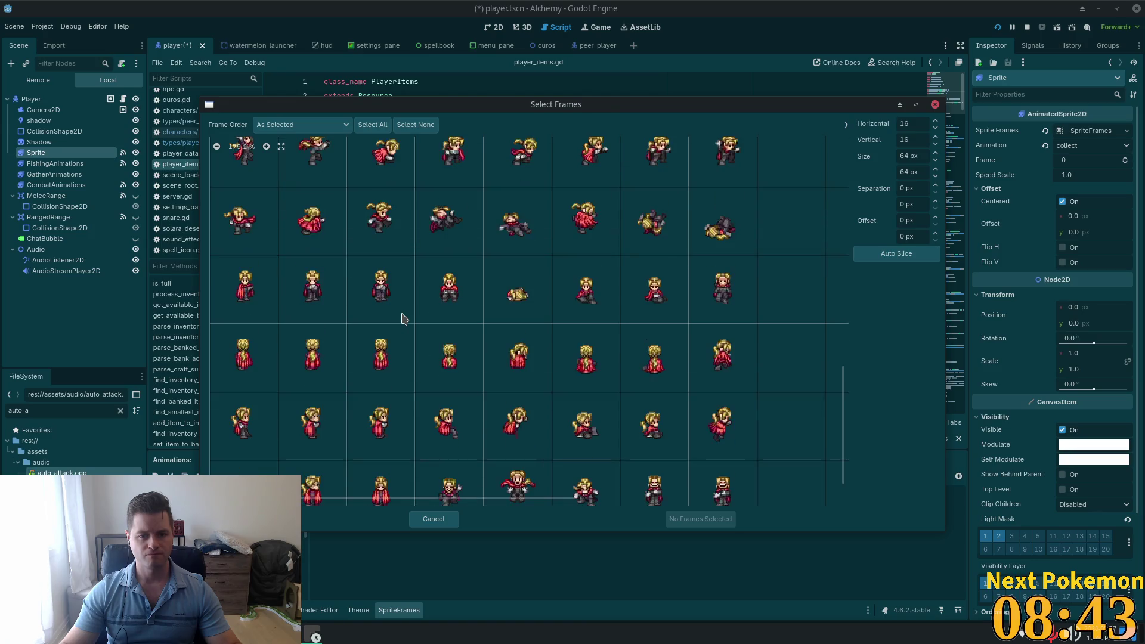
{"action": "scroll", "coordinate": [402, 318], "scroll_direction": "down", "scroll_amount": 1}
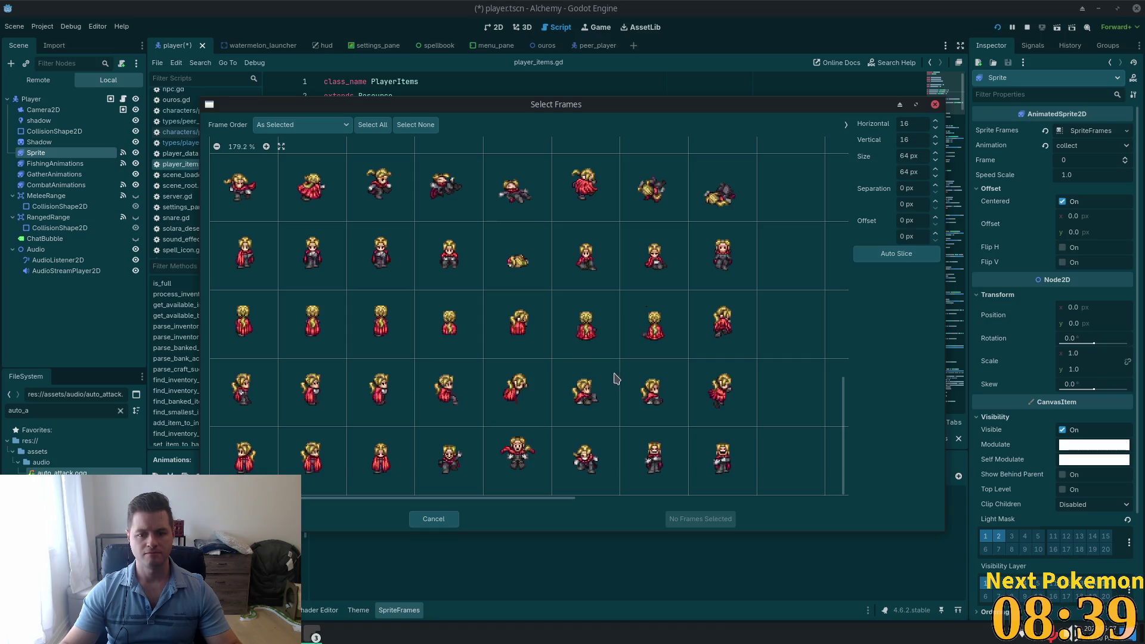
{"action": "scroll", "coordinate": [775, 334], "scroll_direction": "up", "scroll_amount": 3}
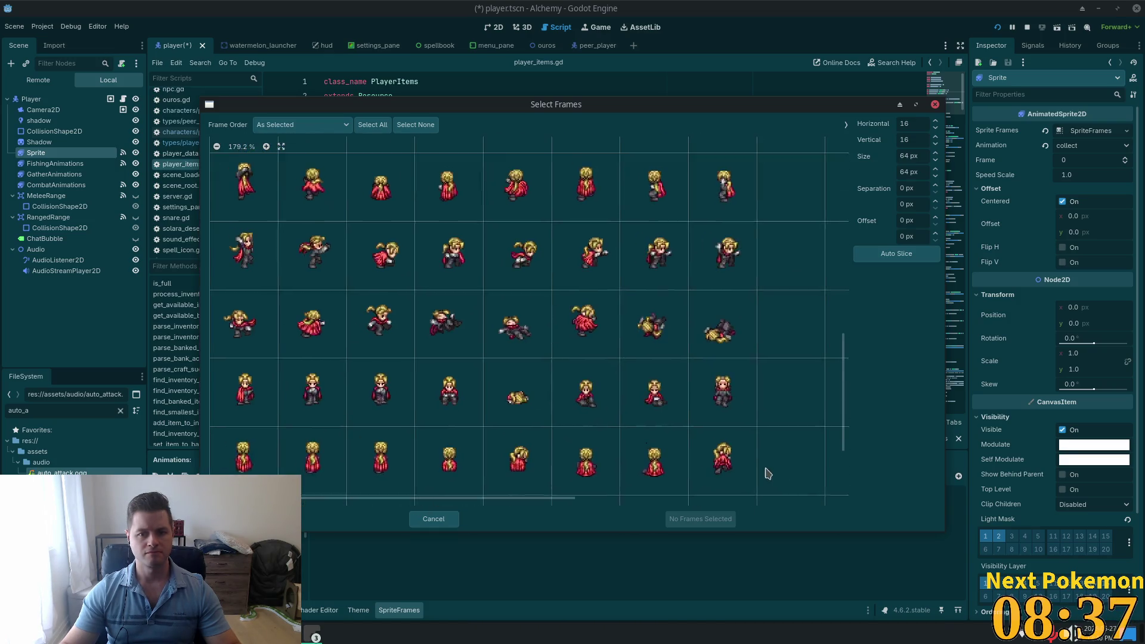
{"action": "scroll", "coordinate": [811, 436], "scroll_direction": "down", "scroll_amount": 3}
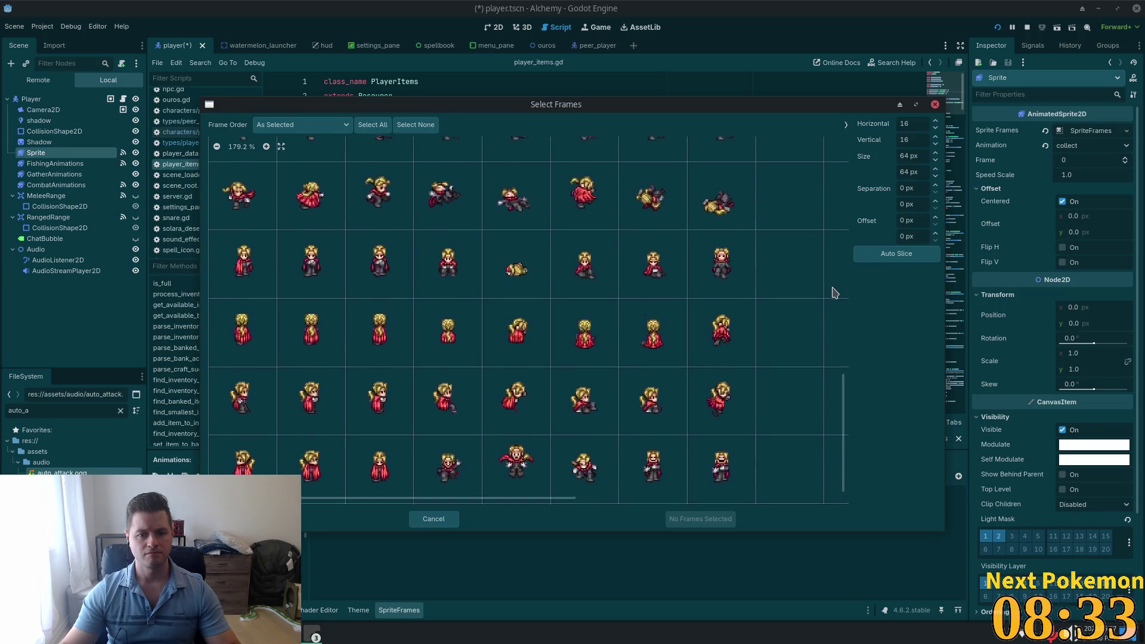
{"action": "scroll", "coordinate": [832, 316], "scroll_direction": "up", "scroll_amount": 5}
{"action": "scroll", "coordinate": [519, 268], "scroll_direction": "up", "scroll_amount": 3}
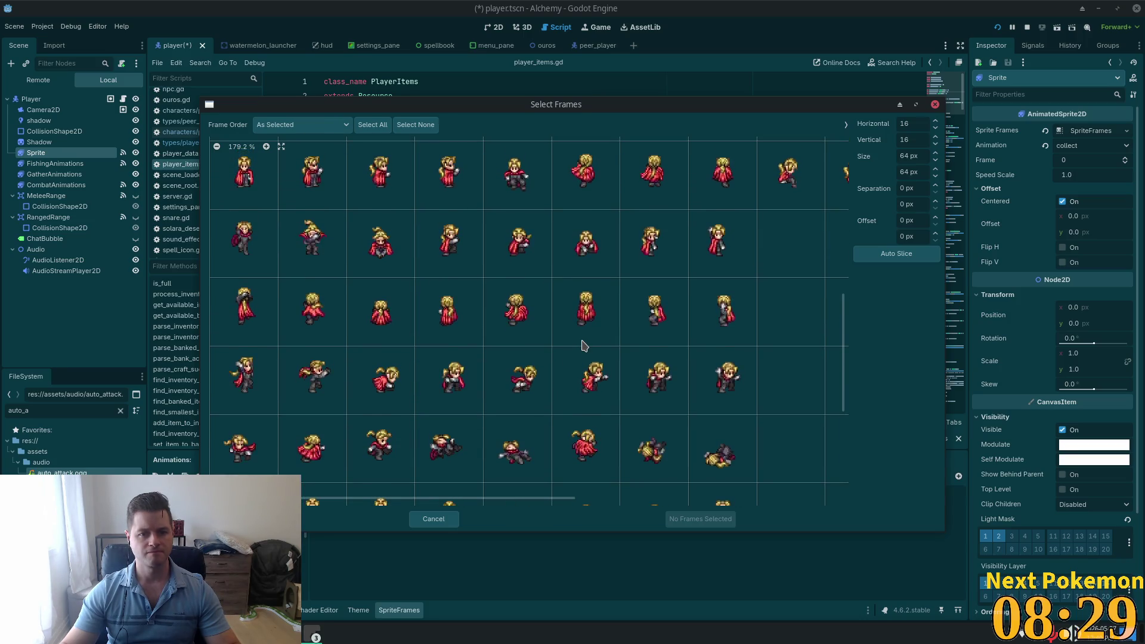
{"action": "scroll", "coordinate": [584, 349], "scroll_direction": "up", "scroll_amount": 1}
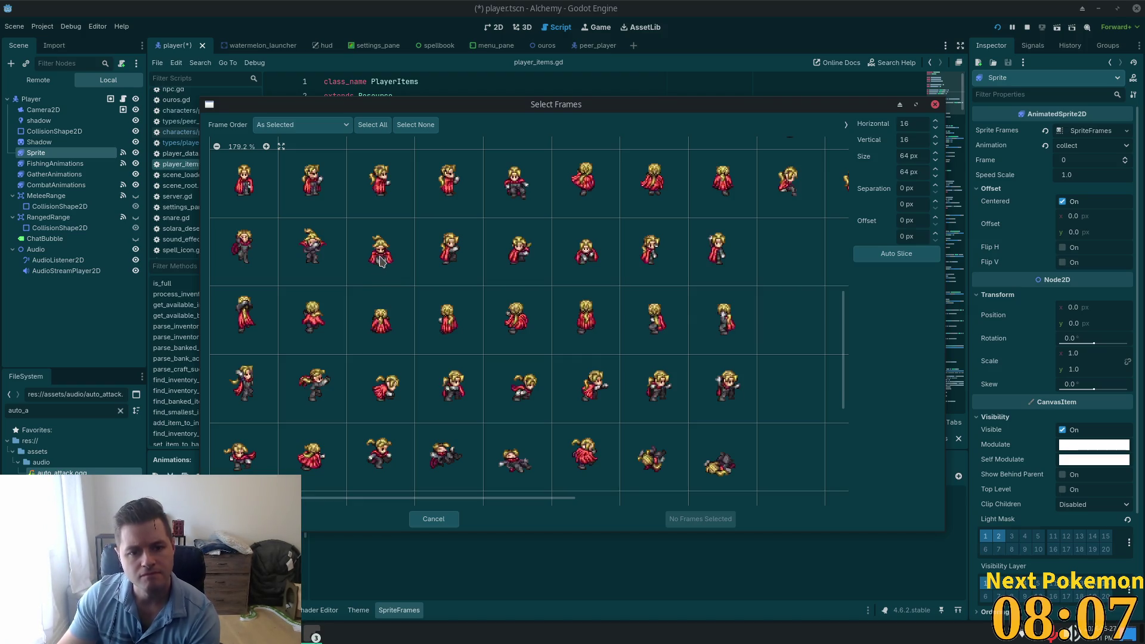
{"action": "left_click", "coordinate": [384, 397]}
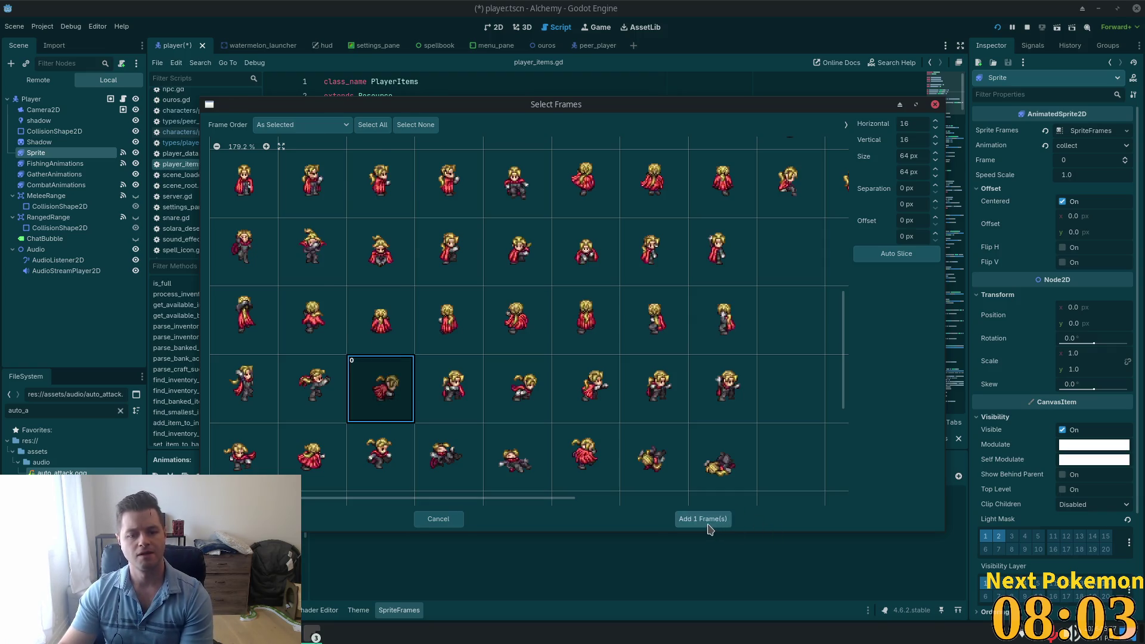
{"action": "left_click", "coordinate": [709, 523]}
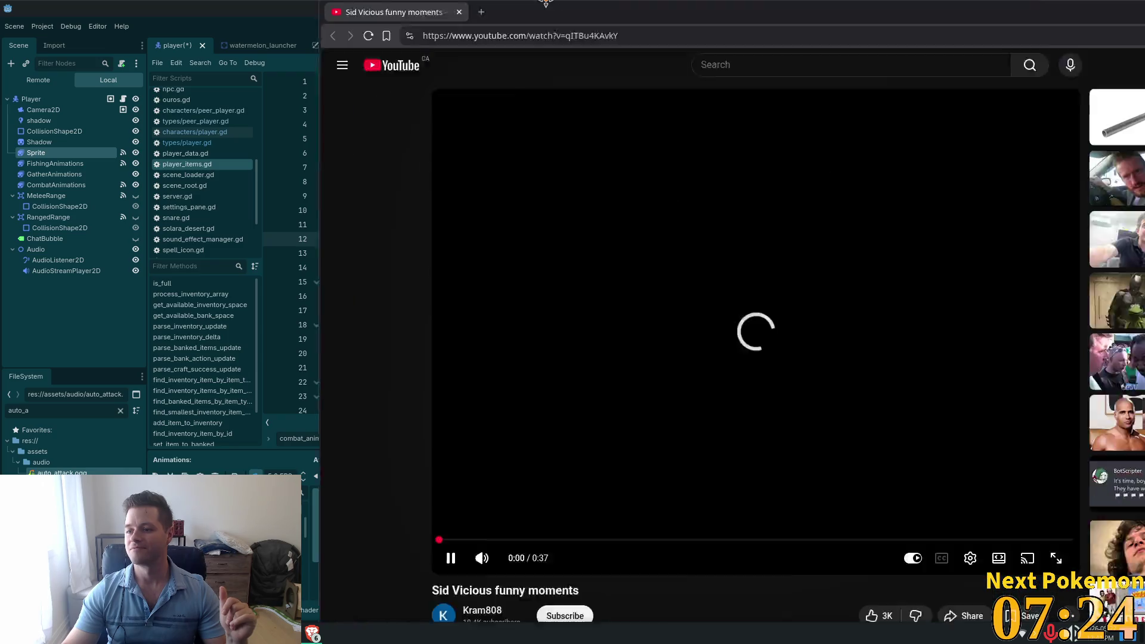
Step: Maximize the browser window showing the 'Sid Vicious funny moments' YouTube video
{"action": "left_click_drag", "start_coordinate": [546, 3], "coordinate": [544, 3]}
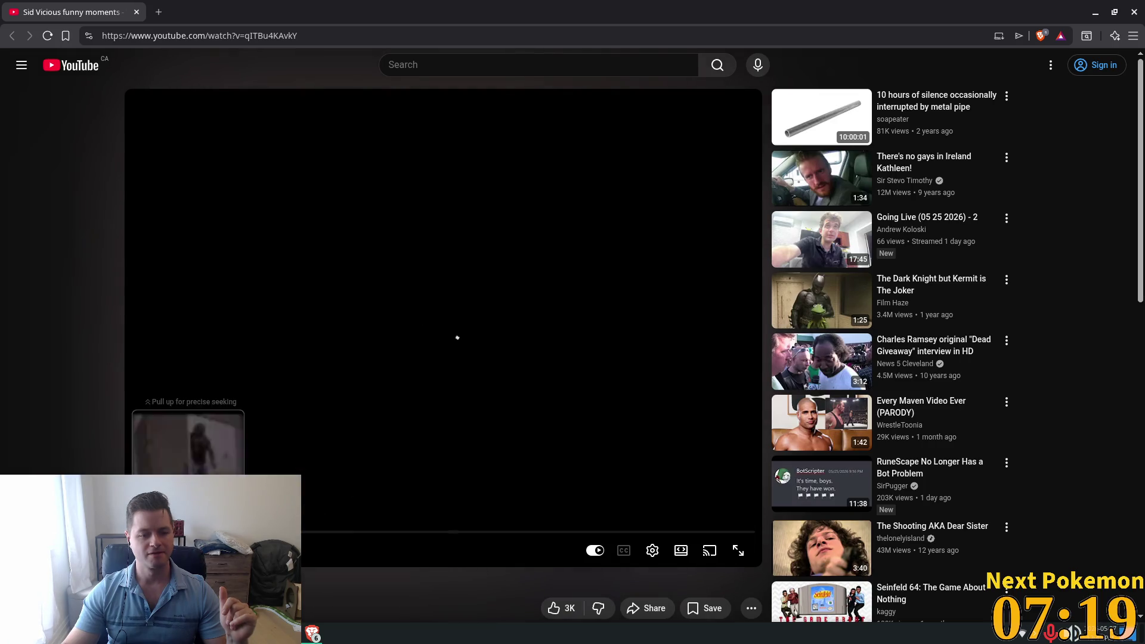
Step: Skip ahead in the YouTube video, then Alt+Tab back to the Godot editor
{"action": "left_click_drag", "start_coordinate": [256, 532], "coordinate": [471, 533]}
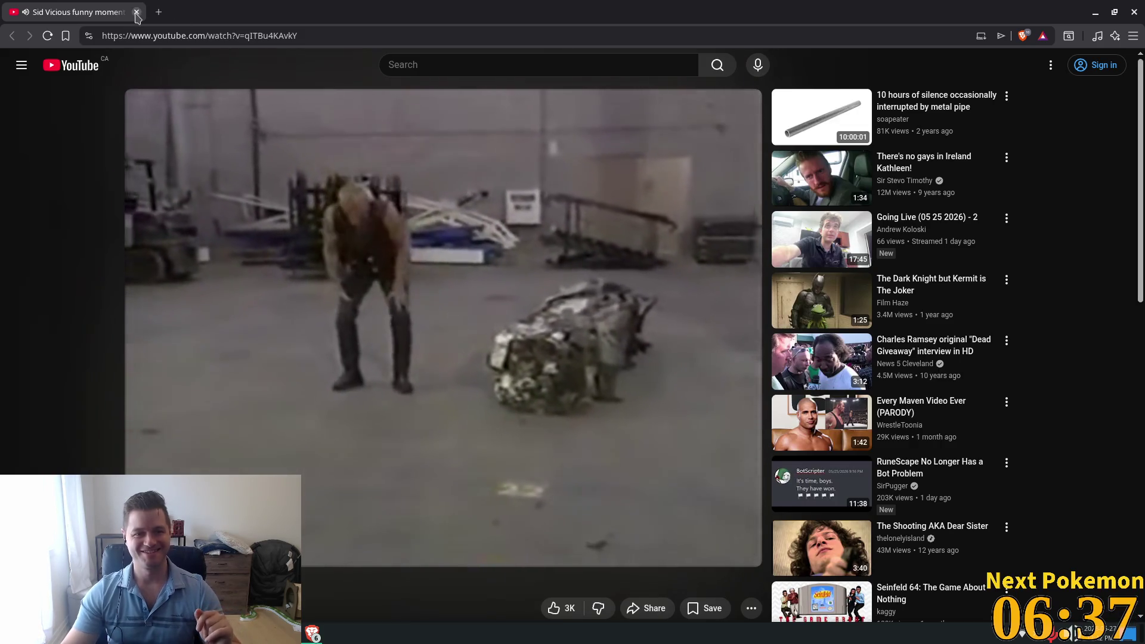
{"action": "key", "text": "alt+Tab"}
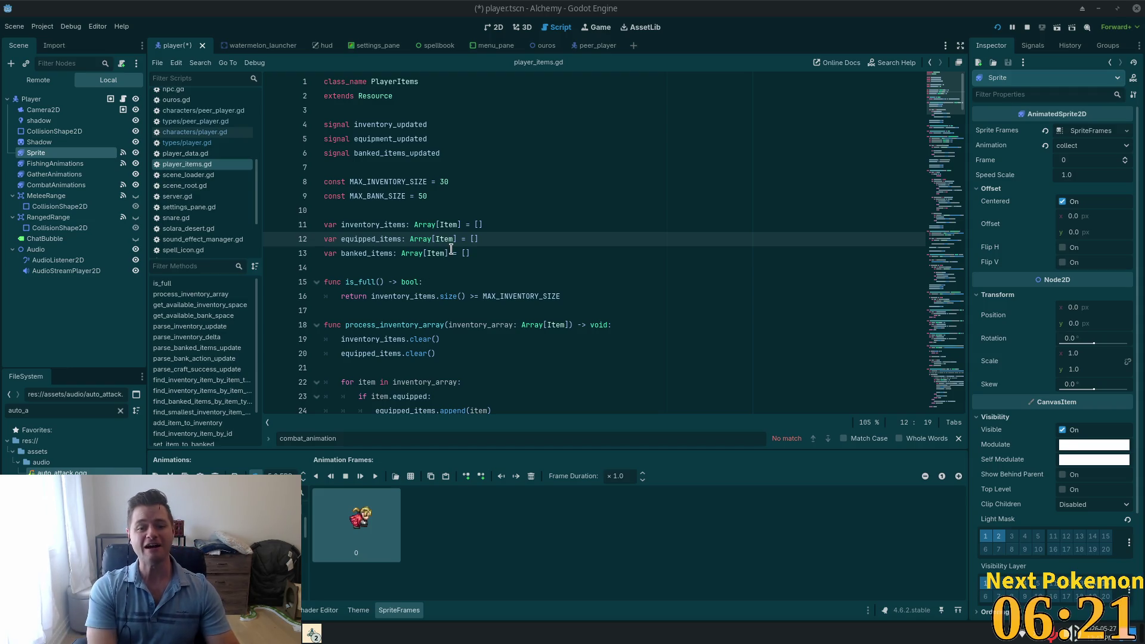
Step: Preview the craft_down and craft_up animations, undoing an accidental Sprite duplicate
{"action": "left_click", "coordinate": [514, 270]}
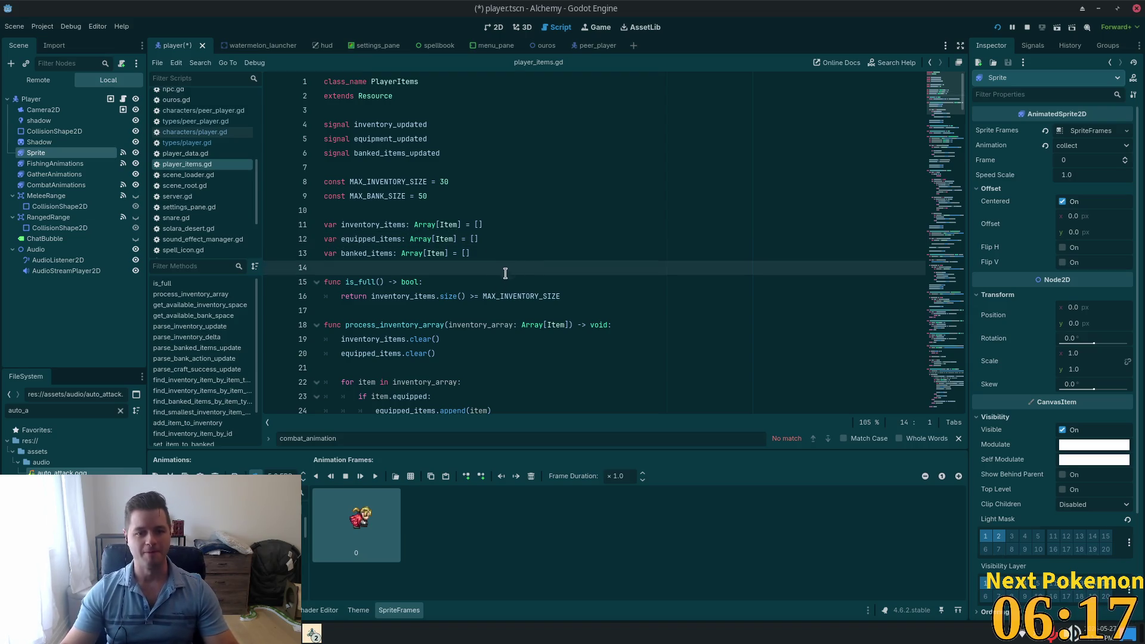
{"action": "scroll", "coordinate": [505, 273], "scroll_direction": "down", "scroll_amount": 2}
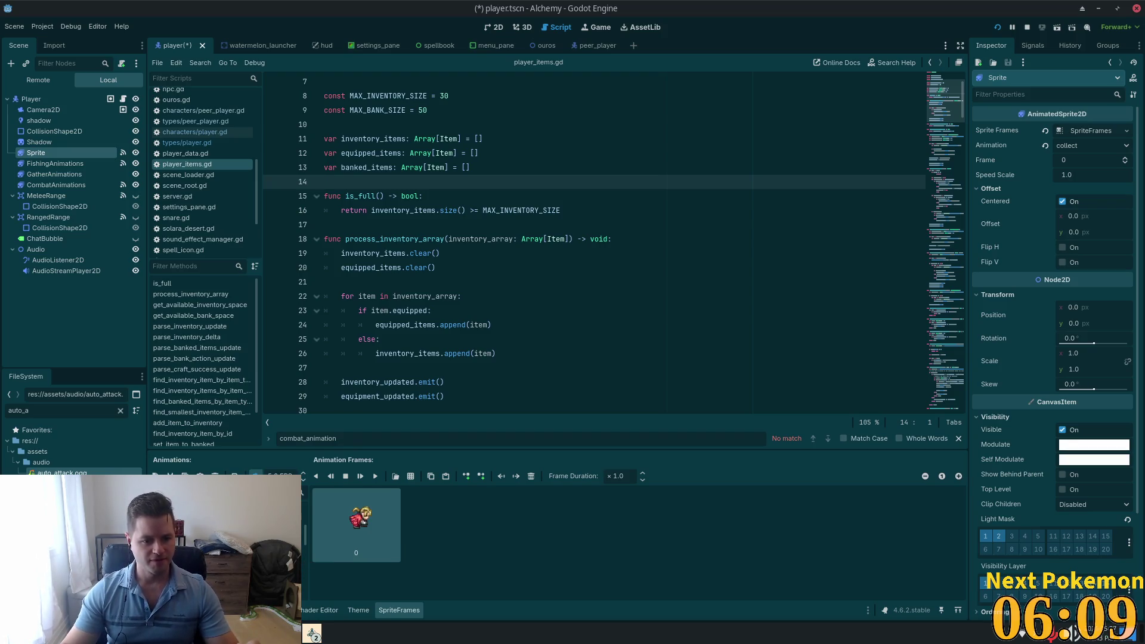
{"action": "key", "text": "Down"}
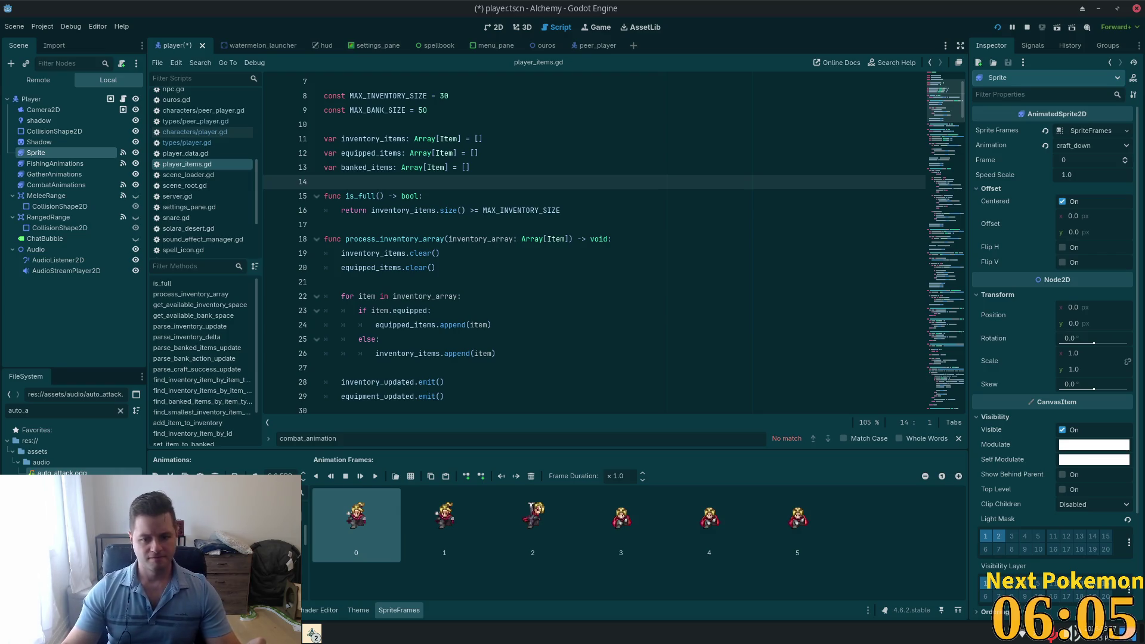
{"action": "key", "text": "Down"}
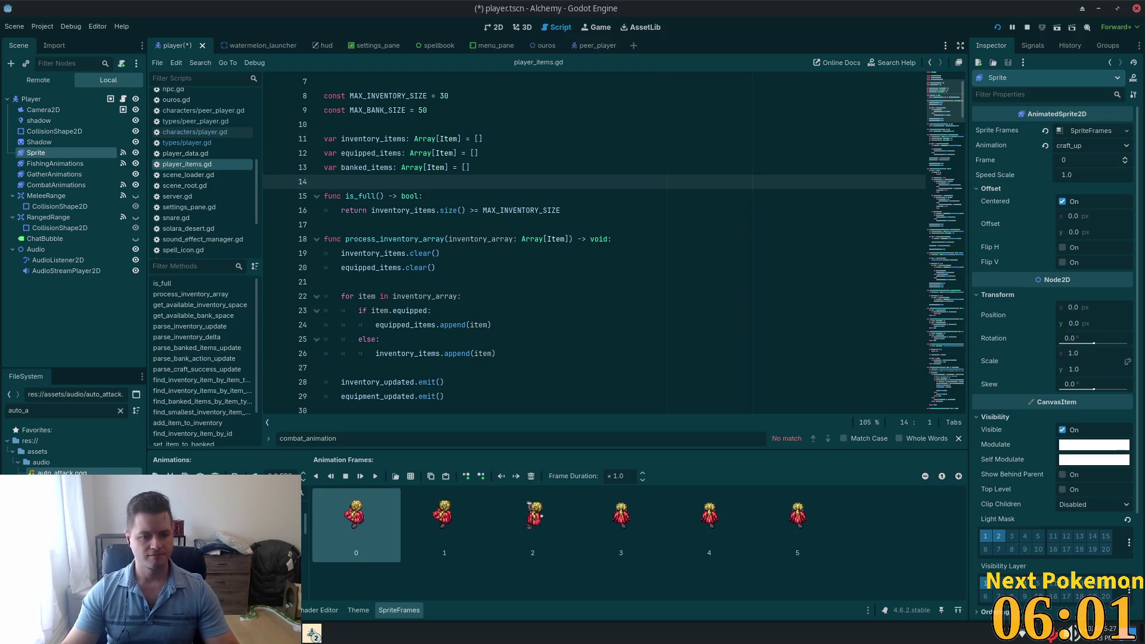
{"action": "key", "text": "Down"}
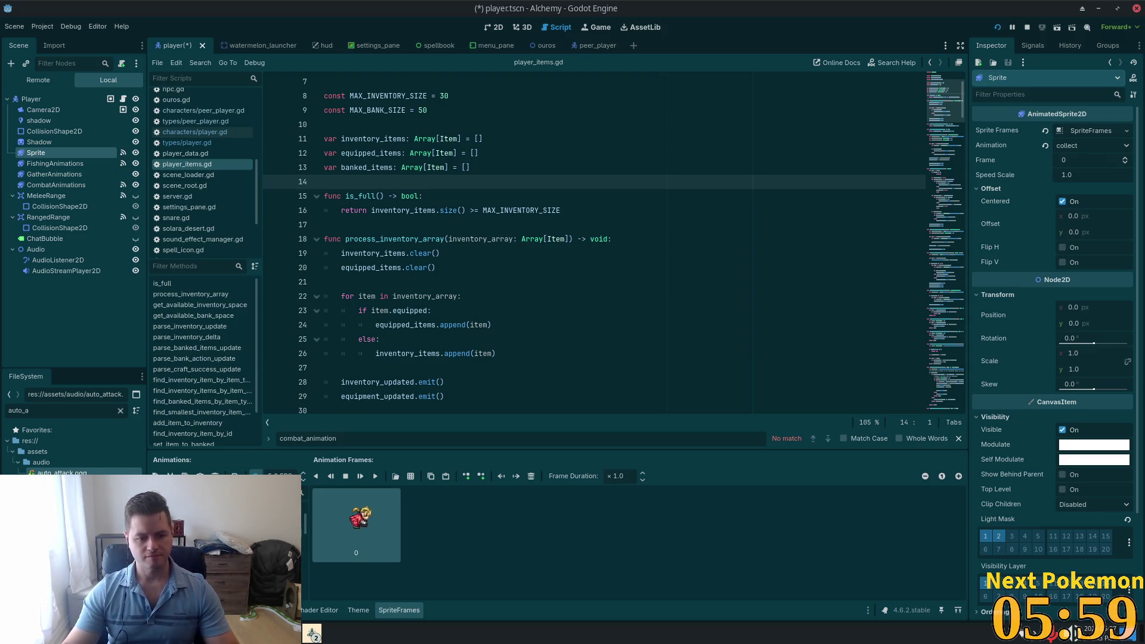
{"action": "key", "text": "ctrl+d"}
{"action": "key", "text": "ctrl+z"}
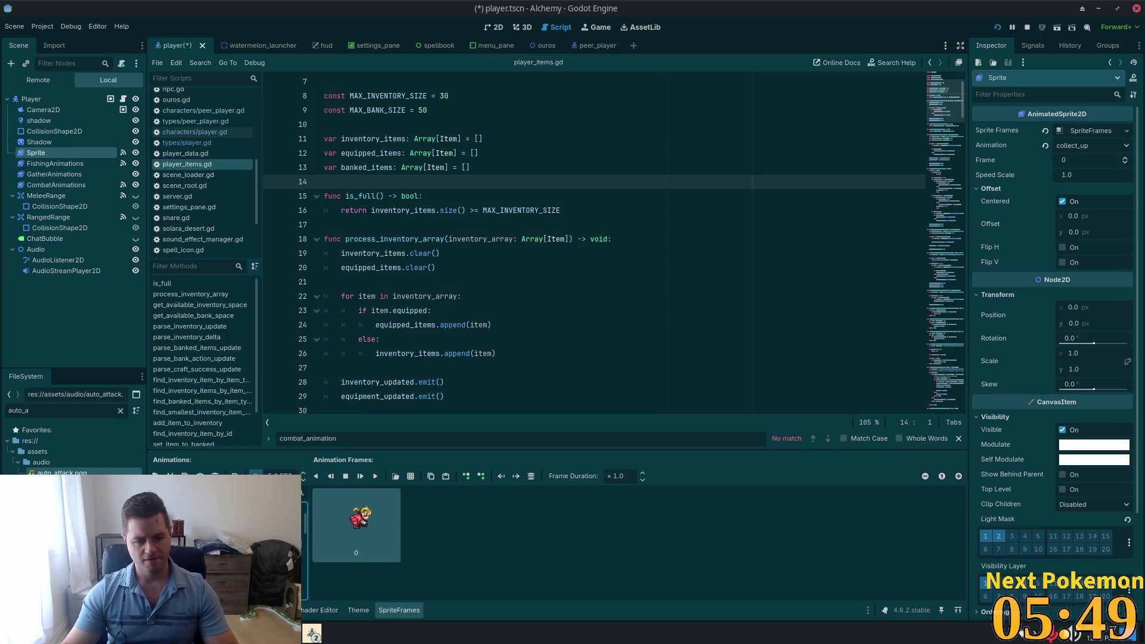
Step: Show the collect, collect_up and collect_down animations on the Sprite, finishing on collect_down
{"action": "left_click", "coordinate": [197, 501]}
{"action": "left_click", "coordinate": [197, 511]}
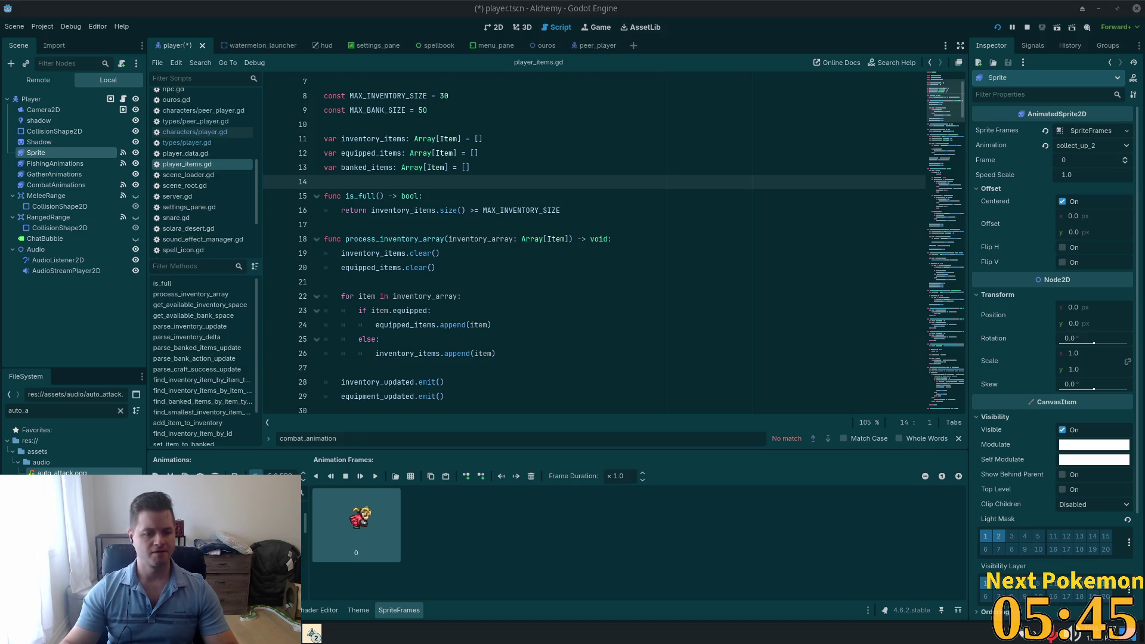
{"action": "left_click", "coordinate": [227, 495]}
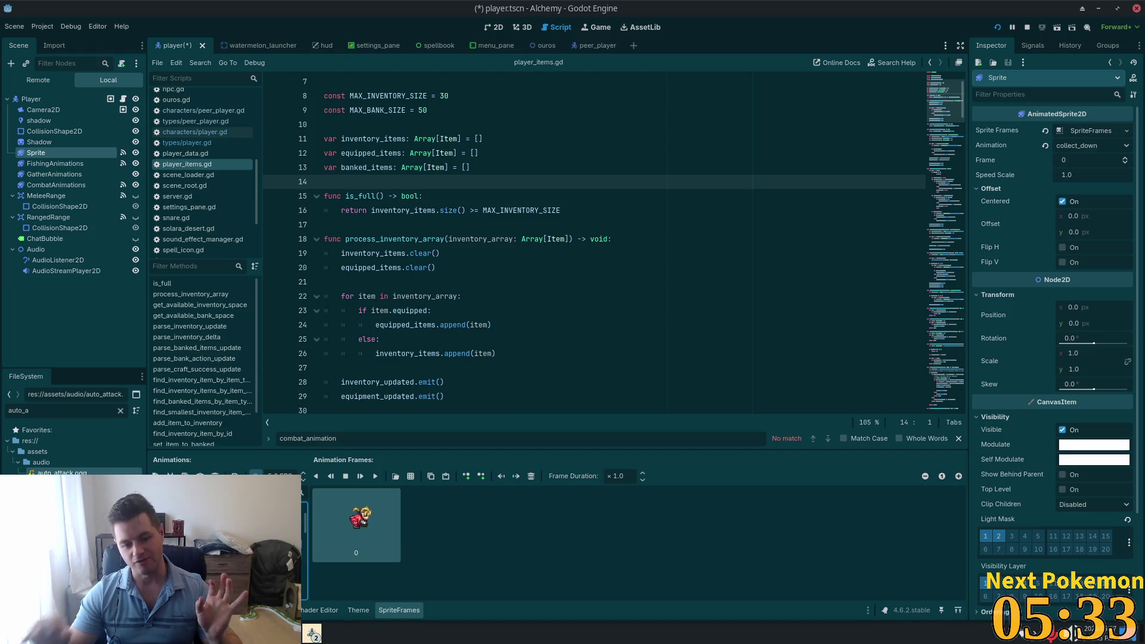
{"action": "key", "text": "Up"}
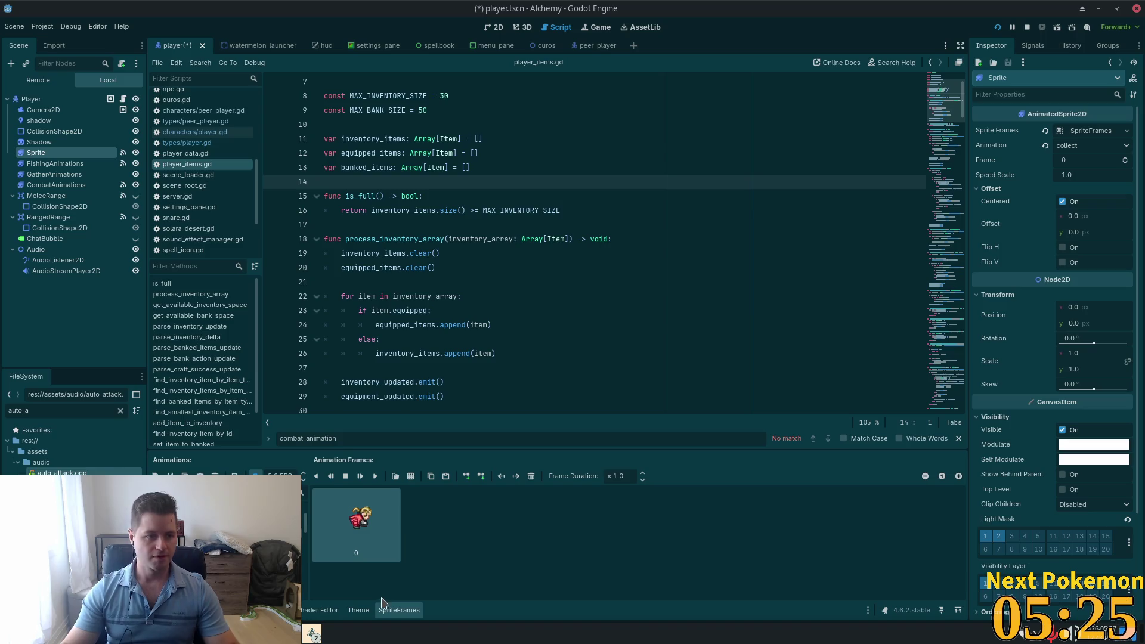
{"action": "left_click", "coordinate": [239, 513]}
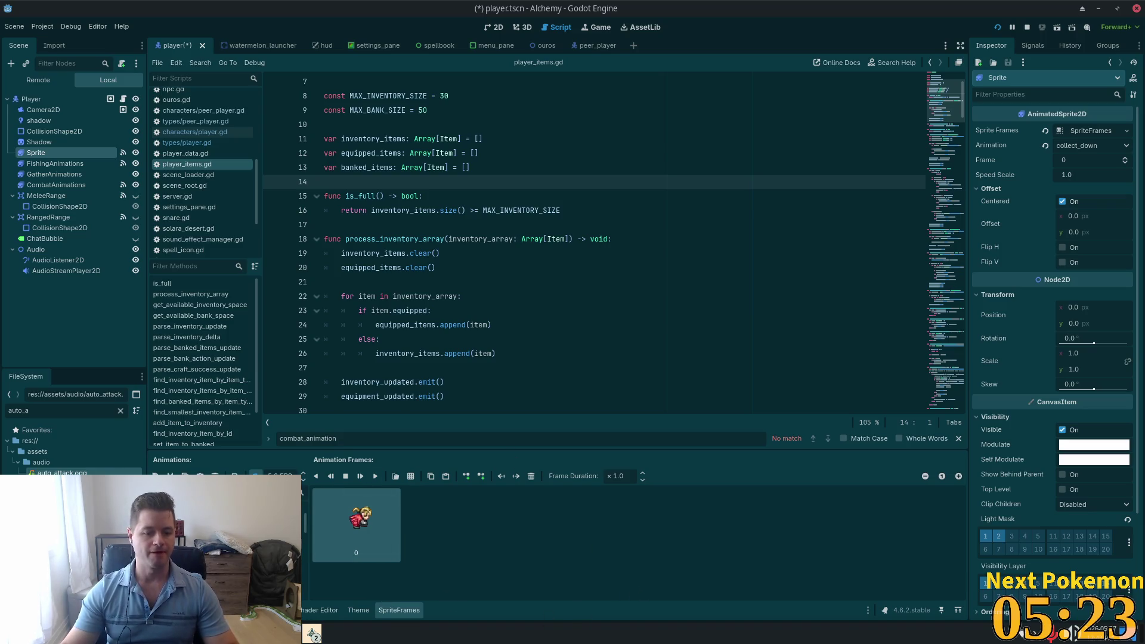
Step: Replace collect_down's frame with the column 3, row 5 sprite from player_animations.png
{"action": "left_click", "coordinate": [531, 476]}
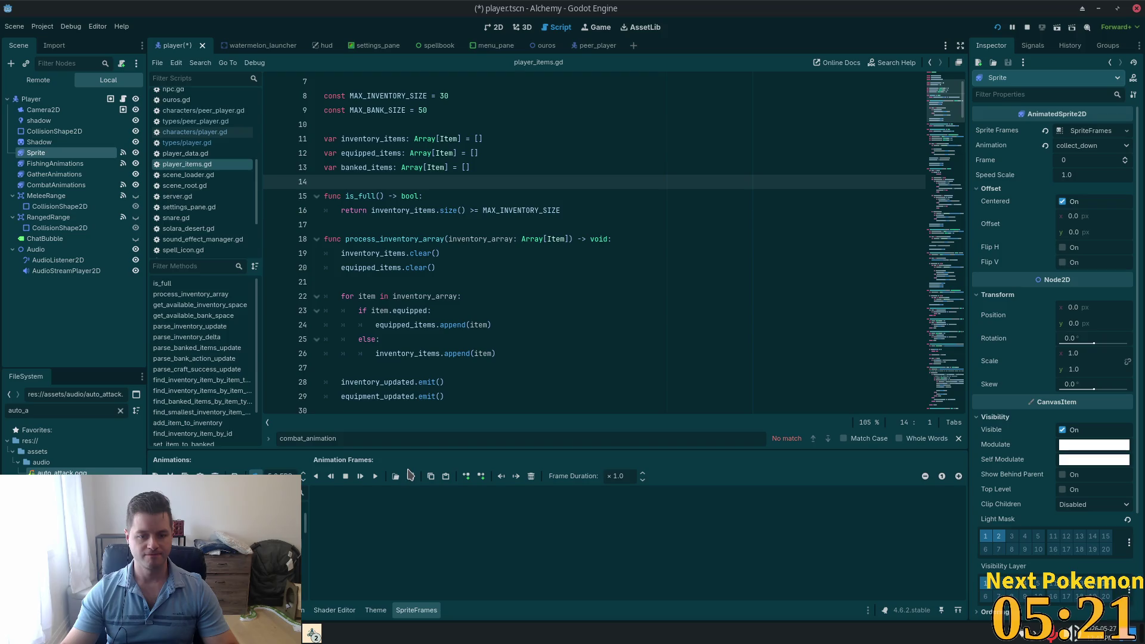
{"action": "left_click", "coordinate": [411, 476]}
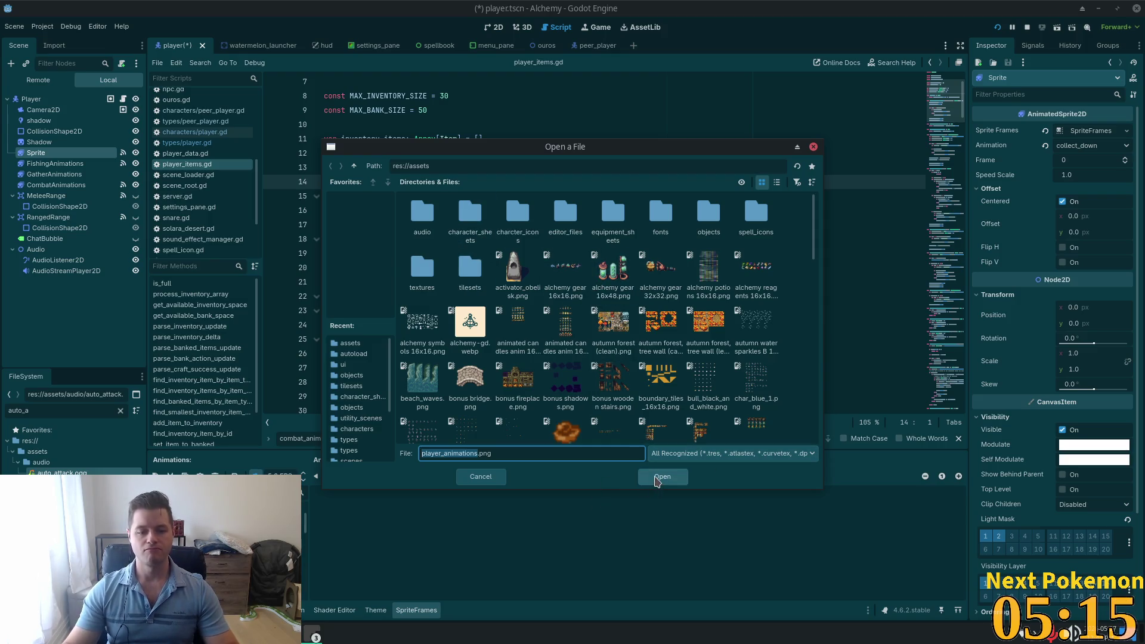
{"action": "left_click", "coordinate": [660, 476]}
{"action": "scroll", "coordinate": [431, 391], "scroll_direction": "up", "scroll_amount": 4}
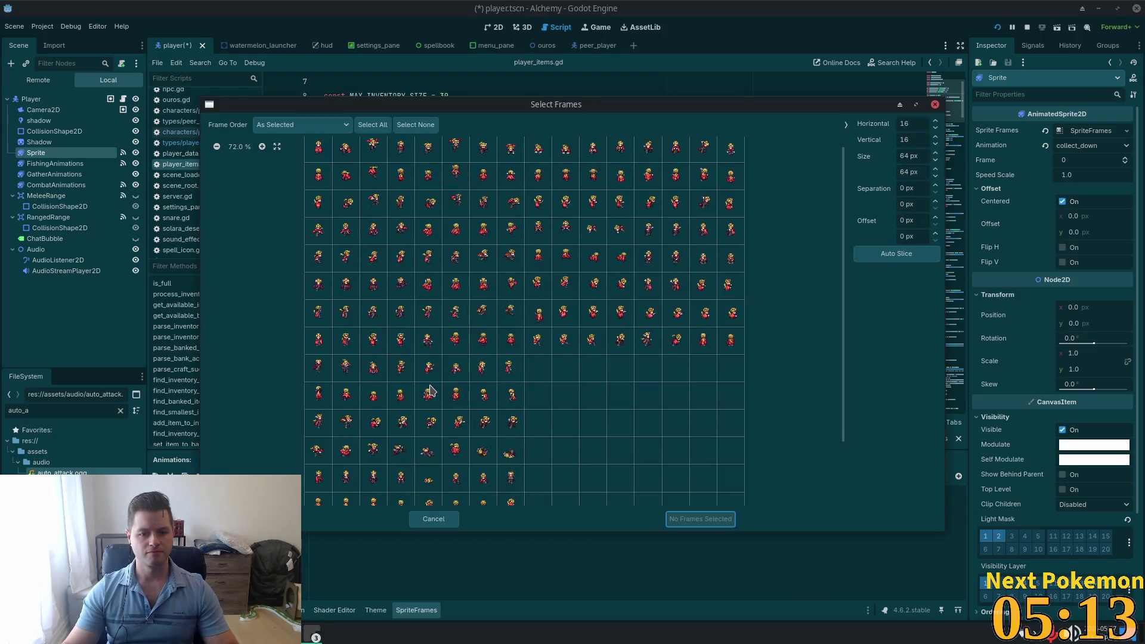
{"action": "scroll", "coordinate": [581, 370], "scroll_direction": "up", "scroll_amount": 1}
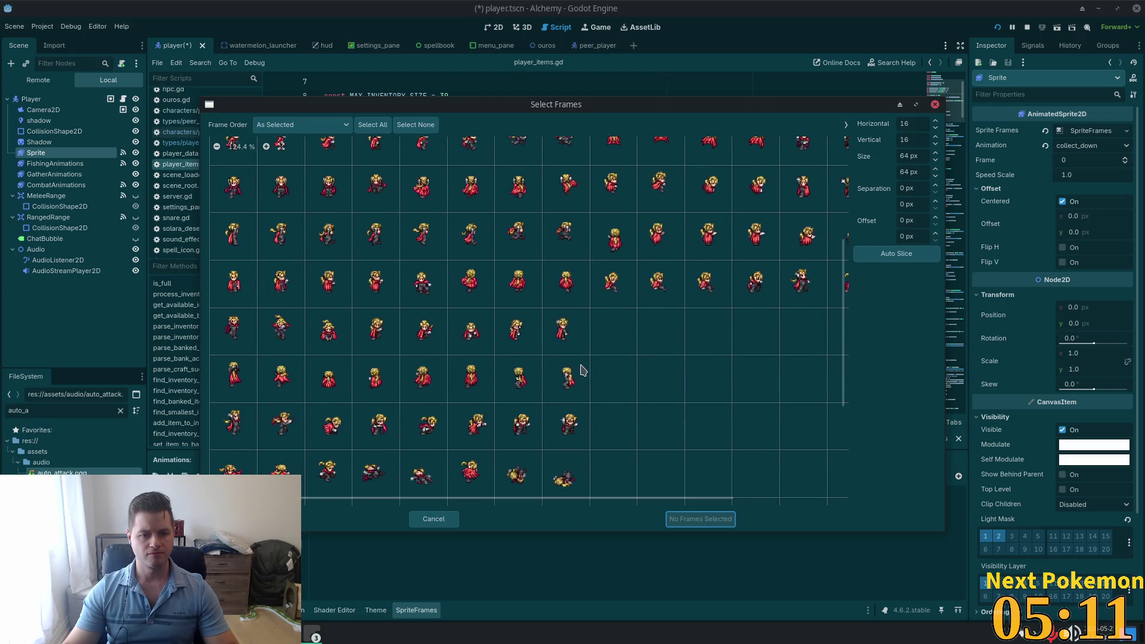
{"action": "left_click", "coordinate": [329, 334]}
{"action": "left_click", "coordinate": [332, 338]}
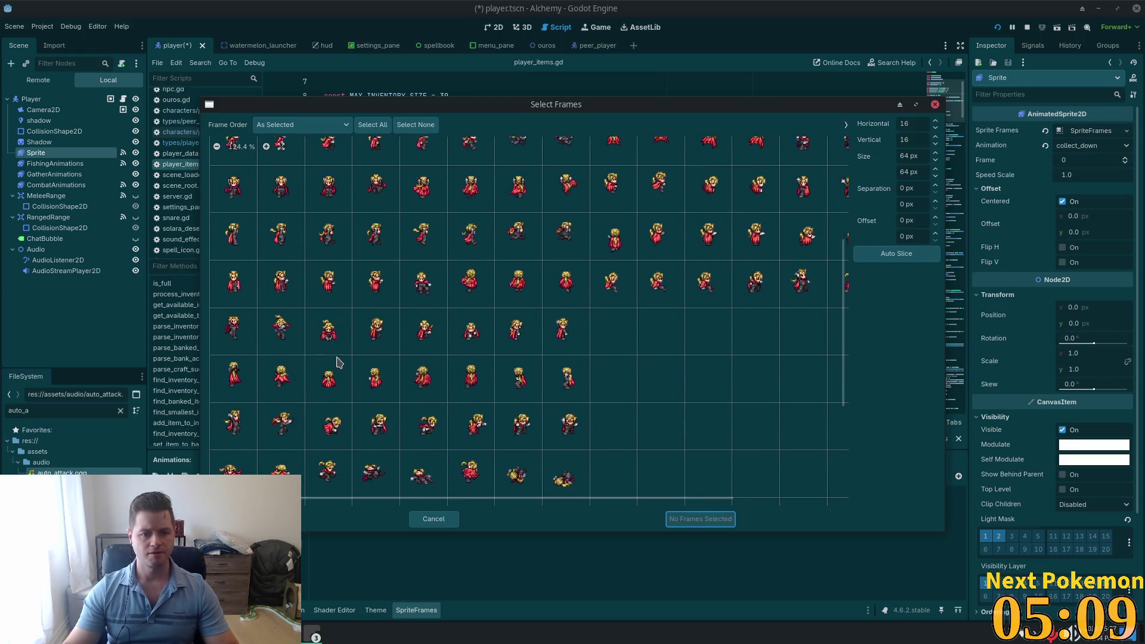
{"action": "left_click", "coordinate": [337, 353]}
{"action": "left_click", "coordinate": [708, 519]}
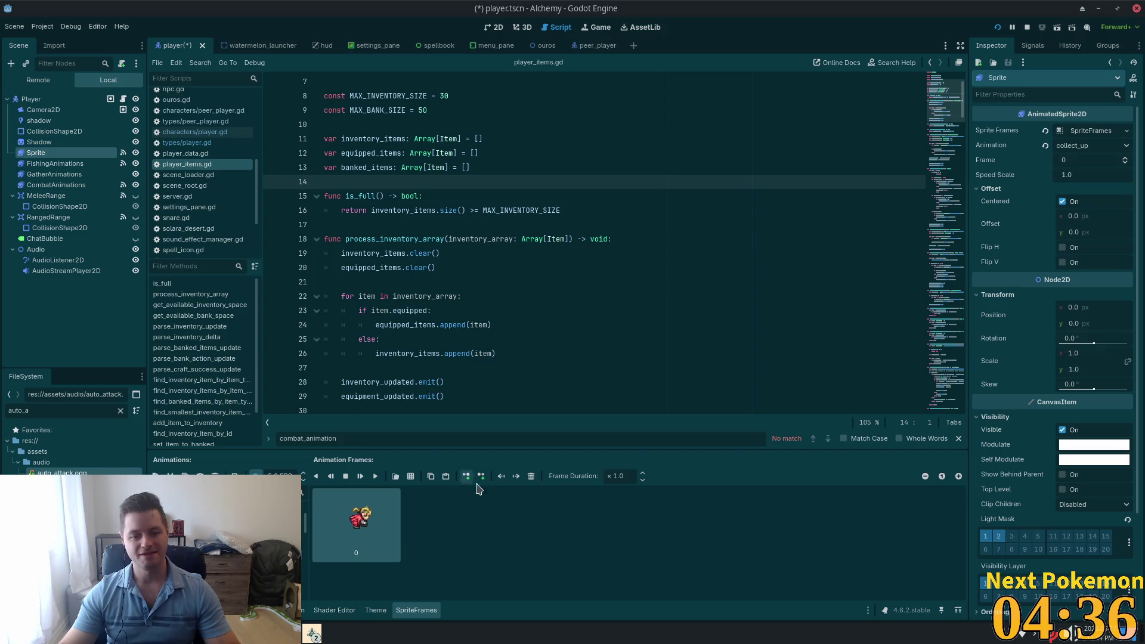
Step: Swap collect_up's frame for the row 6, column 3 sprite of player_animations.png and save
{"action": "left_click", "coordinate": [531, 476]}
{"action": "left_click", "coordinate": [396, 476]}
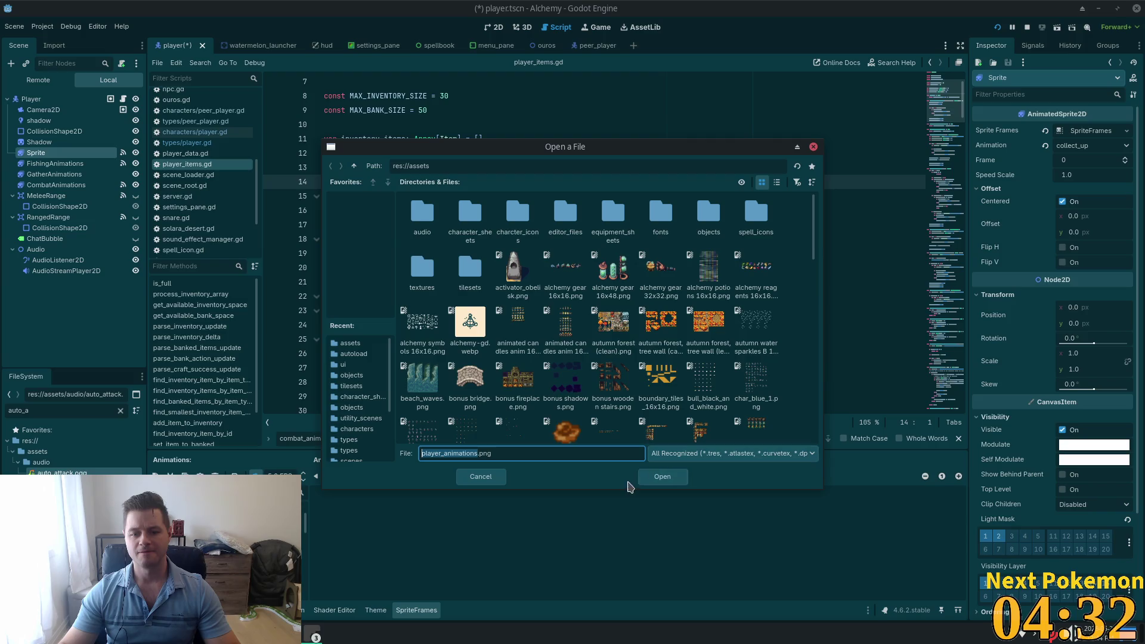
{"action": "left_click", "coordinate": [650, 477]}
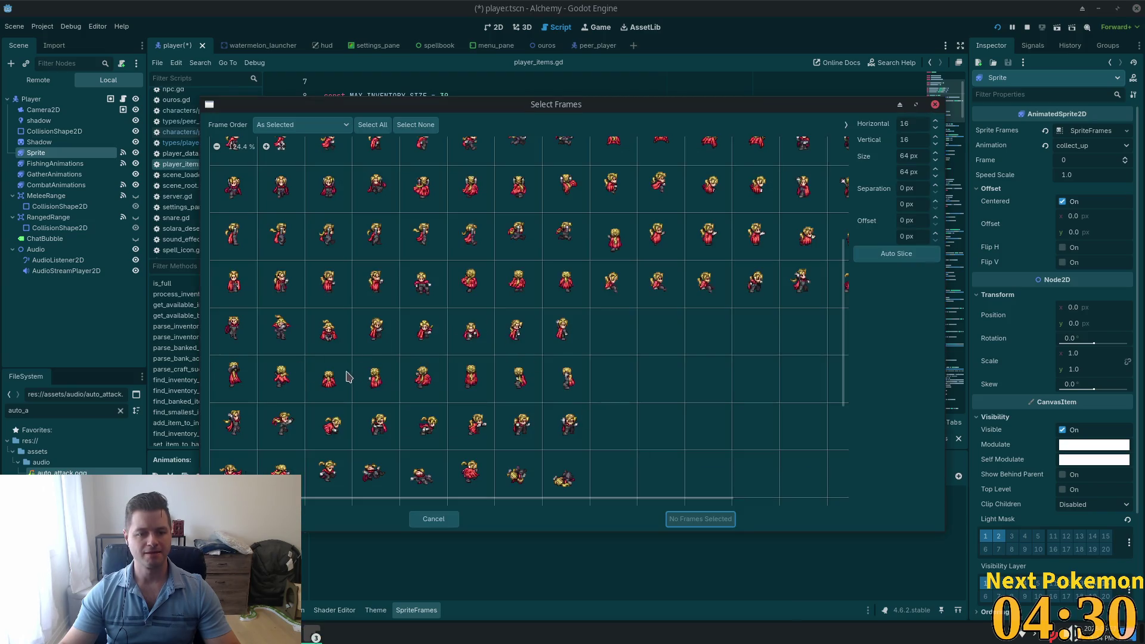
{"action": "left_click", "coordinate": [324, 388]}
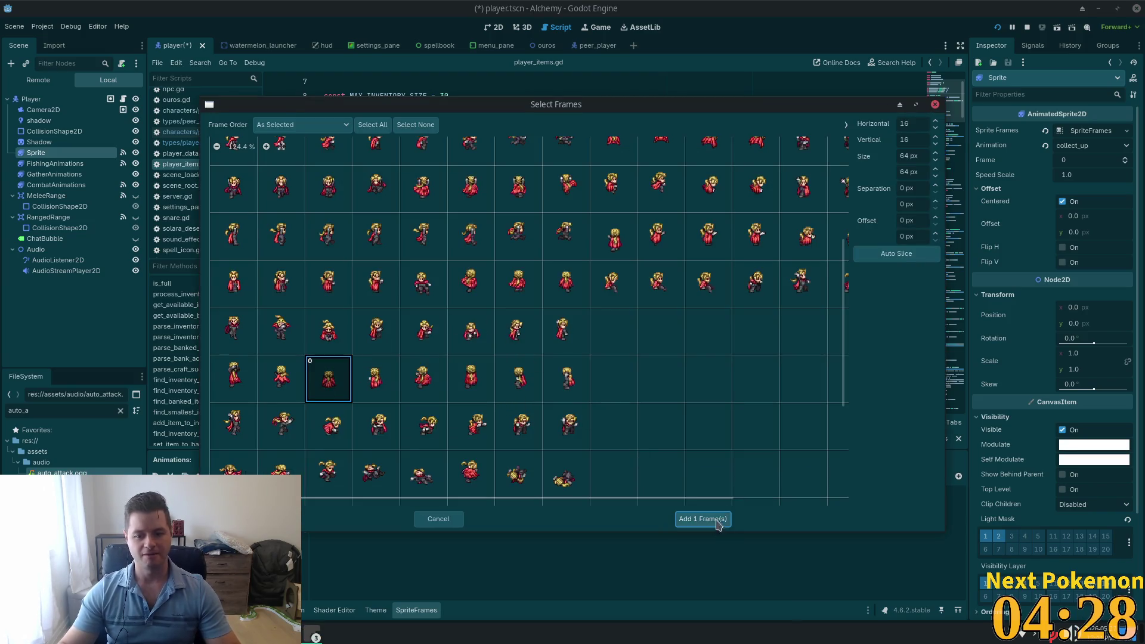
{"action": "left_click", "coordinate": [718, 521]}
{"action": "key", "text": "ctrl+s"}
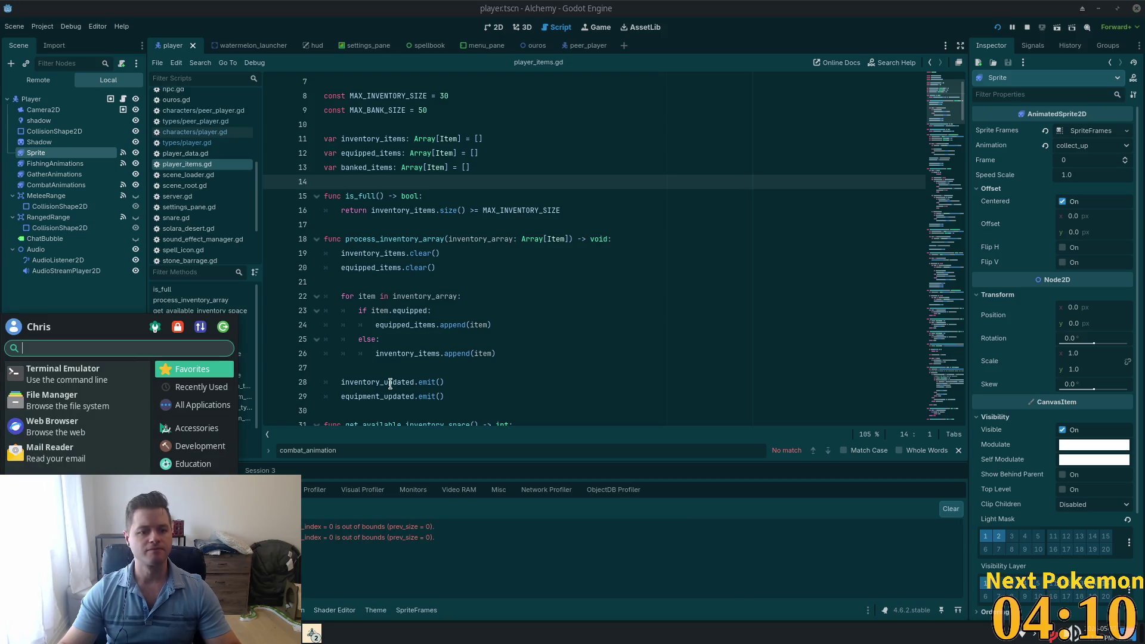
Step: Switch to player.gd and inspect the sprite.play() and last_frame = -1 lines
{"action": "left_click", "coordinate": [602, 282]}
{"action": "key", "text": "alt+Tab"}
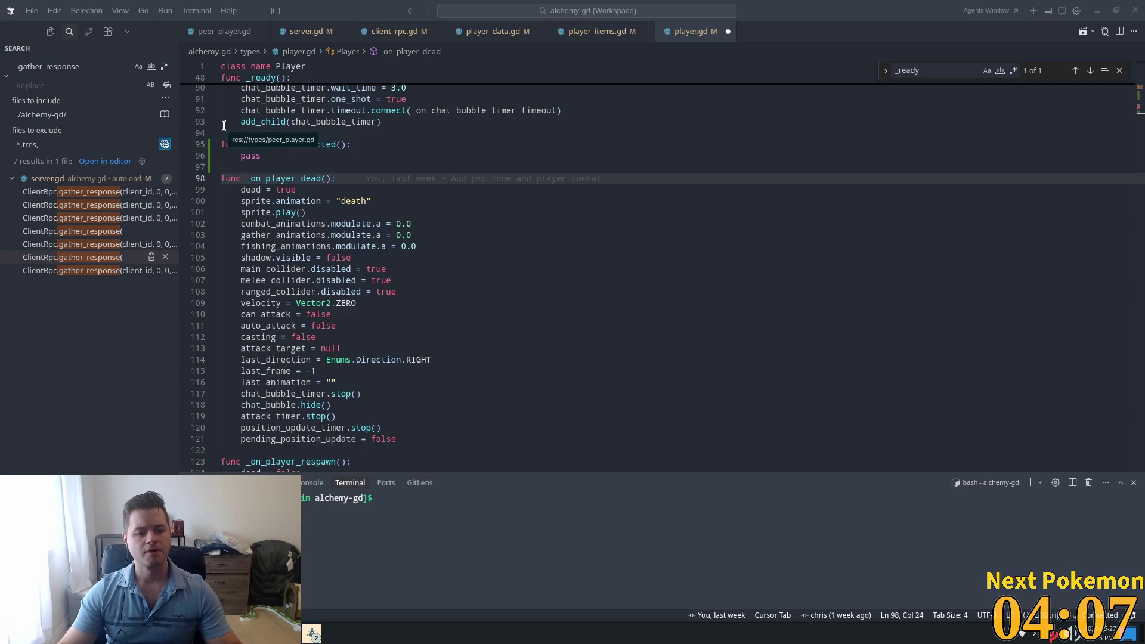
{"action": "left_click", "coordinate": [380, 204]}
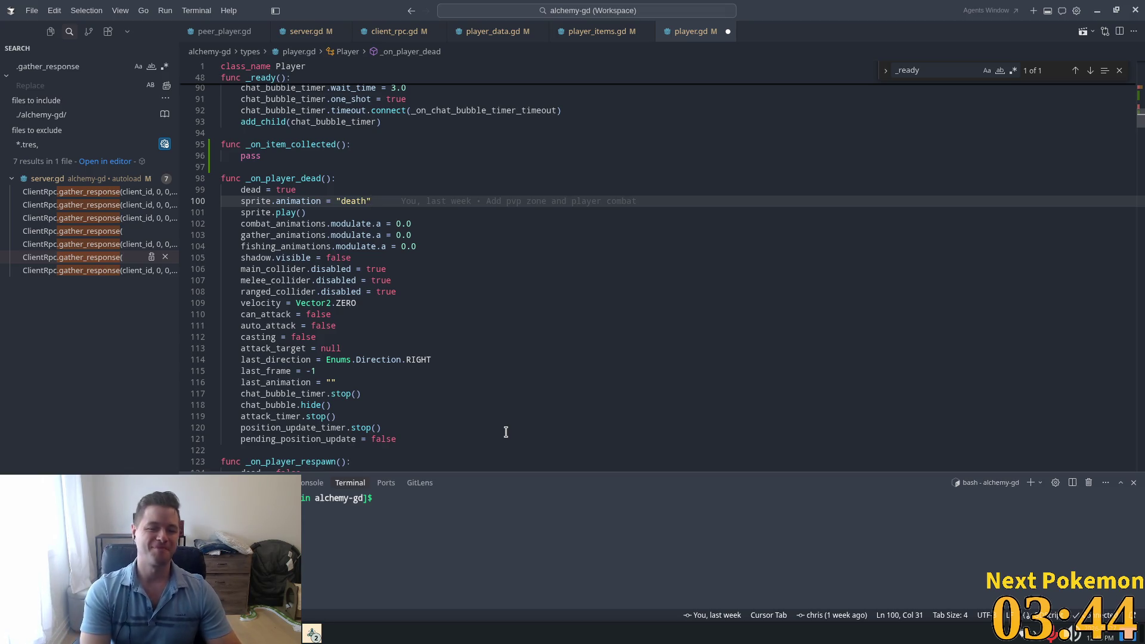
{"action": "key", "text": "Down"}
{"action": "key", "text": "Left"}
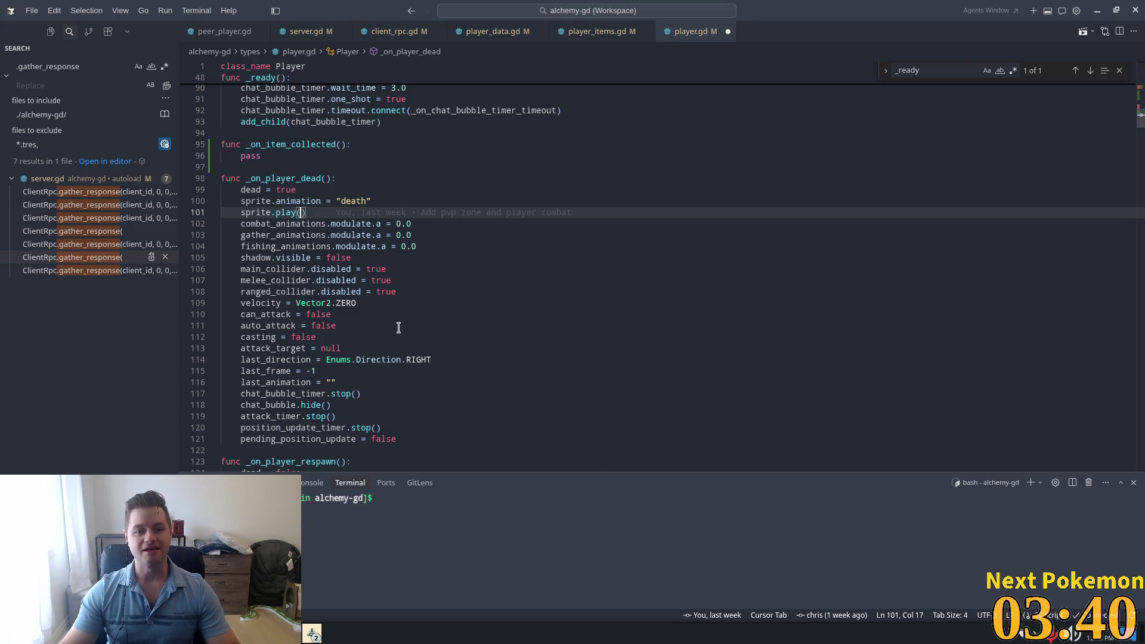
{"action": "left_click", "coordinate": [360, 372]}
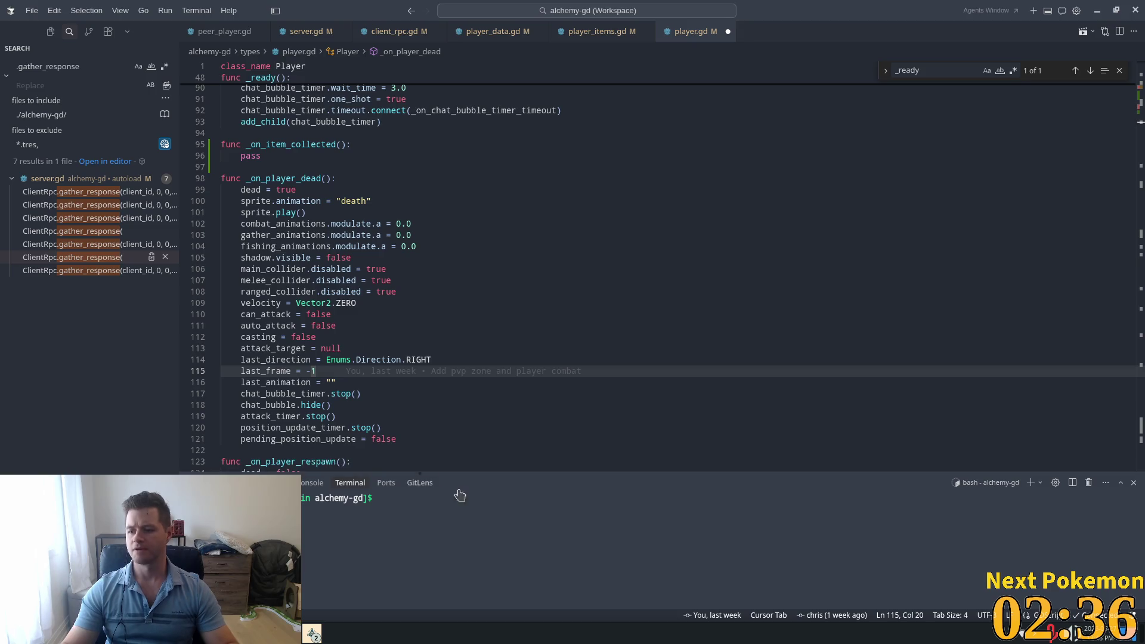
Step: Review _on_player_dead's resets of modulate, shadow visibility, ranged_collider and velocity
{"action": "mouse_move", "coordinate": [421, 357]}
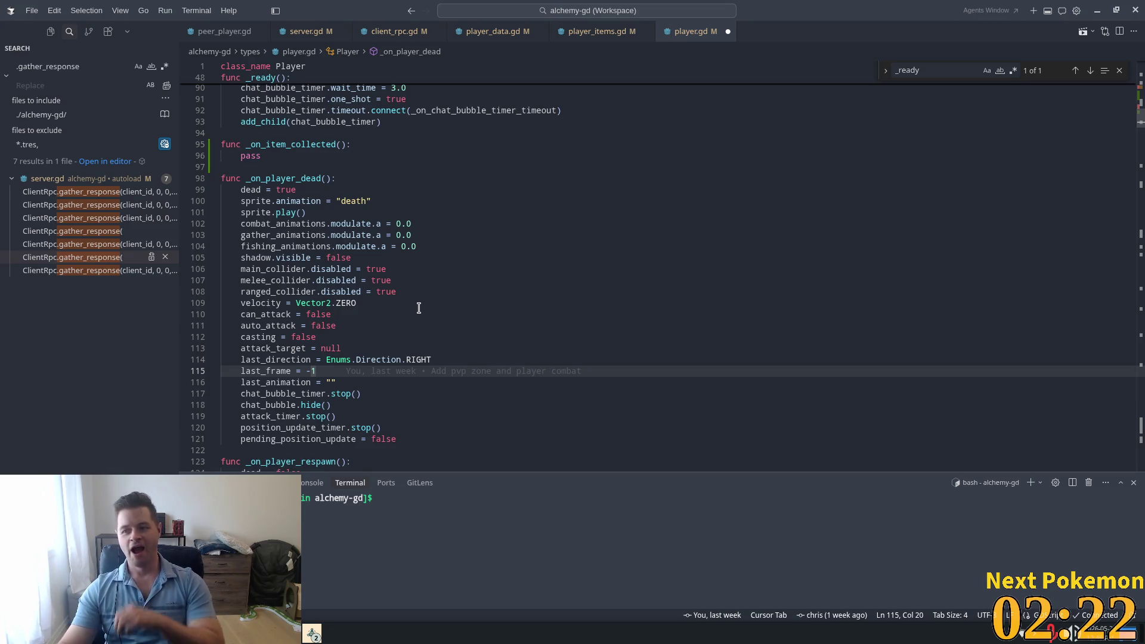
{"action": "left_click", "coordinate": [406, 235]}
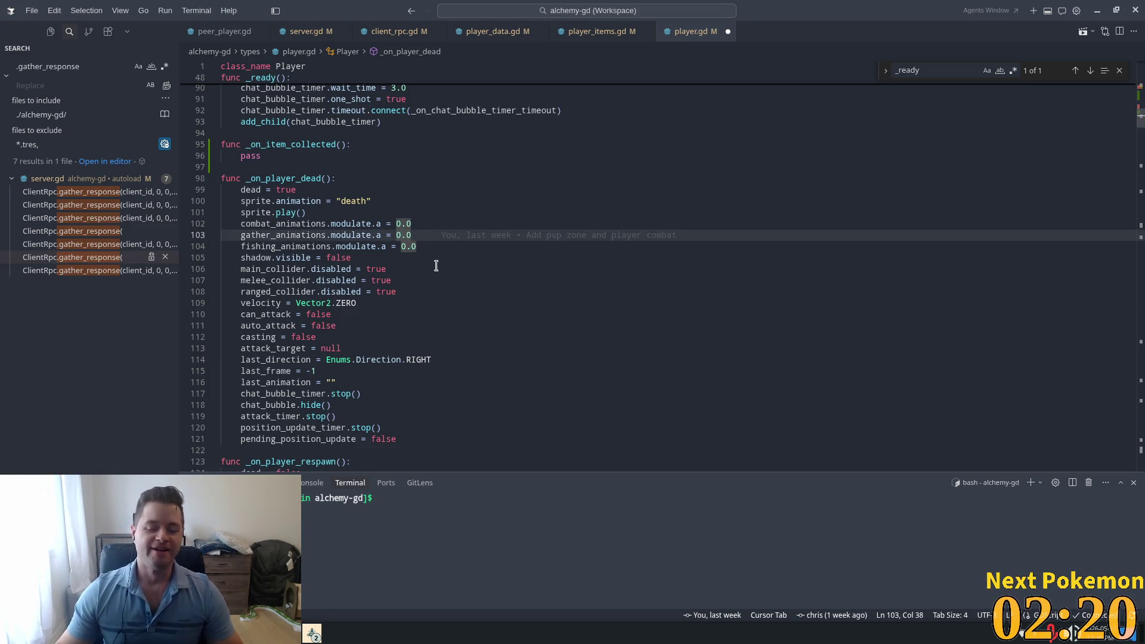
{"action": "left_click", "coordinate": [505, 291]}
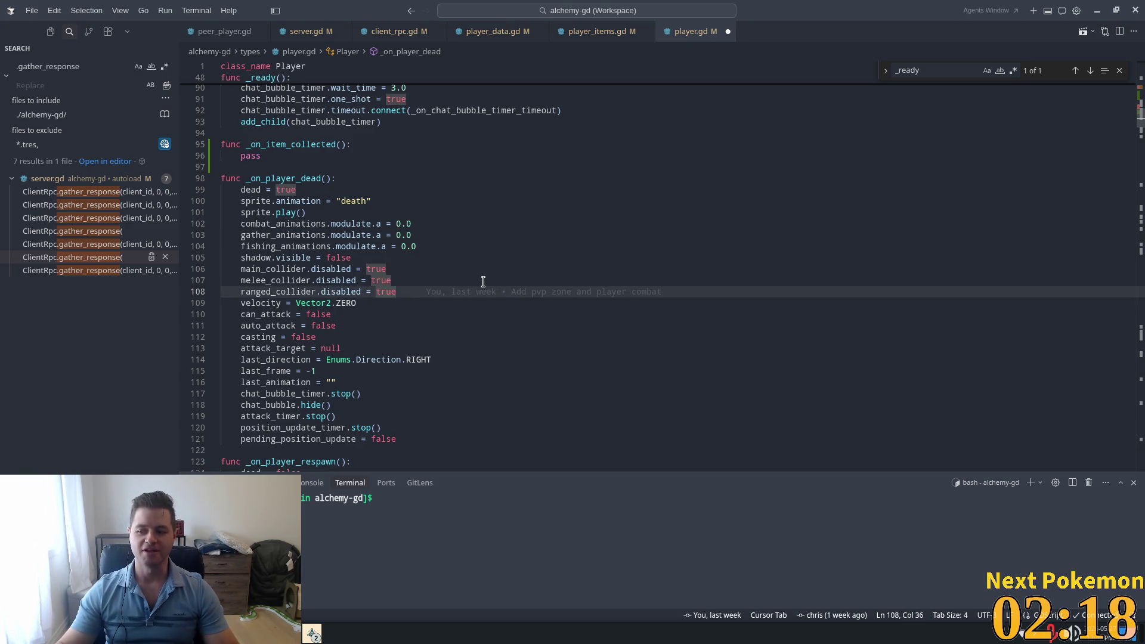
{"action": "left_click", "coordinate": [465, 307]}
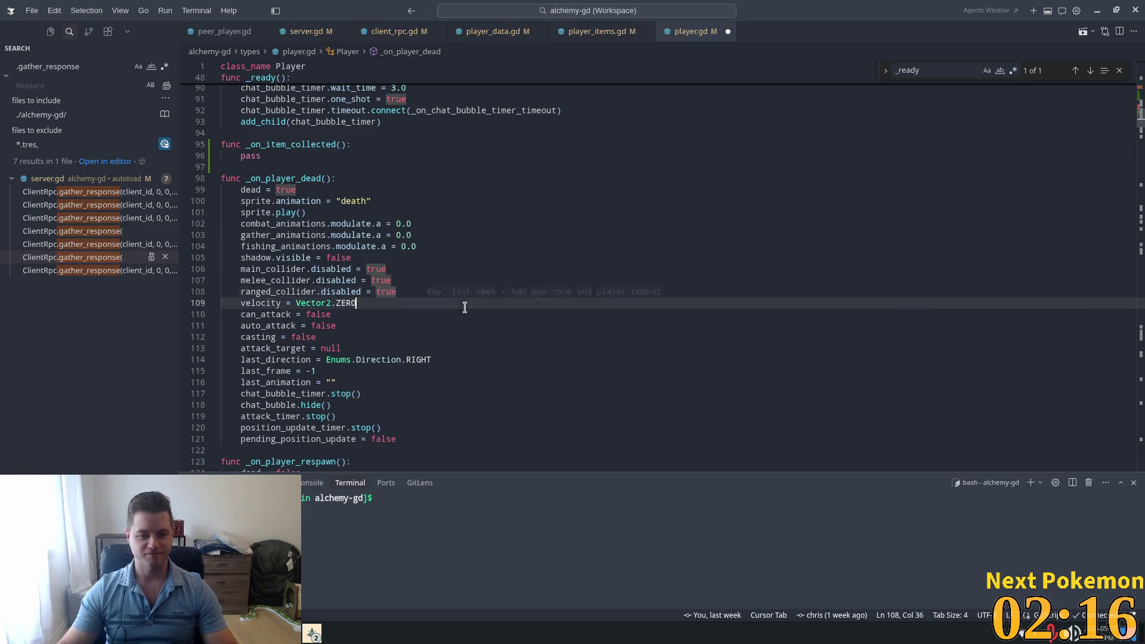
{"action": "left_click", "coordinate": [438, 255]}
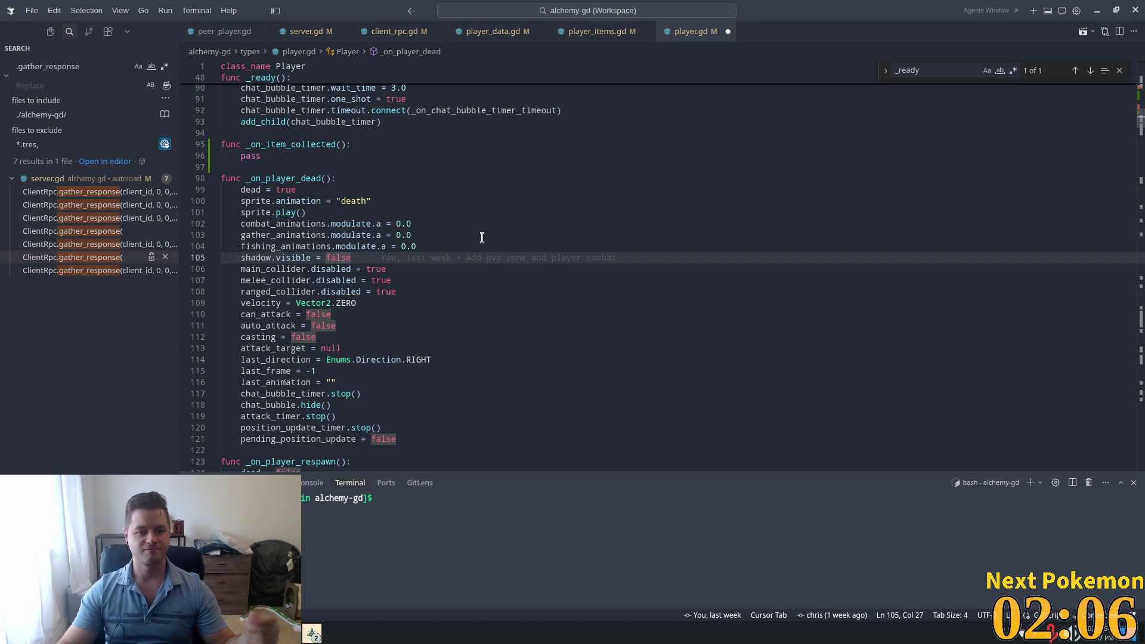
{"action": "left_click", "coordinate": [423, 325]}
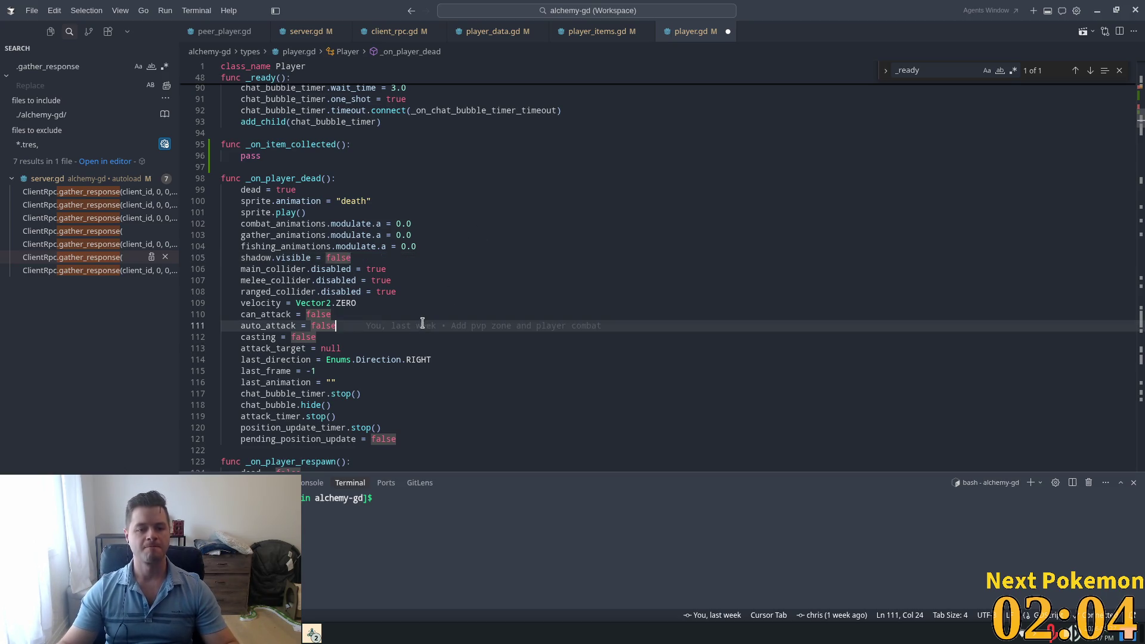
{"action": "mouse_move", "coordinate": [424, 325]}
Step: Start a new line inside the _on_item_collected handler
{"action": "scroll", "coordinate": [532, 292], "scroll_direction": "up", "scroll_amount": 2}
{"action": "left_click", "coordinate": [405, 148]}
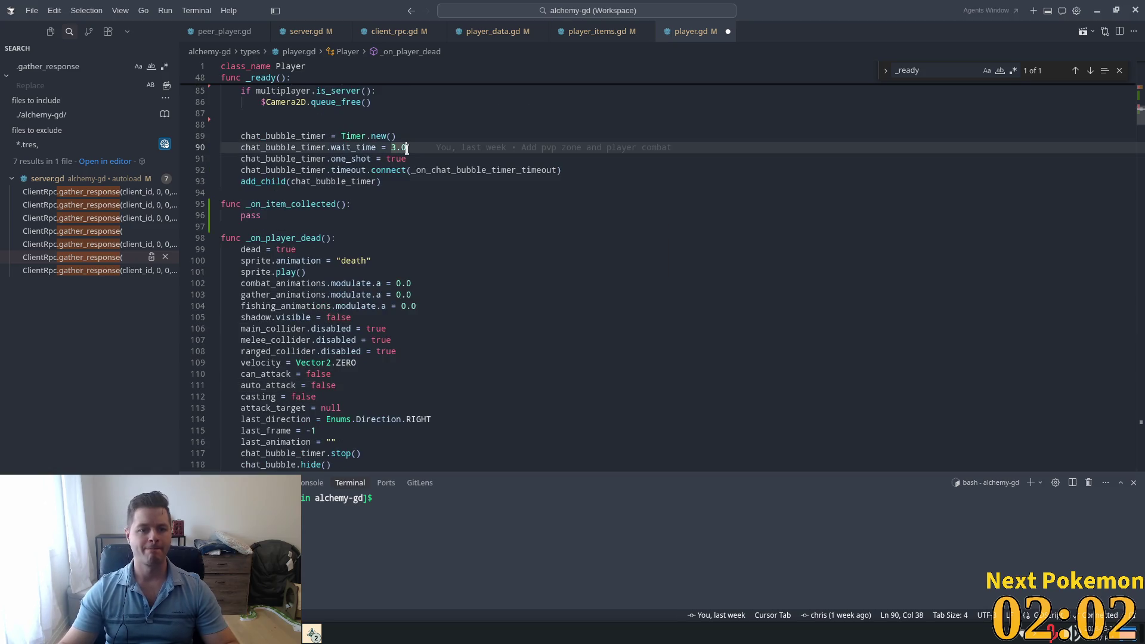
{"action": "scroll", "coordinate": [499, 278], "scroll_direction": "up", "scroll_amount": 7}
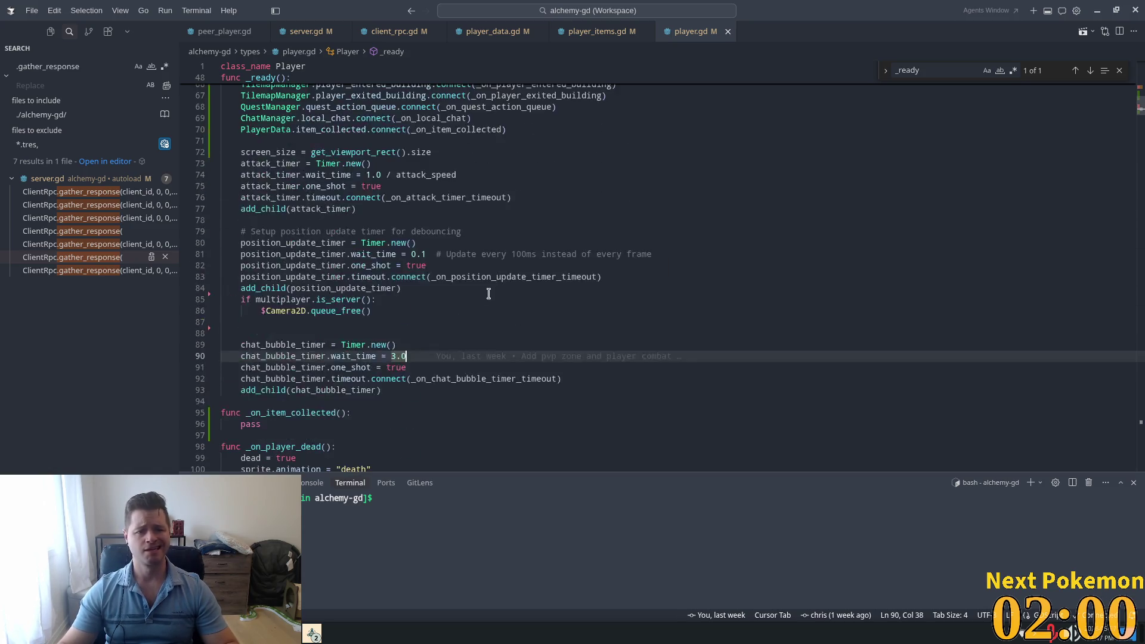
{"action": "scroll", "coordinate": [472, 304], "scroll_direction": "down", "scroll_amount": 3}
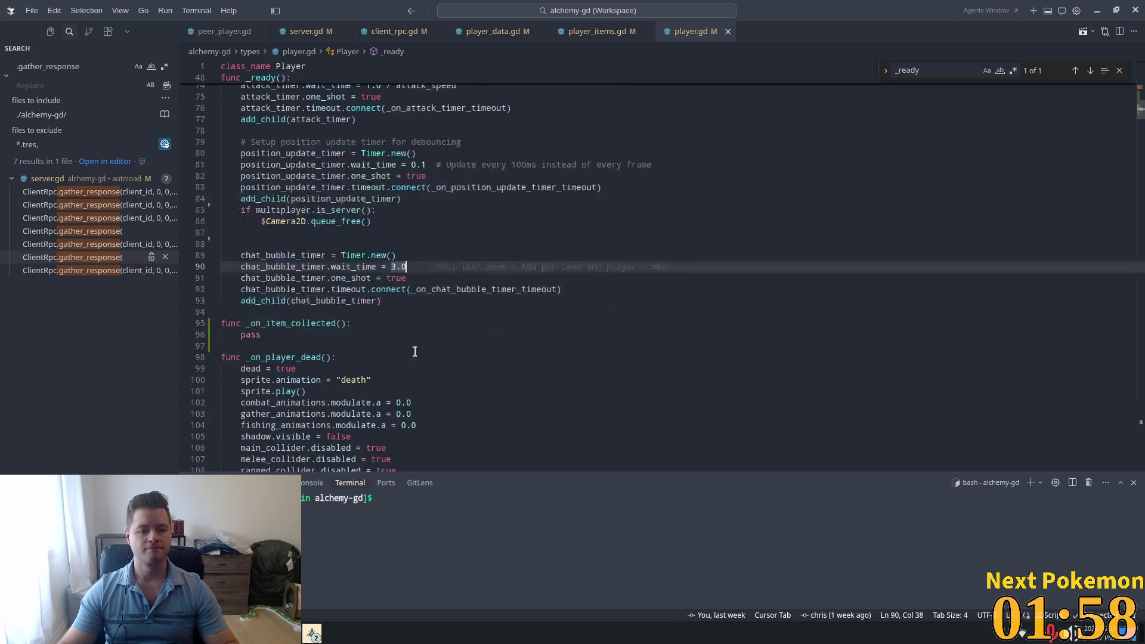
{"action": "left_click", "coordinate": [351, 324]}
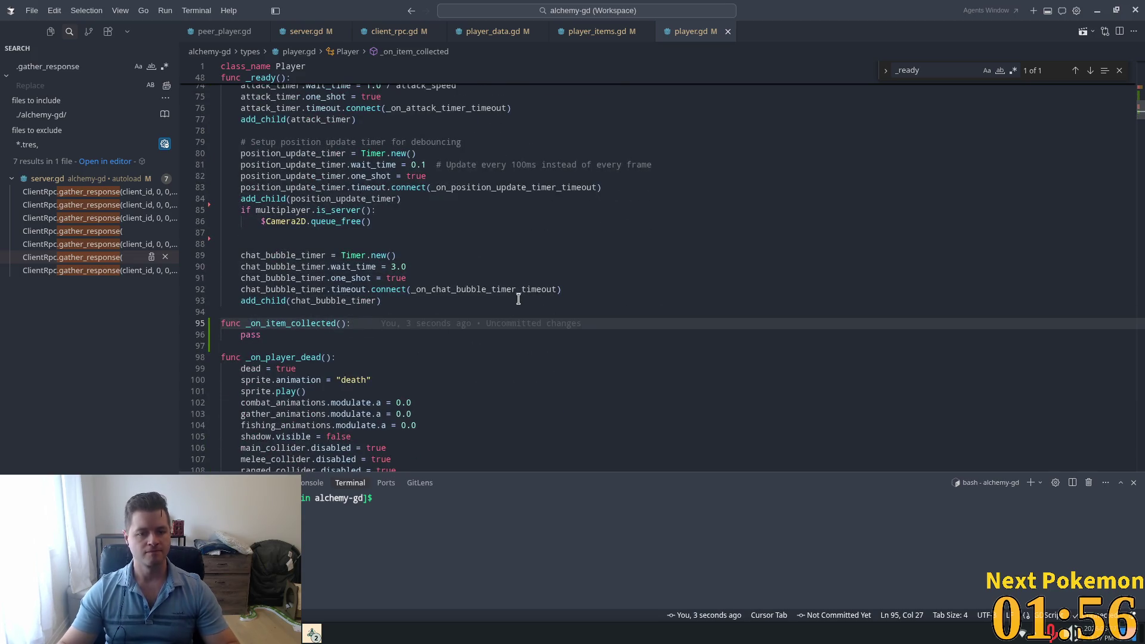
{"action": "key", "text": "Return"}
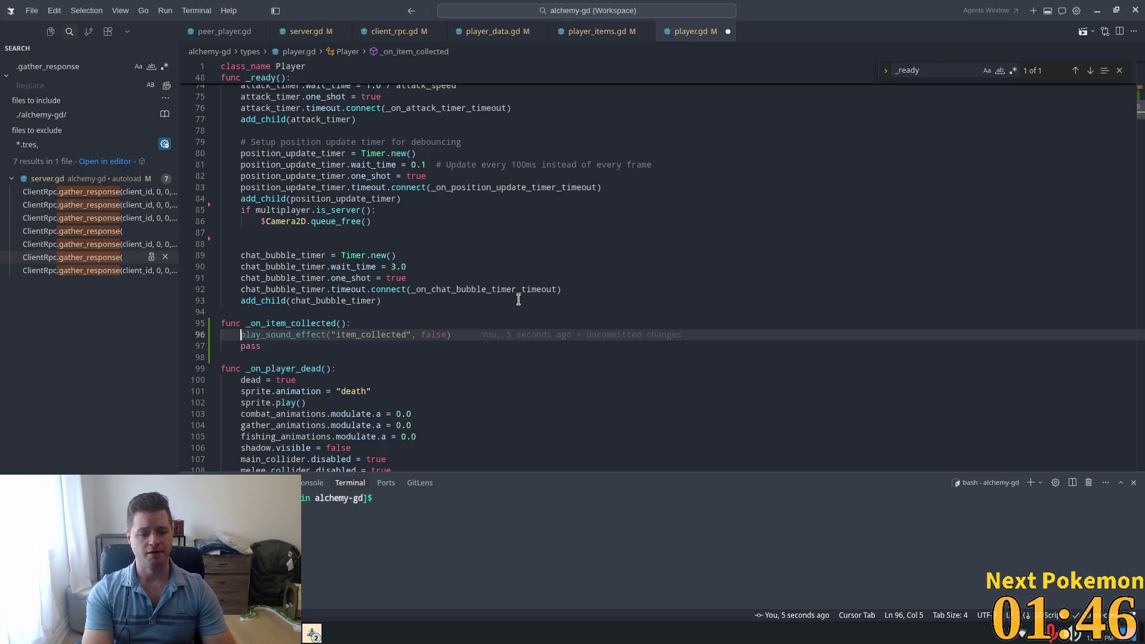
Step: Write sprite.animation = orient_animation("collect") on the new line of _on_item_collected
{"action": "type", "text": "spr"}
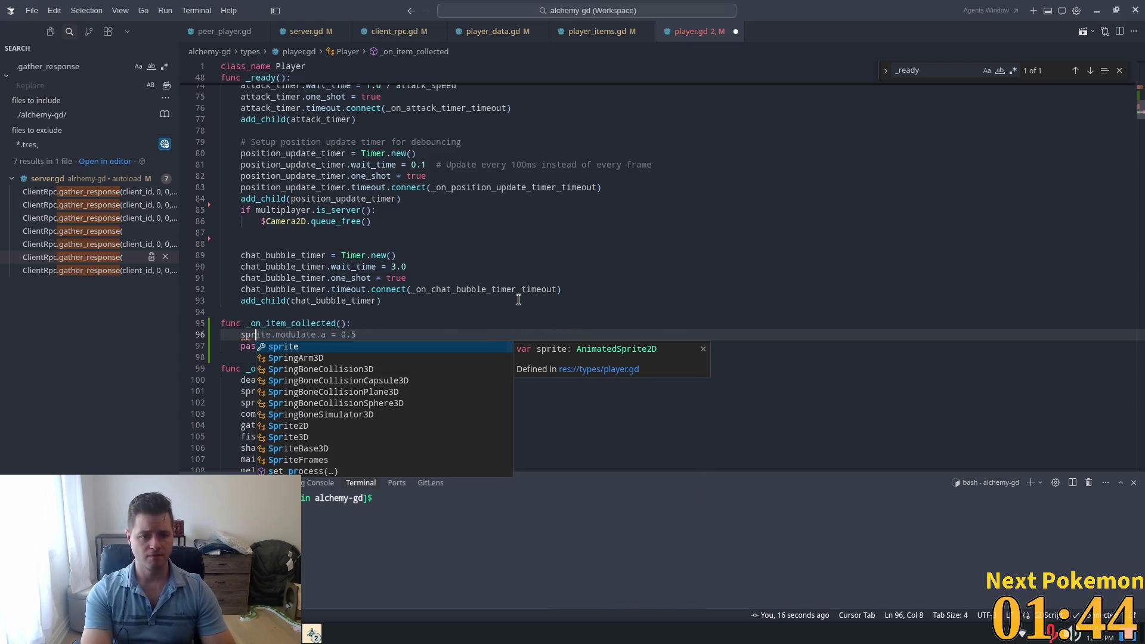
{"action": "type", "text": "ite.ani"}
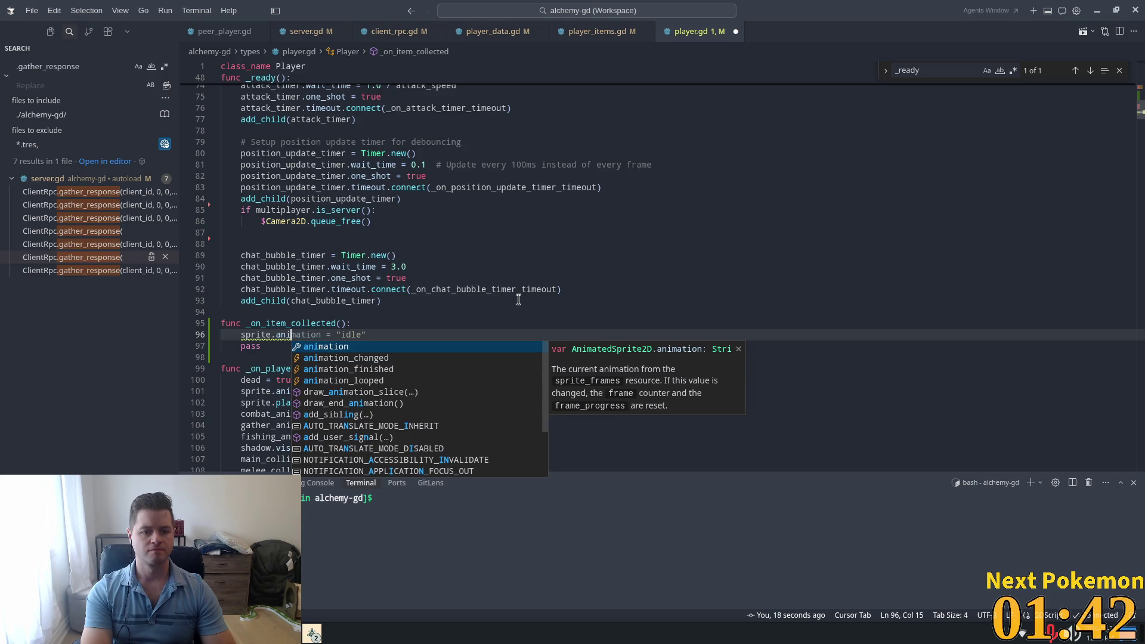
{"action": "key", "text": "Tab"}
{"action": "key", "text": "Left"}
{"action": "key", "text": "ctrl+shift+Left"}
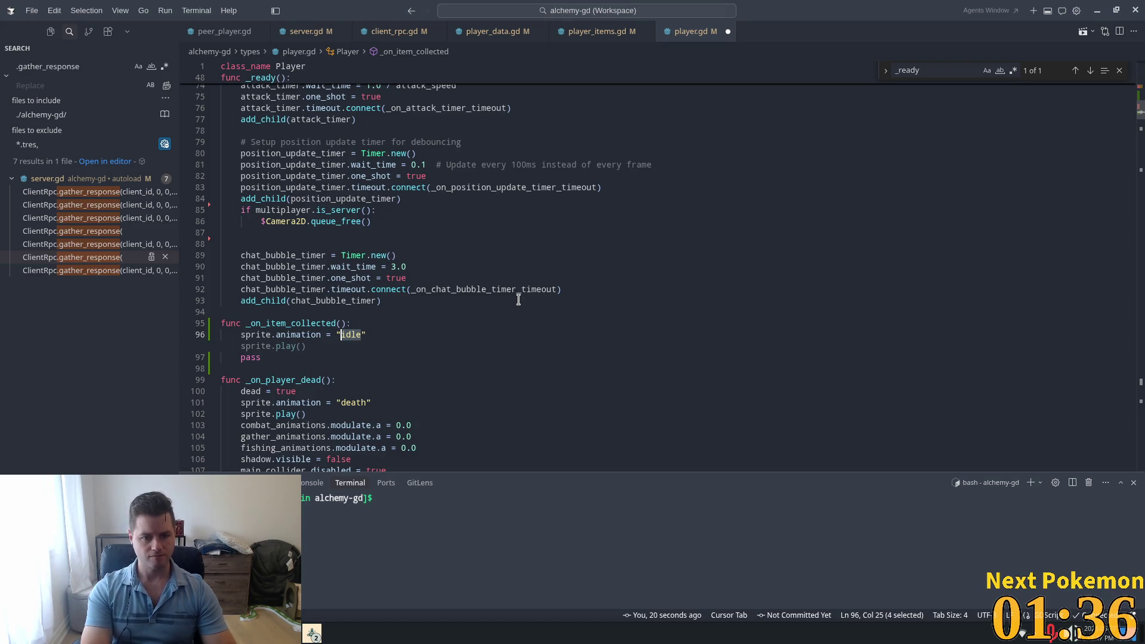
{"action": "key", "text": "End"}
{"action": "key", "text": "BackSpace"}
{"action": "key", "text": "BackSpace"}
{"action": "key", "text": "BackSpace"}
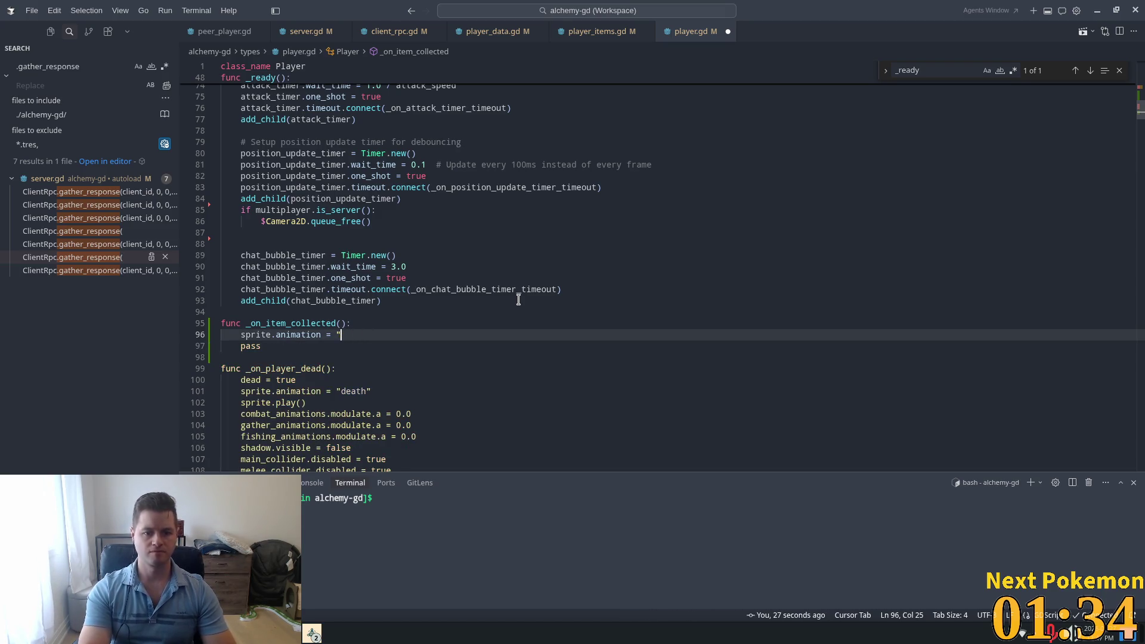
{"action": "key", "text": "BackSpace"}
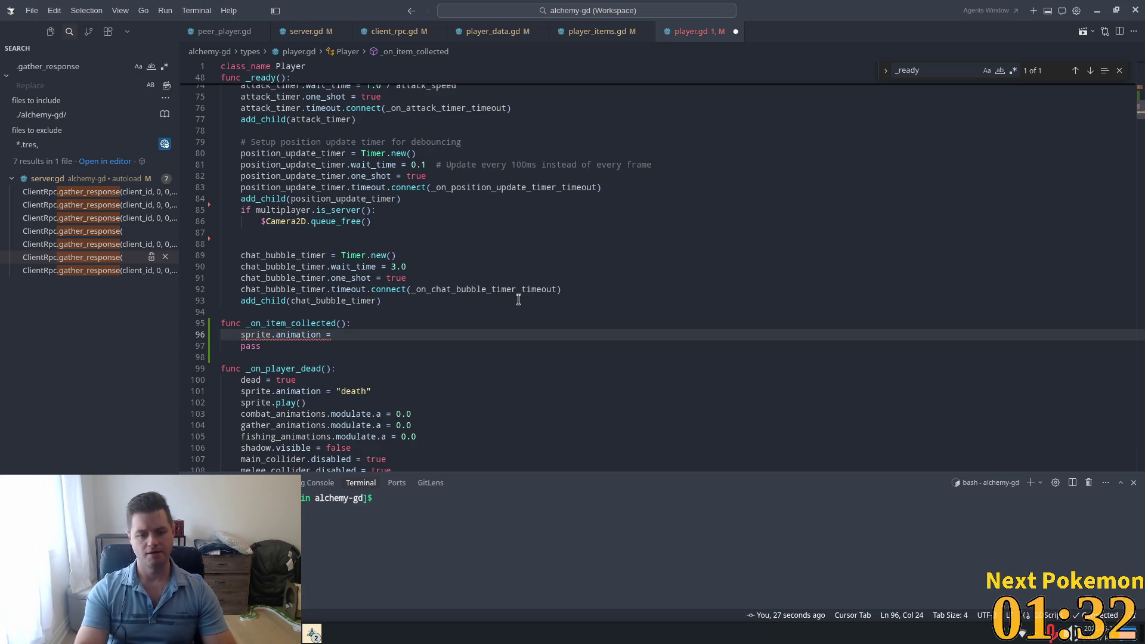
{"action": "type", "text": "ori"}
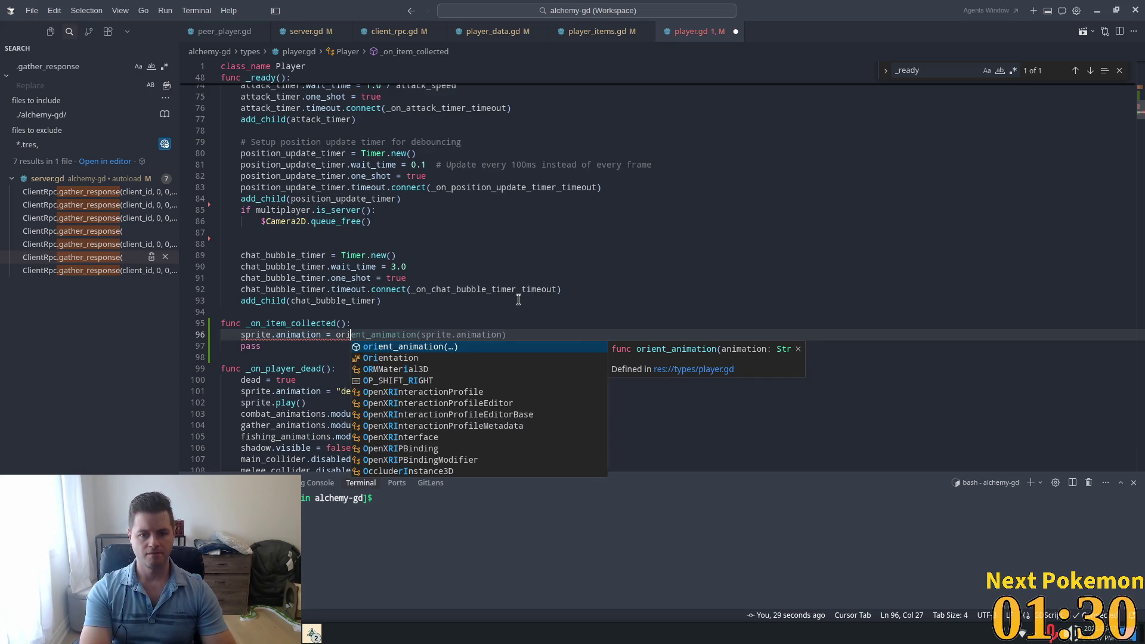
{"action": "key", "text": "Tab"}
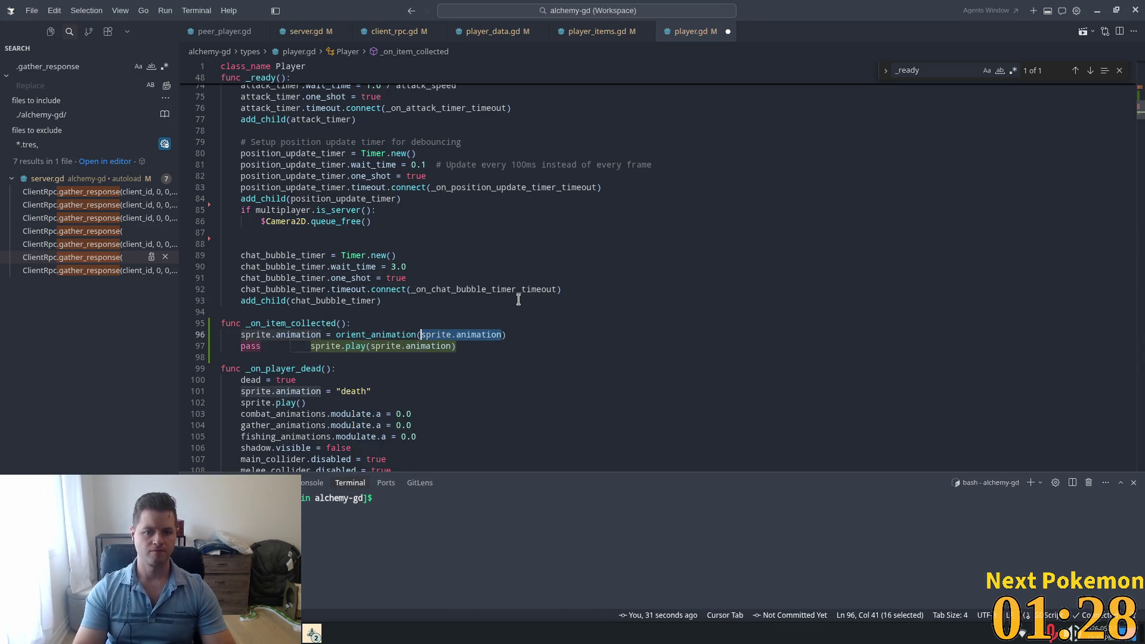
{"action": "key", "text": "BackSpace"}
{"action": "type", "text": "\"co"}
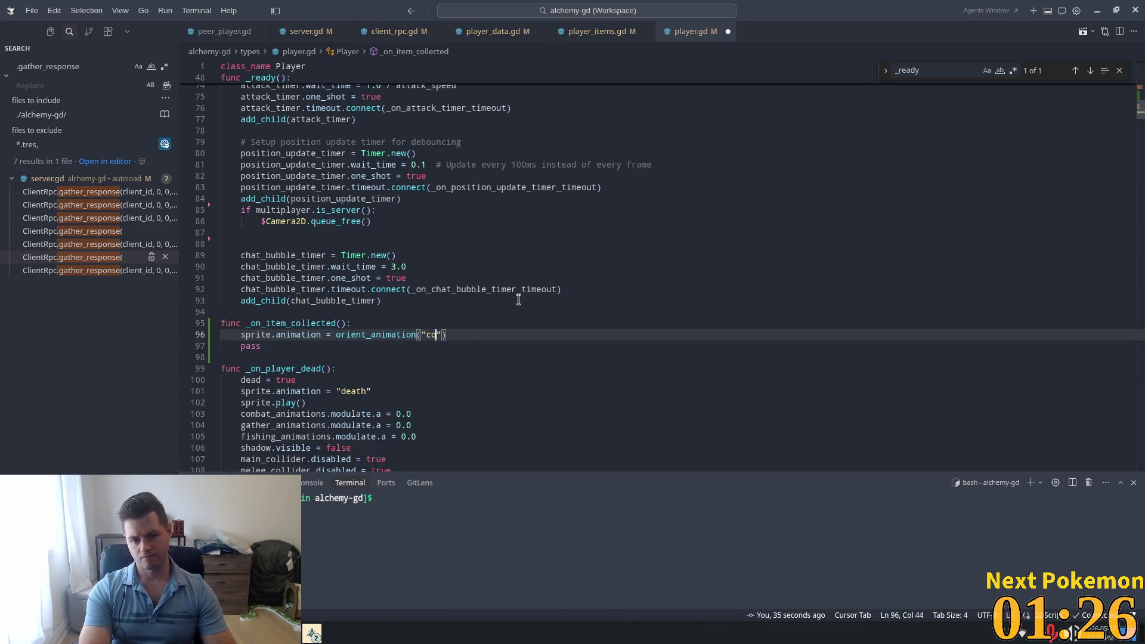
{"action": "type", "text": "llect"}
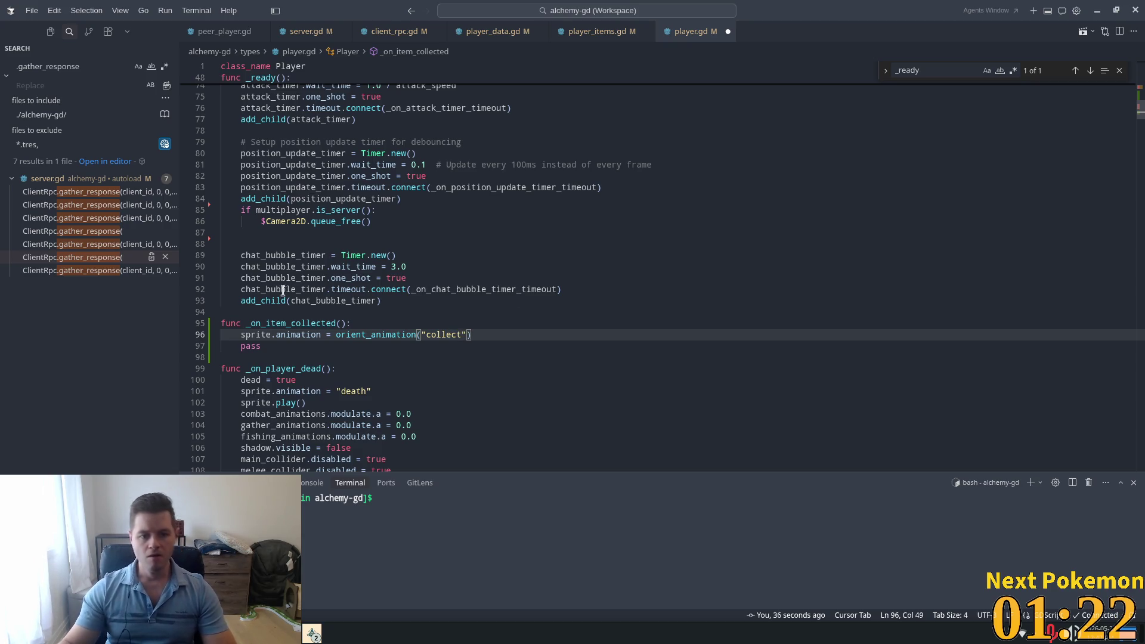
Step: Add sprite.play() below the animation assignment and save player.gd
{"action": "left_click_drag", "start_coordinate": [307, 403], "coordinate": [255, 402]}
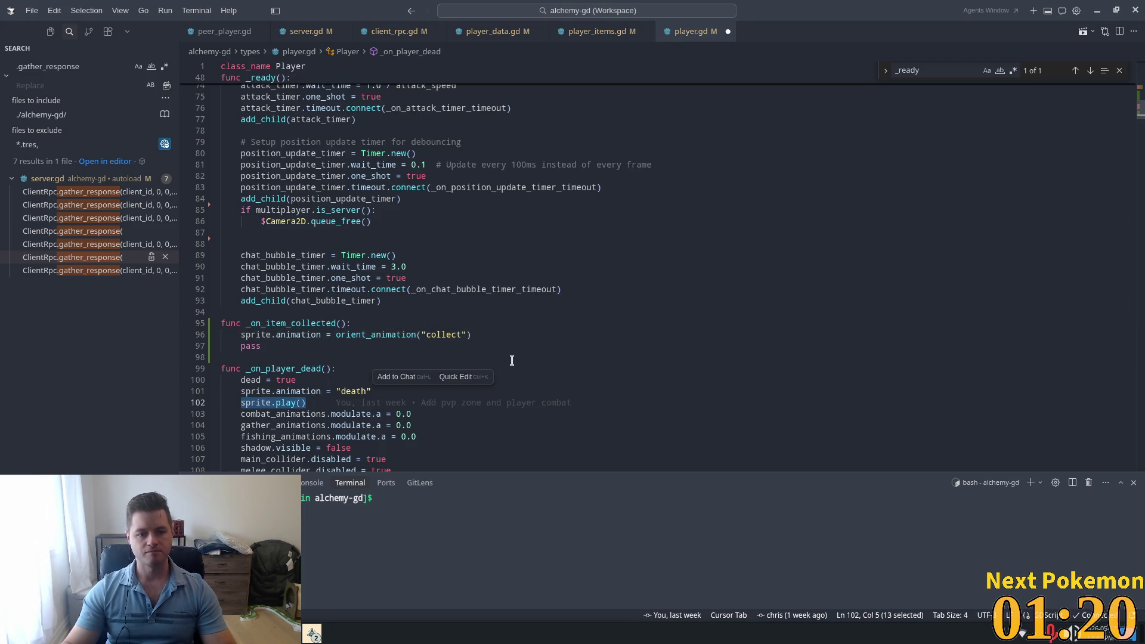
{"action": "left_click", "coordinate": [477, 335]}
{"action": "key", "text": "Tab"}
{"action": "left_click", "coordinate": [572, 262]}
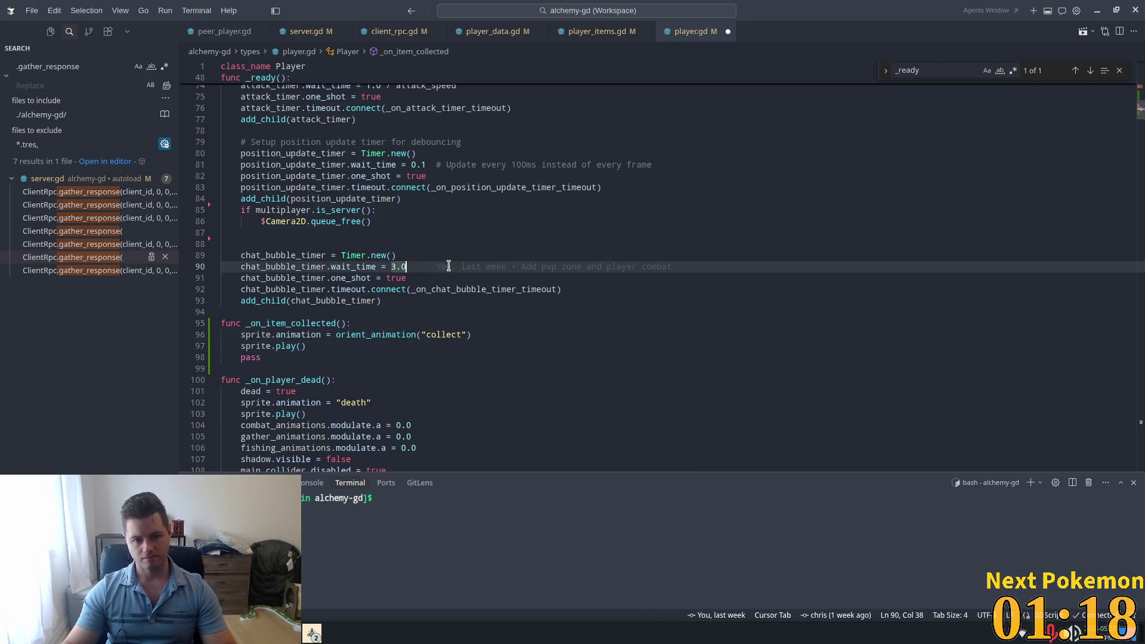
{"action": "scroll", "coordinate": [572, 262], "scroll_direction": "down", "scroll_amount": 1}
{"action": "left_click", "coordinate": [572, 263]}
{"action": "scroll", "coordinate": [468, 375], "scroll_direction": "down", "scroll_amount": 3}
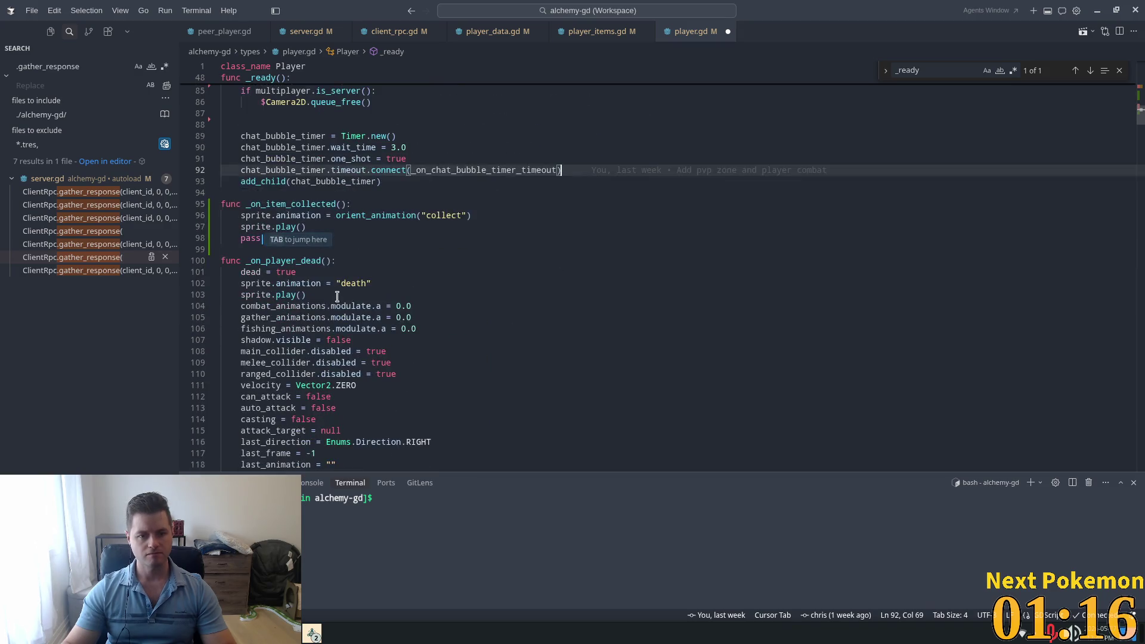
{"action": "scroll", "coordinate": [388, 301], "scroll_direction": "down", "scroll_amount": 2}
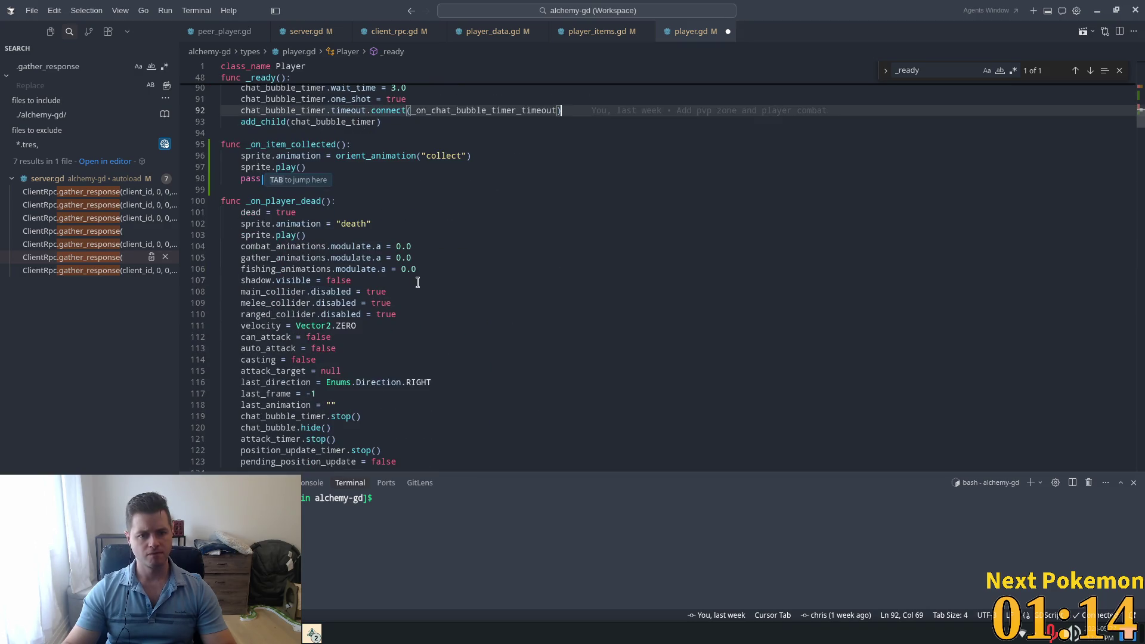
{"action": "key", "text": "ctrl+s"}
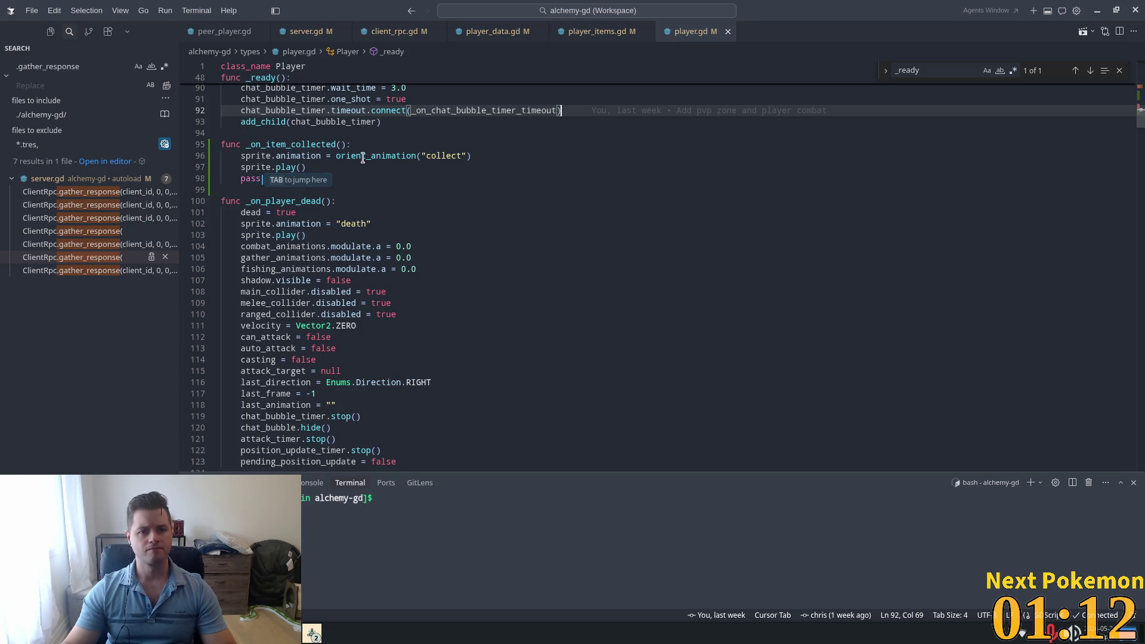
{"action": "left_click_drag", "start_coordinate": [333, 157], "coordinate": [240, 156]}
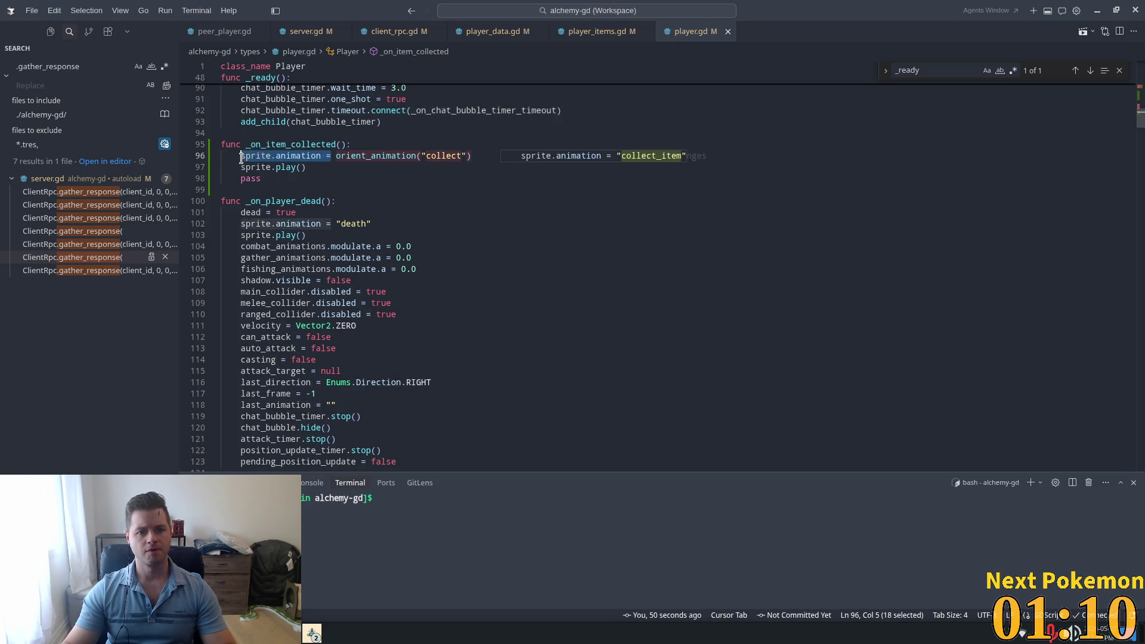
Step: Search player.gd for sprite.animation assignments, stepping to the gathering animations
{"action": "key", "text": "ctrl+f"}
{"action": "key", "text": "Return"}
{"action": "key", "text": "Return"}
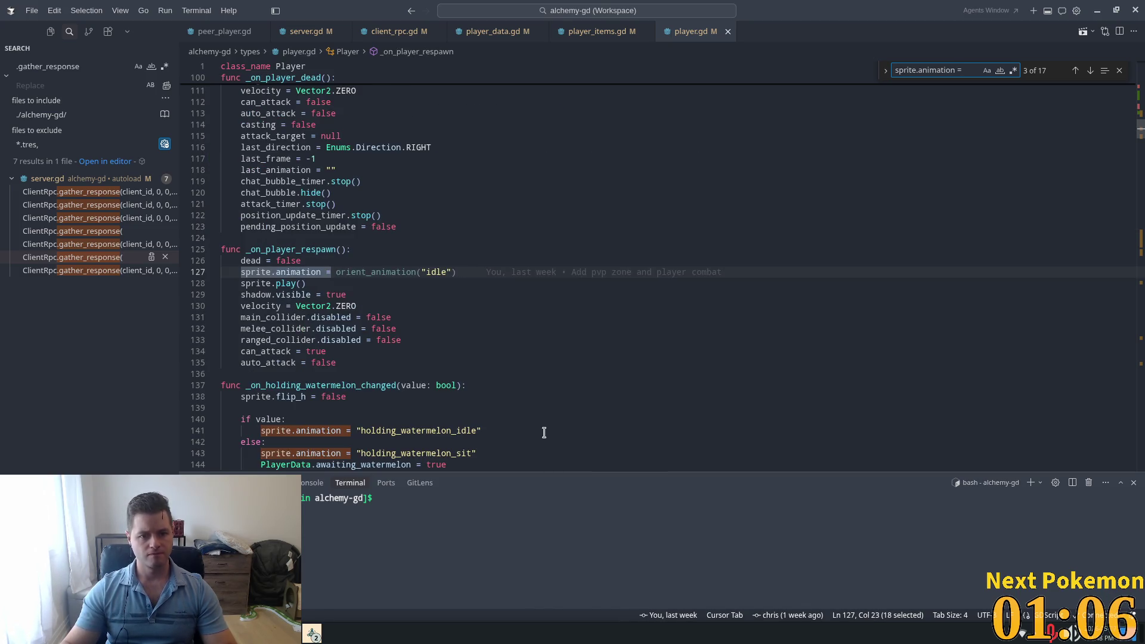
{"action": "key", "text": "Return"}
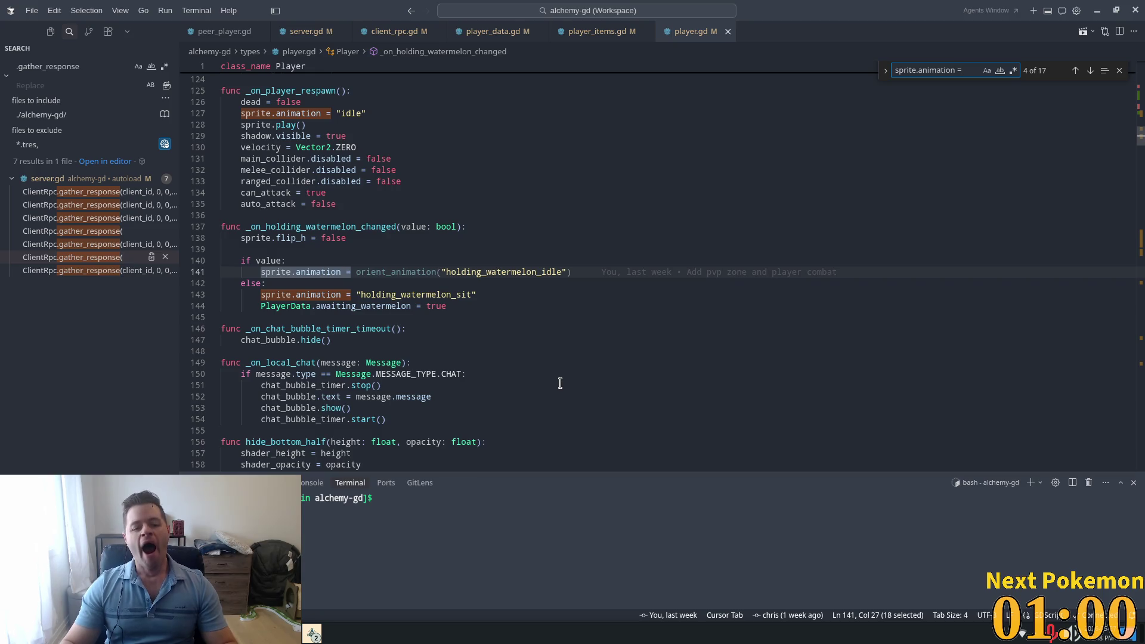
{"action": "key", "text": "Return"}
{"action": "key", "text": "Return"}
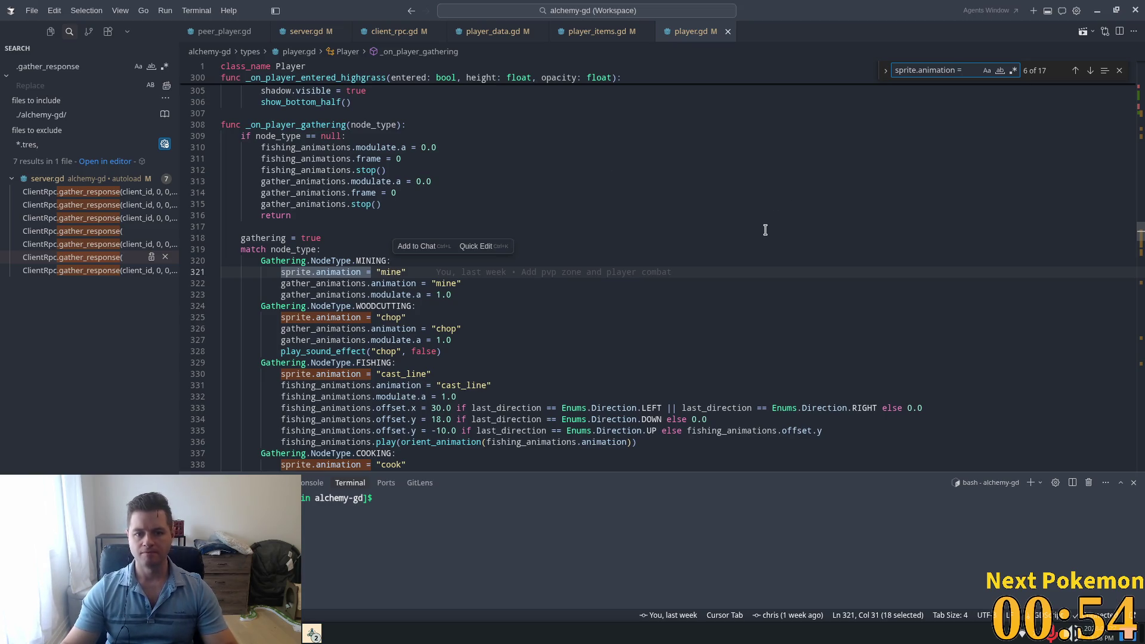
{"action": "scroll", "coordinate": [704, 226], "scroll_direction": "down", "scroll_amount": 5}
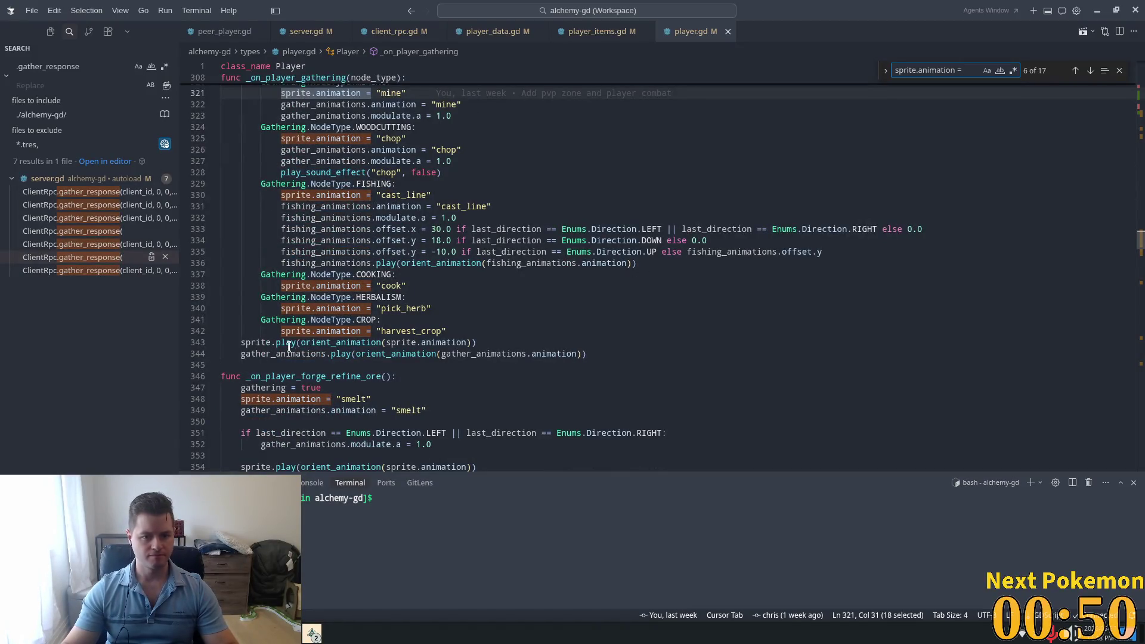
{"action": "left_click_drag", "start_coordinate": [481, 342], "coordinate": [241, 342]}
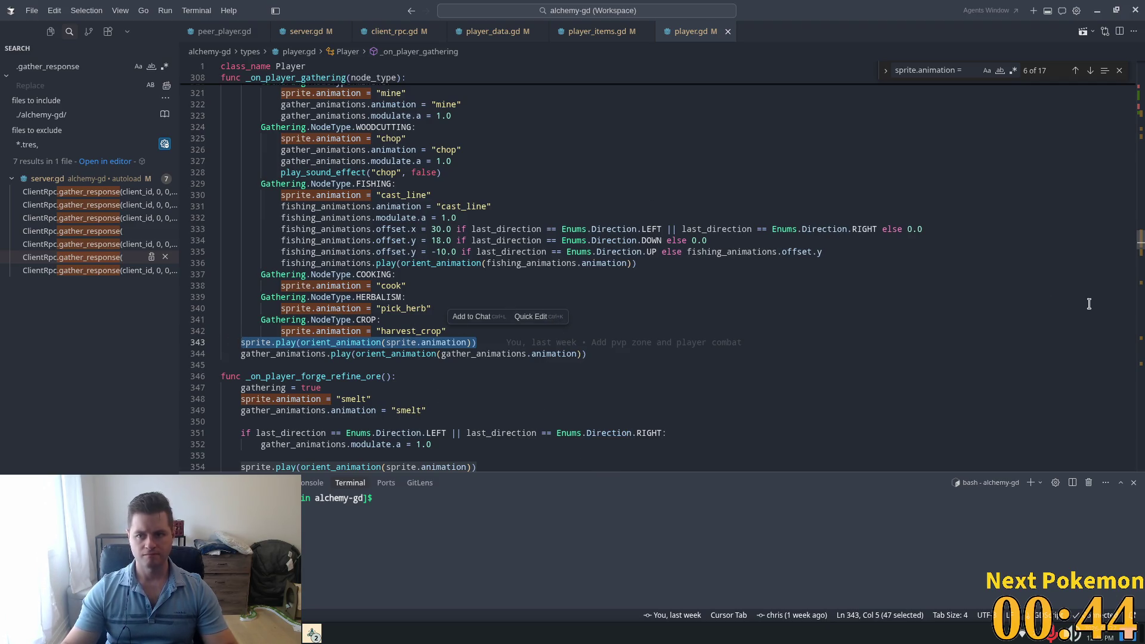
Step: Find the _on_item_collected definition by searching the file for 'collect'
{"action": "key", "text": "ctrl+p"}
{"action": "type", "text": "_on"}
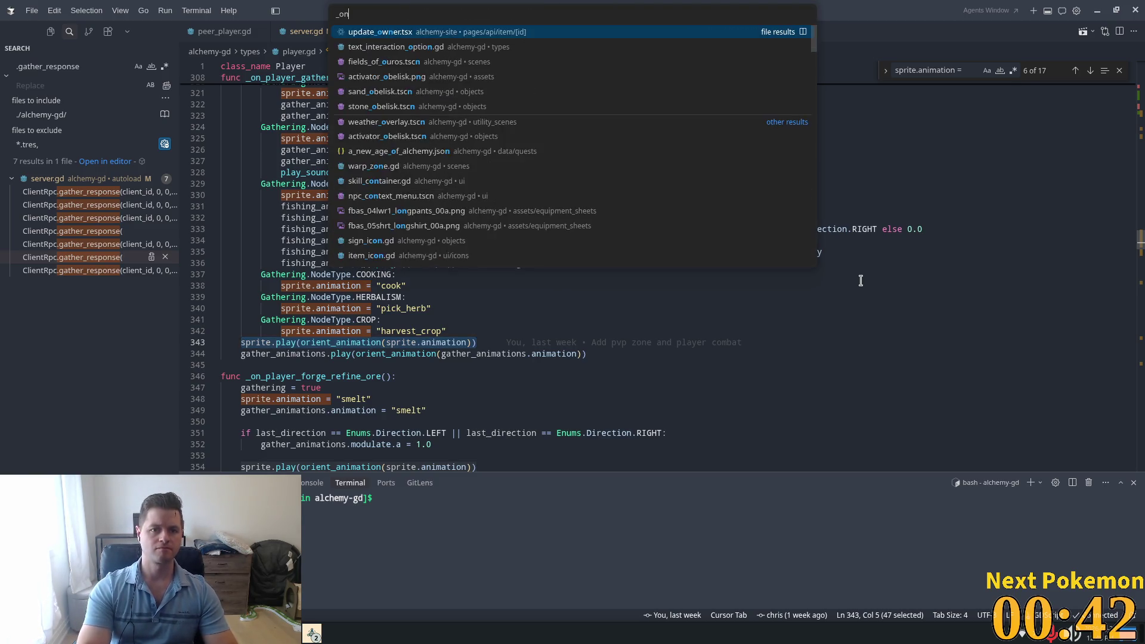
{"action": "type", "text": "_player"}
{"action": "key", "text": "Escape"}
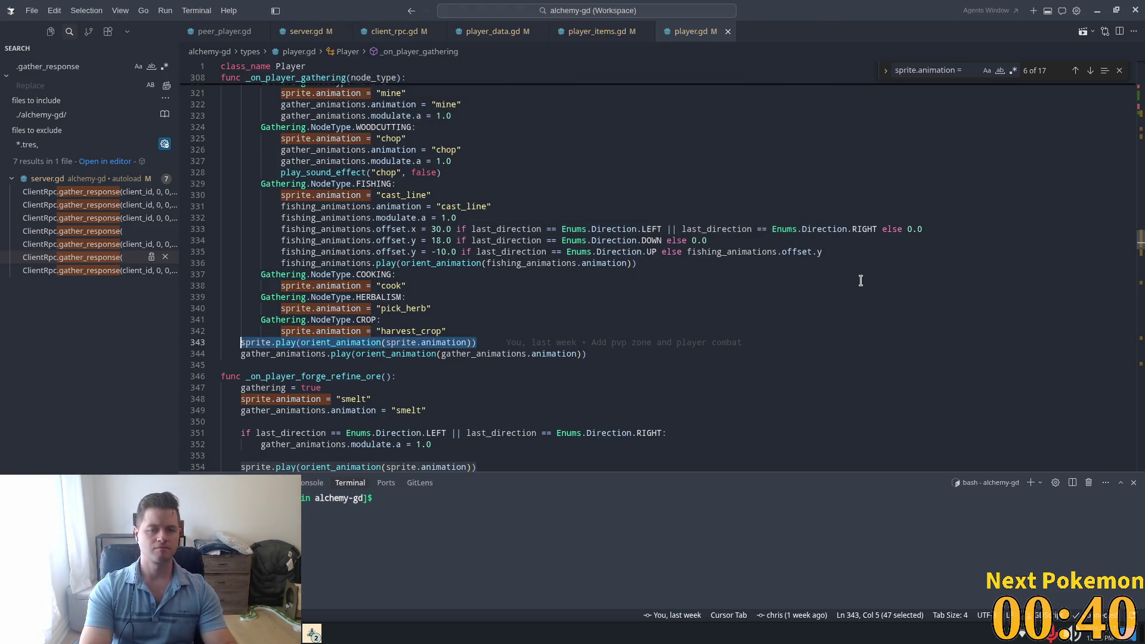
{"action": "key", "text": "ctrl+f"}
{"action": "type", "text": "_"}
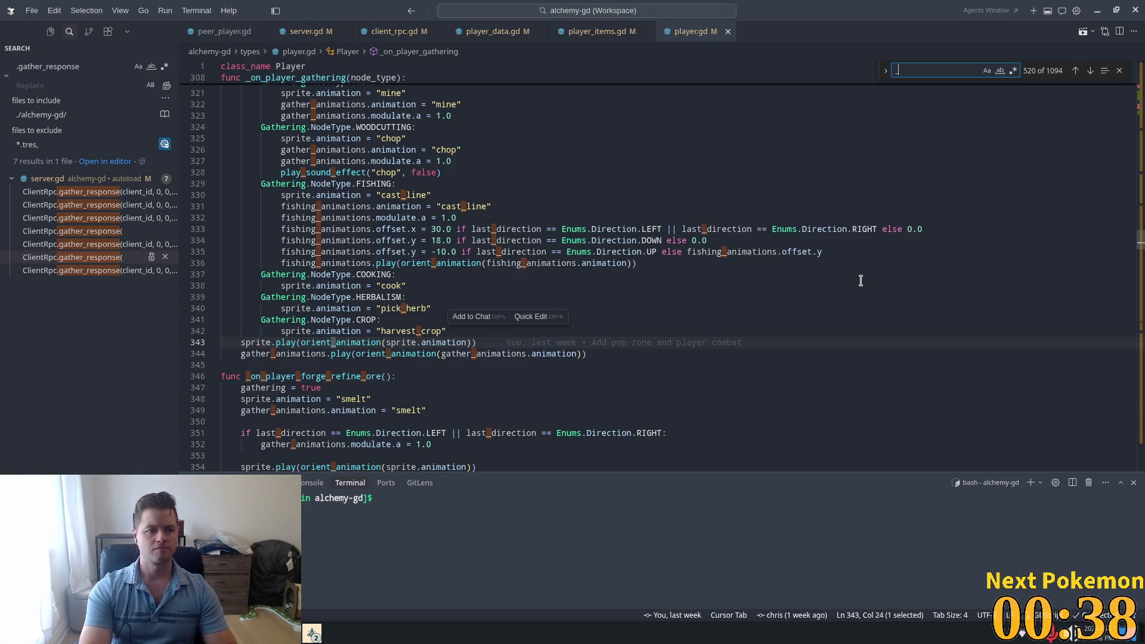
{"action": "type", "text": "on_collec"}
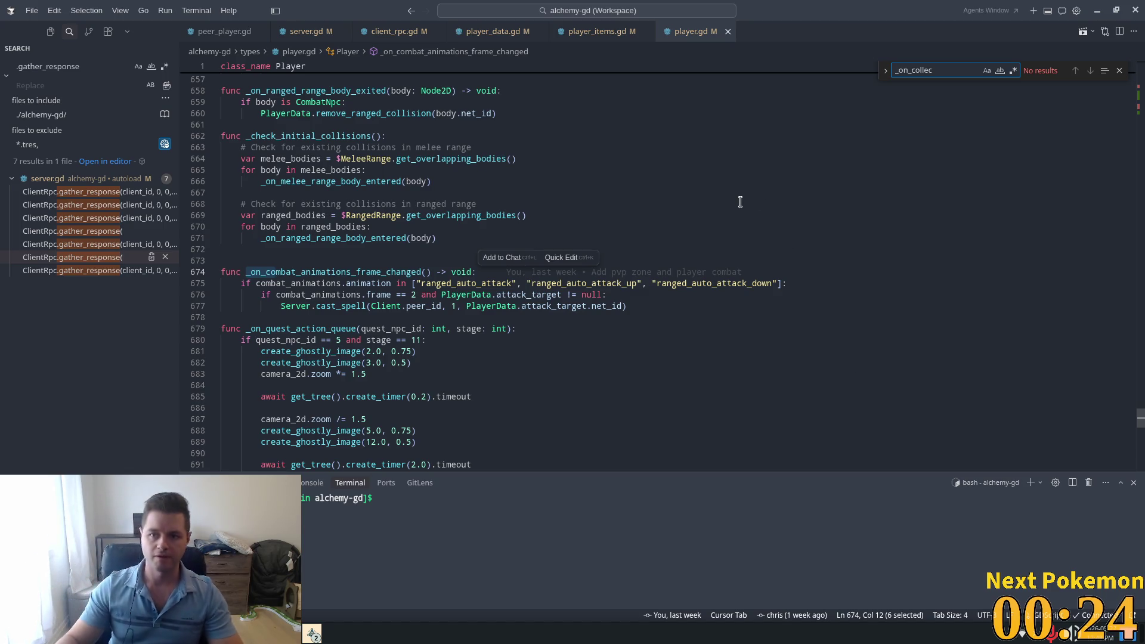
{"action": "double_click", "coordinate": [941, 71]}
{"action": "type", "text": "col"}
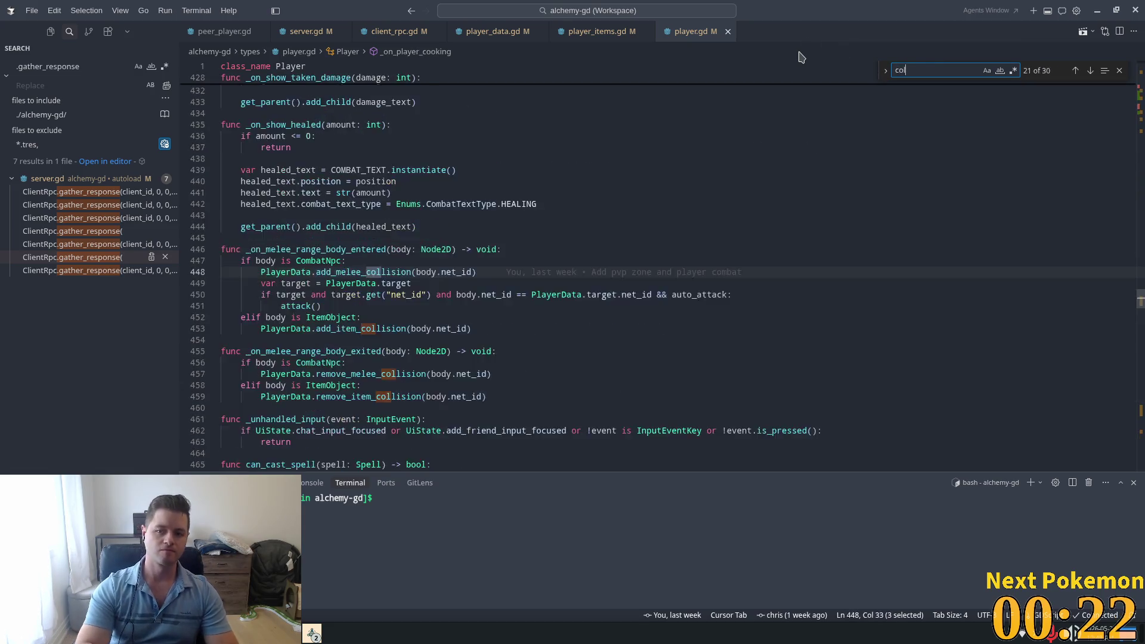
{"action": "type", "text": "lect"}
{"action": "left_click", "coordinate": [501, 273], "text": "ctrl"}
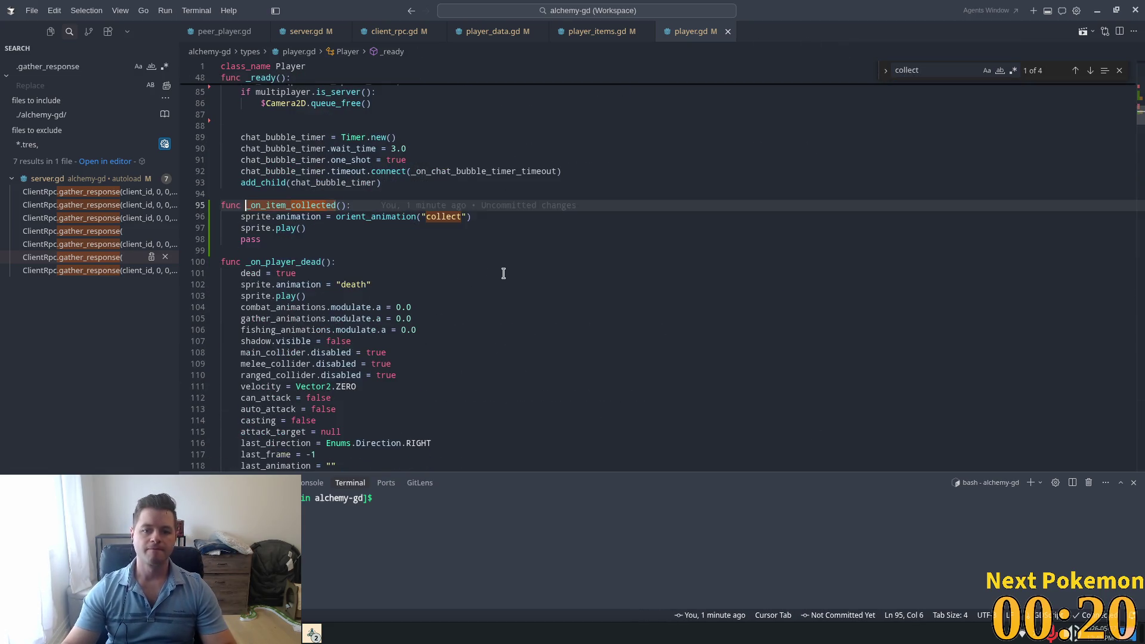
Step: Accept the suggested oriented animation argument inside sprite.play() on line 97
{"action": "left_click", "coordinate": [387, 223]}
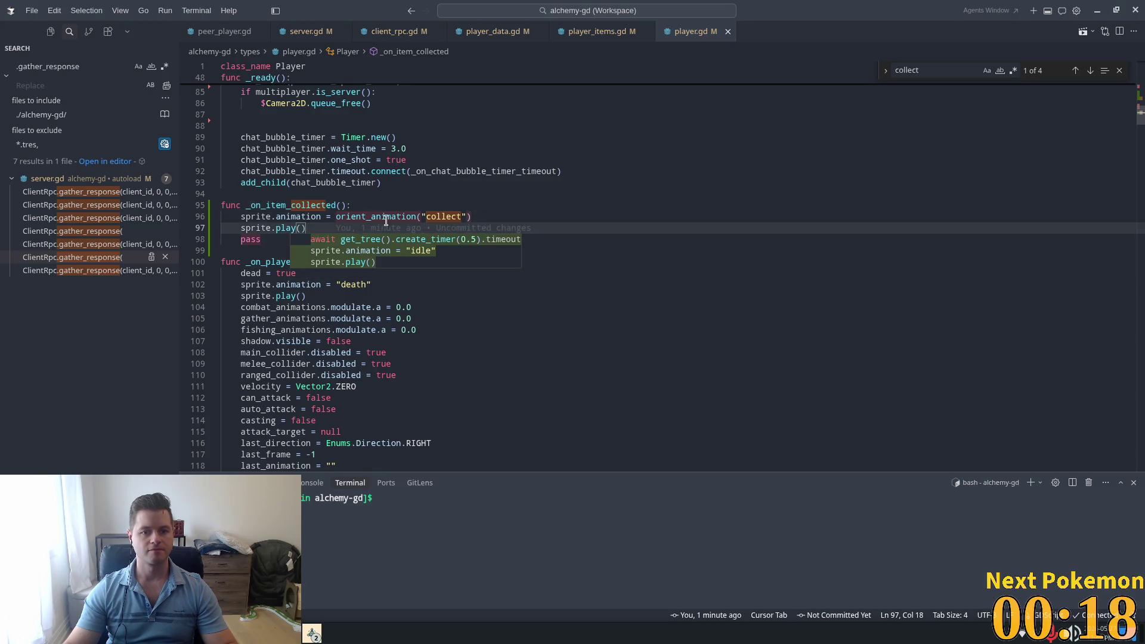
{"action": "left_click", "coordinate": [369, 217]}
{"action": "left_click_drag", "start_coordinate": [491, 218], "coordinate": [336, 218]}
{"action": "left_click", "coordinate": [302, 228]}
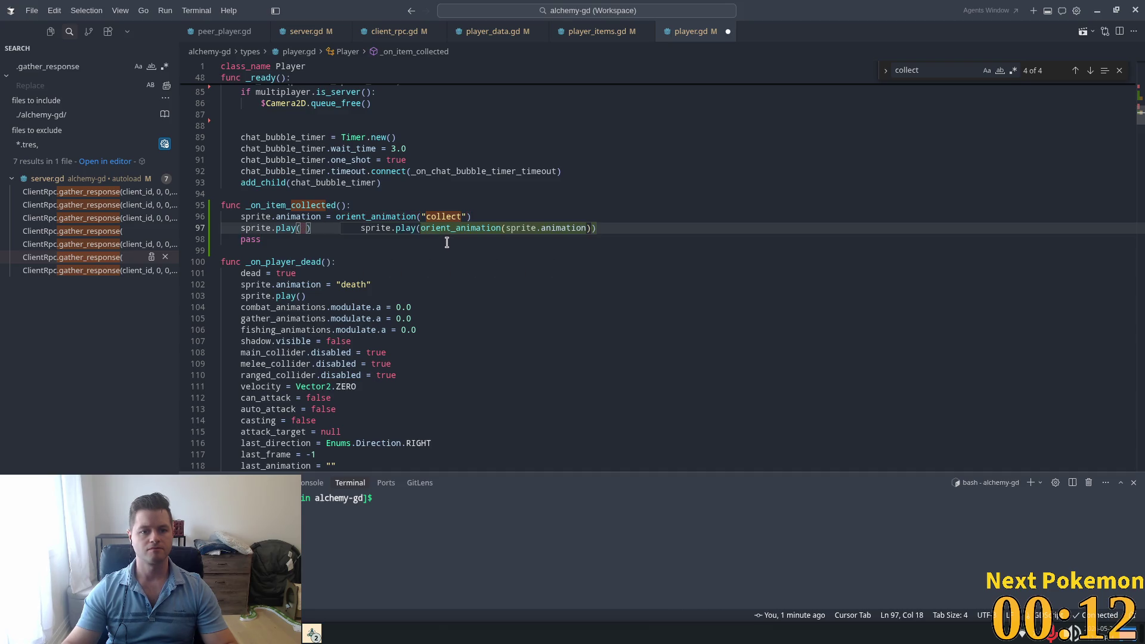
{"action": "key", "text": "Tab"}
Step: Strip the orient_animation wrapper so the call reads sprite.play(sprite.animation)
{"action": "key", "text": "Up"}
{"action": "key", "text": "ctrl+Left"}
{"action": "key", "text": "ctrl+Left"}
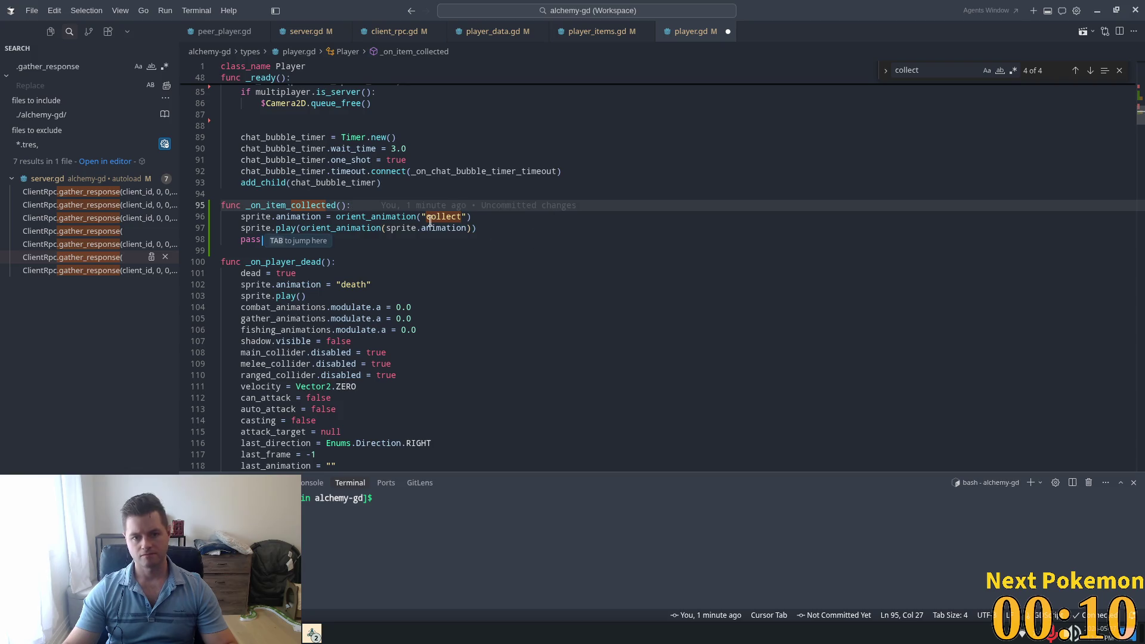
{"action": "key", "text": "Right"}
{"action": "key", "text": "Right"}
{"action": "key", "text": "Right"}
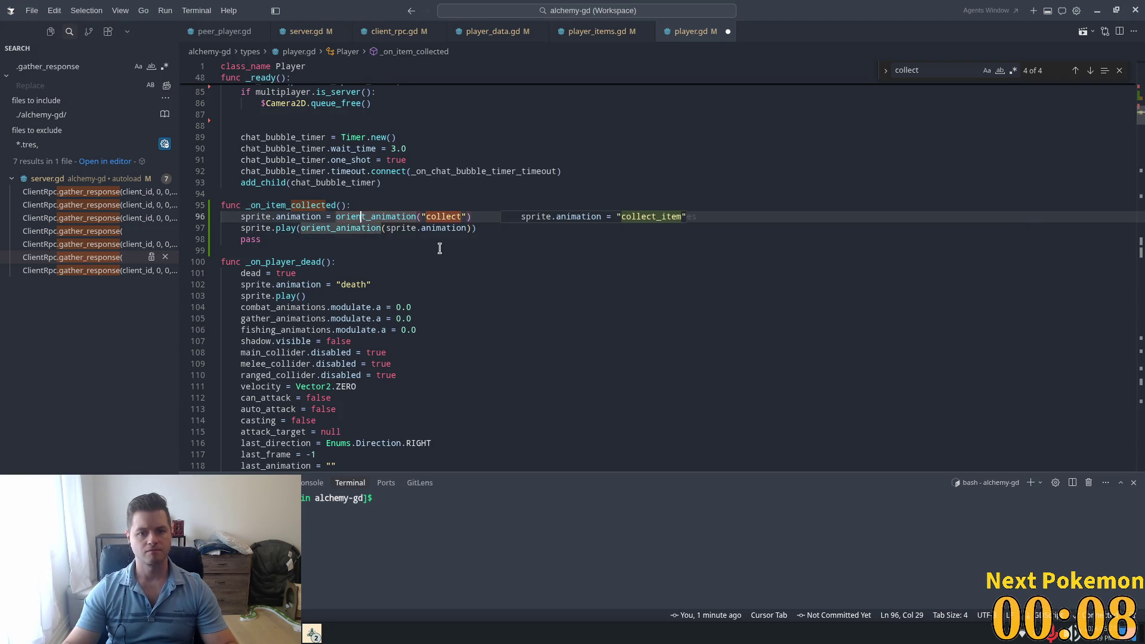
{"action": "left_click_drag", "start_coordinate": [386, 230], "coordinate": [300, 229]}
{"action": "key", "text": "BackSpace"}
{"action": "key", "text": "End"}
{"action": "key", "text": "BackSpace"}
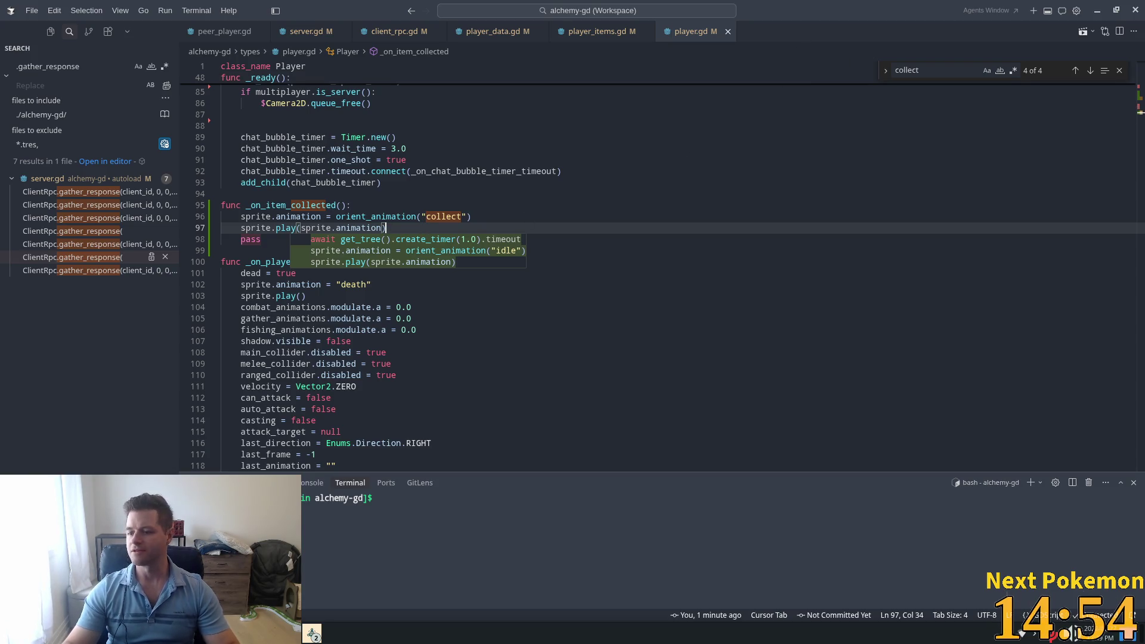
{"action": "key", "text": "Escape"}
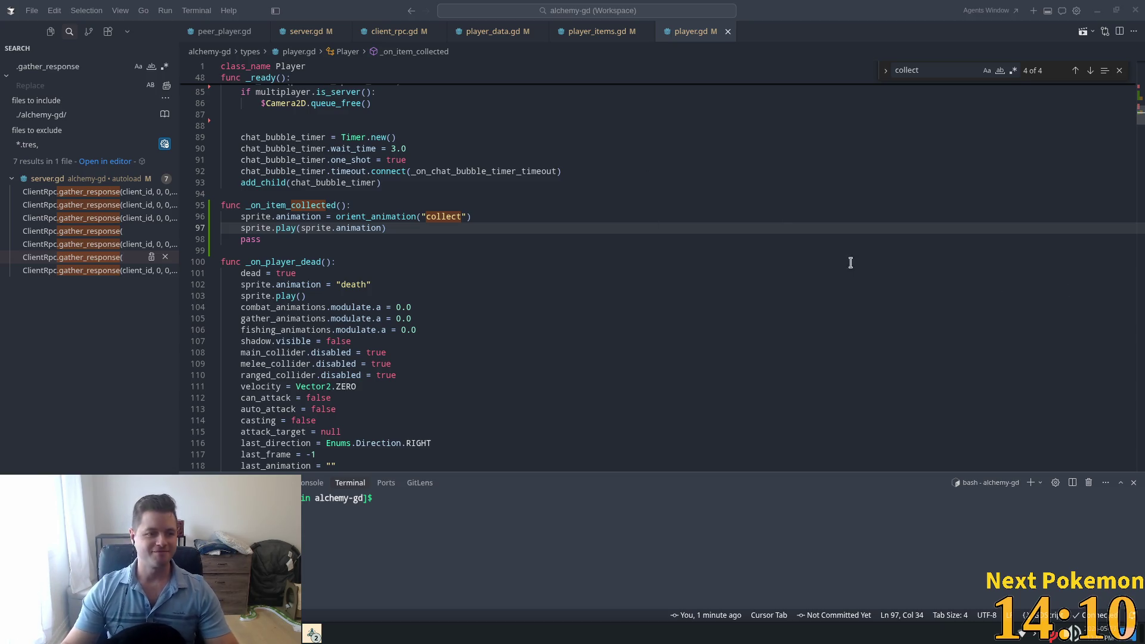
{"action": "left_click", "coordinate": [701, 240]}
Step: Review the _on_item_collected and _on_player_dead code in player.gd
{"action": "left_click", "coordinate": [552, 251]}
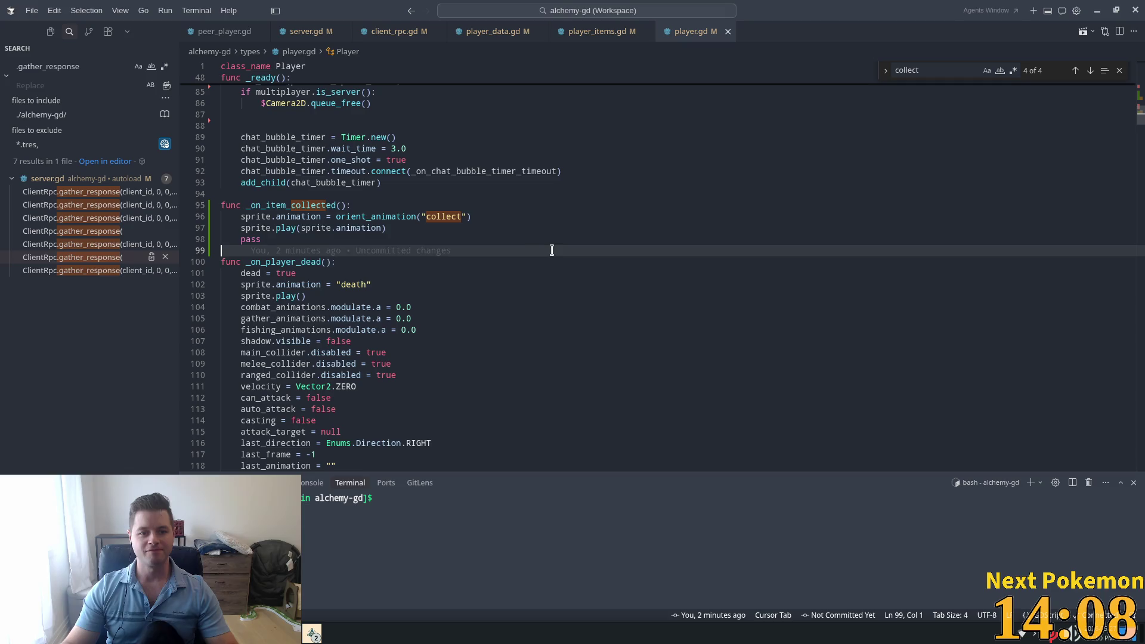
{"action": "left_click", "coordinate": [710, 239]}
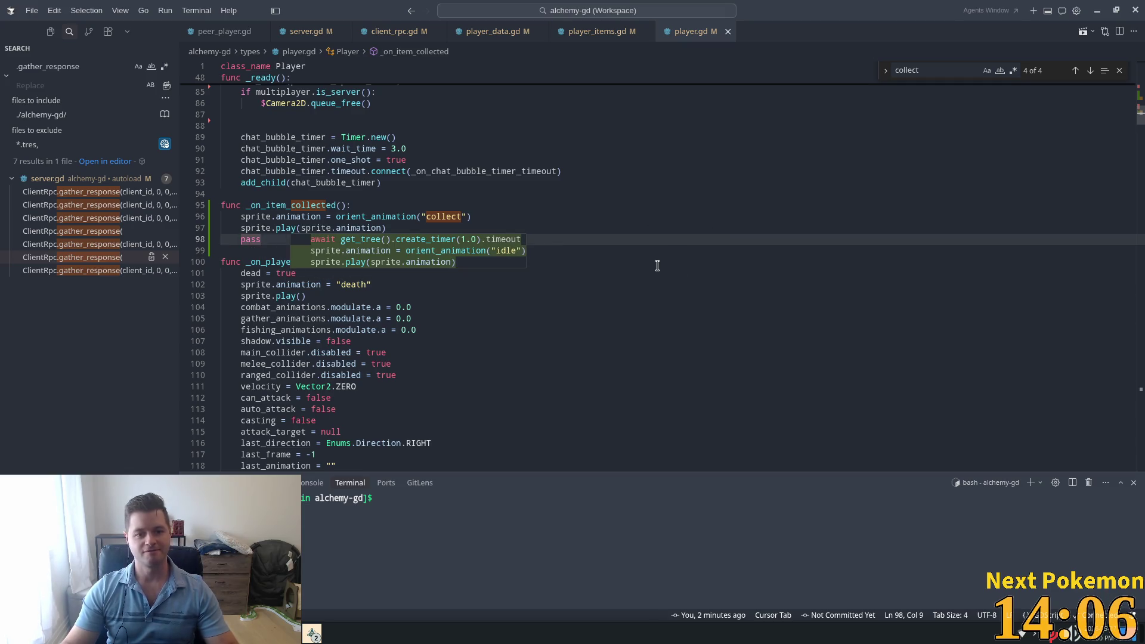
{"action": "left_click", "coordinate": [370, 353]}
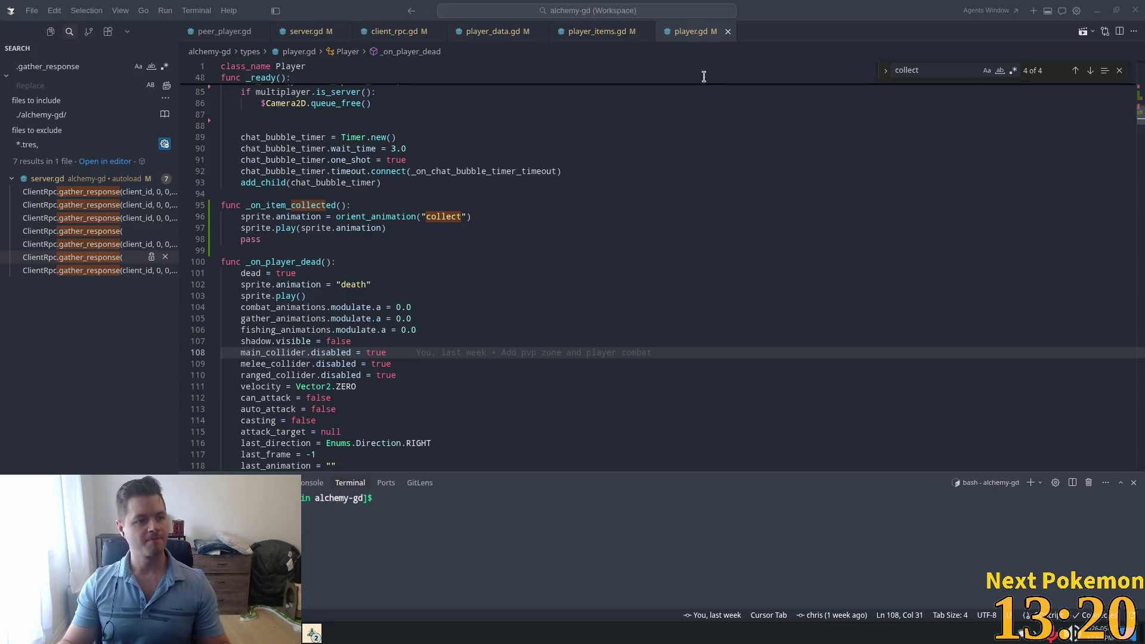
{"action": "left_click", "coordinate": [610, 370]}
{"action": "left_click", "coordinate": [473, 296]}
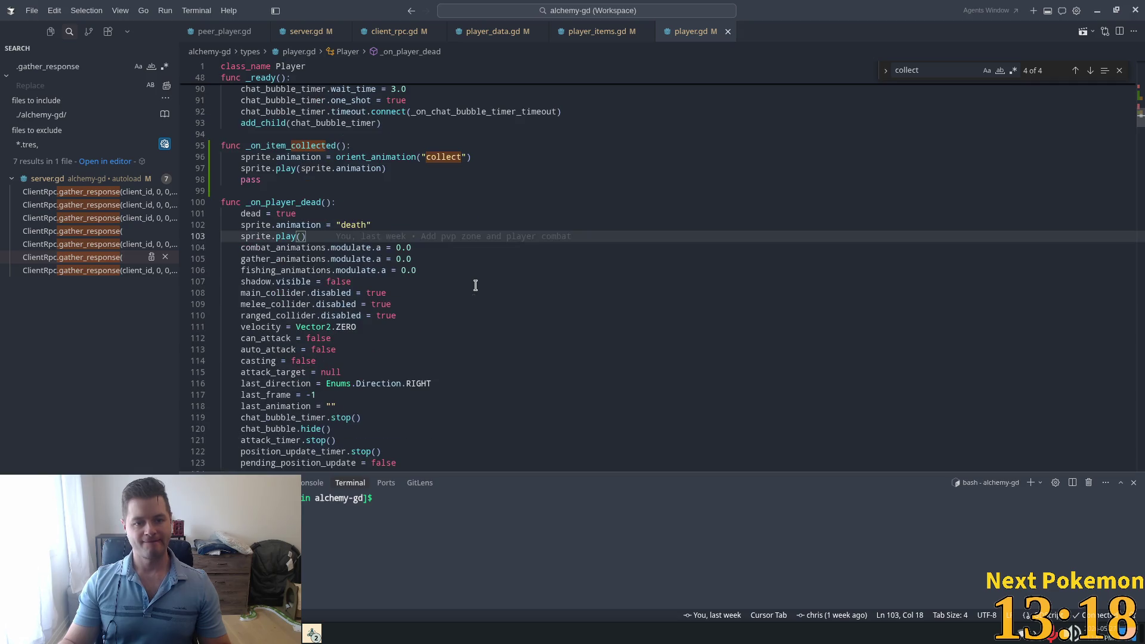
{"action": "scroll", "coordinate": [477, 285], "scroll_direction": "up", "scroll_amount": 3}
{"action": "left_click", "coordinate": [461, 332]}
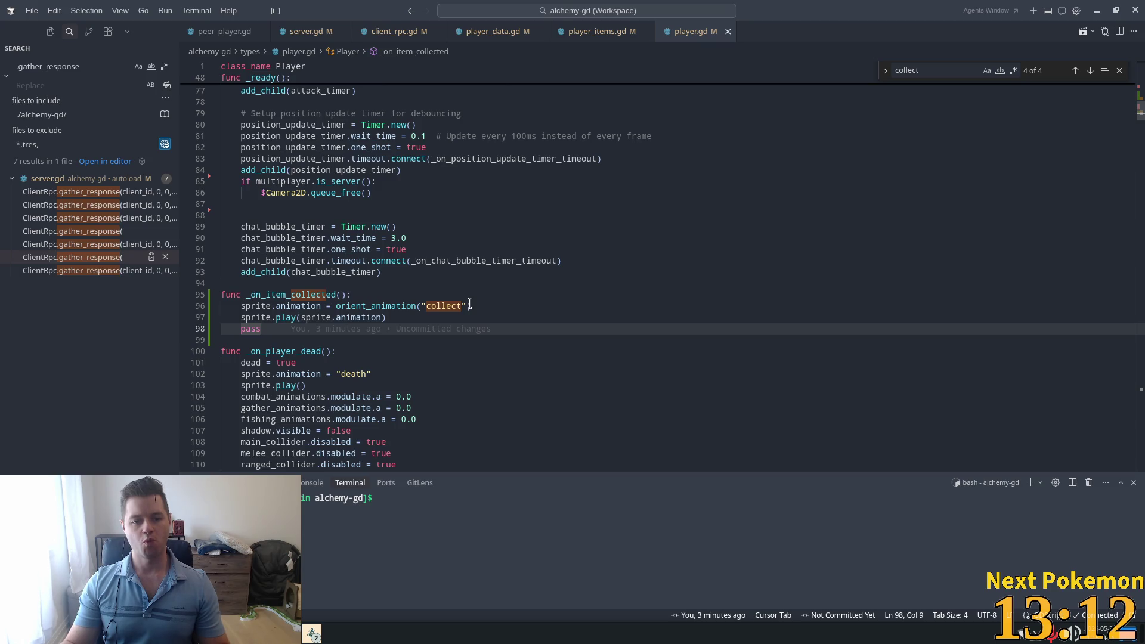
Step: Run the game from the Godot editor with F5, rechecking player.gd in between
{"action": "key", "text": "alt+Tab"}
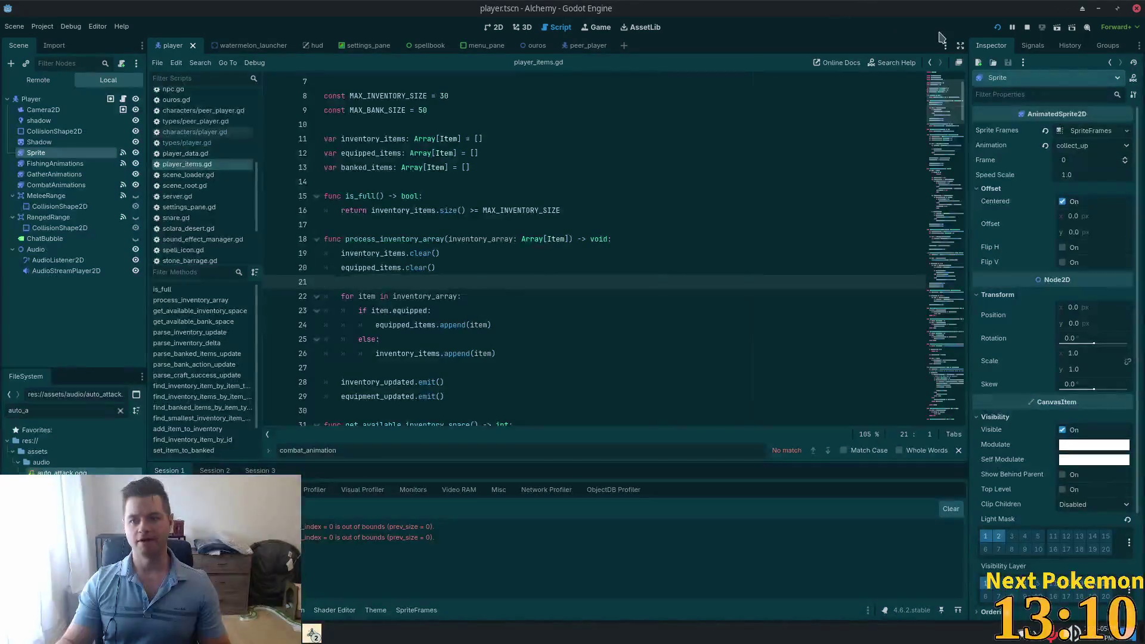
{"action": "key", "text": "F5"}
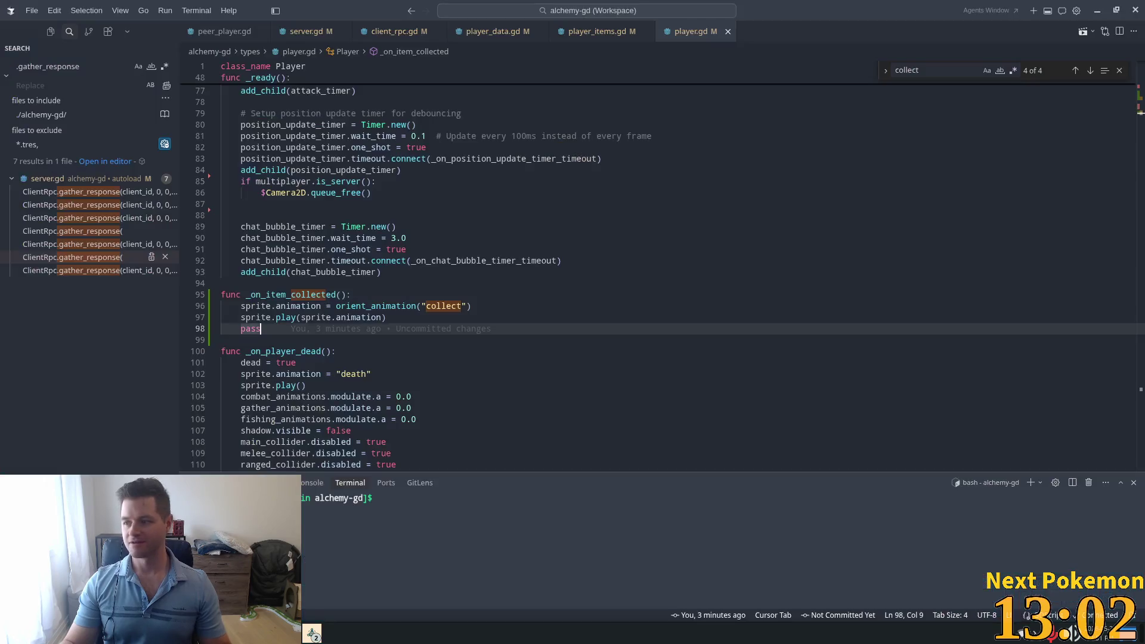
{"action": "key", "text": "alt+Tab"}
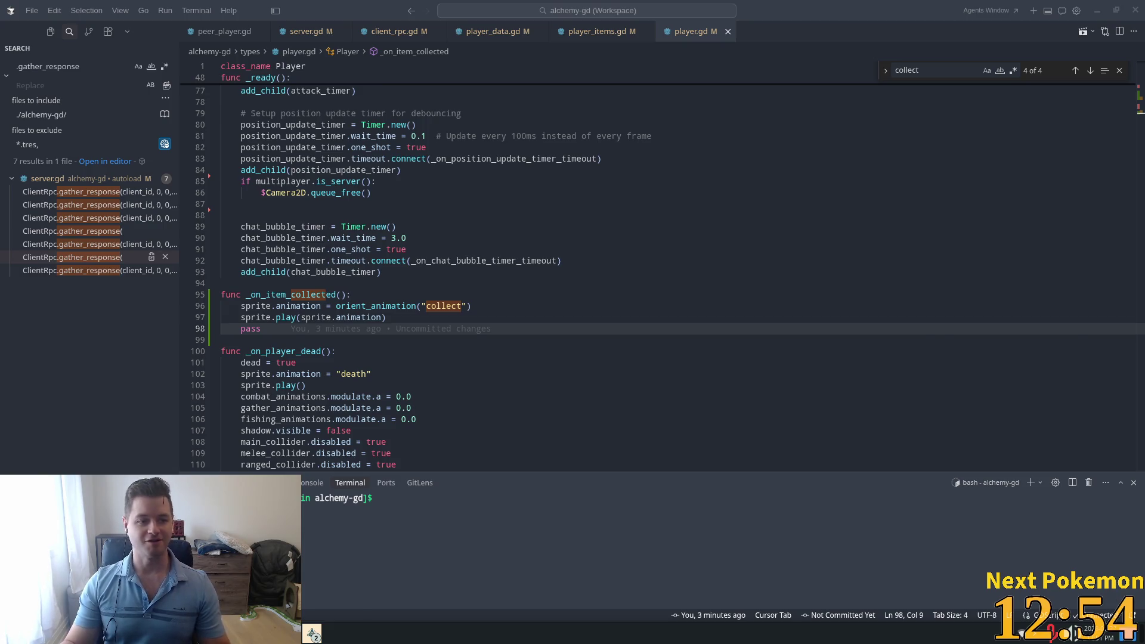
{"action": "key", "text": "alt+Tab"}
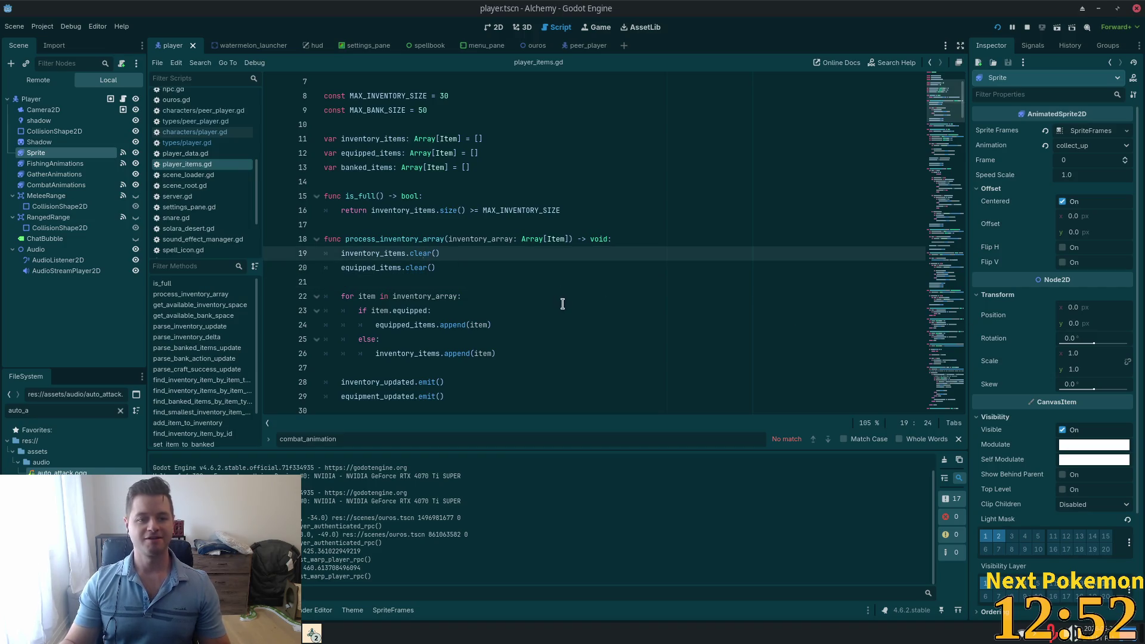
{"action": "key", "text": "alt+Tab"}
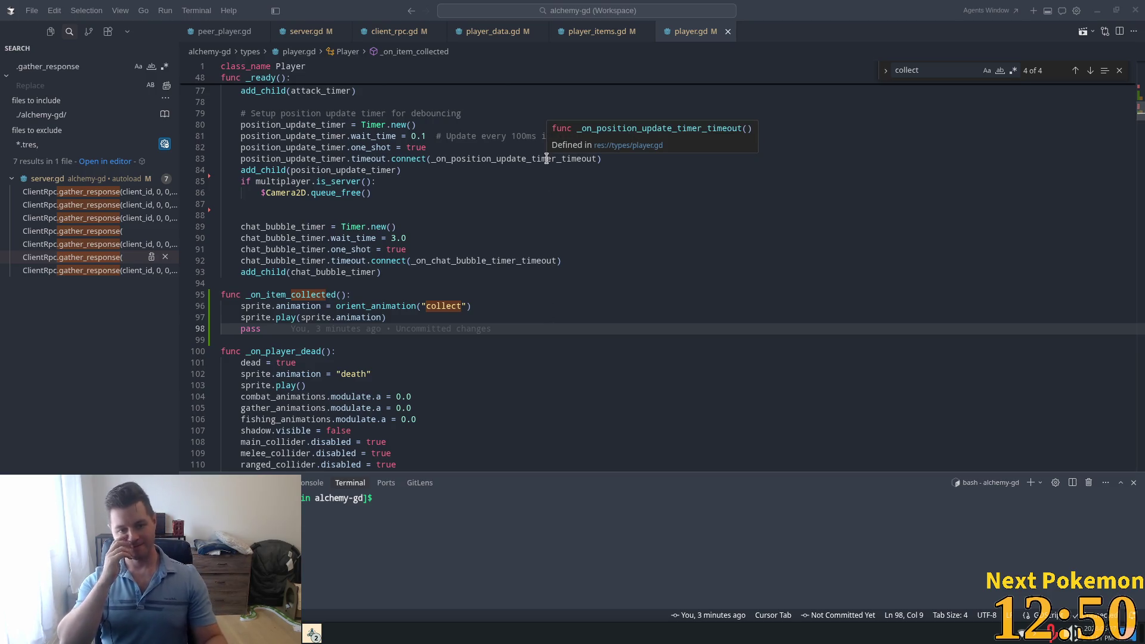
{"action": "key", "text": "alt+Tab"}
{"action": "key", "text": "F5"}
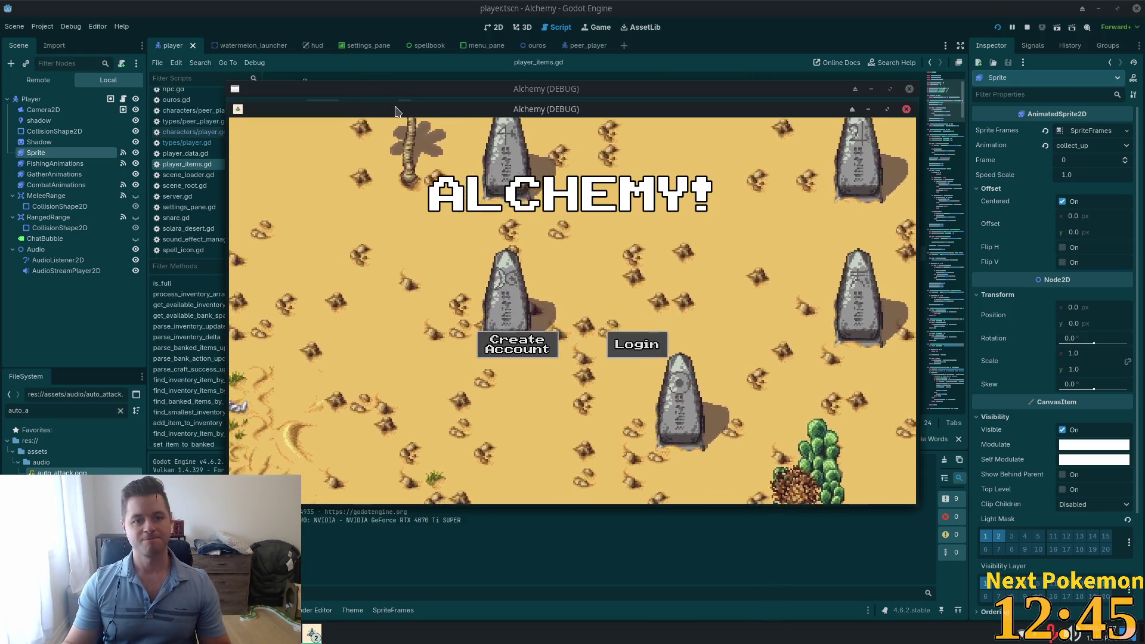
Step: Move one Alchemy (DEBUG) window to the top-left and the other to centre-right
{"action": "mouse_move", "coordinate": [394, 111]}
{"action": "left_mouse_down"}
{"action": "mouse_move", "coordinate": [478, 203]}
{"action": "mouse_move", "coordinate": [285, 24]}
{"action": "mouse_move", "coordinate": [183, 19]}
{"action": "left_mouse_up"}
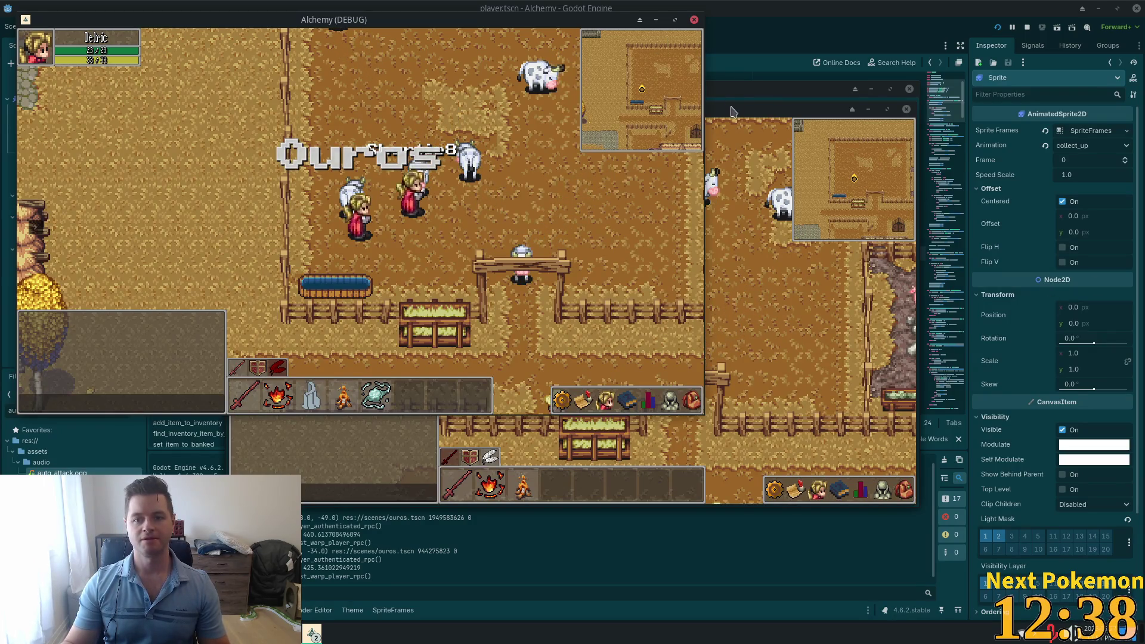
{"action": "left_click_drag", "start_coordinate": [732, 111], "coordinate": [859, 183]}
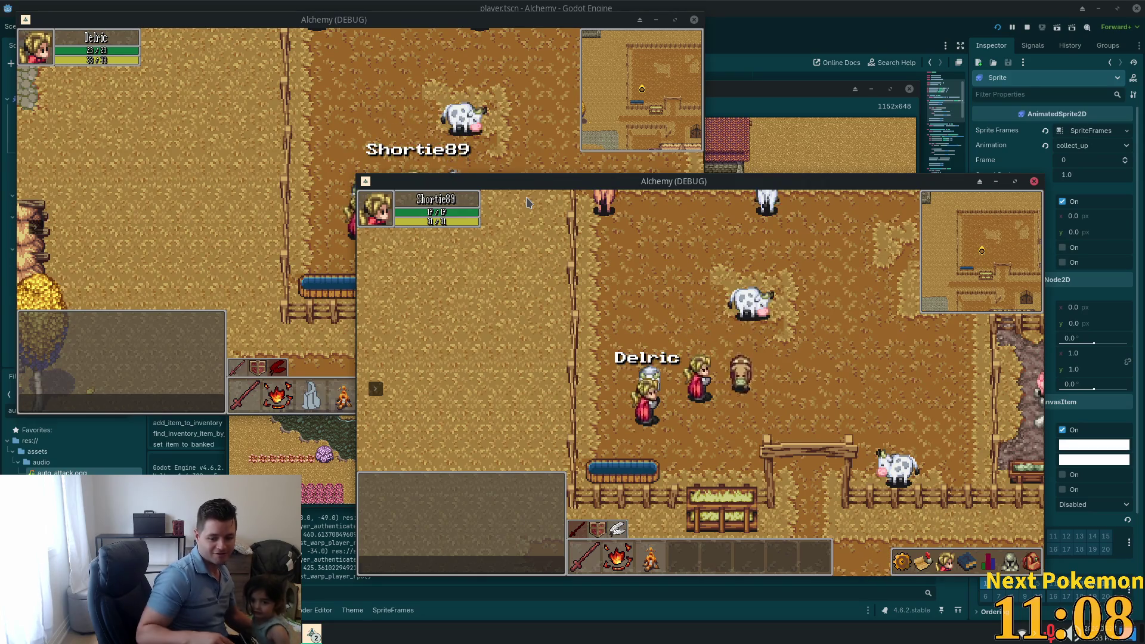
Step: Walk the second character down the path, past the thatched house and along the pig-pen fence
{"action": "key", "text": "Down"}
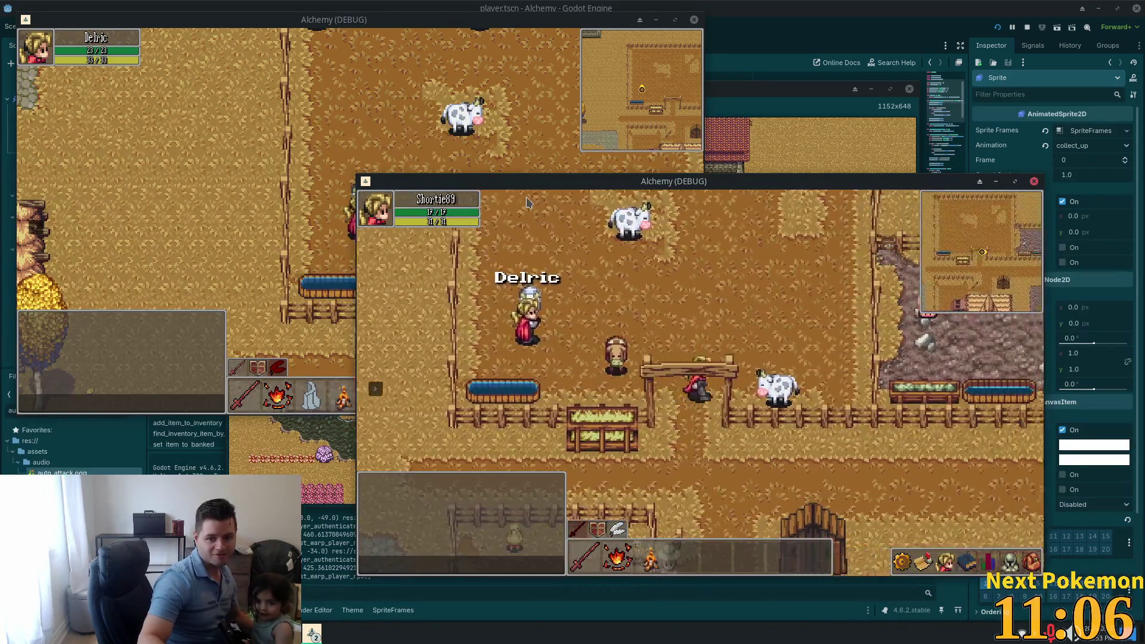
{"action": "key", "text": "Left"}
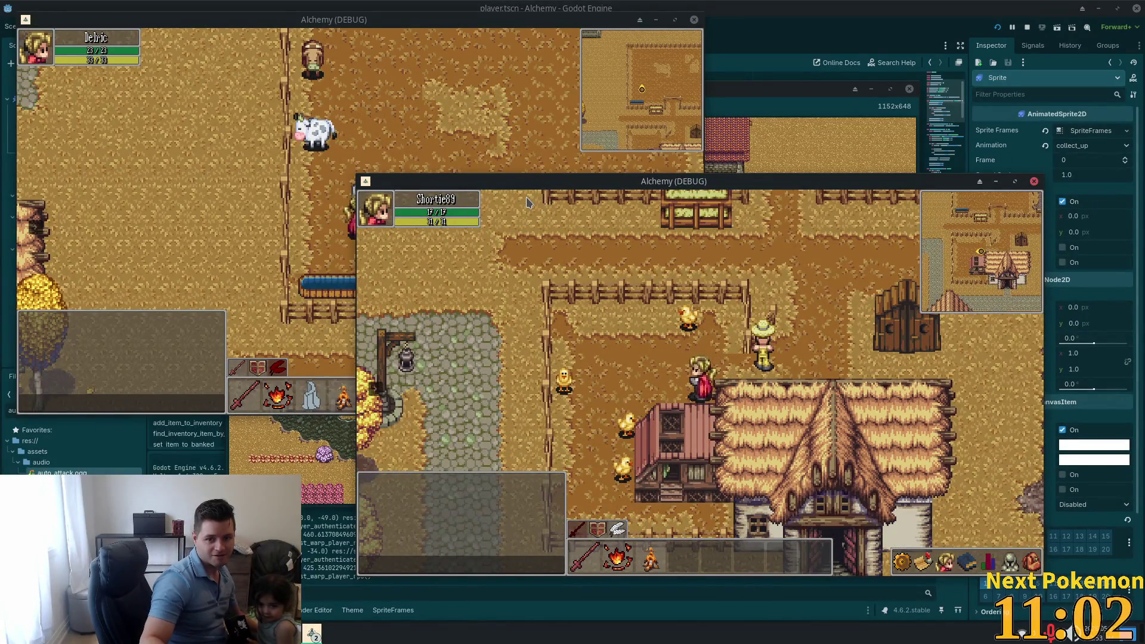
{"action": "key", "text": "Right"}
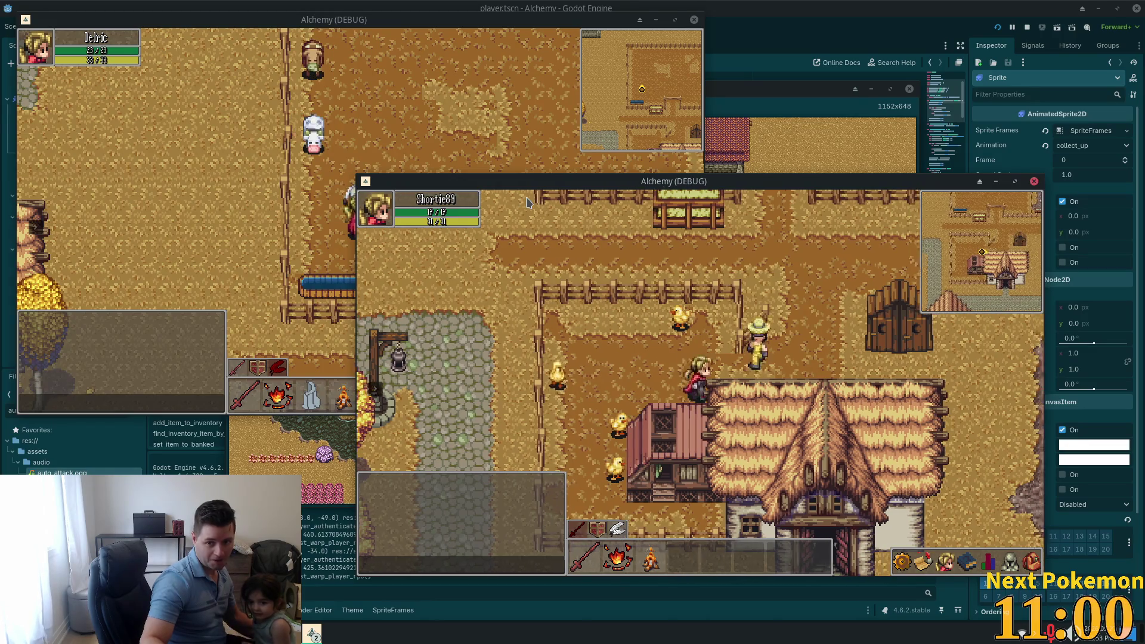
{"action": "key", "text": "Up"}
{"action": "key", "text": "Right"}
{"action": "key", "text": "Up"}
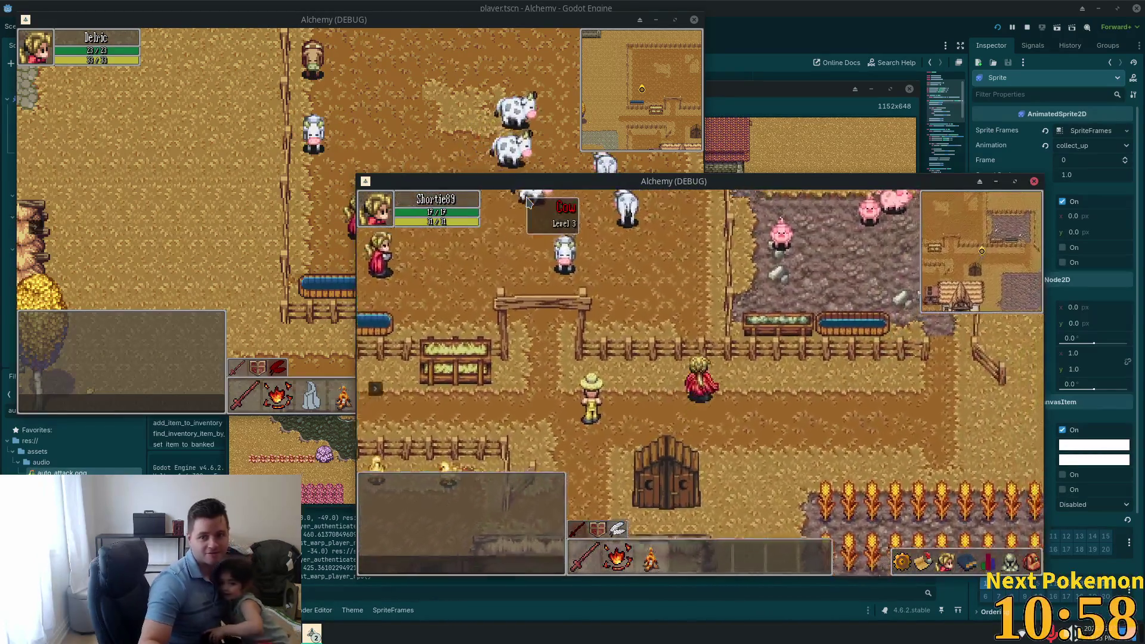
{"action": "key", "text": "Right"}
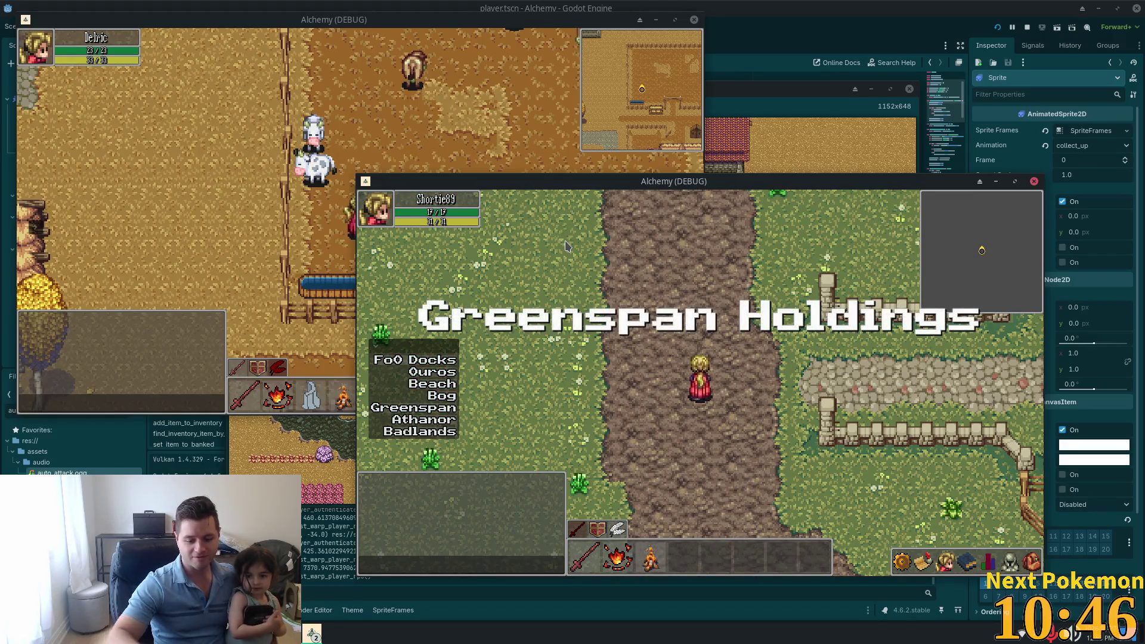
Step: Walk the character left across the meadow, past the farmhouse and the fence
{"action": "key", "text": "Left"}
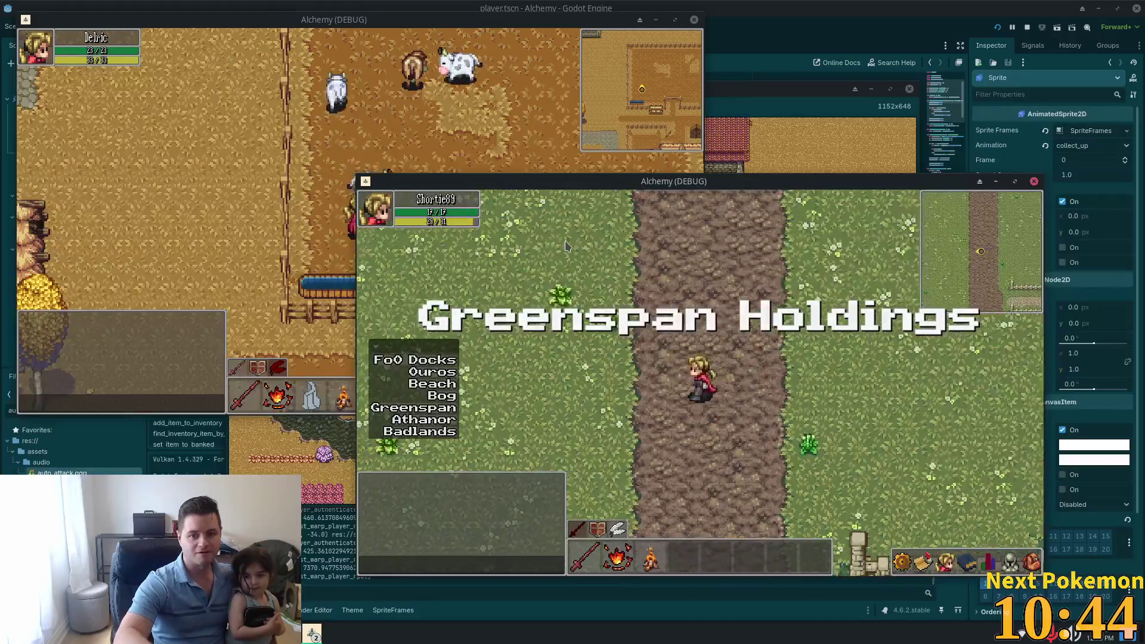
{"action": "key", "text": "Left"}
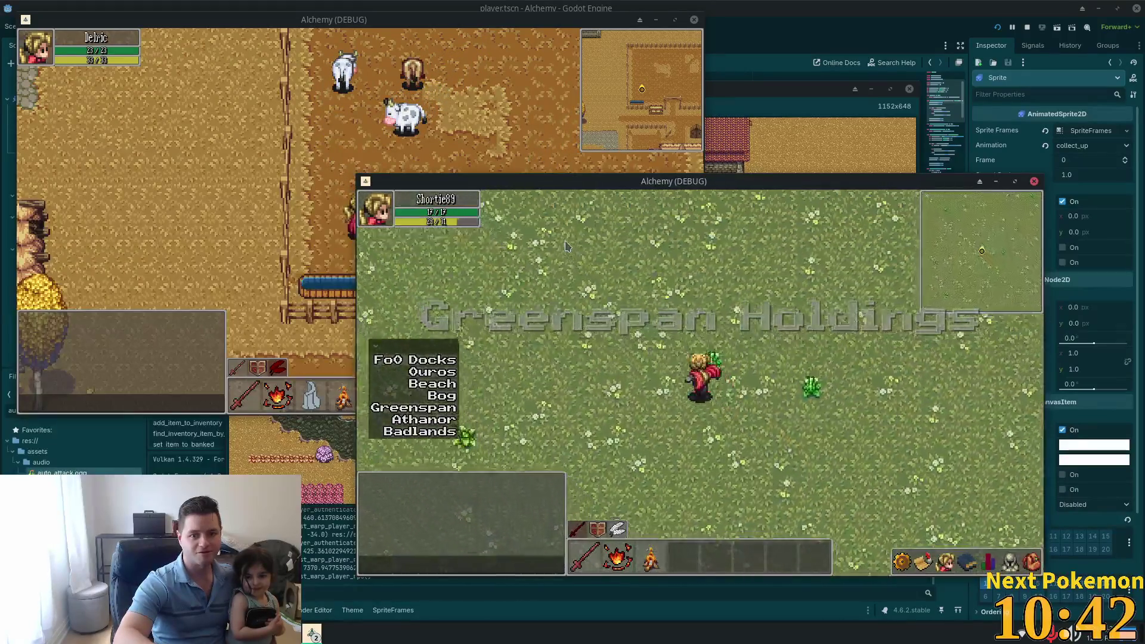
{"action": "key", "text": "Left"}
{"action": "key", "text": "Up"}
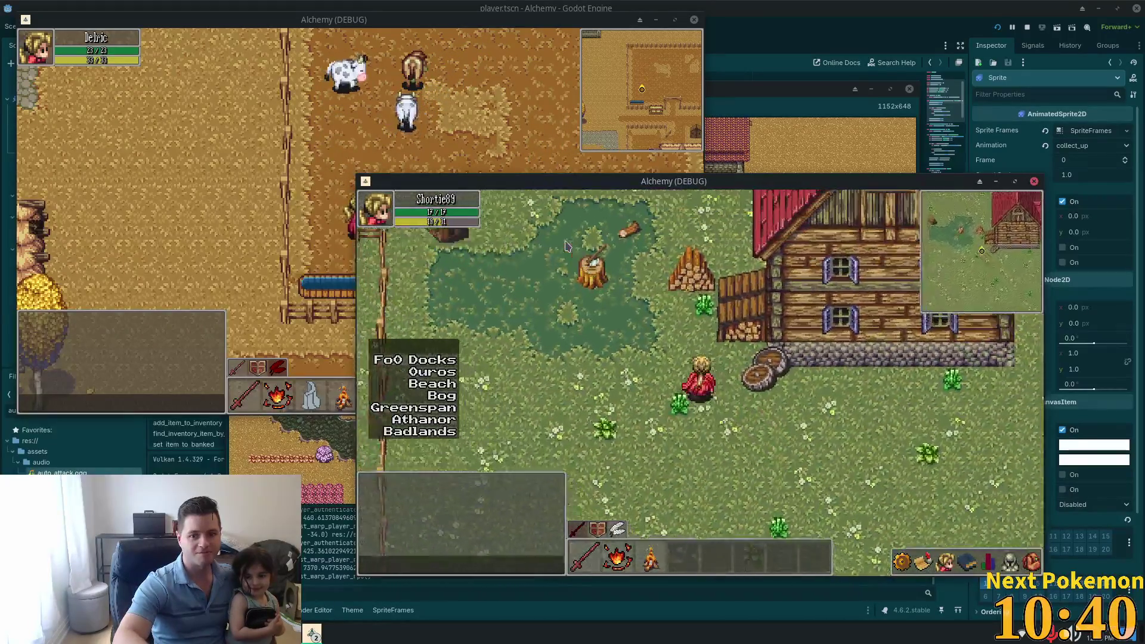
{"action": "key", "text": "Up"}
{"action": "key", "text": "Left"}
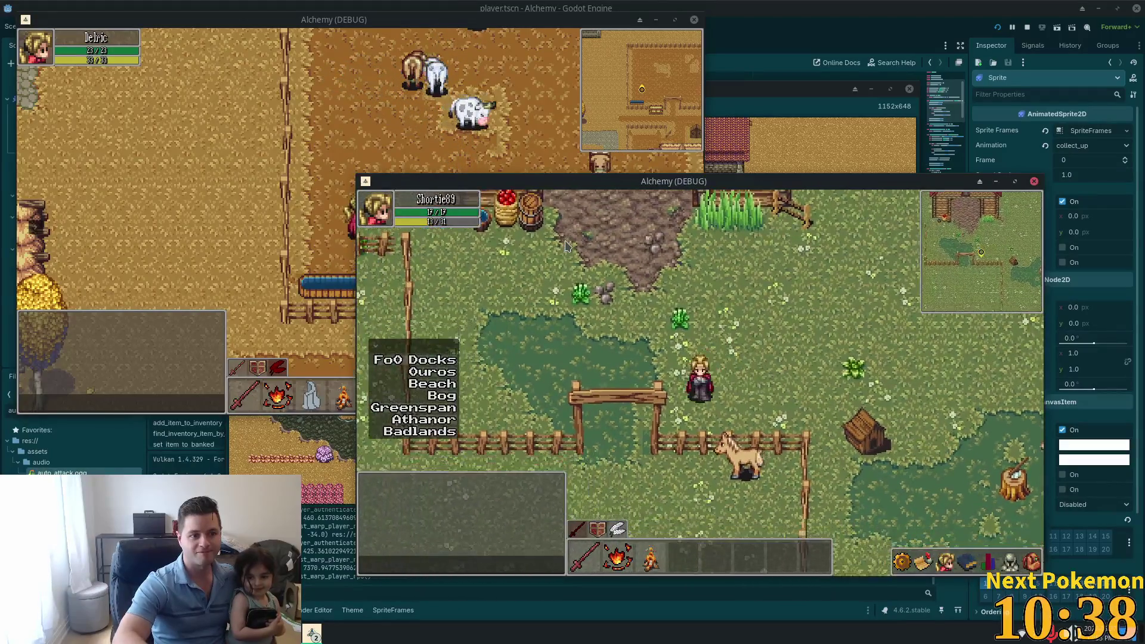
{"action": "key", "text": "Down"}
{"action": "key", "text": "Left"}
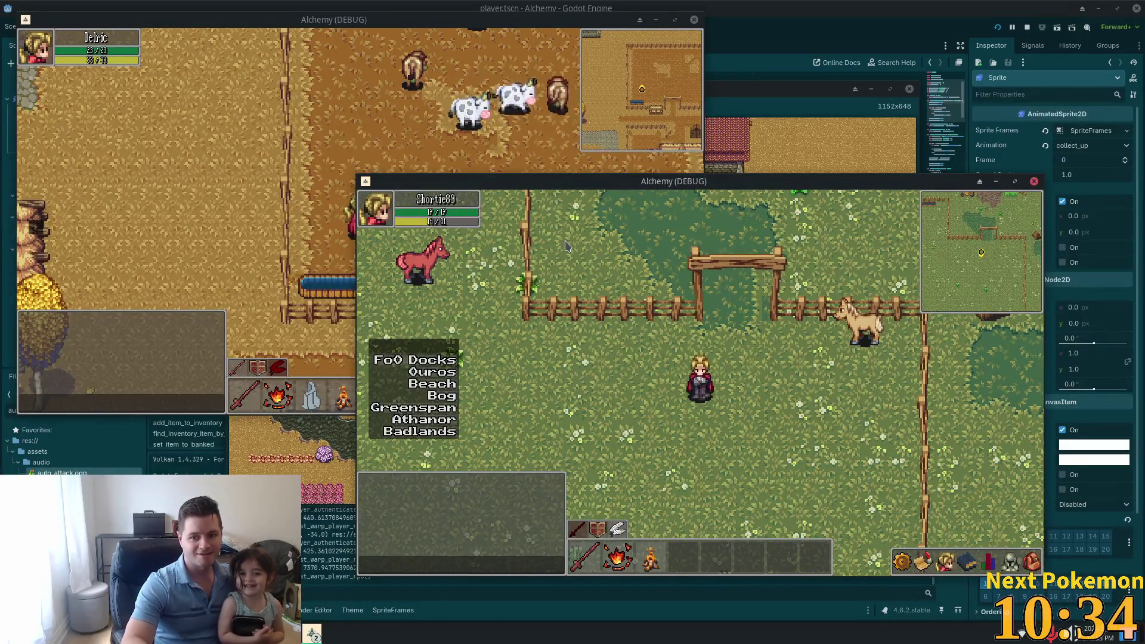
{"action": "key", "text": "Left"}
{"action": "key", "text": "Left"}
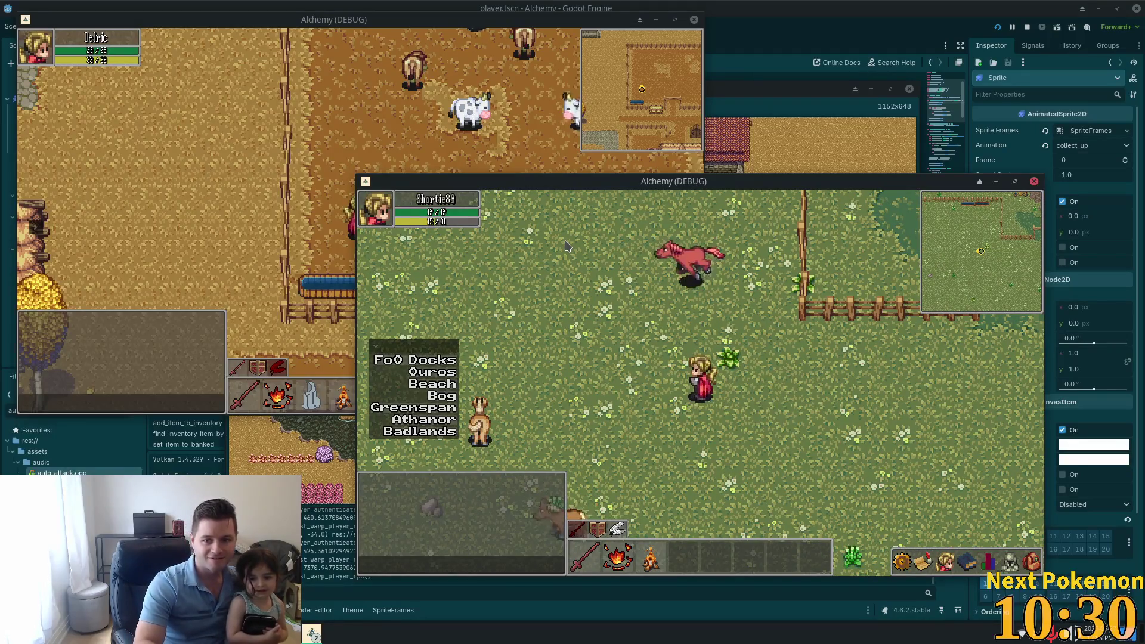
{"action": "key", "text": "Left"}
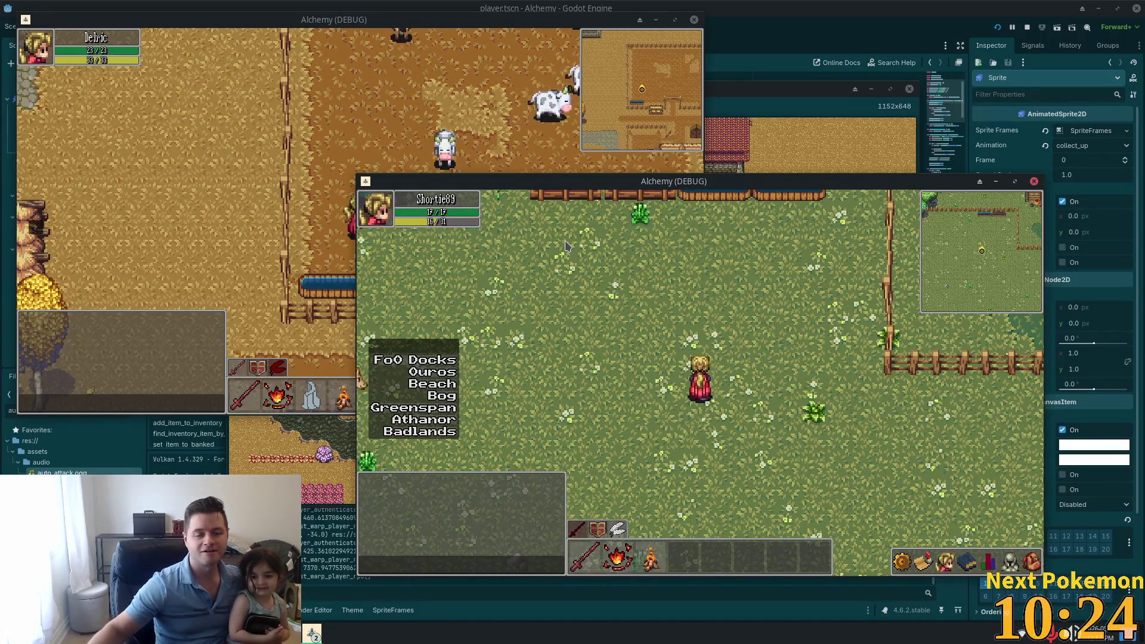
{"action": "key", "text": "Right"}
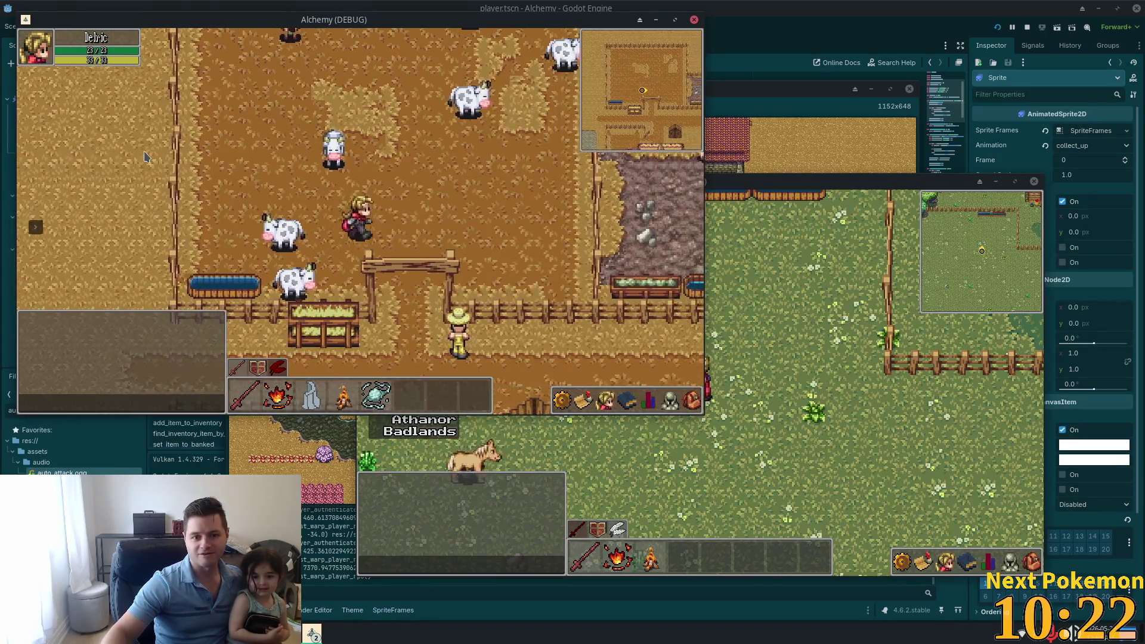
Step: Focus the second game window and walk the player around the house to the chicken pen
{"action": "left_click", "coordinate": [821, 358]}
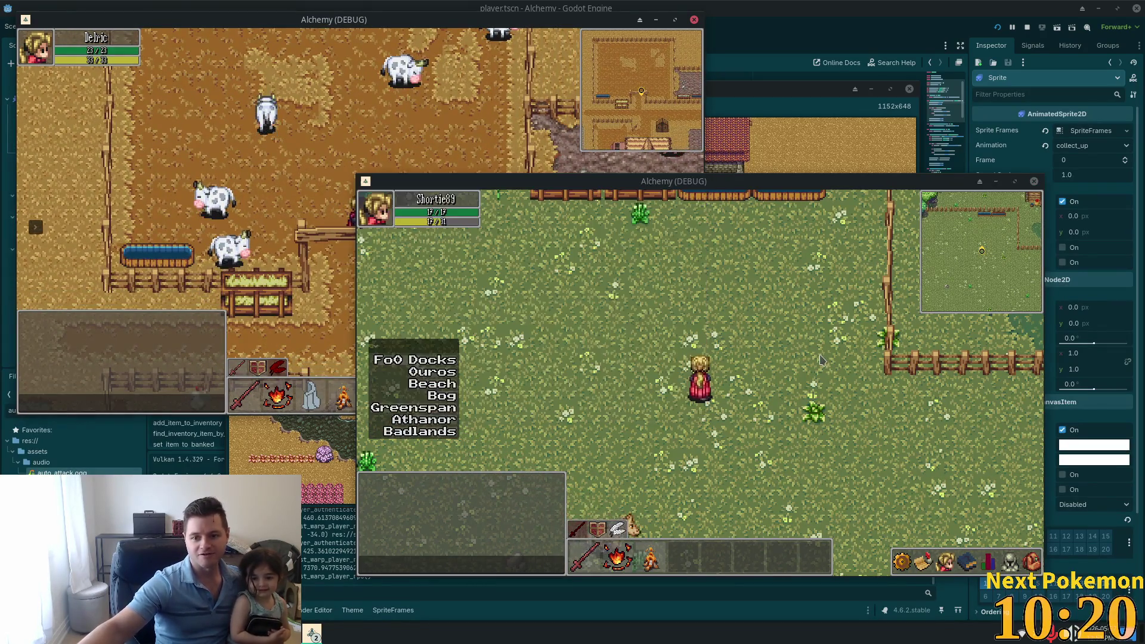
{"action": "key", "text": "Left"}
{"action": "key", "text": "Down"}
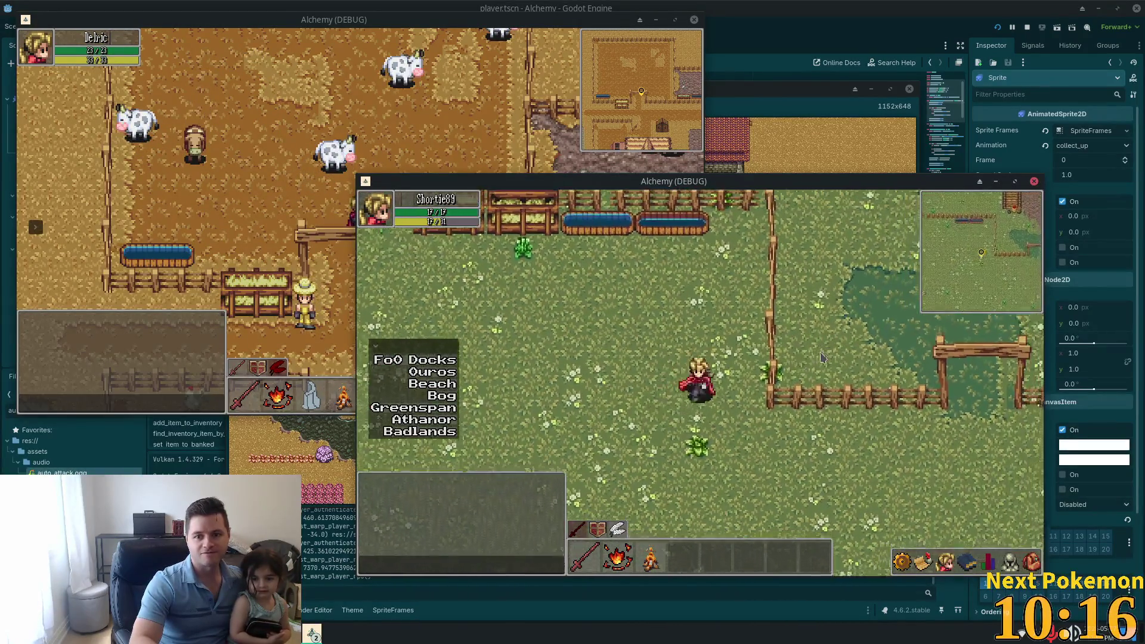
{"action": "key", "text": "Up"}
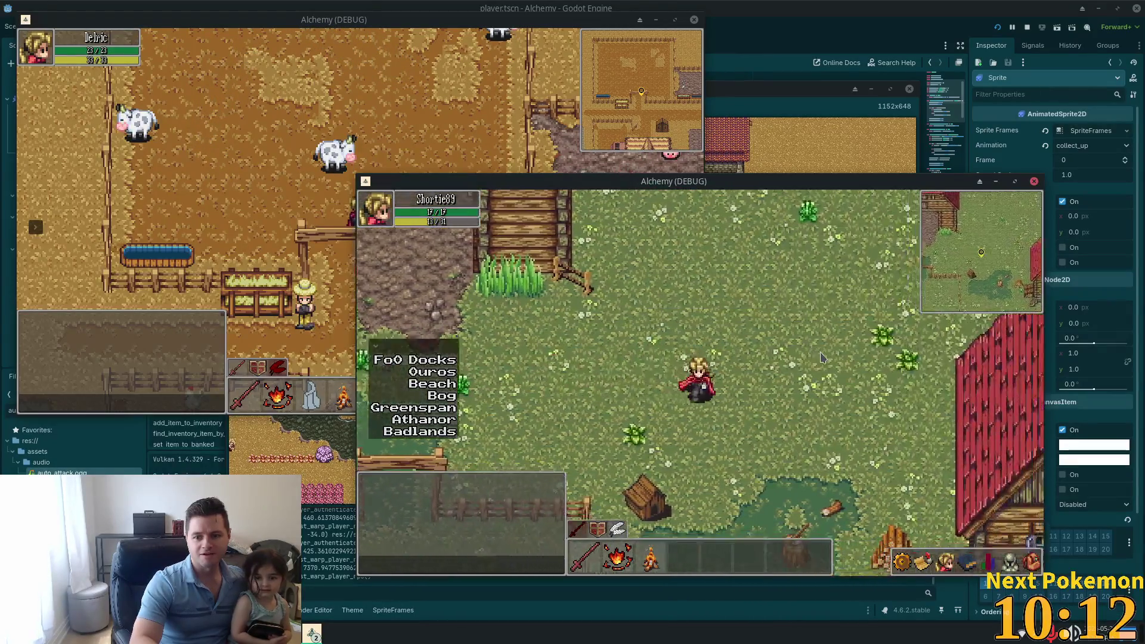
{"action": "key", "text": "Down"}
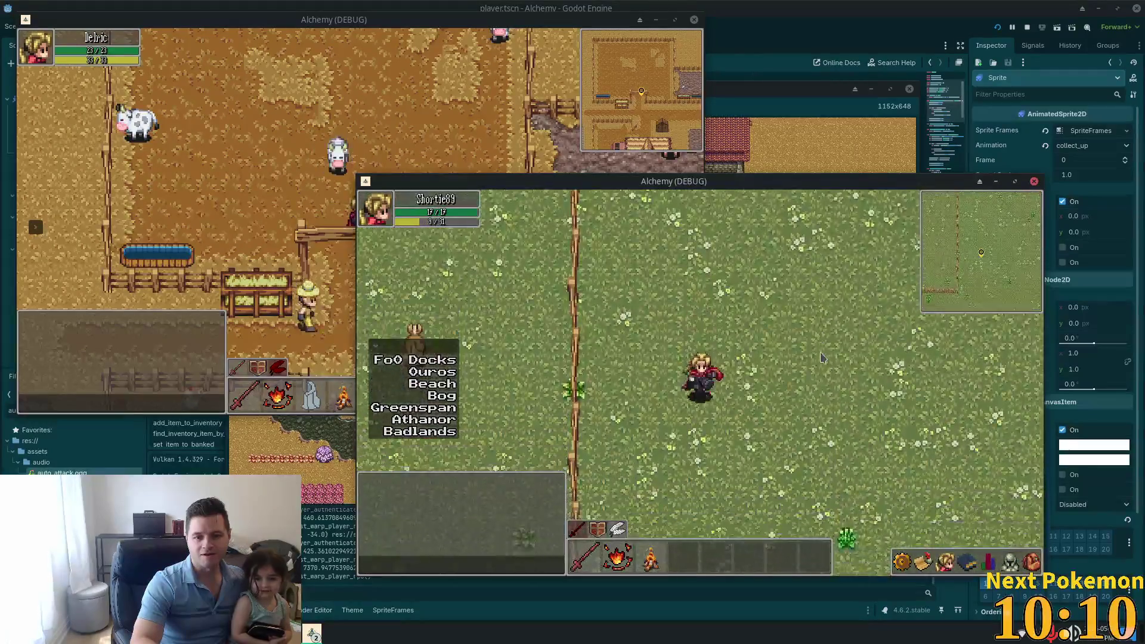
{"action": "key", "text": "Down"}
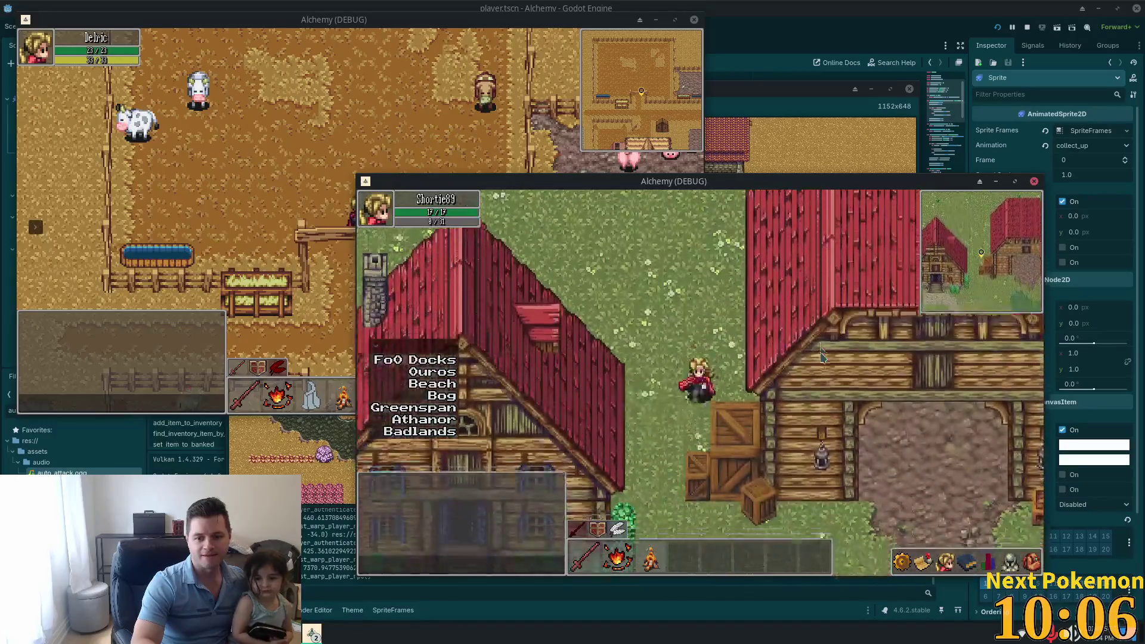
{"action": "key", "text": "Left"}
{"action": "key", "text": "Down"}
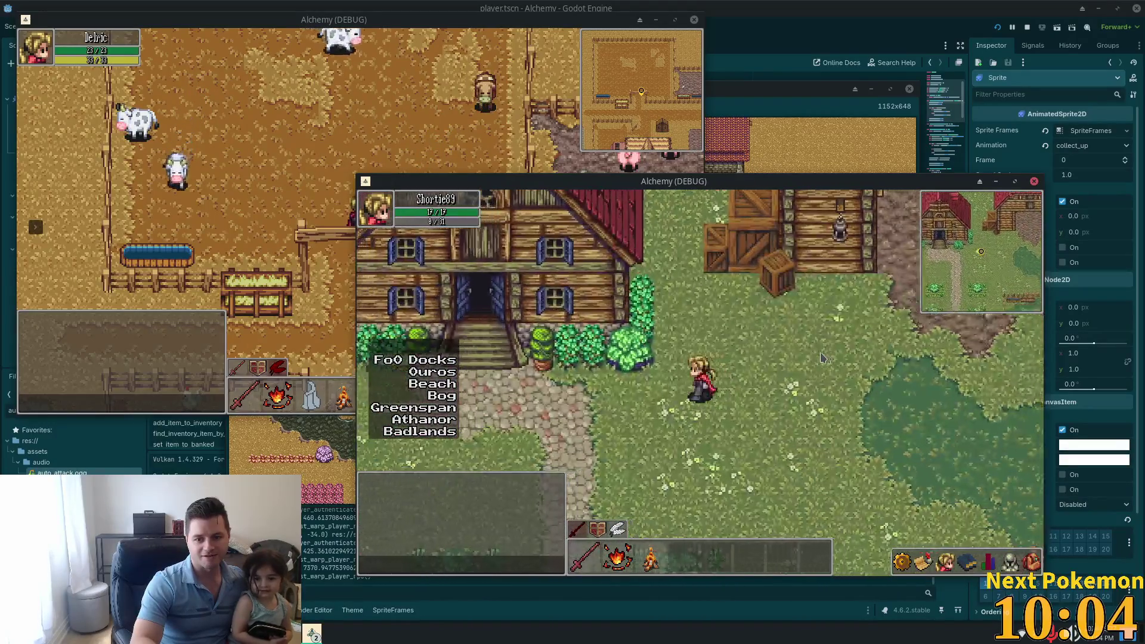
{"action": "key", "text": "Down"}
{"action": "key", "text": "Left"}
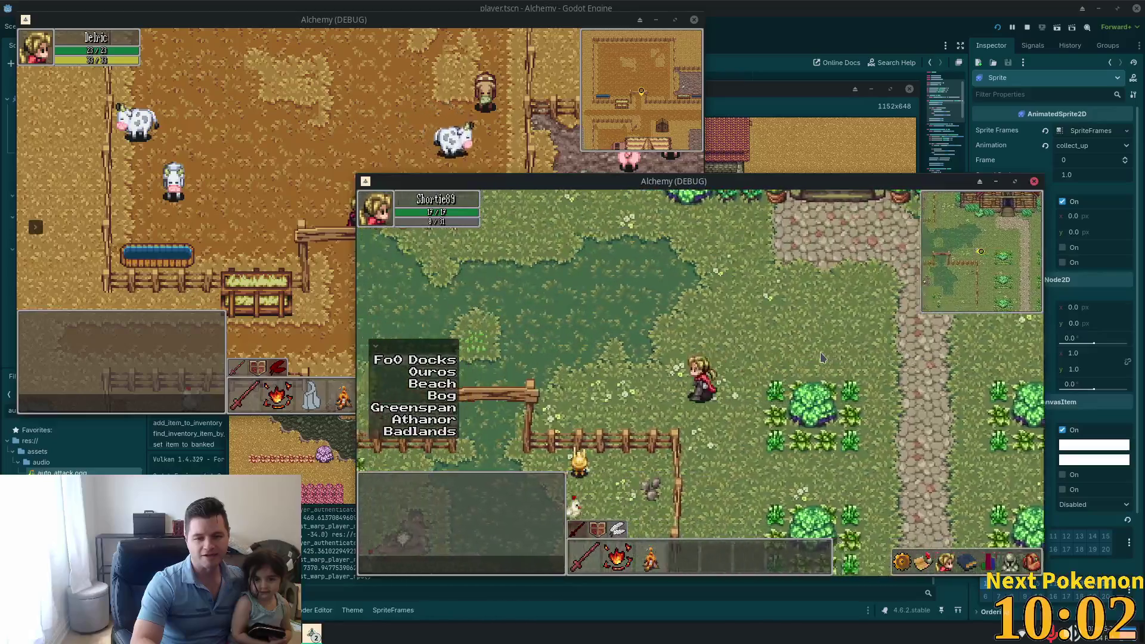
{"action": "key", "text": "Down"}
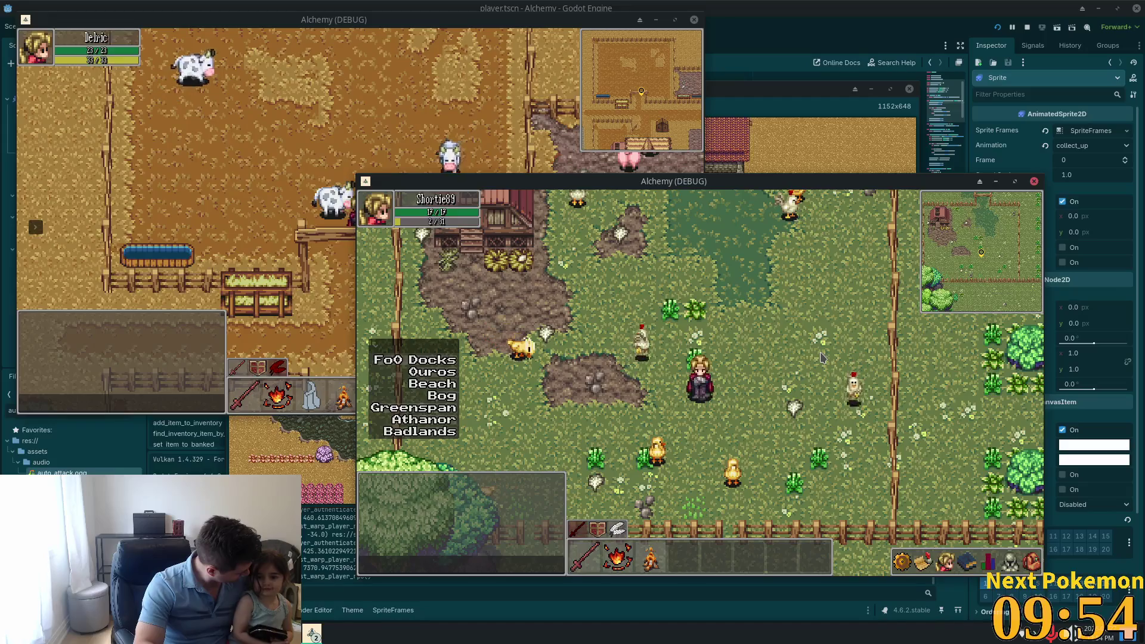
{"action": "key", "text": "Up"}
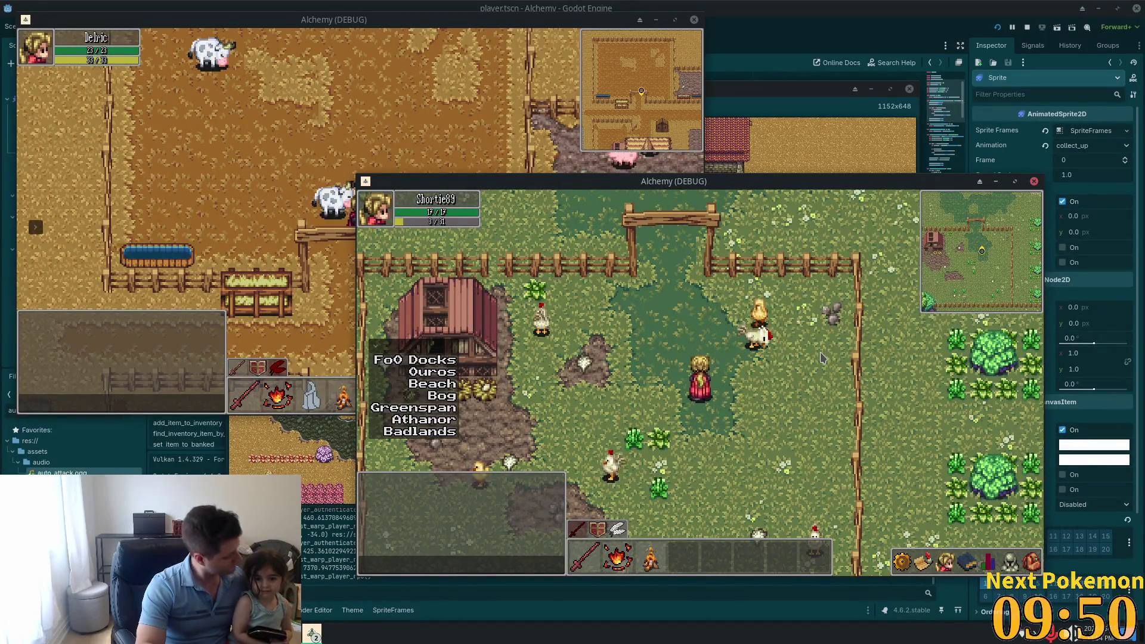
{"action": "key", "text": "Down"}
{"action": "key", "text": "Left"}
{"action": "key", "text": "Down"}
{"action": "key", "text": "Right"}
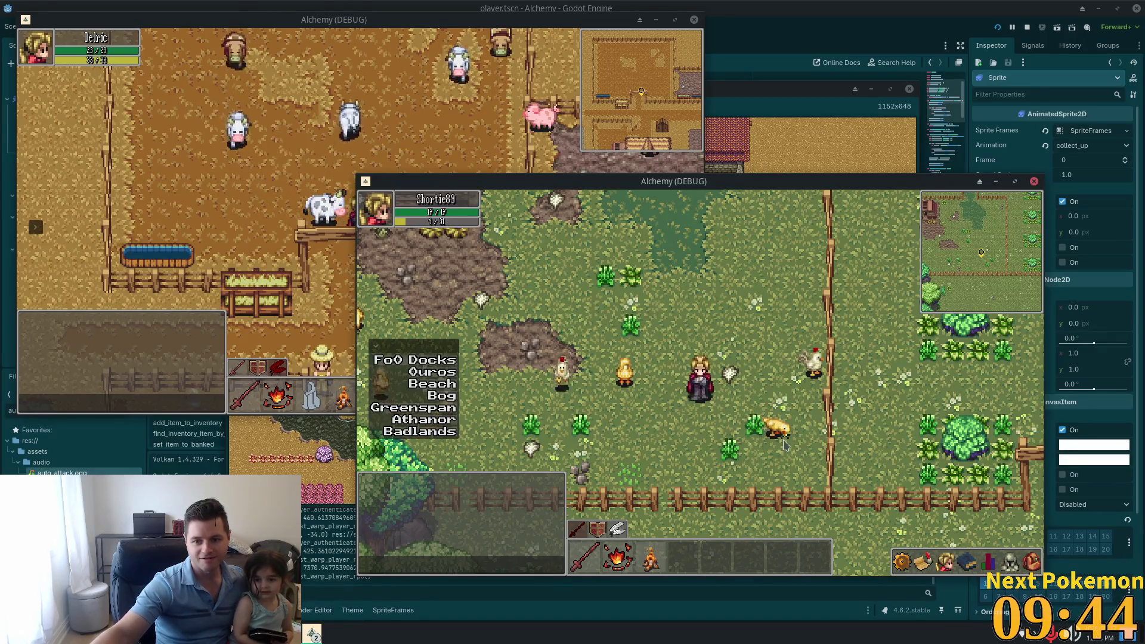
Step: Target the nearby chicken and walk the player past the barn and pond into the pig pen
{"action": "left_click", "coordinate": [780, 432]}
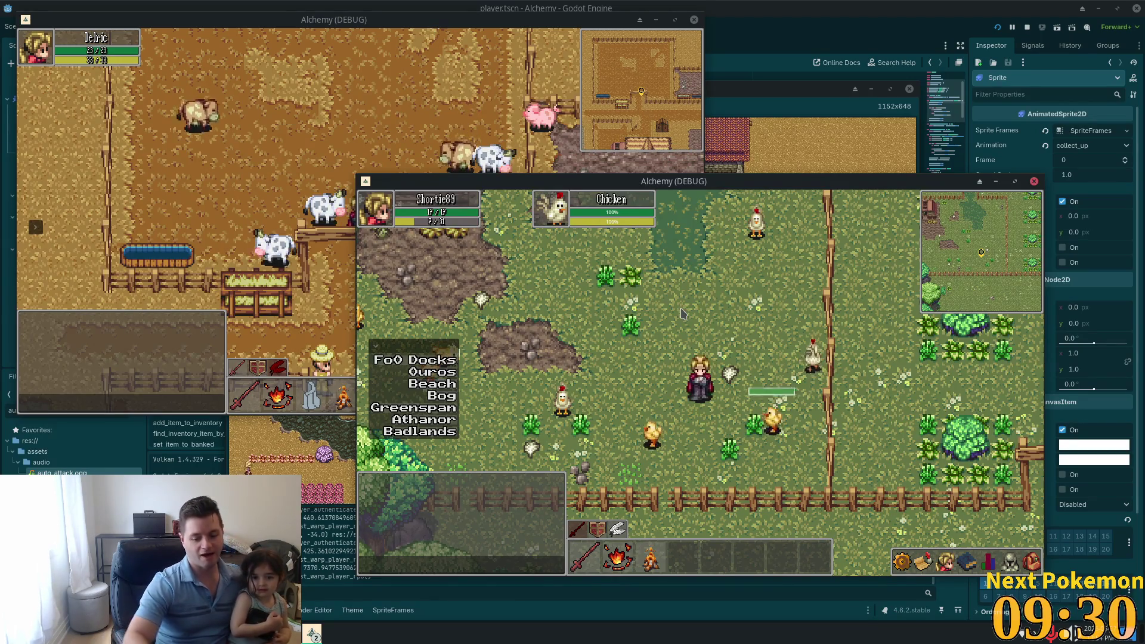
{"action": "key", "text": "Up"}
{"action": "key", "text": "Up"}
{"action": "key", "text": "Left"}
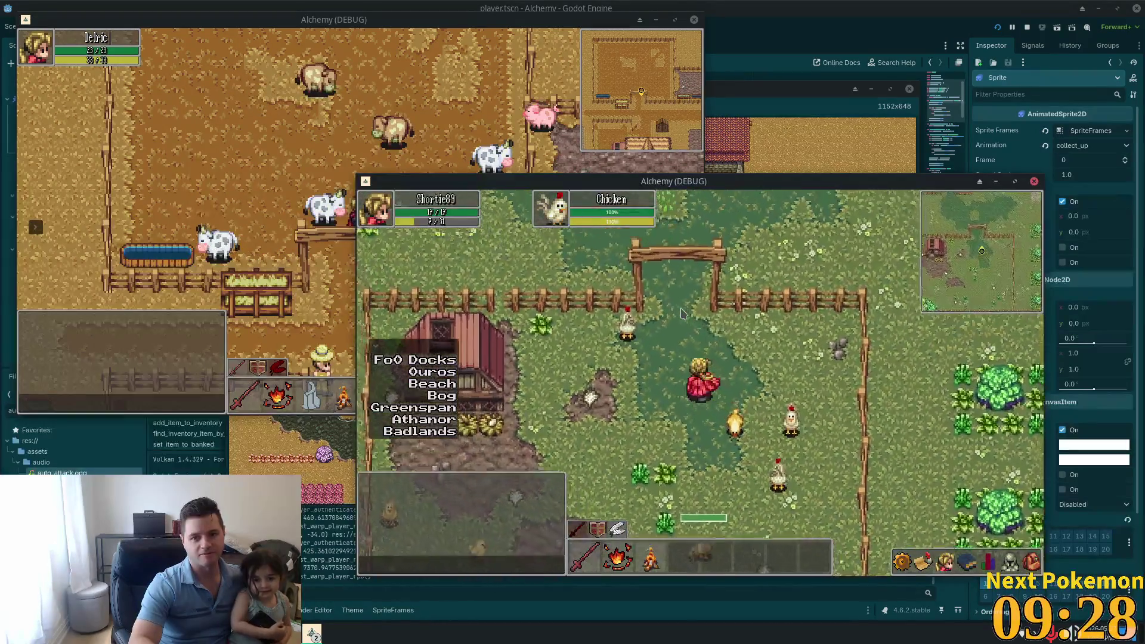
{"action": "key", "text": "Right"}
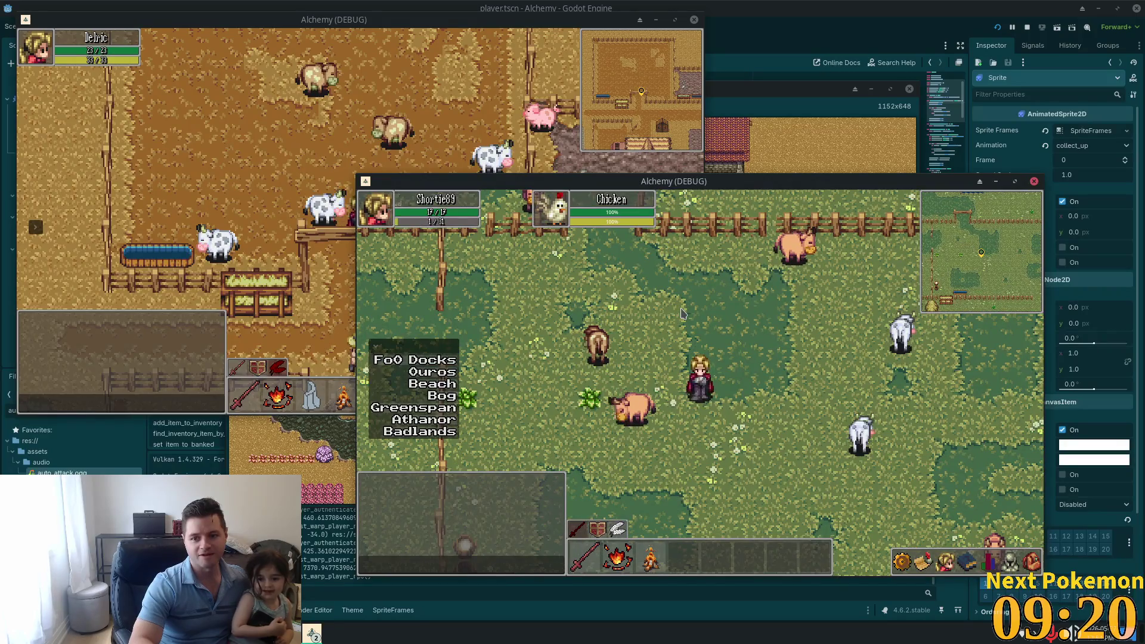
{"action": "key", "text": "Right"}
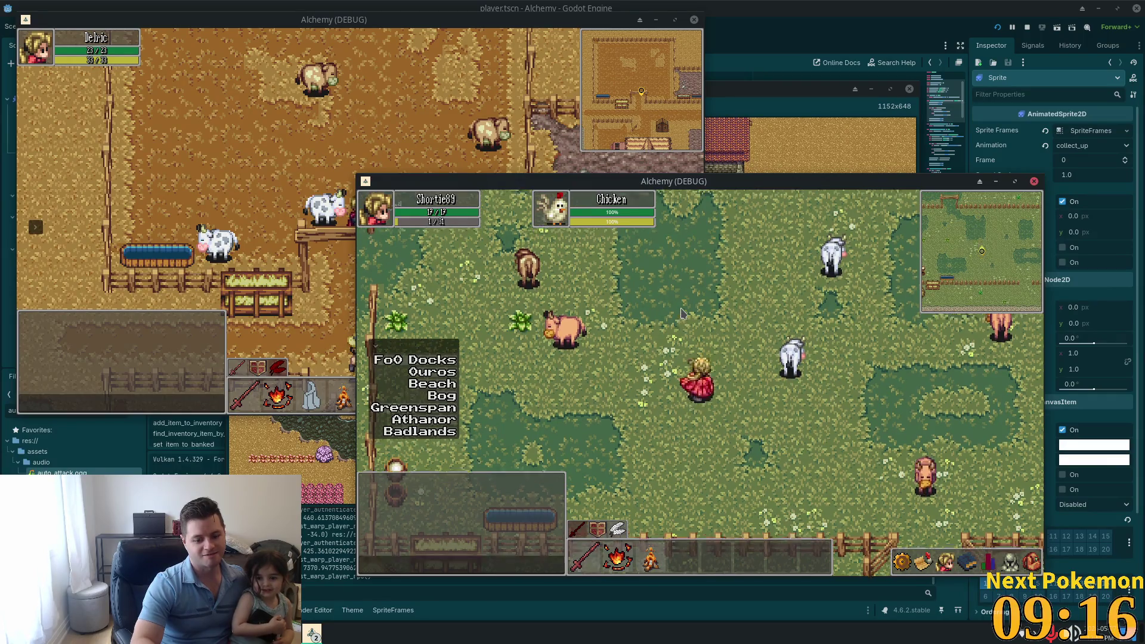
{"action": "key", "text": "Up"}
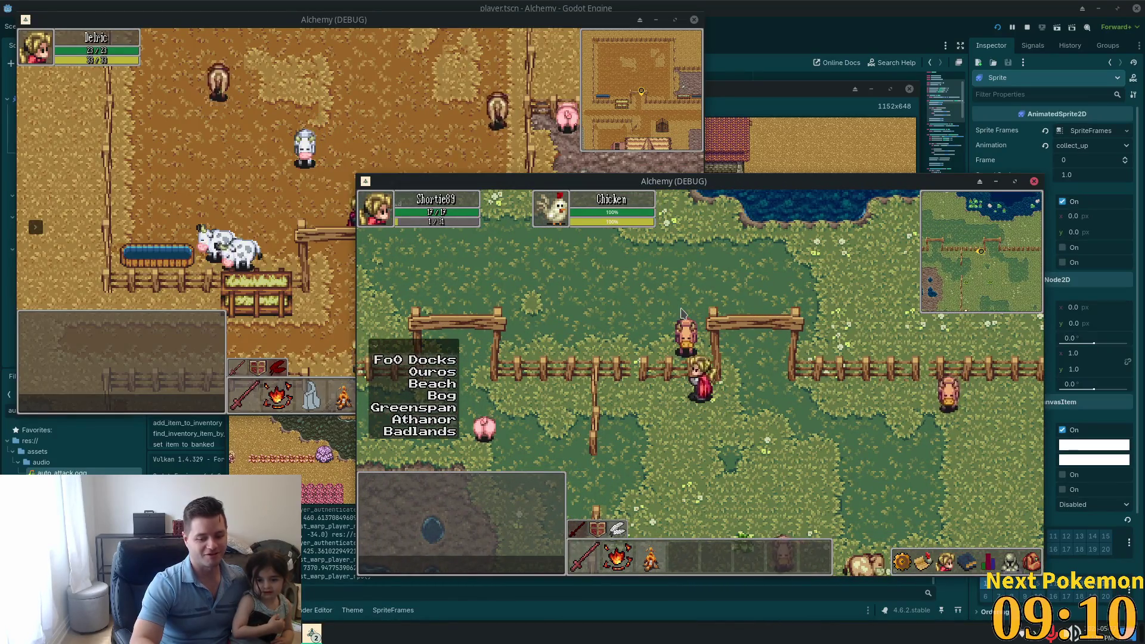
{"action": "key", "text": "w"}
{"action": "key", "text": "a"}
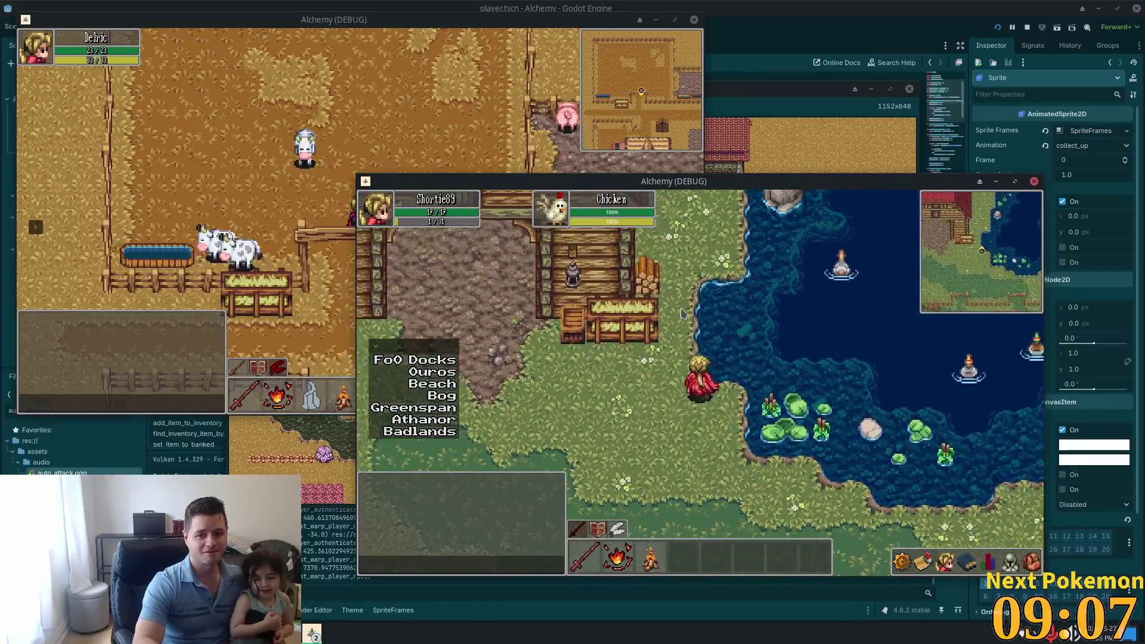
{"action": "key", "text": "s"}
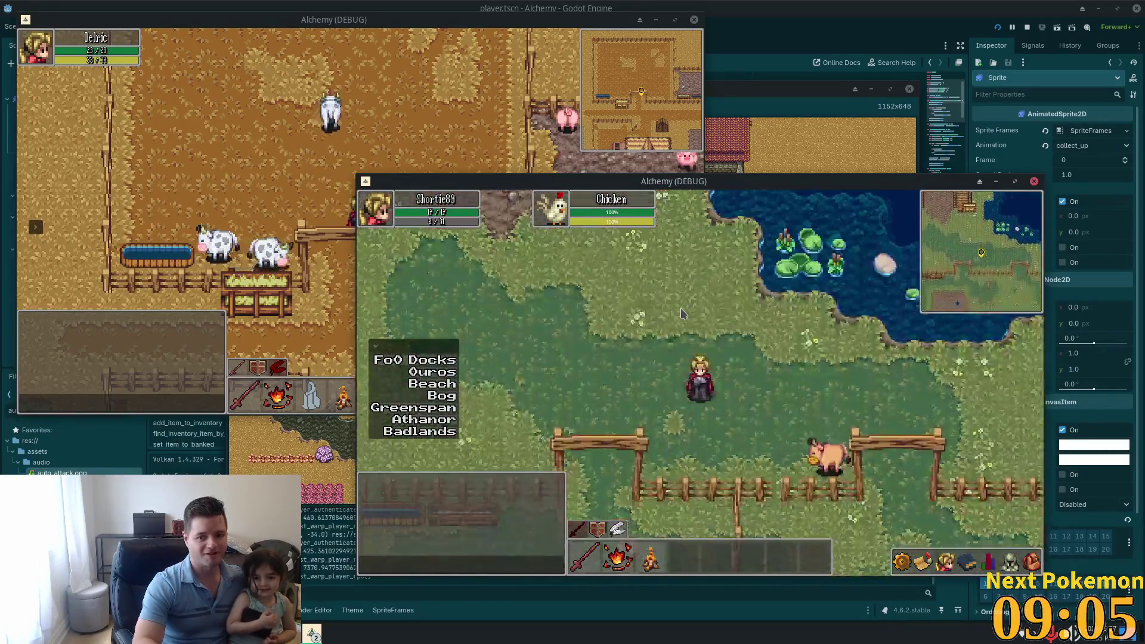
{"action": "key", "text": "s"}
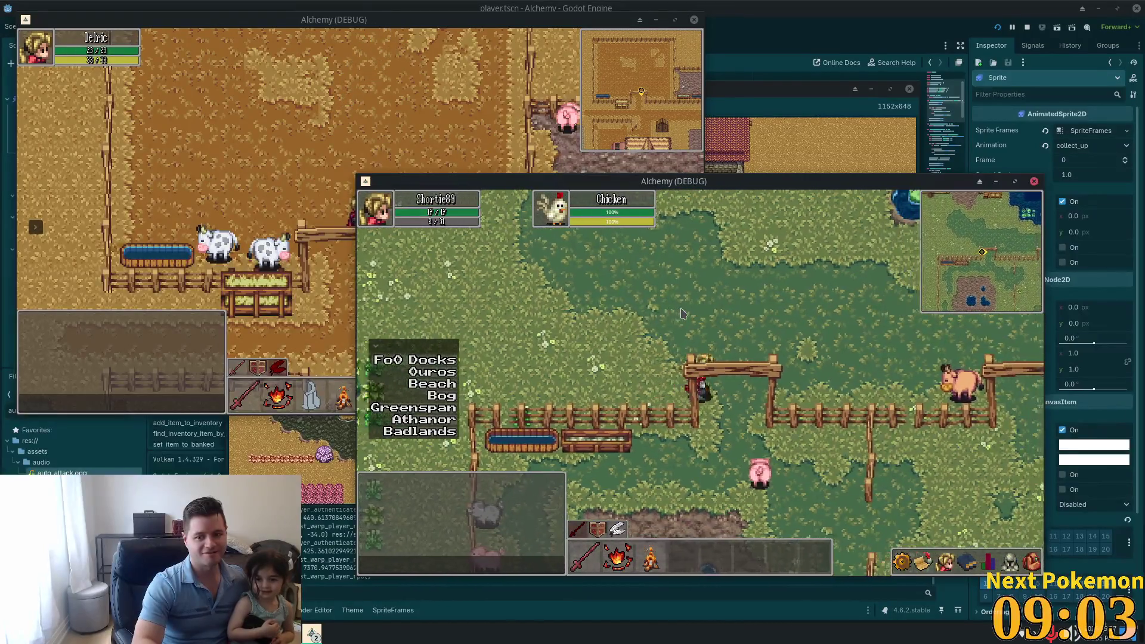
{"action": "key", "text": "s"}
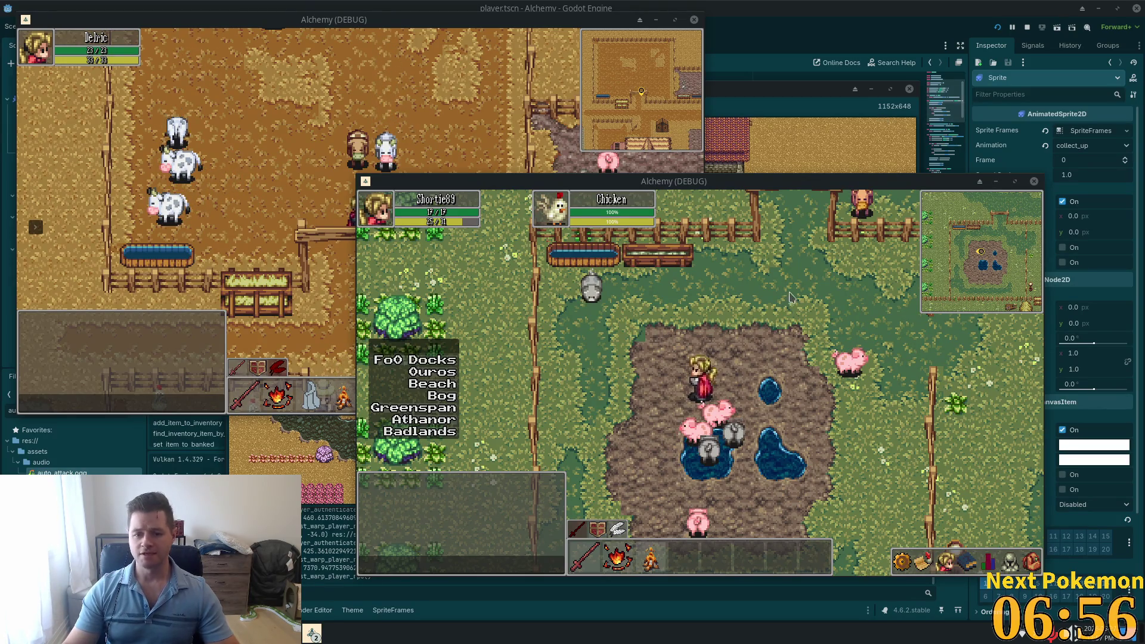
Step: Walk the player out of the pig pen, past the house, crop field and crates
{"action": "key", "text": "w"}
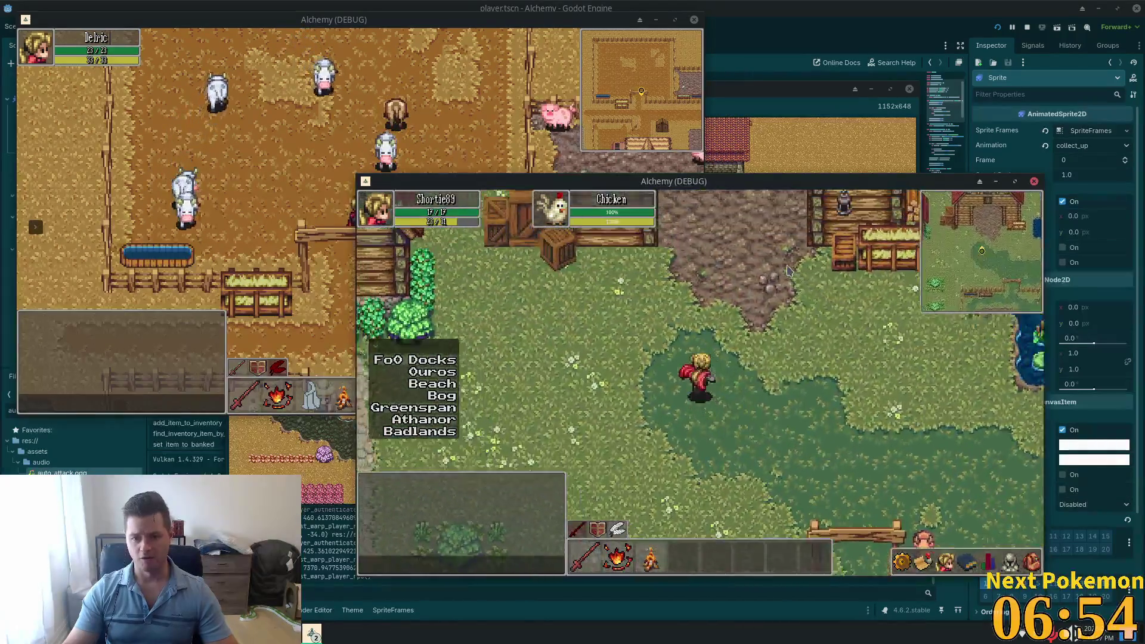
{"action": "key", "text": "a"}
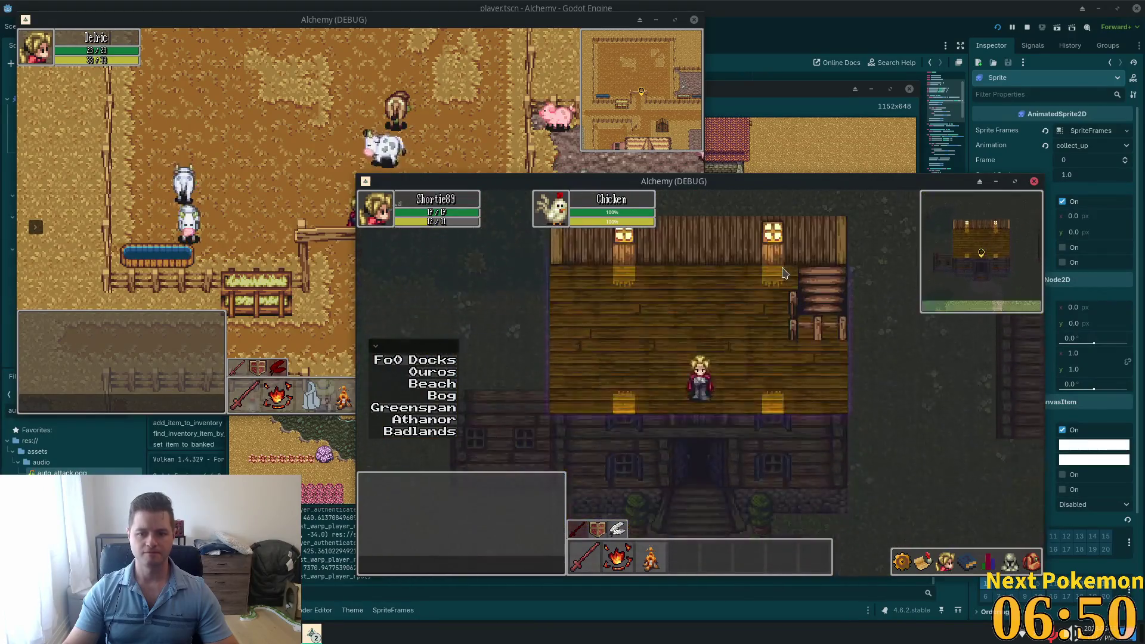
{"action": "key", "text": "d"}
{"action": "key", "text": "a"}
{"action": "key", "text": "s"}
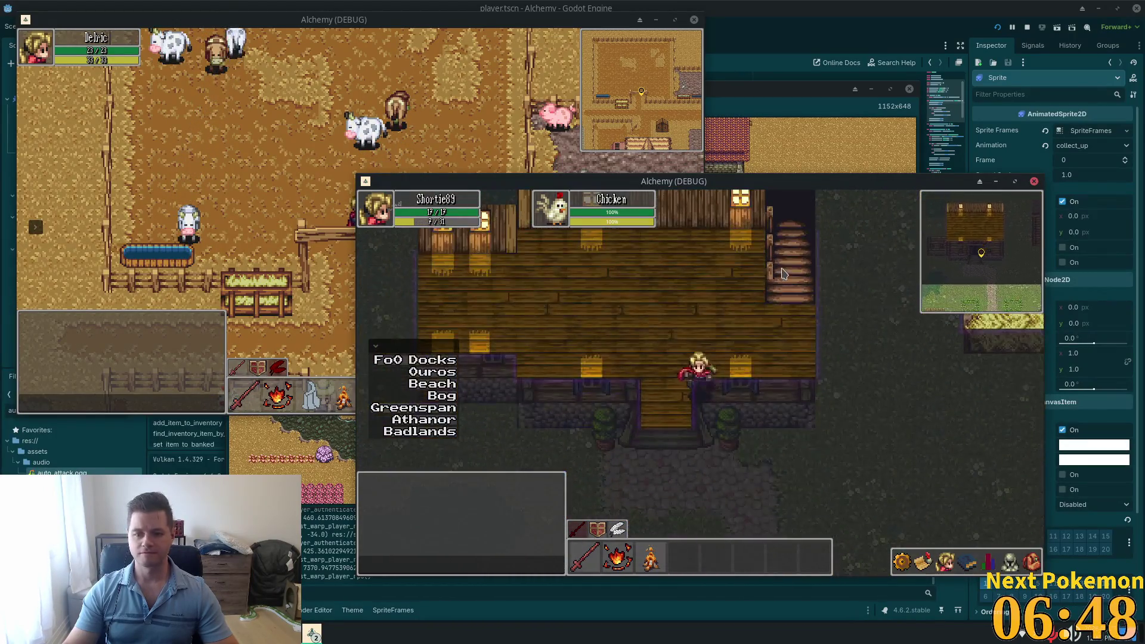
{"action": "key", "text": "a"}
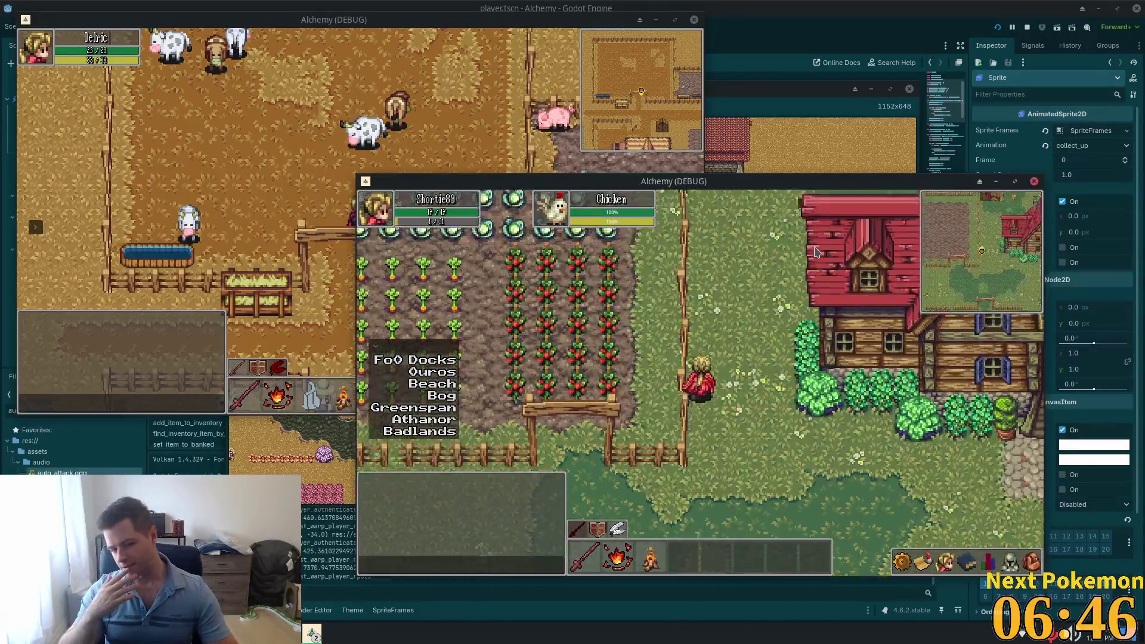
{"action": "key", "text": "w"}
{"action": "key", "text": "d"}
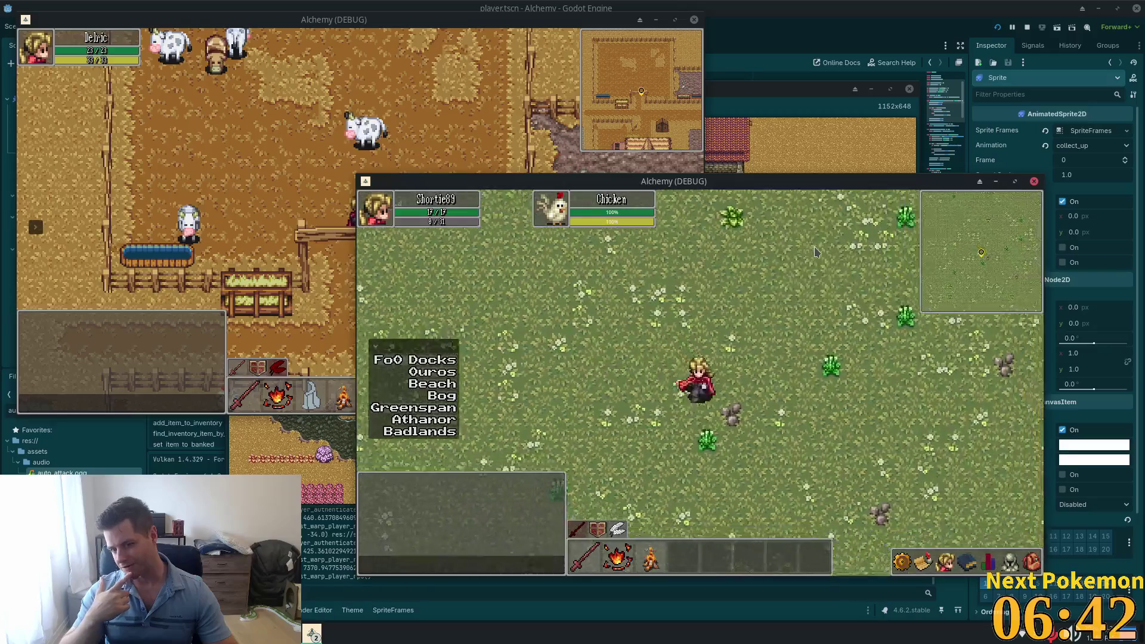
{"action": "key", "text": "s"}
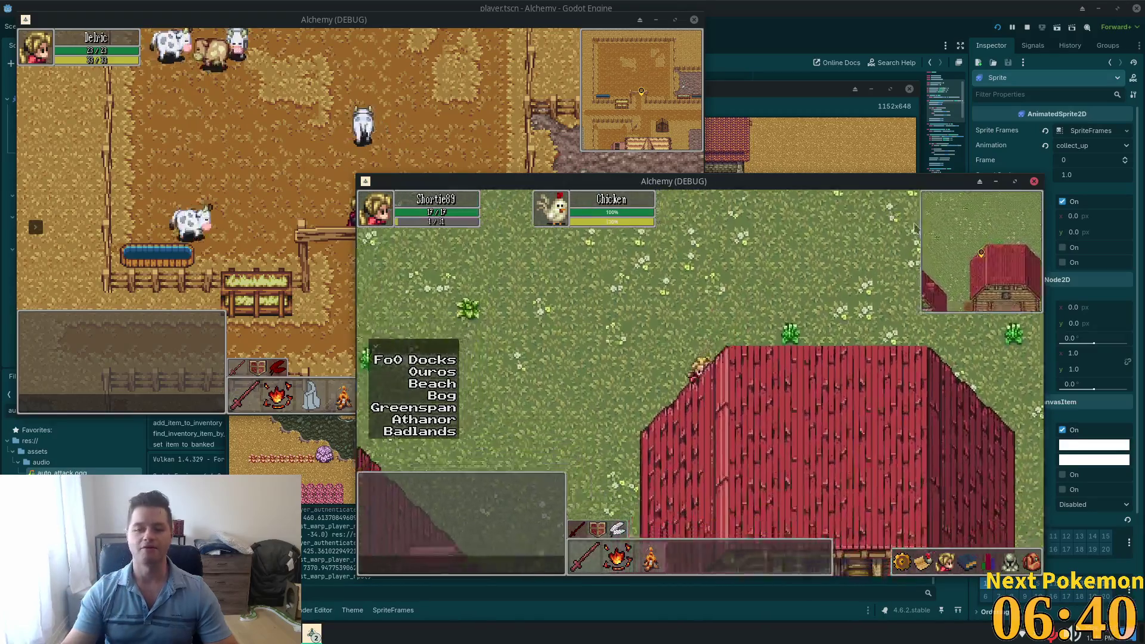
{"action": "key", "text": "s"}
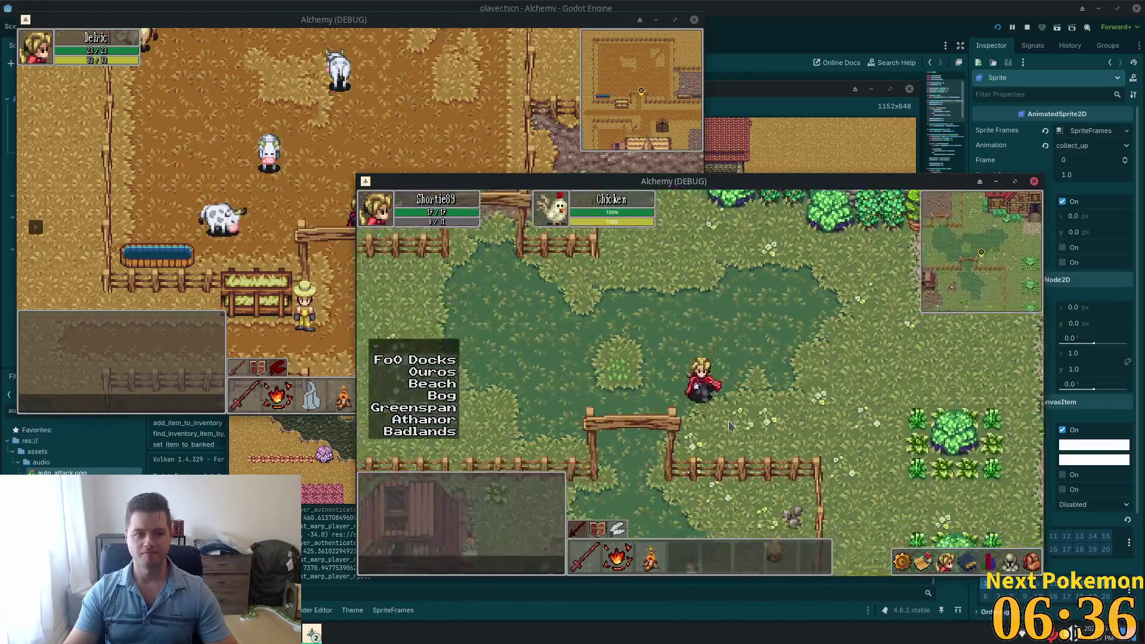
{"action": "key", "text": "w"}
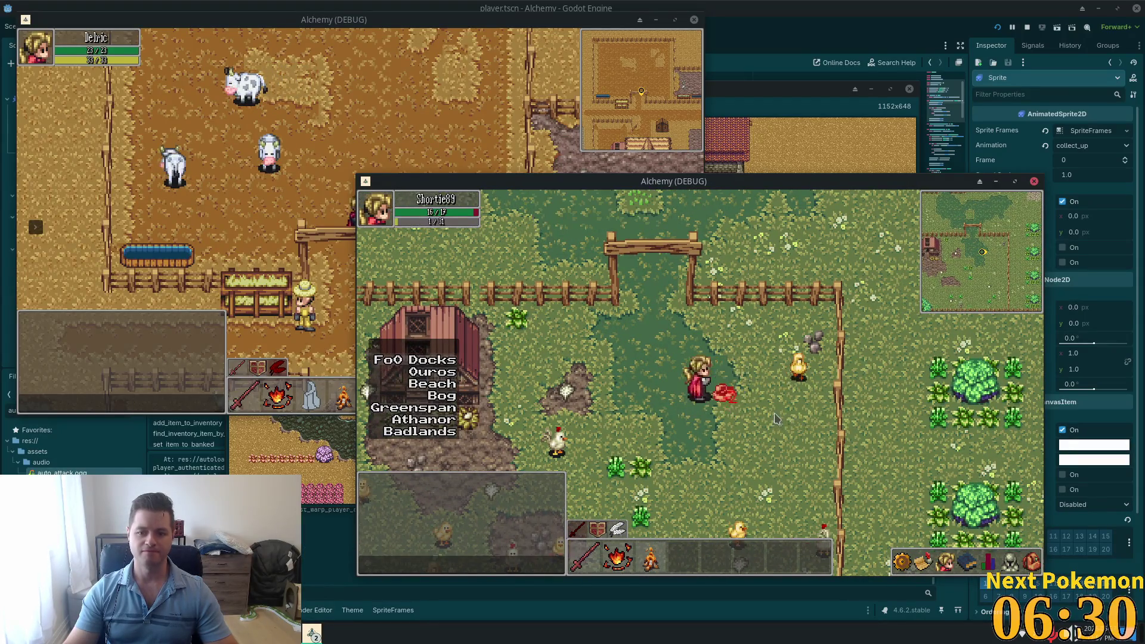
Step: Open and close the inventory panel, then return to player.gd in VS Code
{"action": "left_click", "coordinate": [1032, 562]}
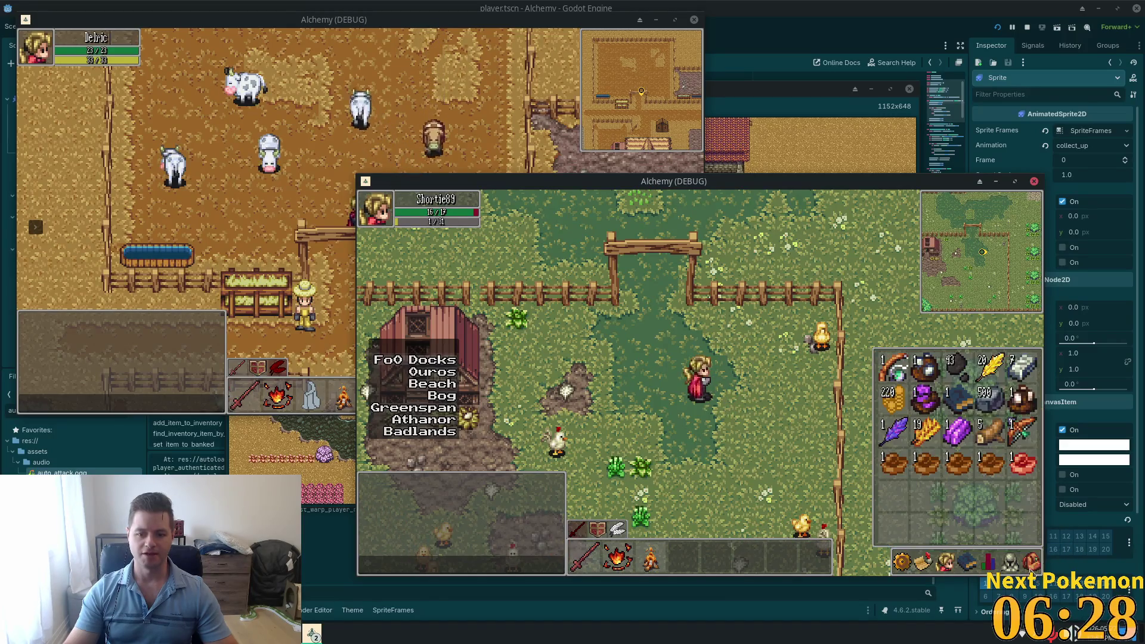
{"action": "left_click", "coordinate": [1032, 562]}
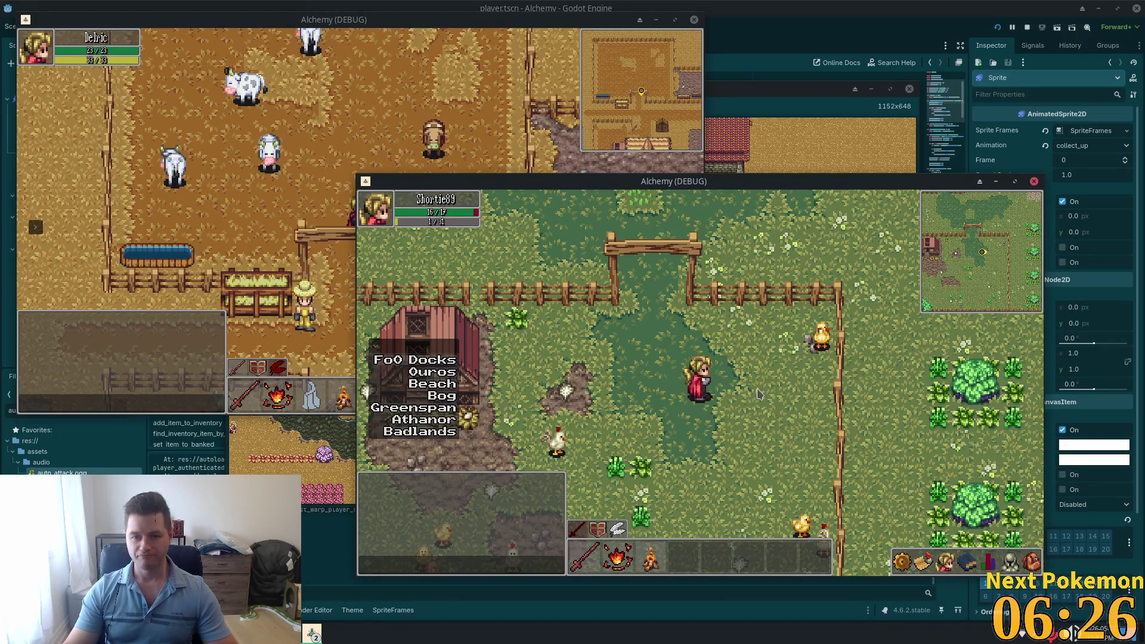
{"action": "key", "text": "alt+Tab"}
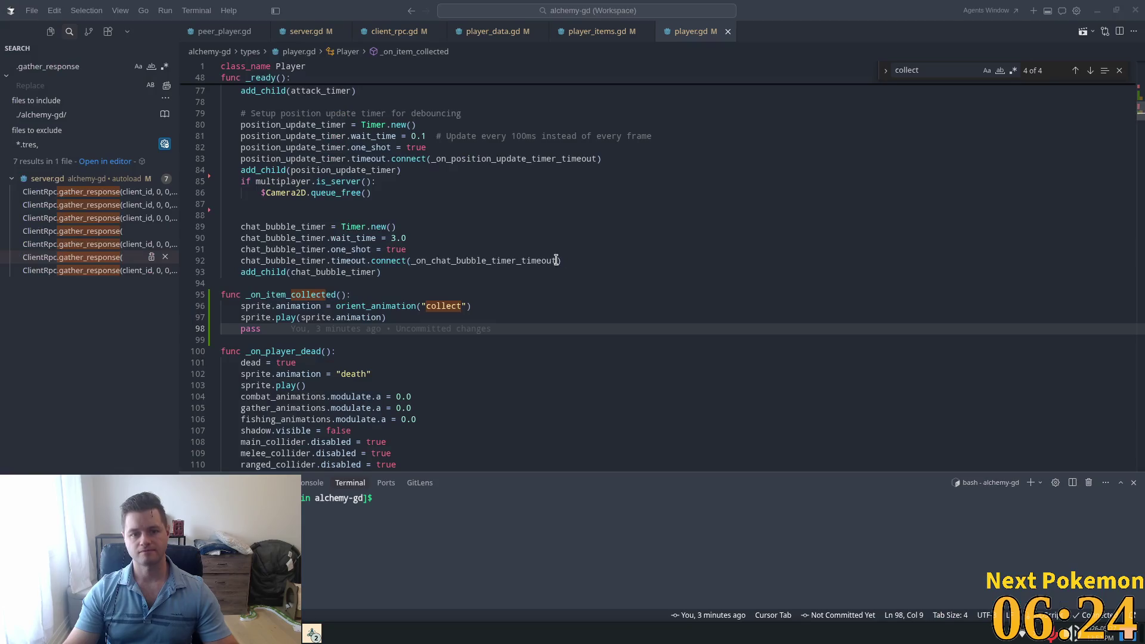
{"action": "left_click", "coordinate": [426, 306]}
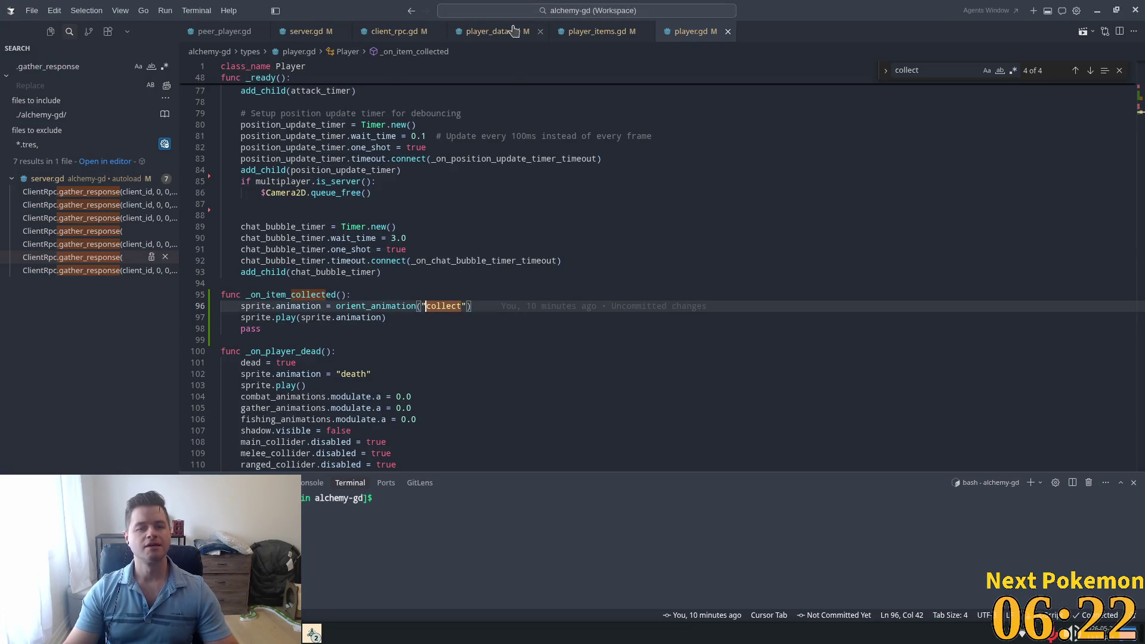
{"action": "left_click", "coordinate": [580, 38]}
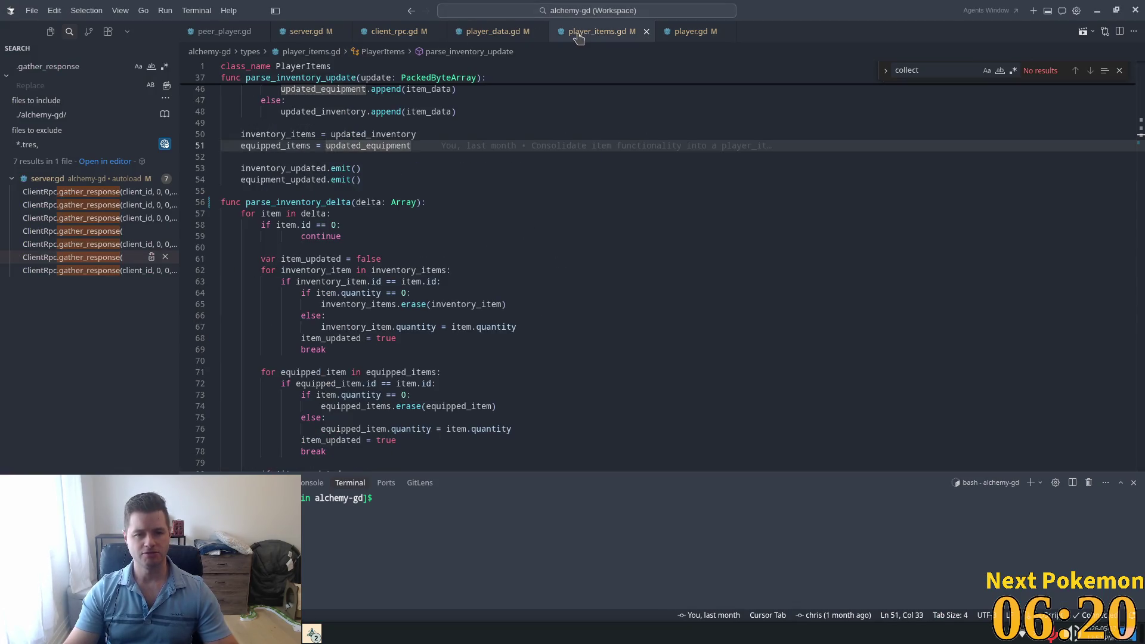
{"action": "scroll", "coordinate": [454, 192], "scroll_direction": "up", "scroll_amount": 7}
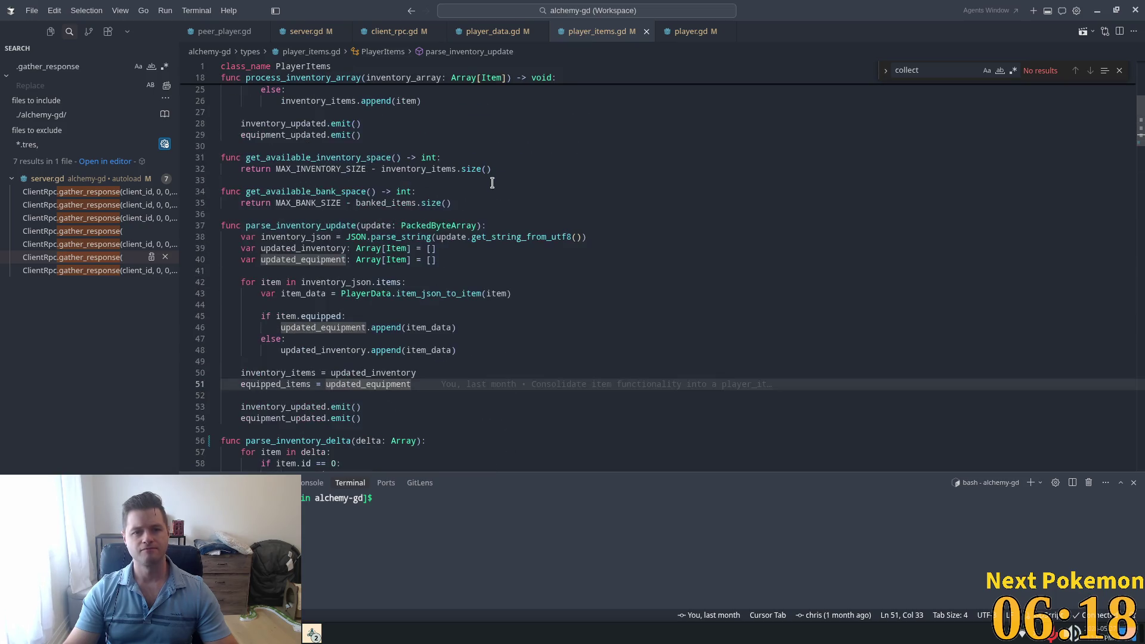
{"action": "left_click", "coordinate": [394, 33]}
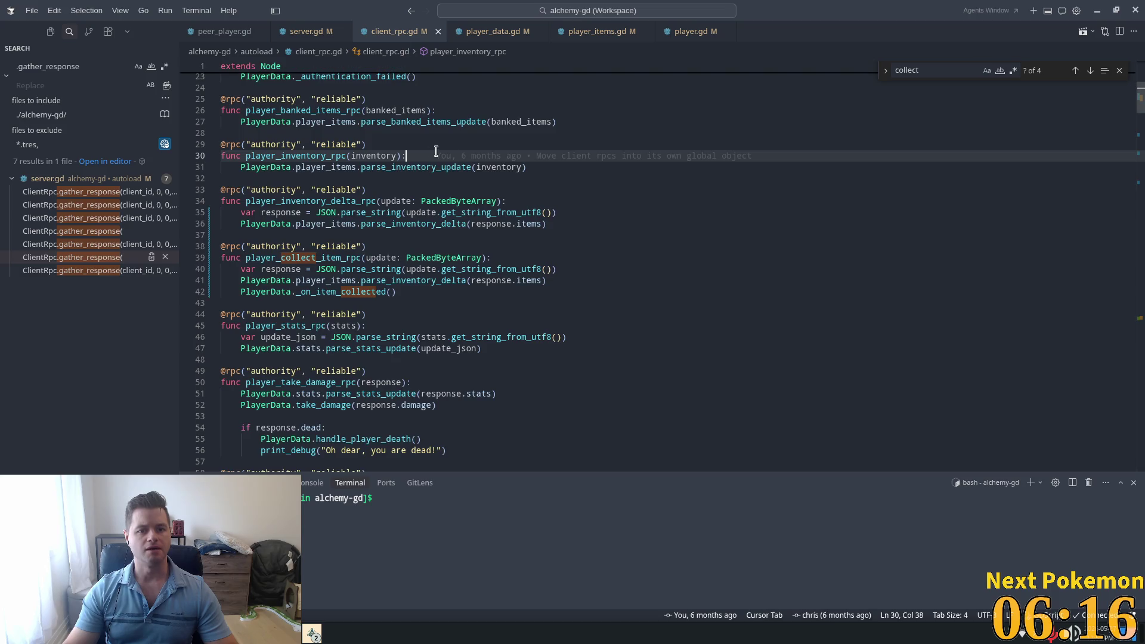
{"action": "left_click", "coordinate": [330, 292]}
{"action": "left_click", "coordinate": [330, 291], "text": "ctrl"}
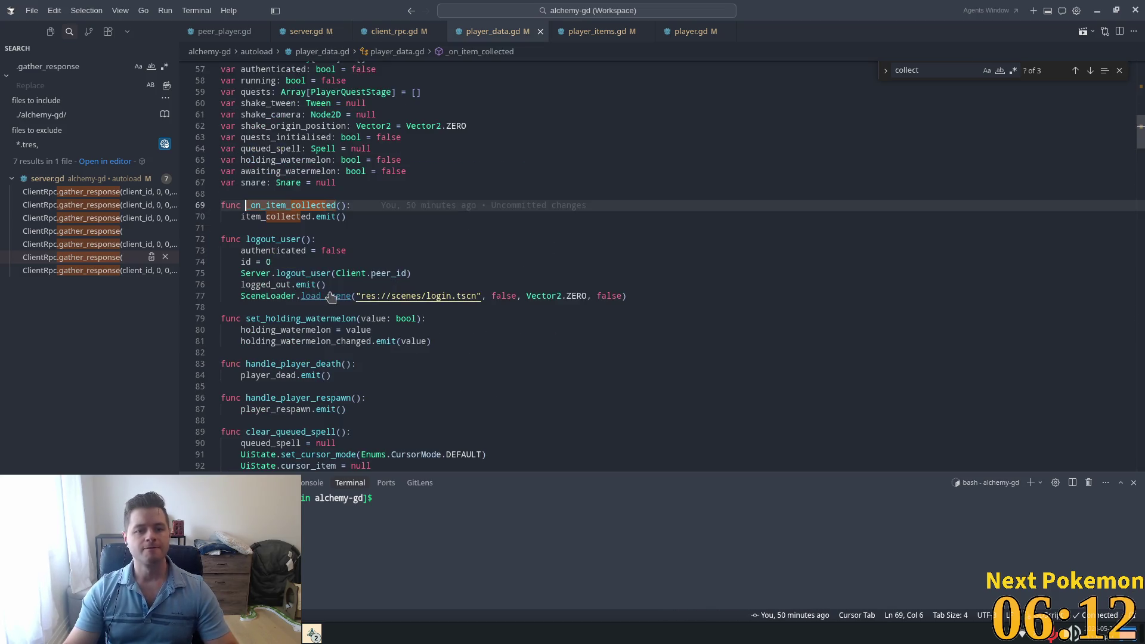
{"action": "double_click", "coordinate": [286, 217]}
{"action": "scroll", "coordinate": [417, 268], "scroll_direction": "up", "scroll_amount": 3}
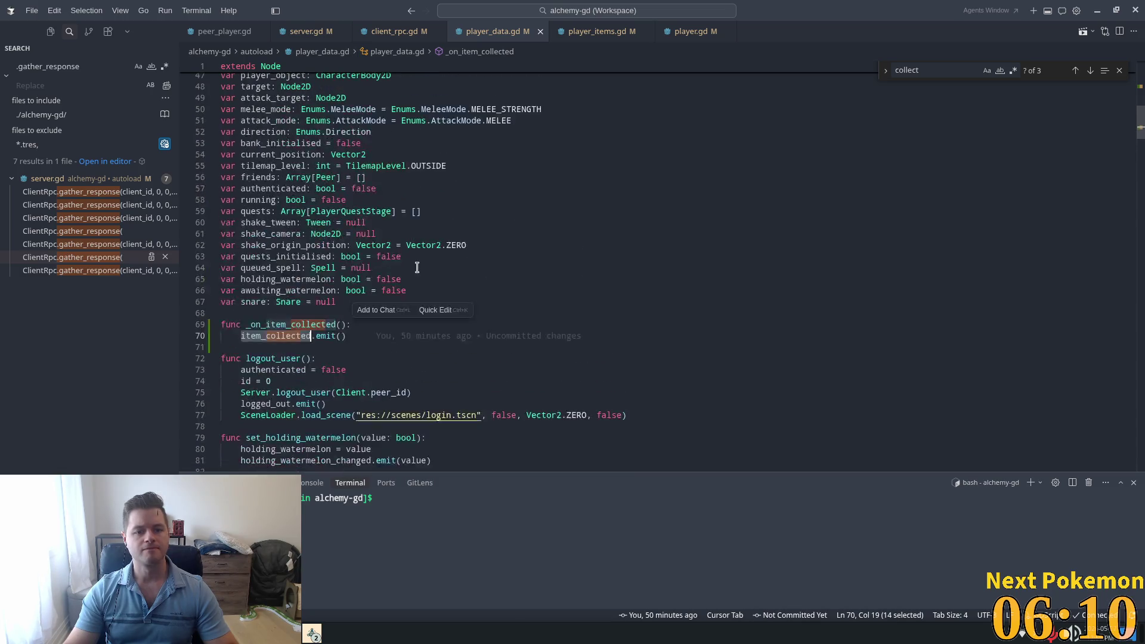
{"action": "double_click", "coordinate": [291, 324]}
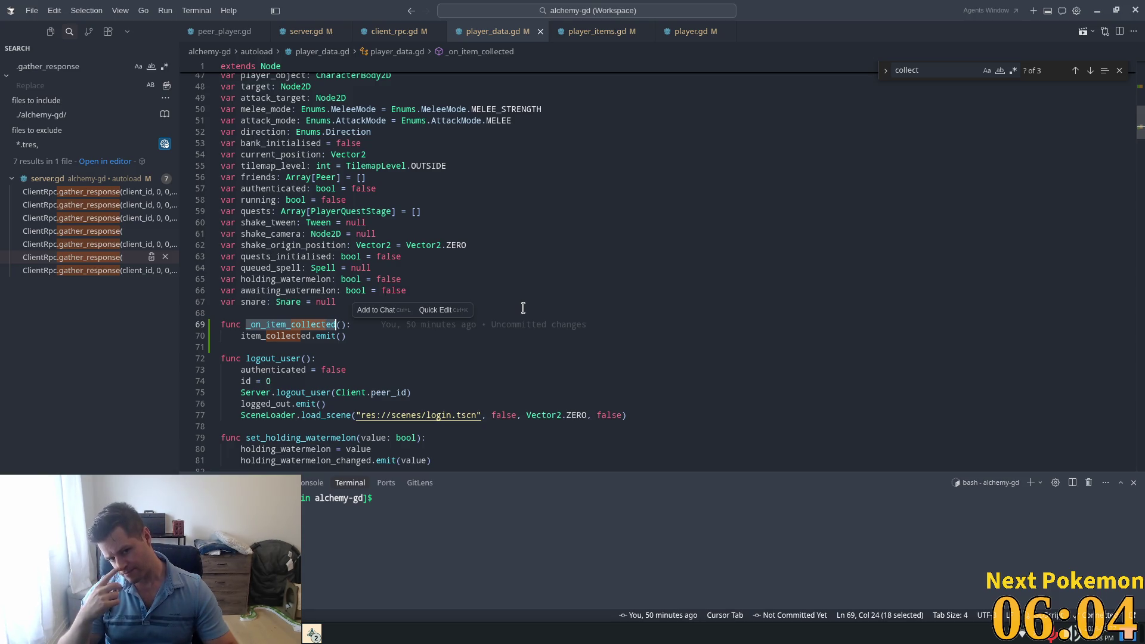
{"action": "scroll", "coordinate": [511, 288], "scroll_direction": "up", "scroll_amount": 15}
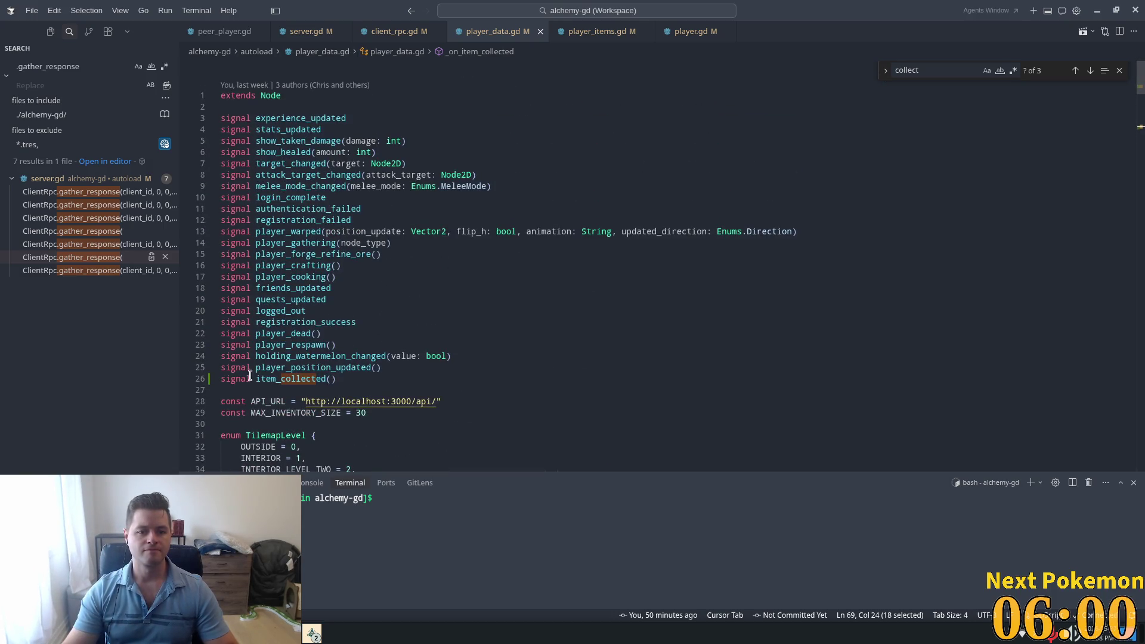
{"action": "double_click", "coordinate": [274, 378]}
{"action": "scroll", "coordinate": [349, 329], "scroll_direction": "down", "scroll_amount": 2}
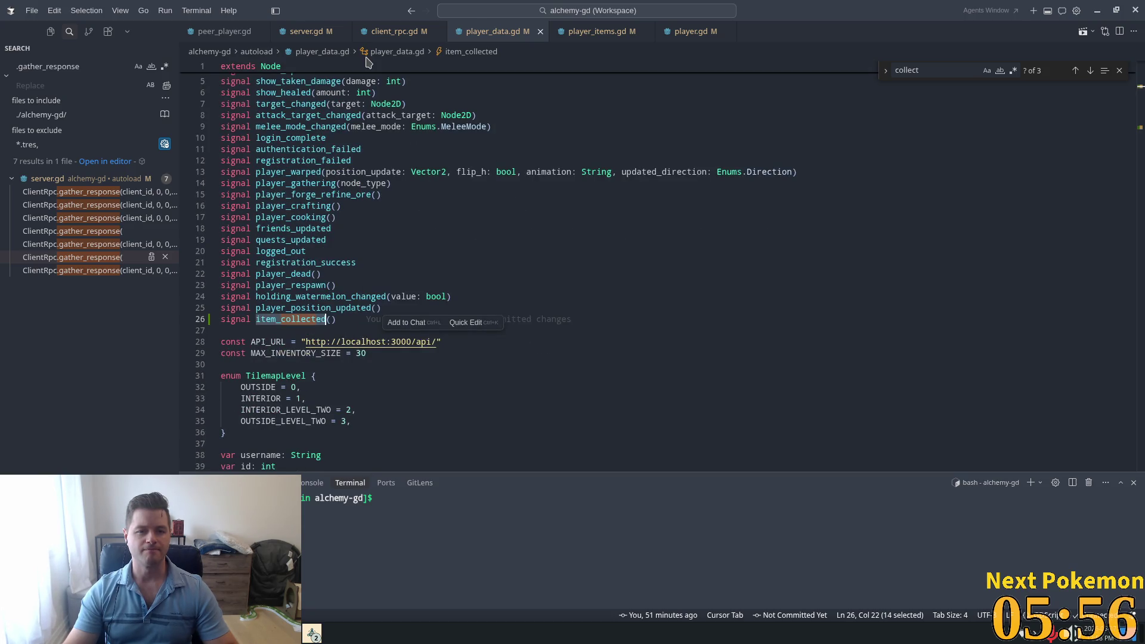
{"action": "left_click", "coordinate": [598, 38]}
{"action": "scroll", "coordinate": [654, 174], "scroll_direction": "up", "scroll_amount": 6}
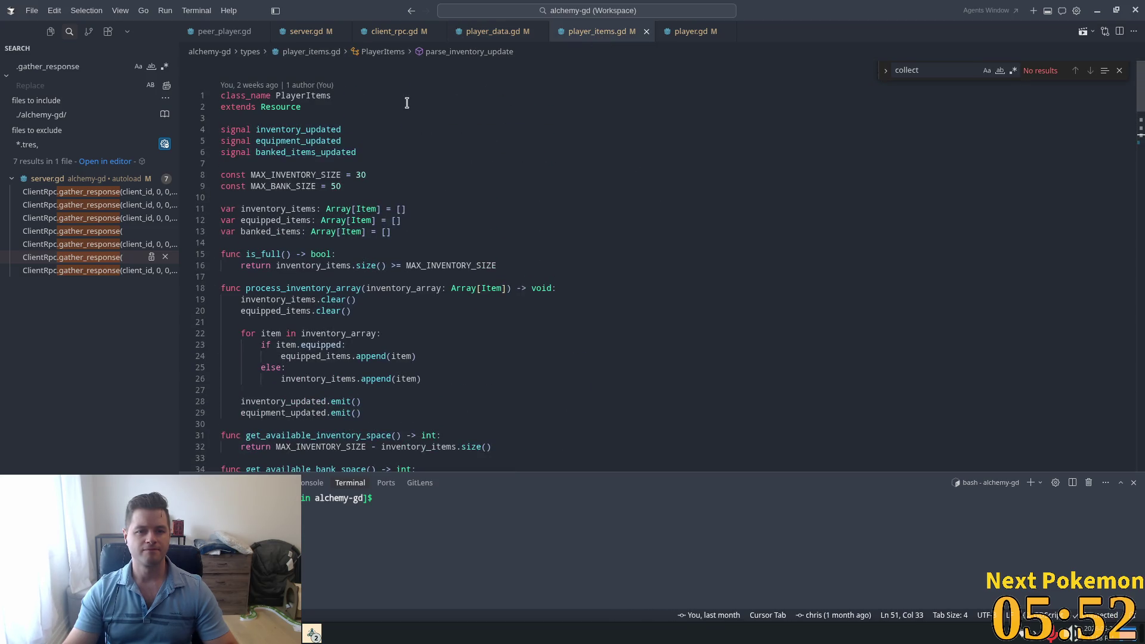
{"action": "left_click", "coordinate": [664, 28]}
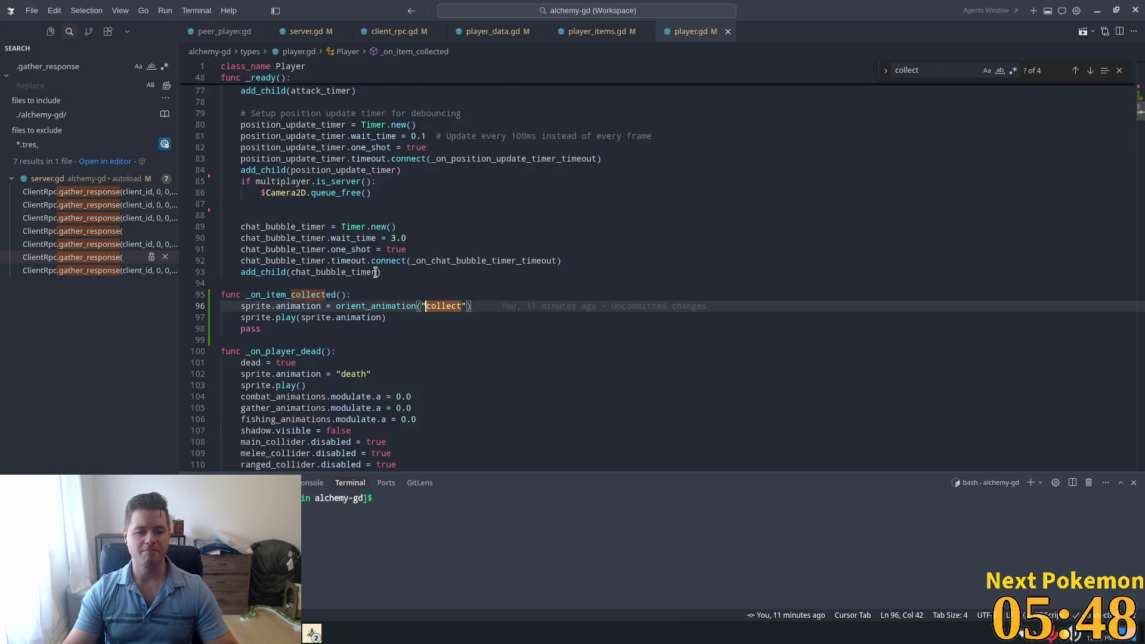
{"action": "double_click", "coordinate": [271, 293]}
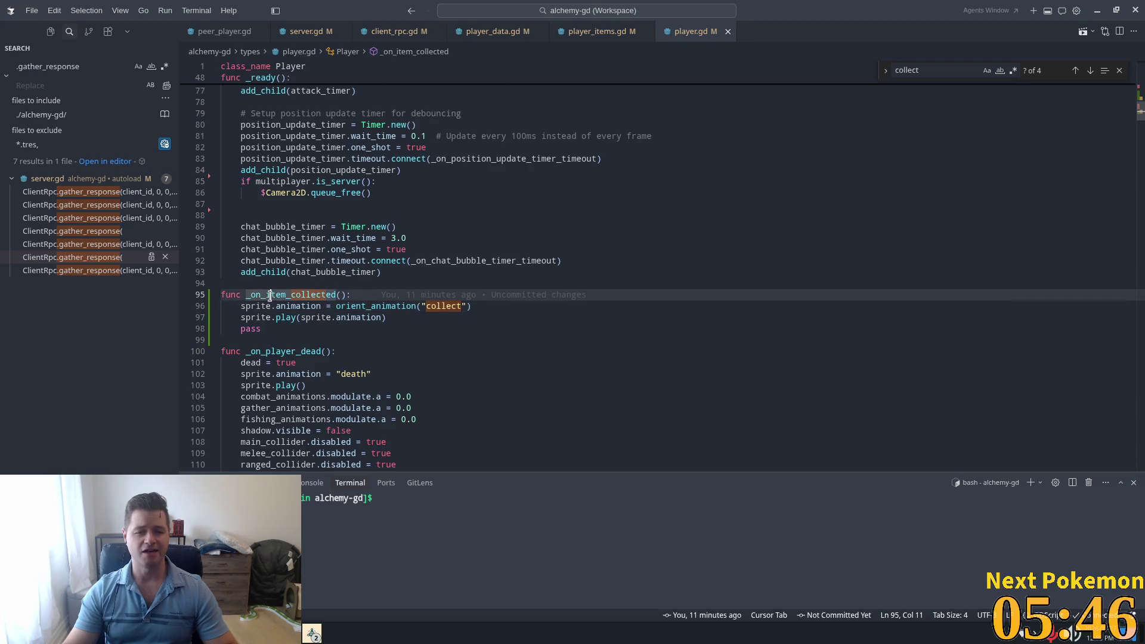
{"action": "scroll", "coordinate": [469, 333], "scroll_direction": "up", "scroll_amount": 6}
{"action": "double_click", "coordinate": [334, 220]}
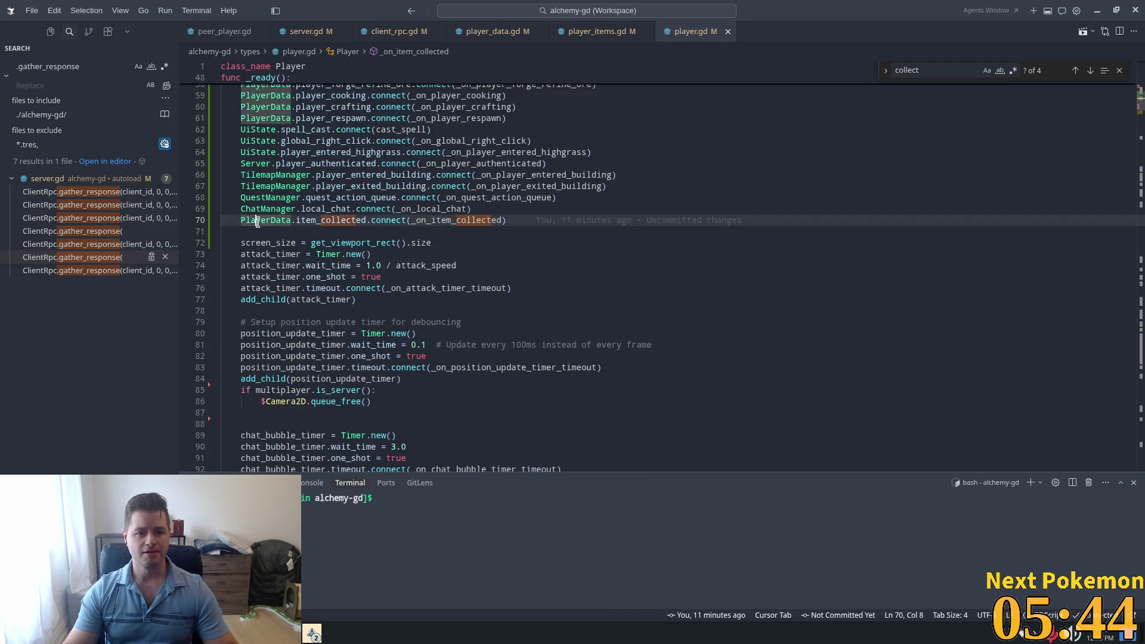
{"action": "scroll", "coordinate": [460, 300], "scroll_direction": "down", "scroll_amount": 5}
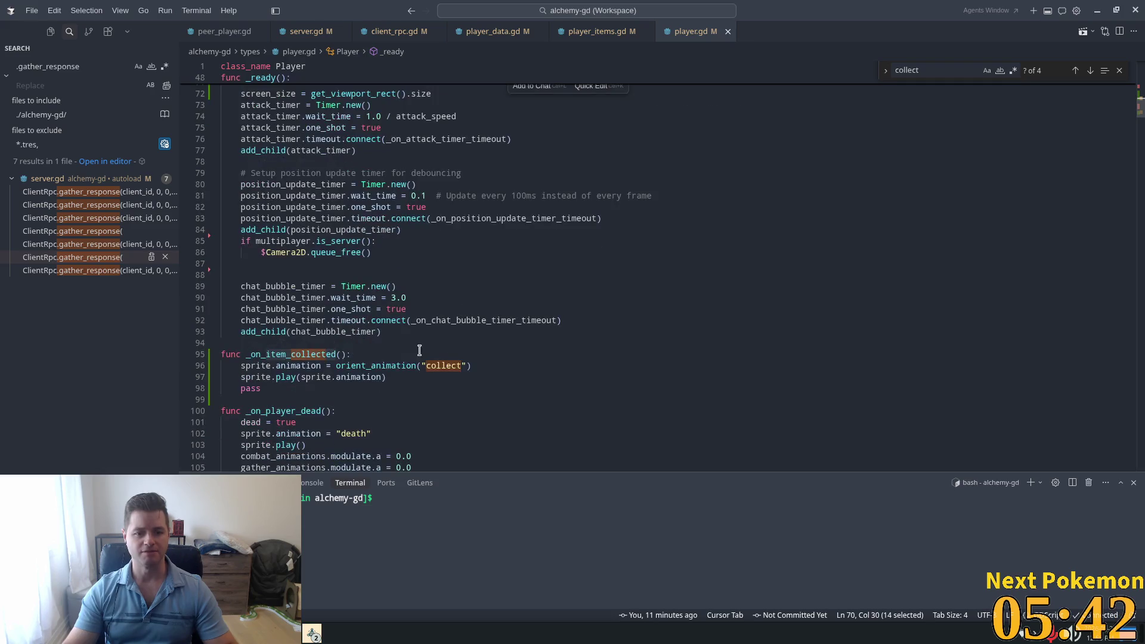
{"action": "left_click", "coordinate": [388, 355]}
{"action": "key", "text": "Return"}
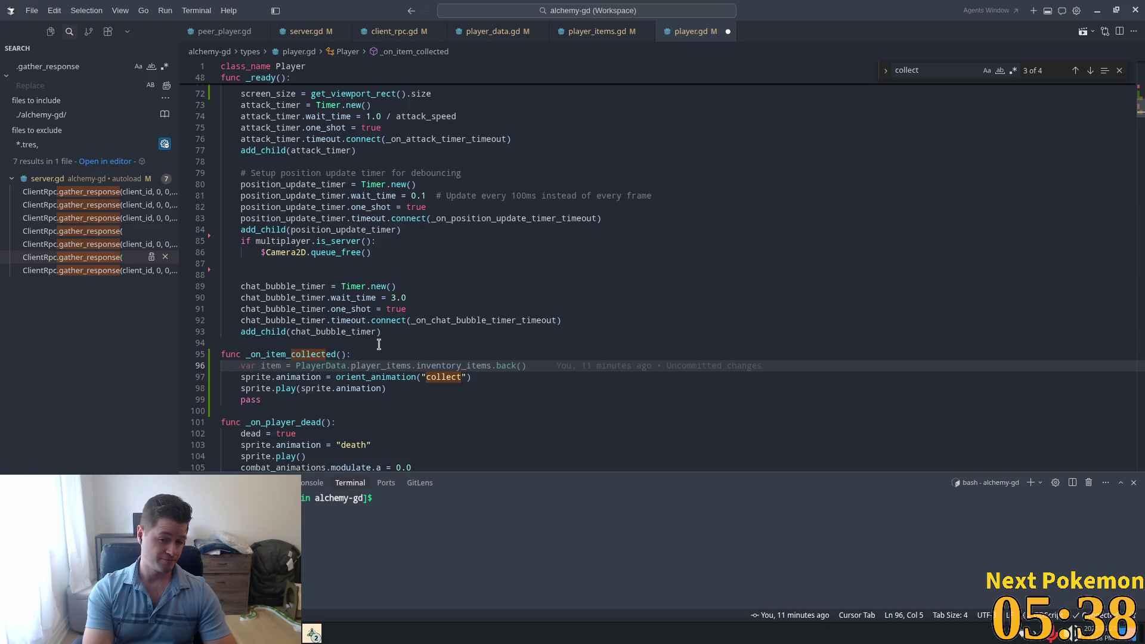
Step: Add print_debug("item collected") to player.gd's _on_item_collected, save, and return to Godot
{"action": "key", "text": "alt+Tab"}
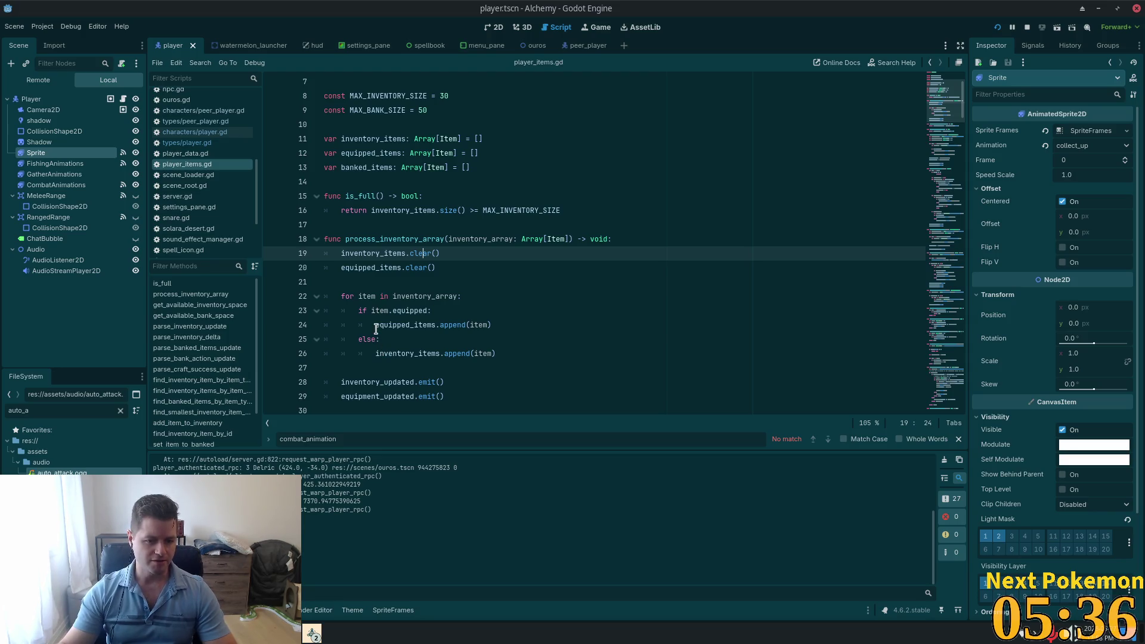
{"action": "key", "text": "alt+Tab"}
{"action": "type", "text": "print_debug(\"item collected\""}
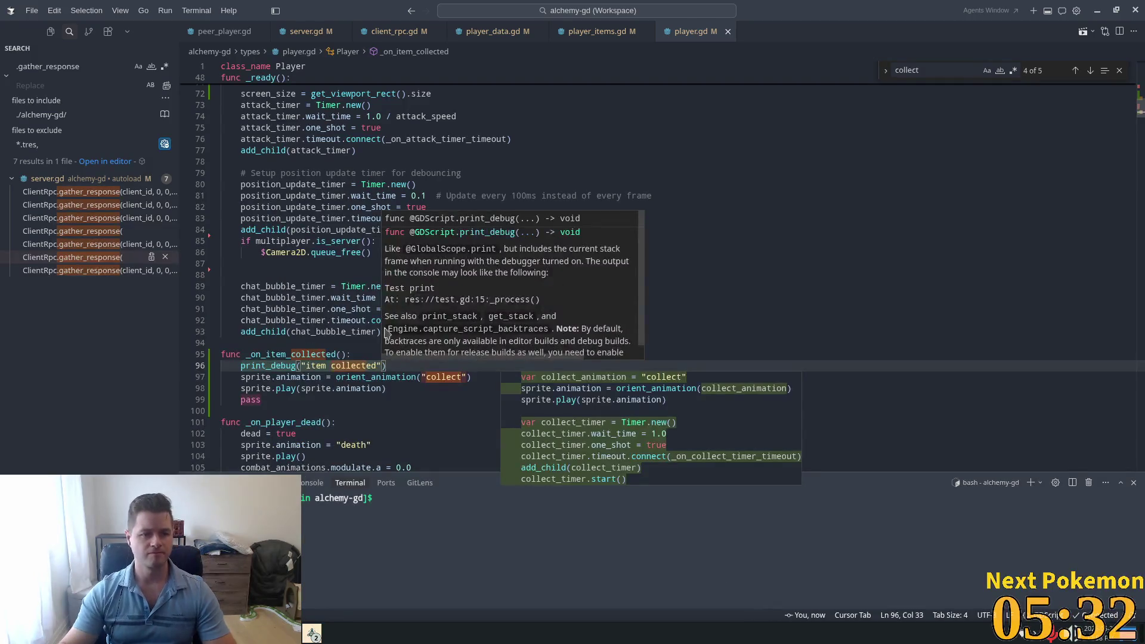
{"action": "key", "text": "Escape"}
{"action": "key", "text": "alt+Tab"}
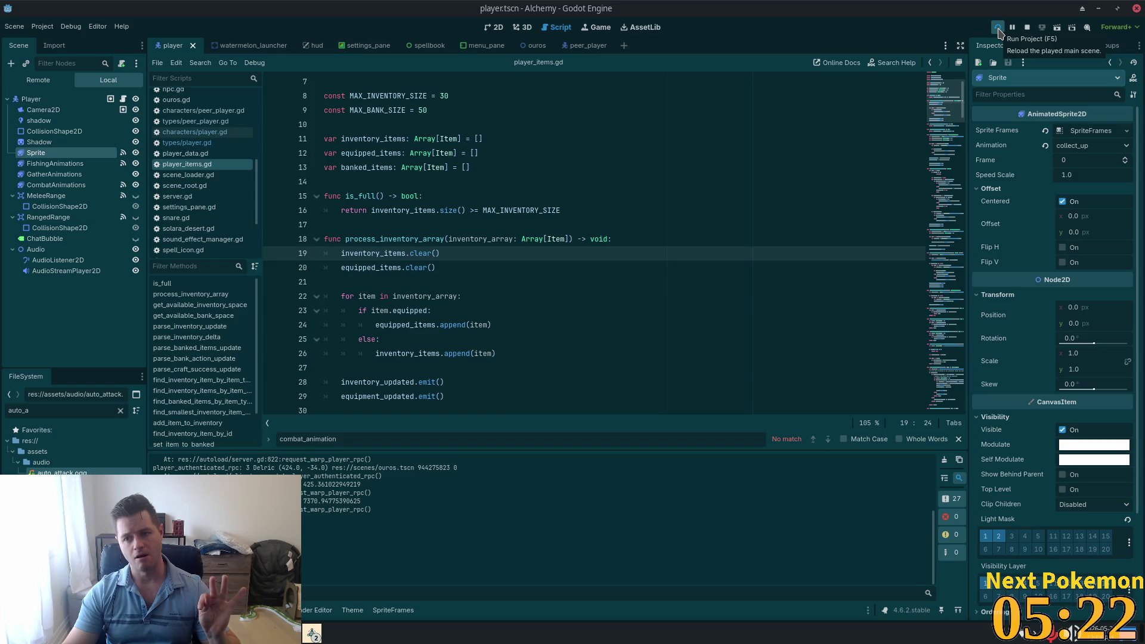
{"action": "left_click", "coordinate": [998, 28]}
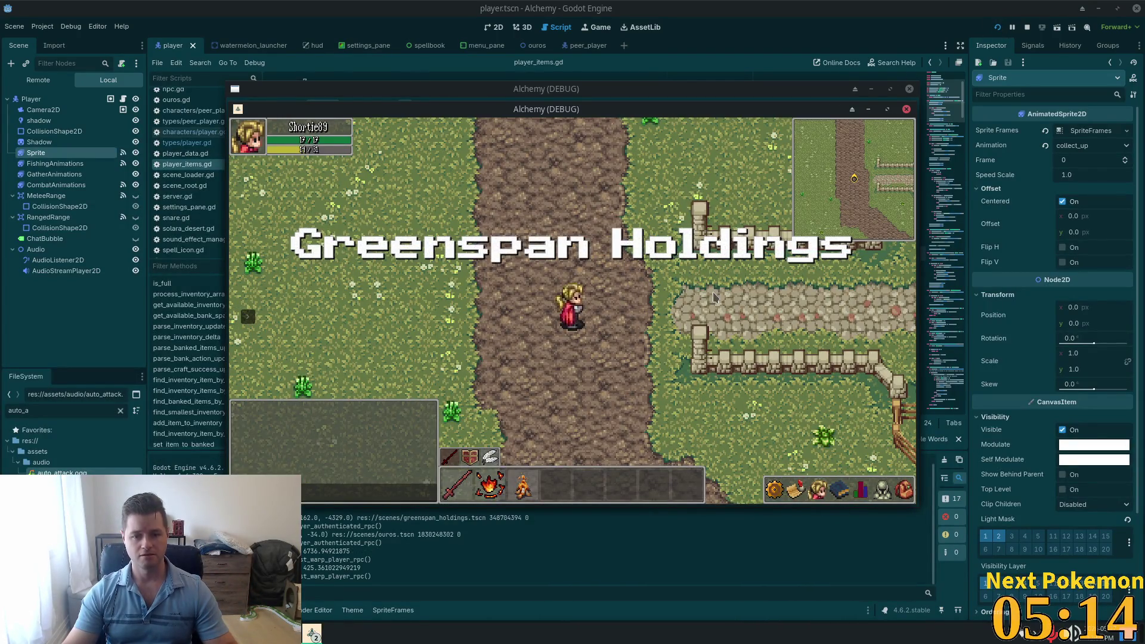
{"action": "key", "text": "s"}
{"action": "key", "text": "w"}
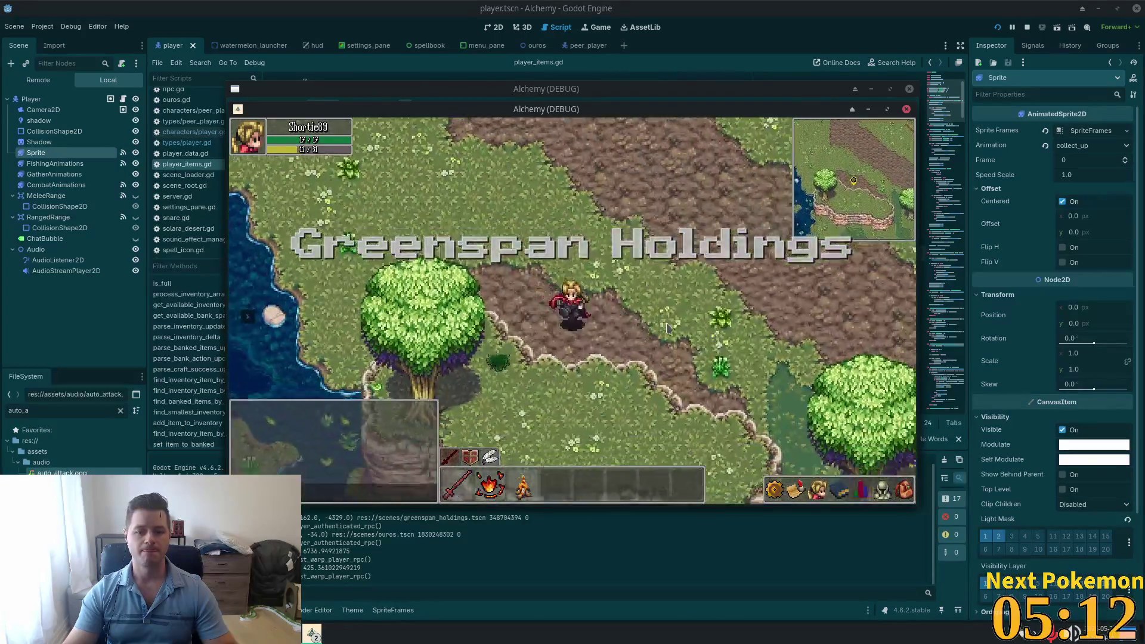
{"action": "key", "text": "a"}
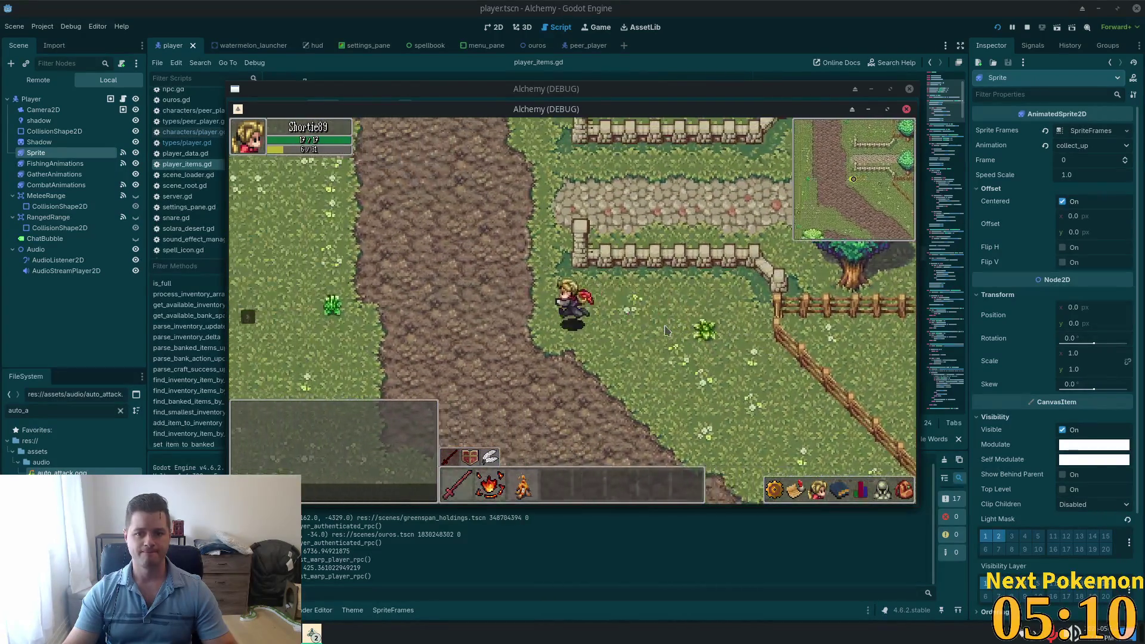
{"action": "key", "text": "d"}
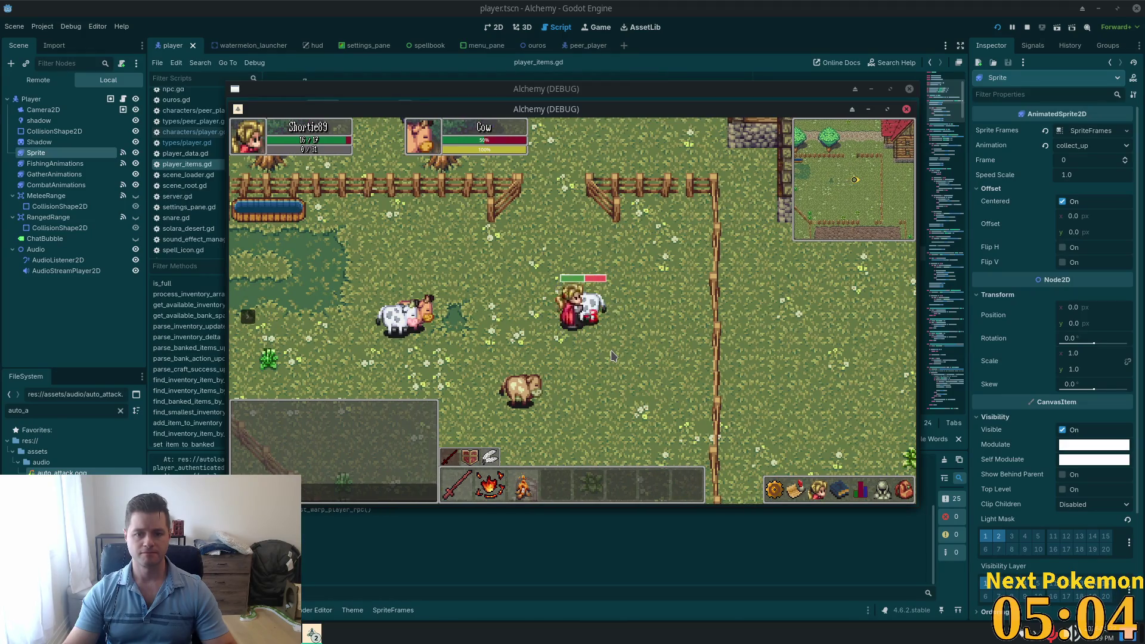
{"action": "key", "text": "a"}
{"action": "key", "text": "s"}
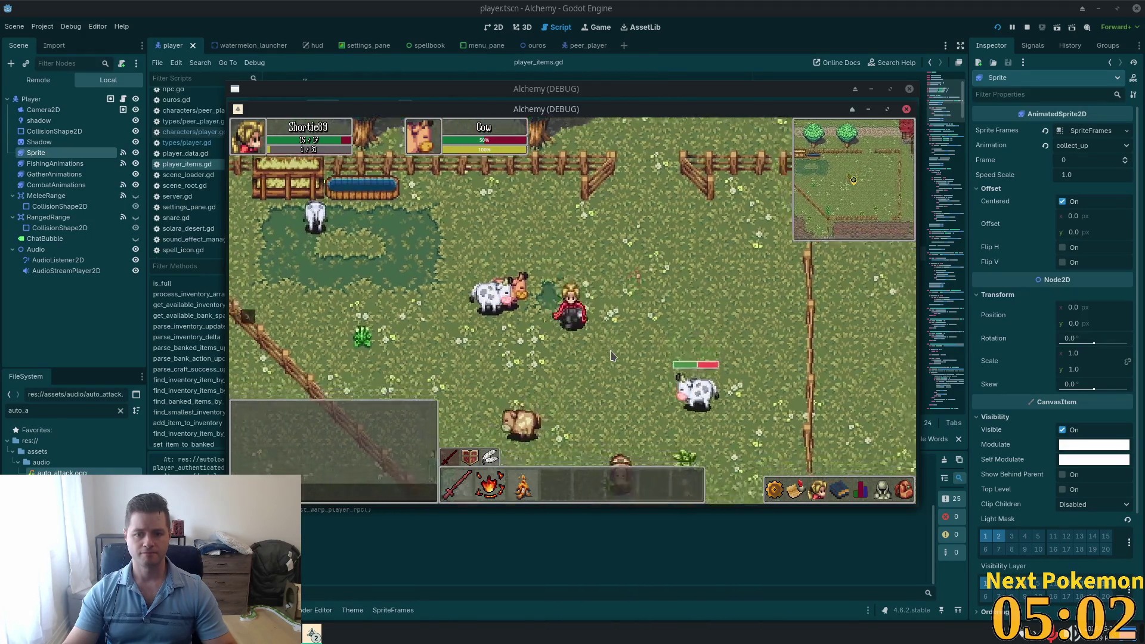
{"action": "key", "text": "d"}
{"action": "left_click", "coordinate": [612, 356]}
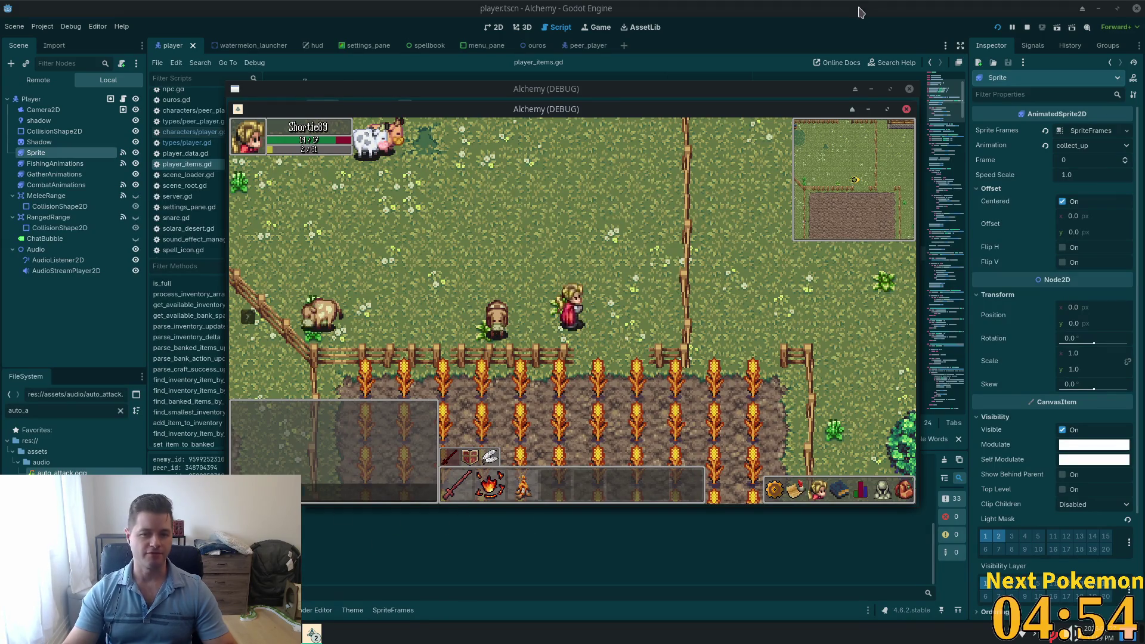
{"action": "key", "text": "F8"}
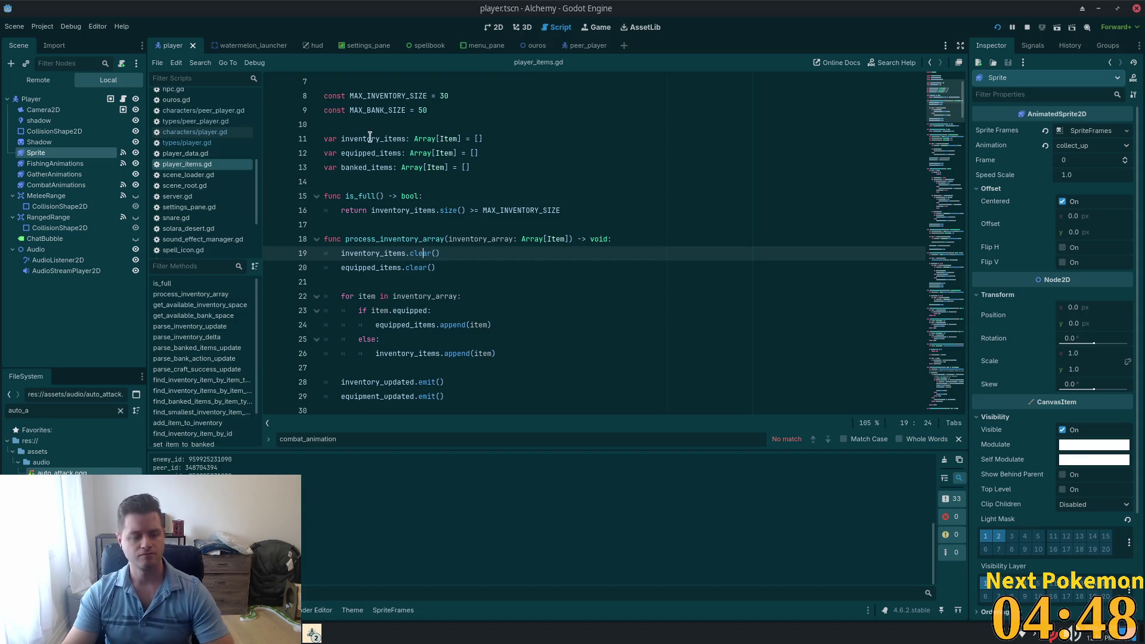
Step: In client_rpc.gd, follow the _on_item_collected call in player_collect_item_rpc to its definition
{"action": "key", "text": "alt+Tab"}
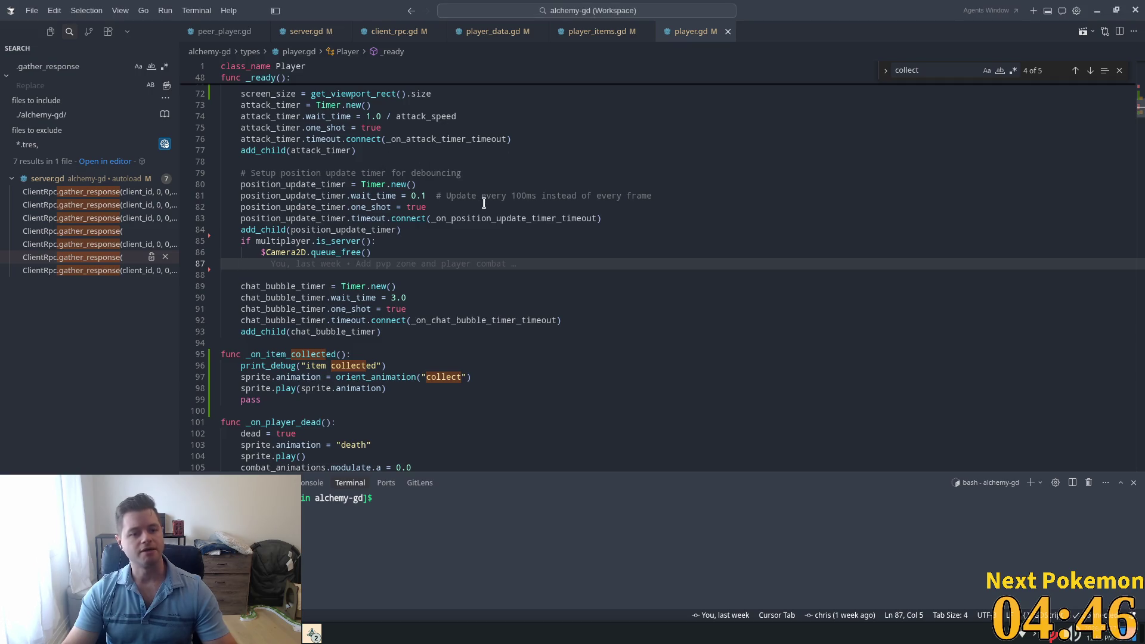
{"action": "left_click", "coordinate": [374, 32]}
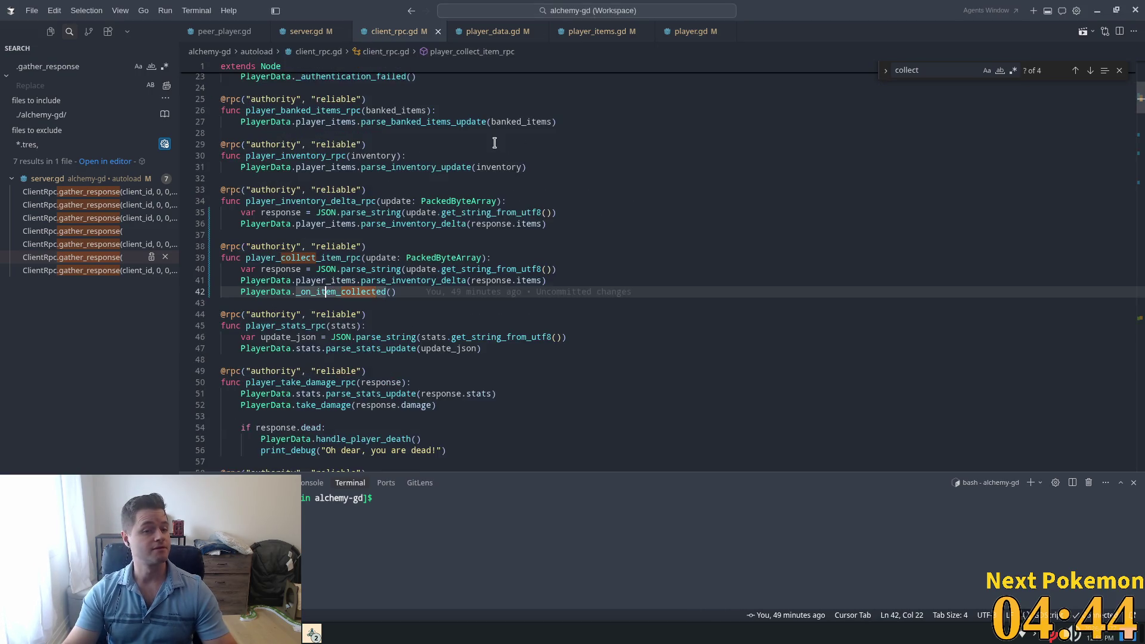
{"action": "double_click", "coordinate": [317, 258]}
{"action": "double_click", "coordinate": [355, 292]}
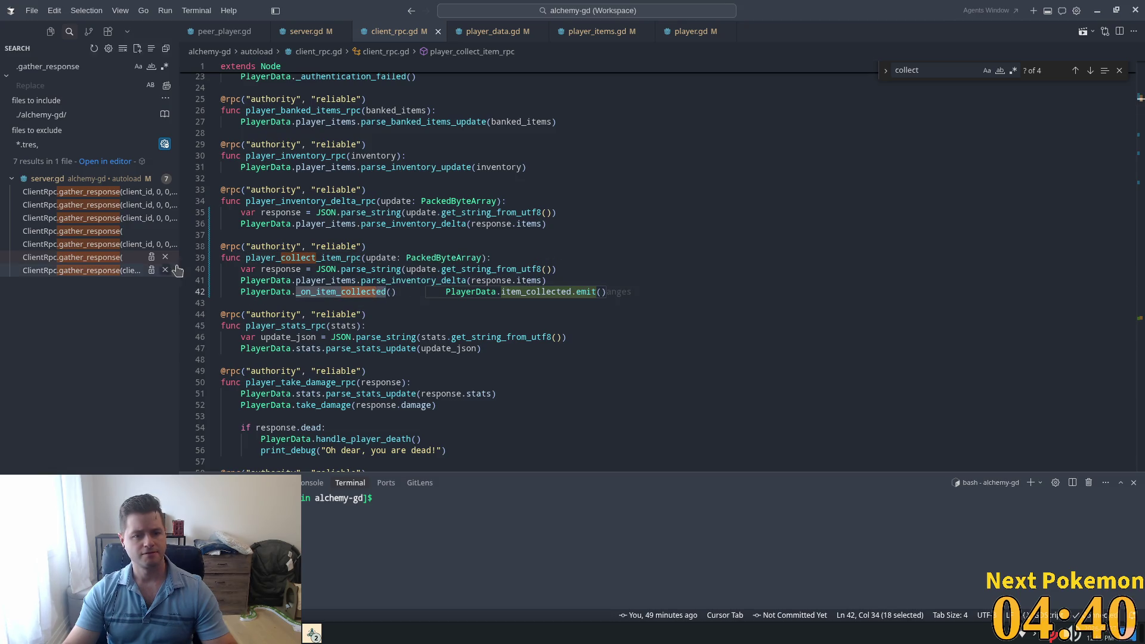
{"action": "double_click", "coordinate": [342, 279]}
{"action": "double_click", "coordinate": [316, 258]}
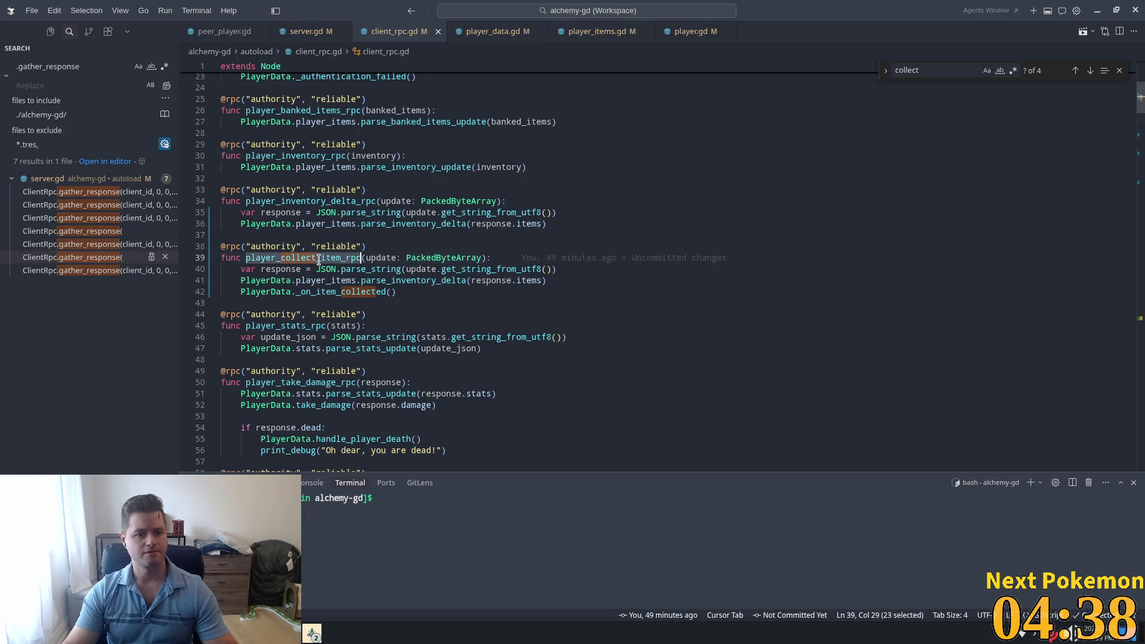
{"action": "left_click", "coordinate": [358, 292], "text": "ctrl"}
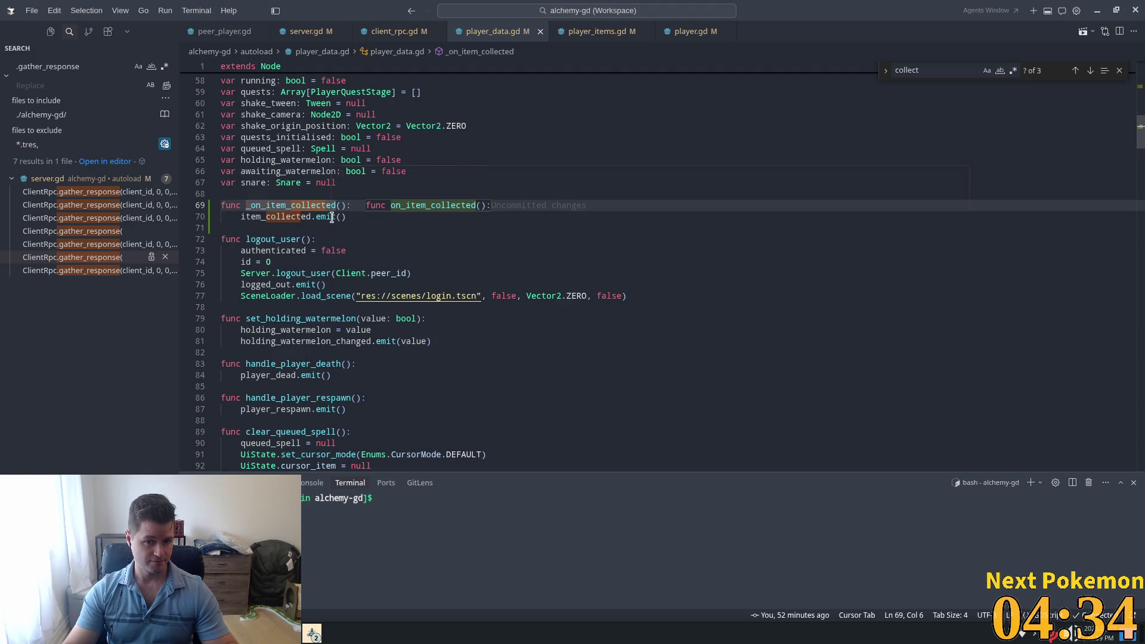
Step: Add a print_debug("item collected") line to player_data.gd's _on_item_collected and save
{"action": "double_click", "coordinate": [308, 217]}
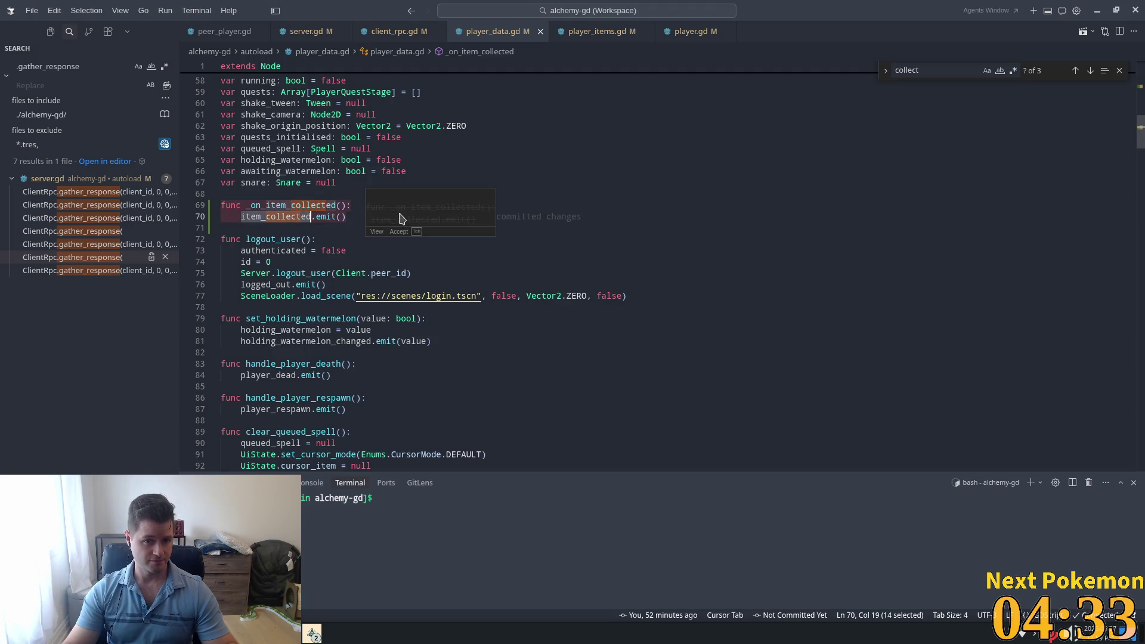
{"action": "double_click", "coordinate": [306, 205]}
{"action": "left_click", "coordinate": [274, 239]}
{"action": "left_click", "coordinate": [364, 206]}
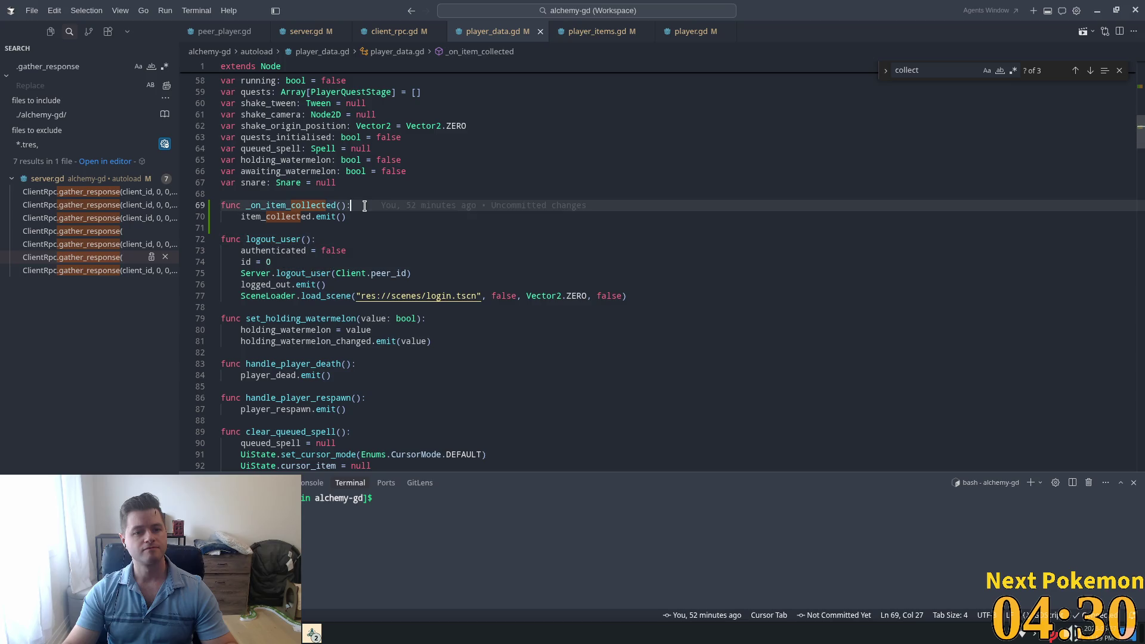
{"action": "key", "text": "Return"}
{"action": "type", "text": "print"}
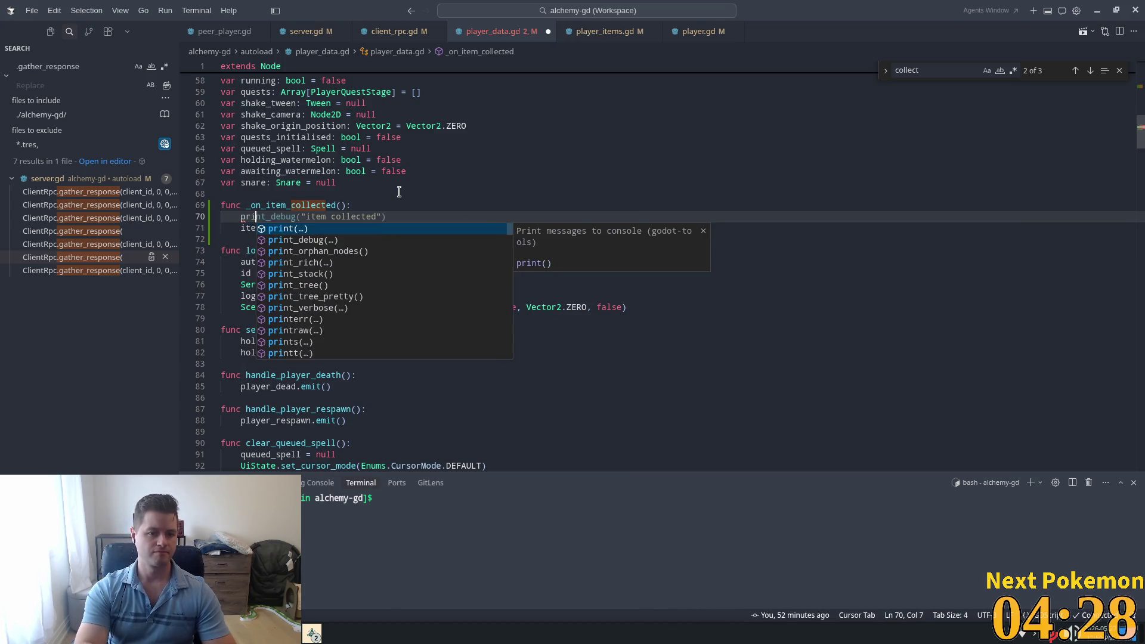
{"action": "key", "text": "Tab"}
{"action": "key", "text": "ctrl+s"}
Step: Relaunch the game in Godot with F5 and clear the Output log
{"action": "key", "text": "alt+Tab"}
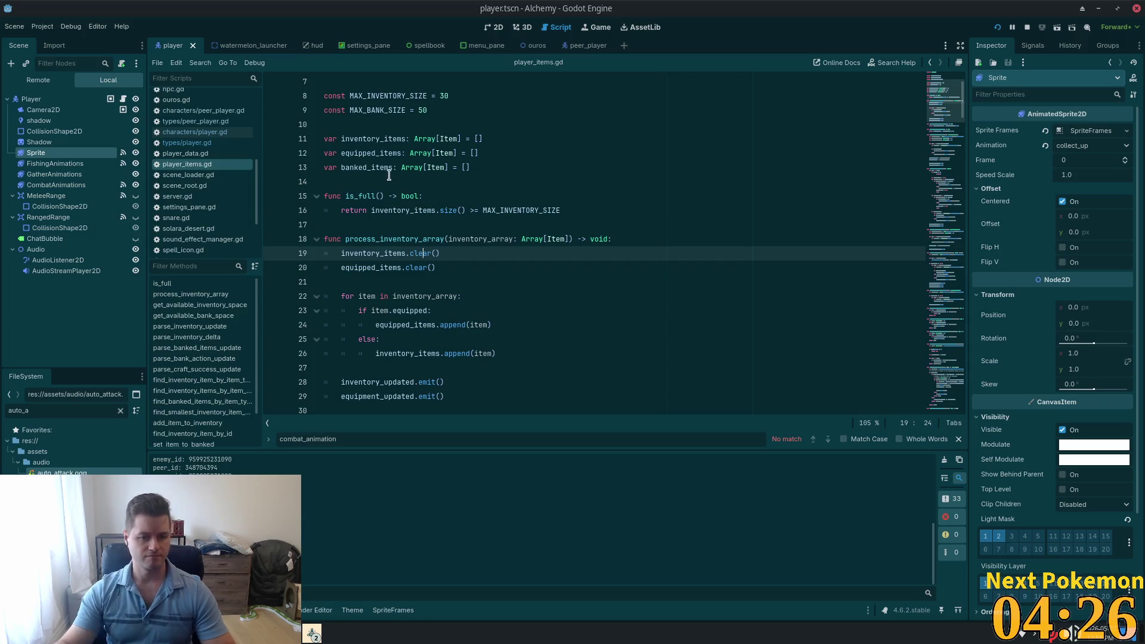
{"action": "key", "text": "F5"}
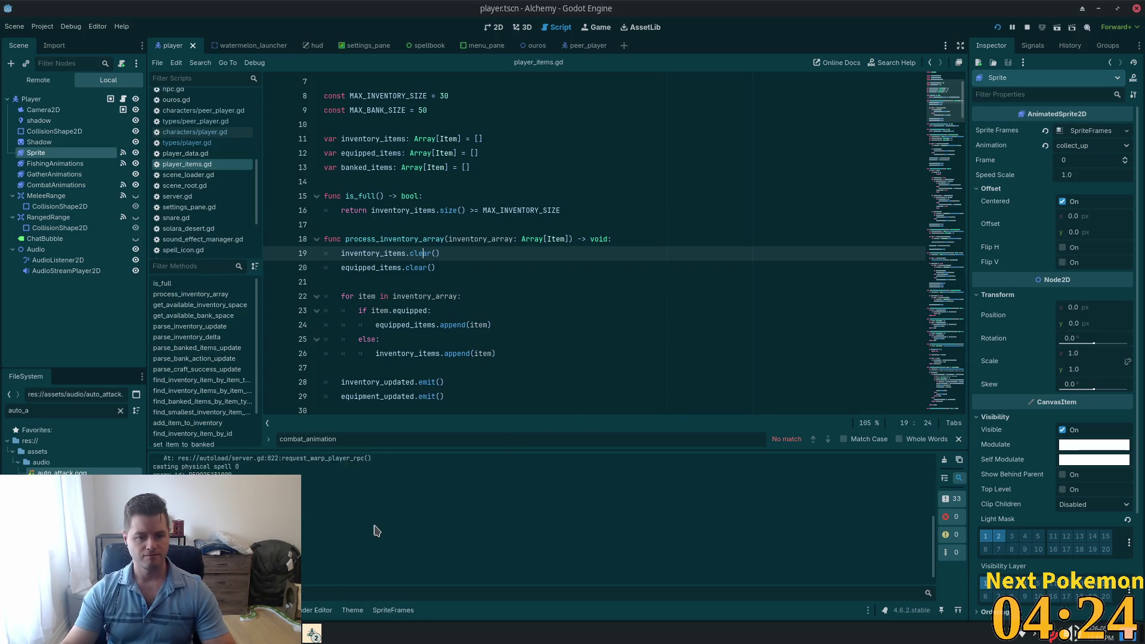
{"action": "left_click", "coordinate": [945, 462]}
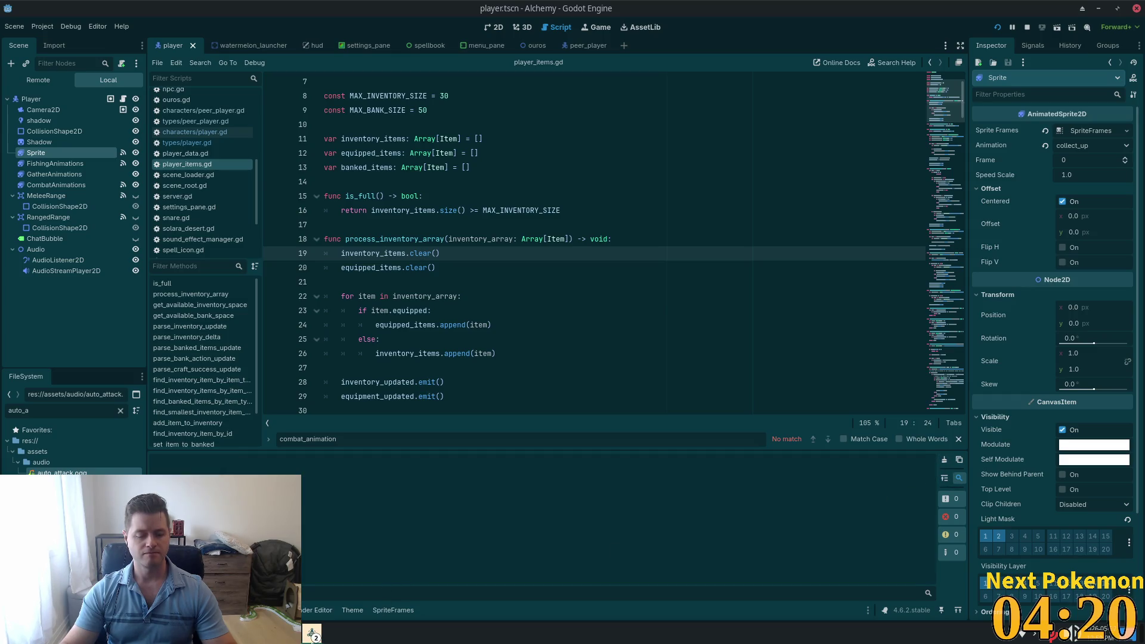
Step: Bring the Alchemy debug window forward, toggle the inventory, walk up, and return to VS Code
{"action": "left_click", "coordinate": [312, 635]}
{"action": "left_click", "coordinate": [353, 573]}
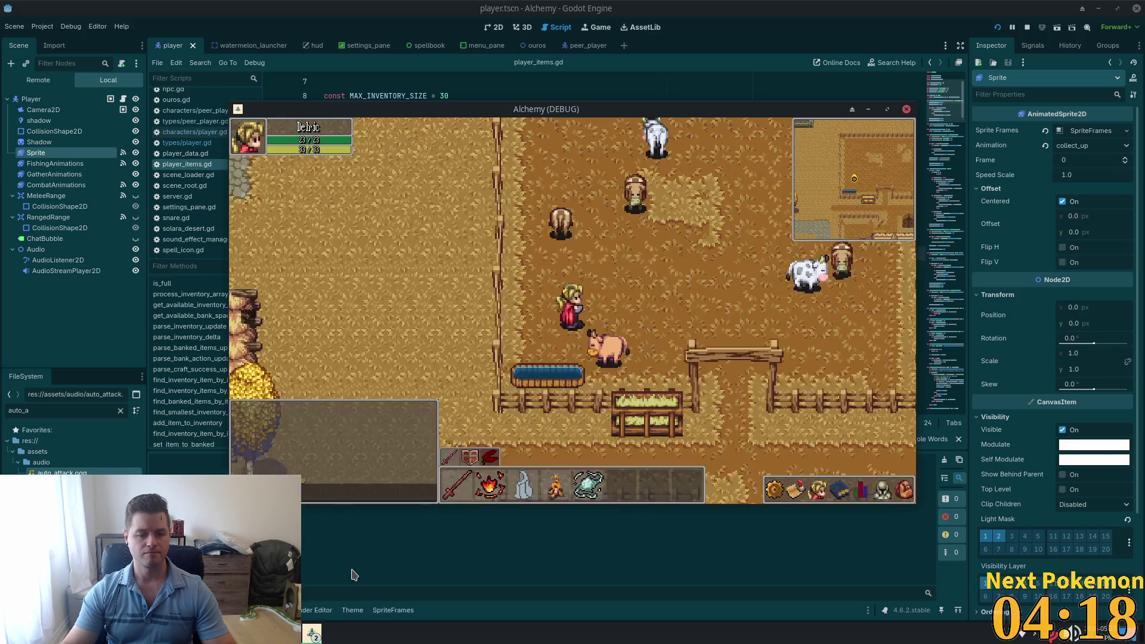
{"action": "key", "text": "i"}
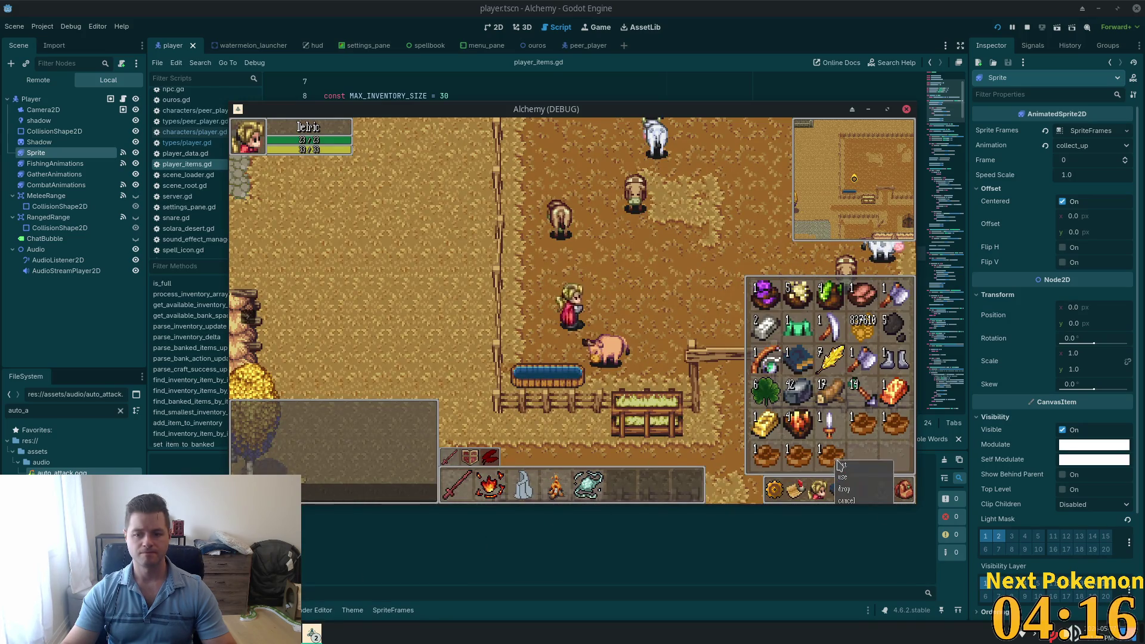
{"action": "key", "text": "i"}
{"action": "key", "text": "w"}
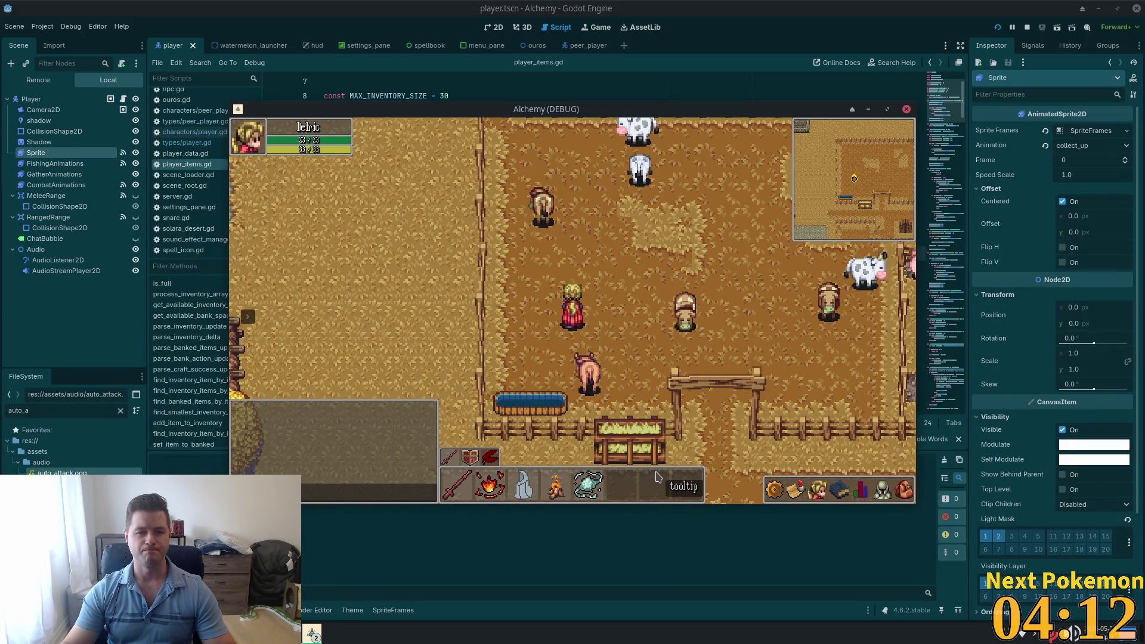
{"action": "key", "text": "alt+Tab"}
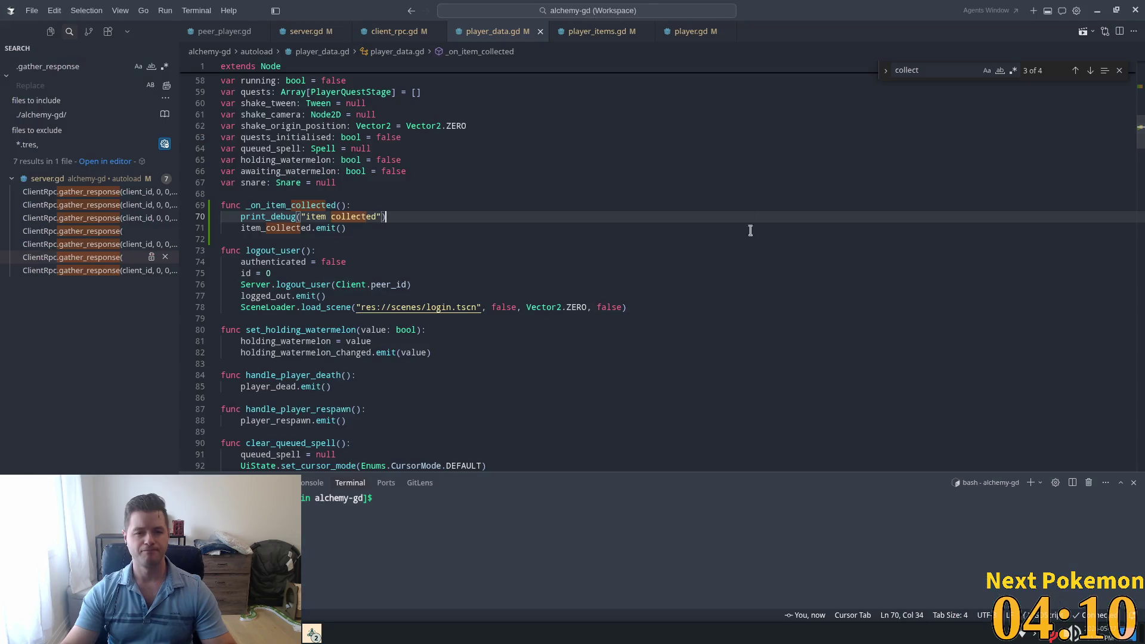
Step: Accept the print line in player_data.gd, then add and save a print_debug of update in player_collect_item_rpc
{"action": "key", "text": "Tab"}
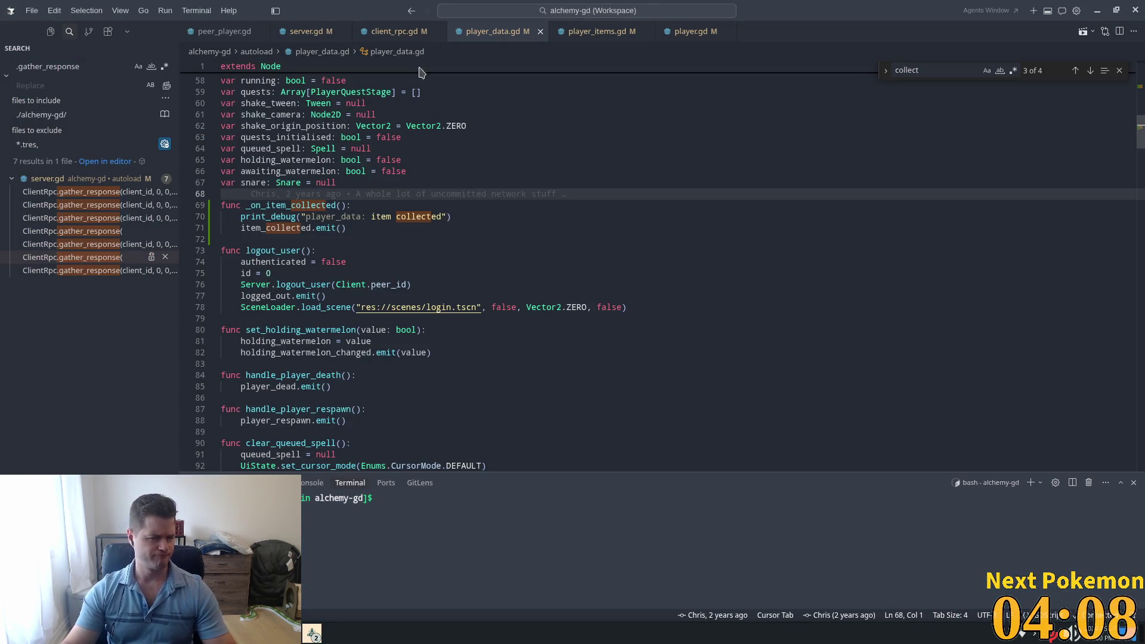
{"action": "left_click", "coordinate": [399, 33]}
{"action": "left_click", "coordinate": [532, 258]}
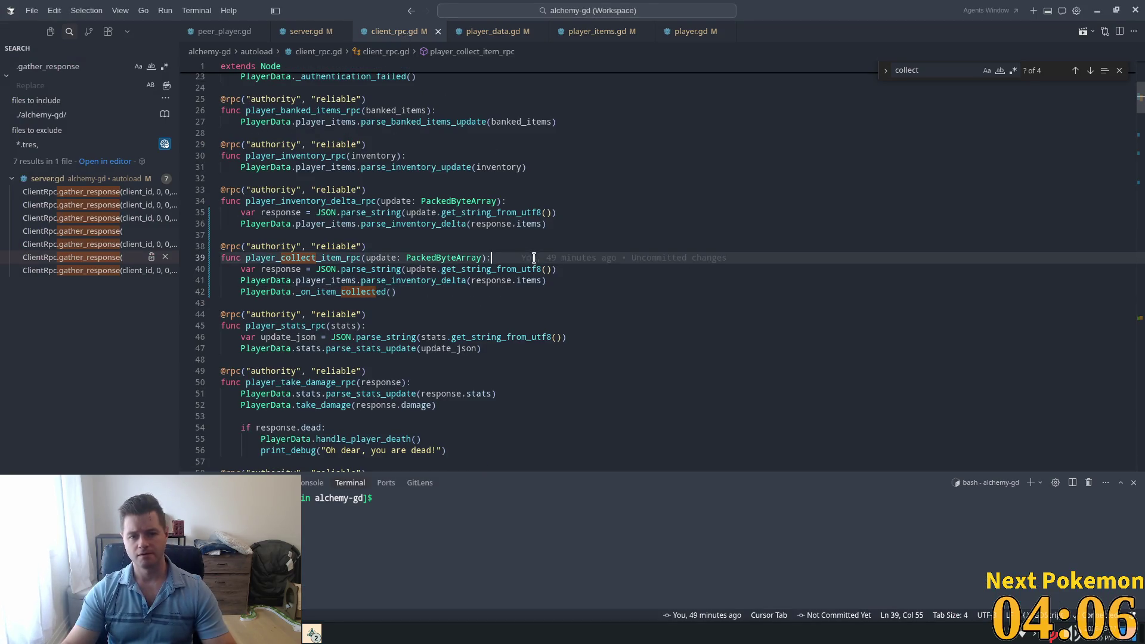
{"action": "key", "text": "Return"}
{"action": "key", "text": "Tab"}
{"action": "key", "text": "ctrl+s"}
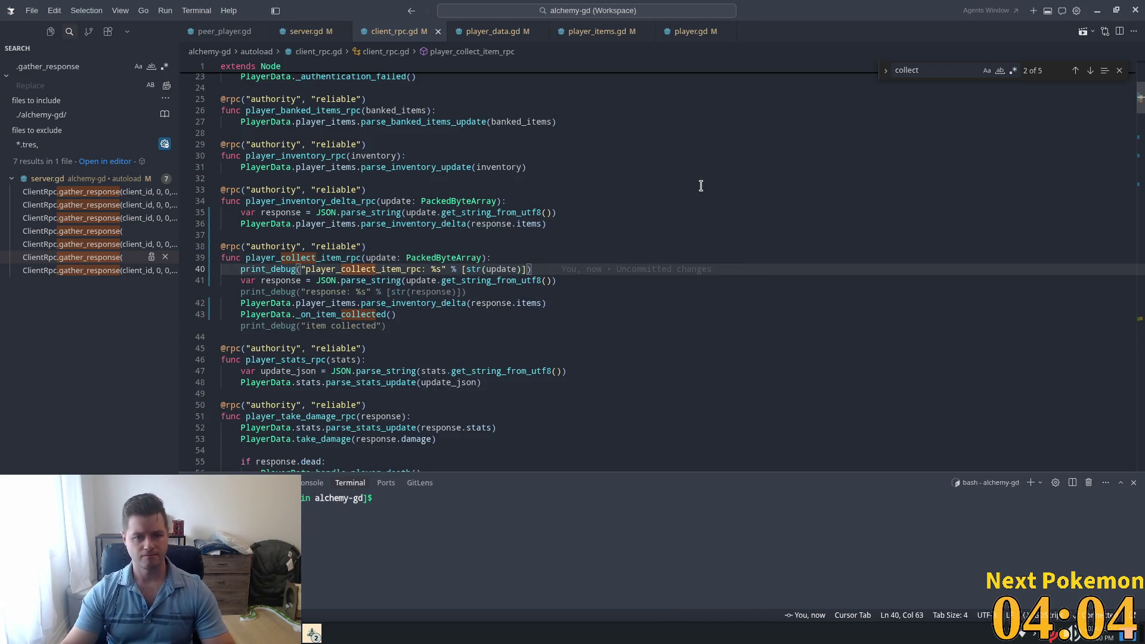
{"action": "left_click", "coordinate": [701, 186]}
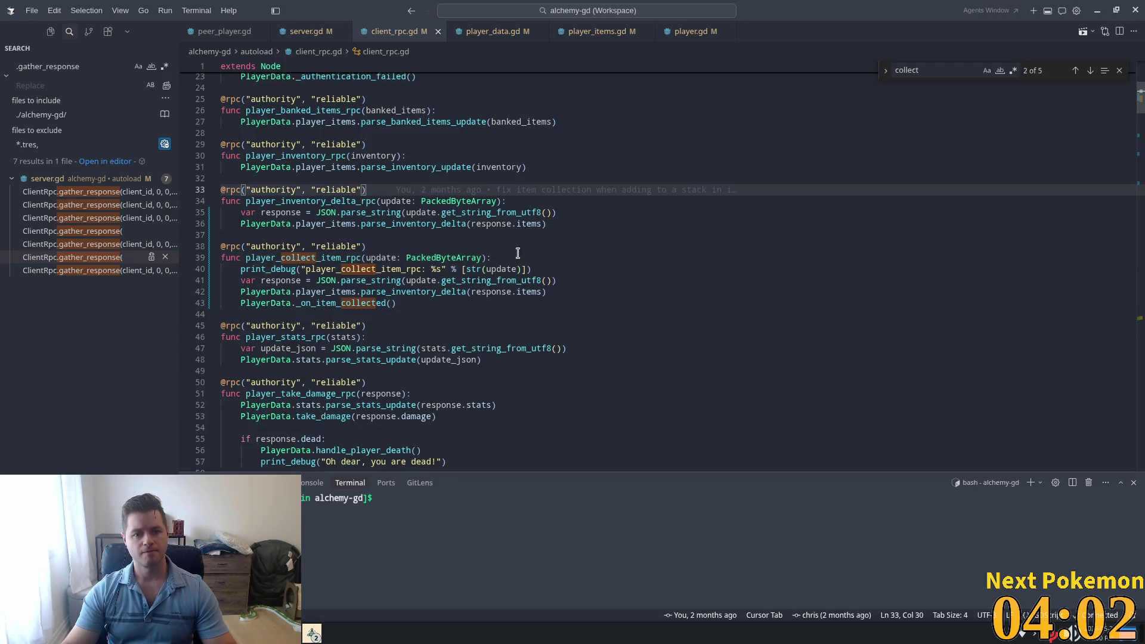
Step: Bring the running Alchemy game window back to the front
{"action": "key", "text": "alt+Tab"}
{"action": "key", "text": "alt+Tab"}
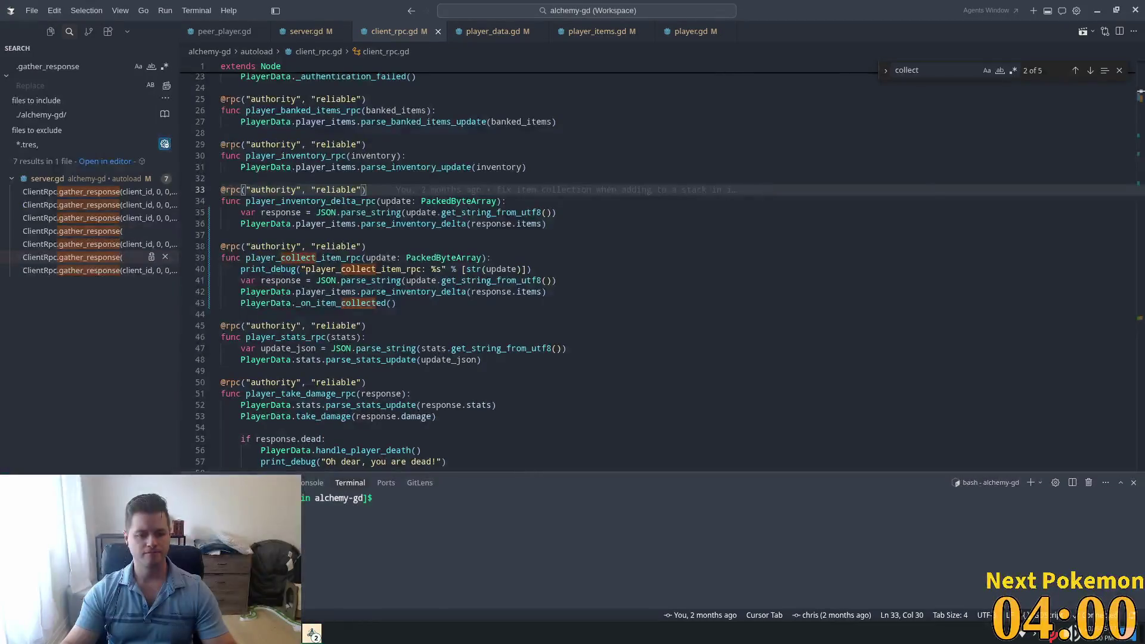
{"action": "mouse_move", "coordinate": [319, 636]}
{"action": "left_click", "coordinate": [352, 583]}
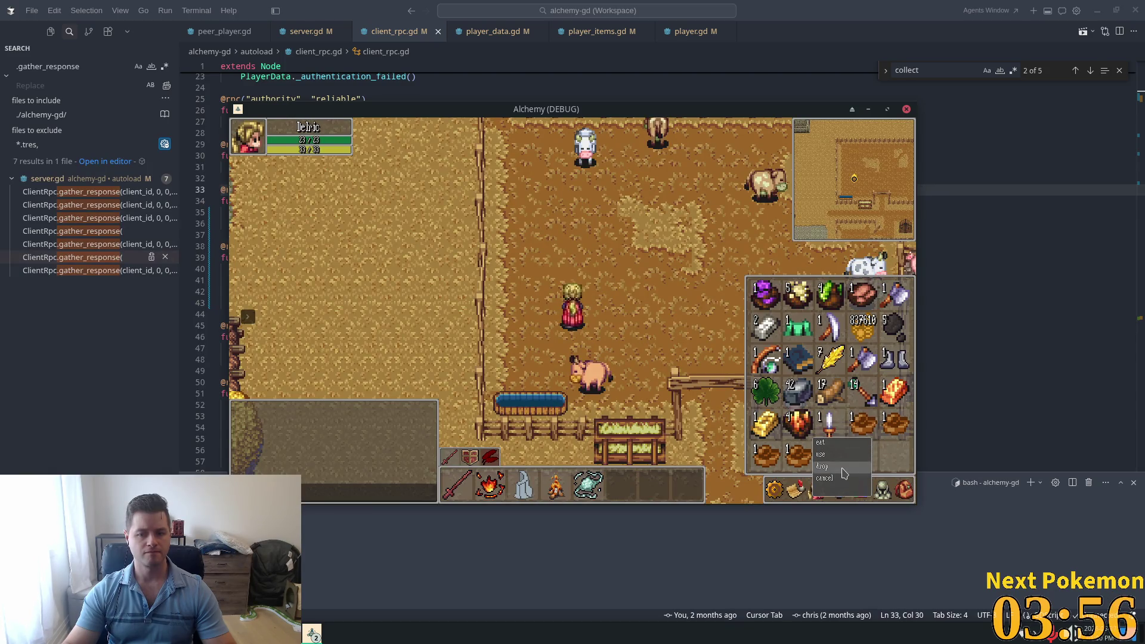
Step: Close the inventory, walk the character right, then return to client_rpc.gd in VS Code
{"action": "key", "text": "i"}
{"action": "key", "text": "alt+Tab"}
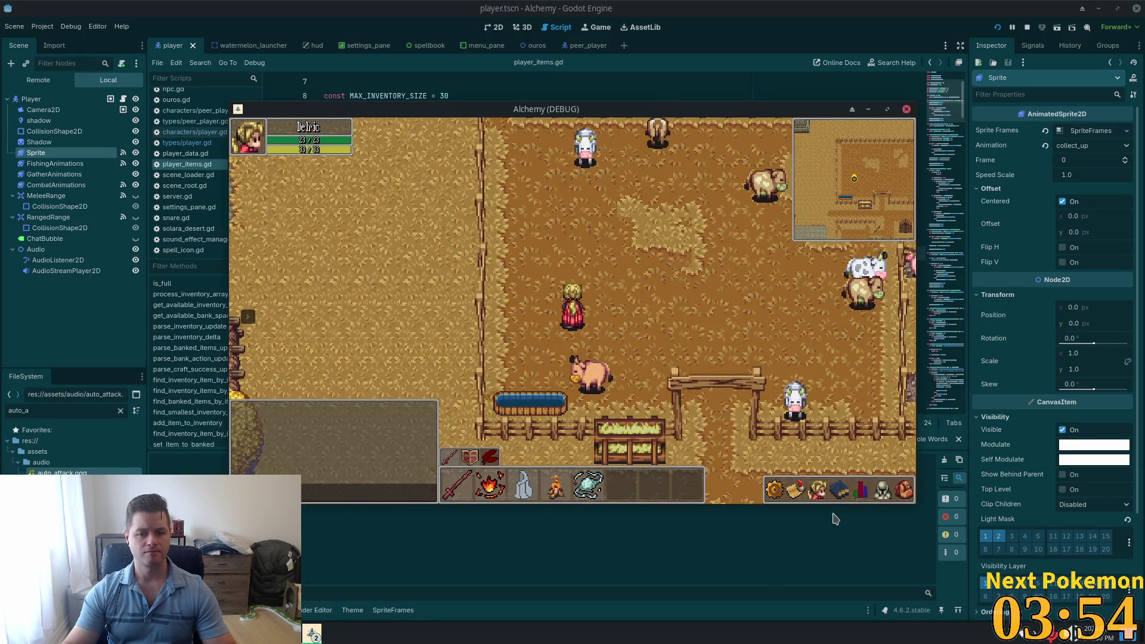
{"action": "key", "text": "d"}
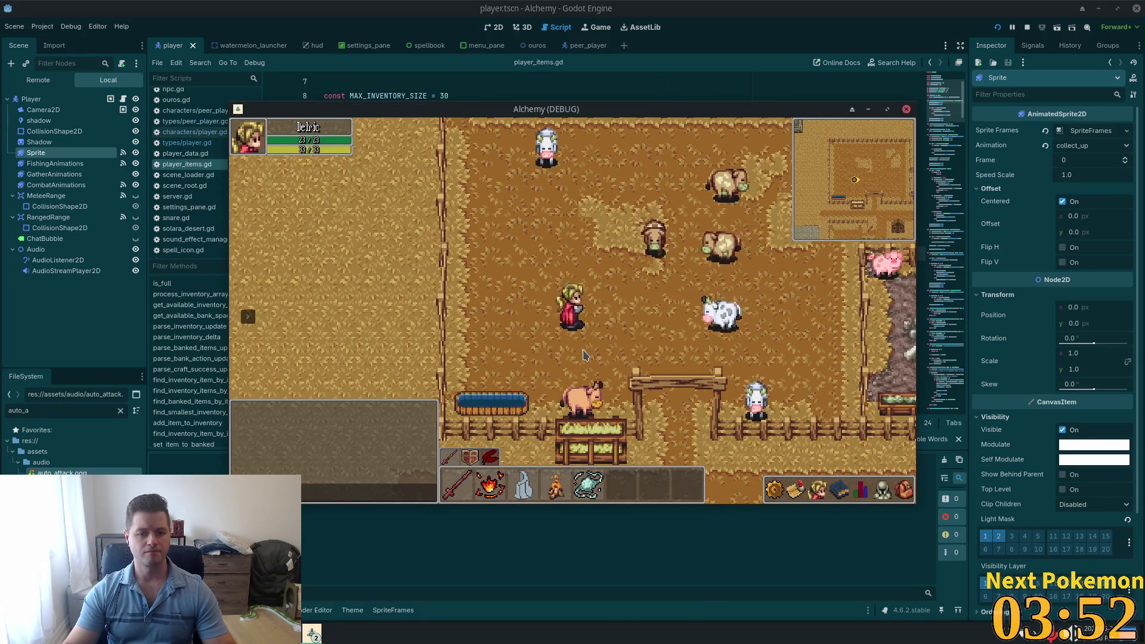
{"action": "key", "text": "super"}
{"action": "left_click", "coordinate": [400, 263]}
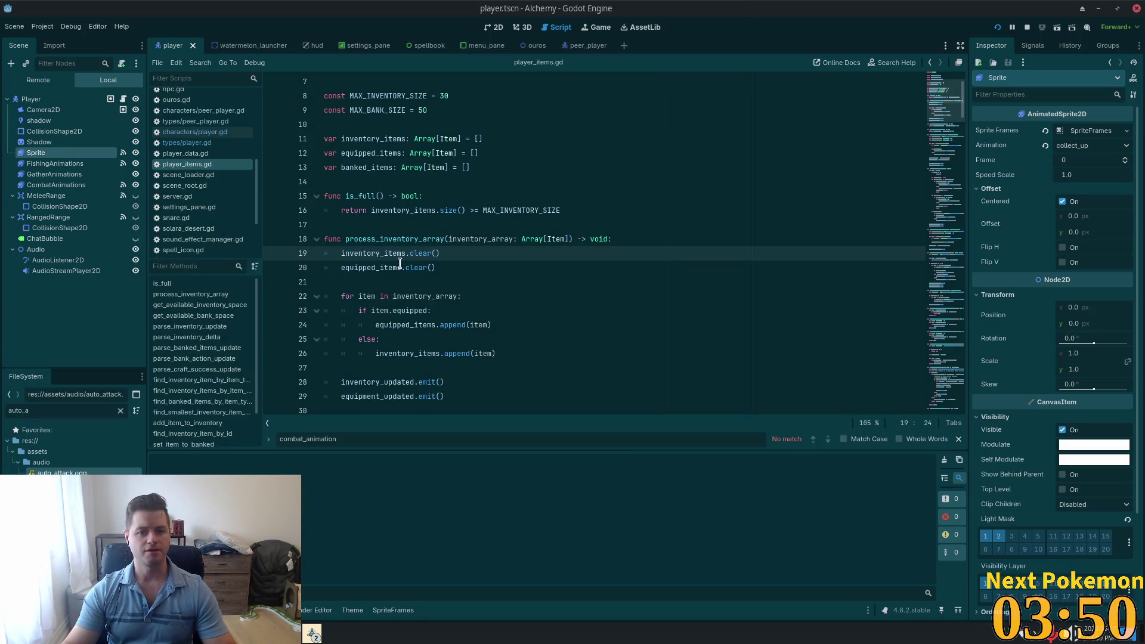
{"action": "key", "text": "alt+Tab"}
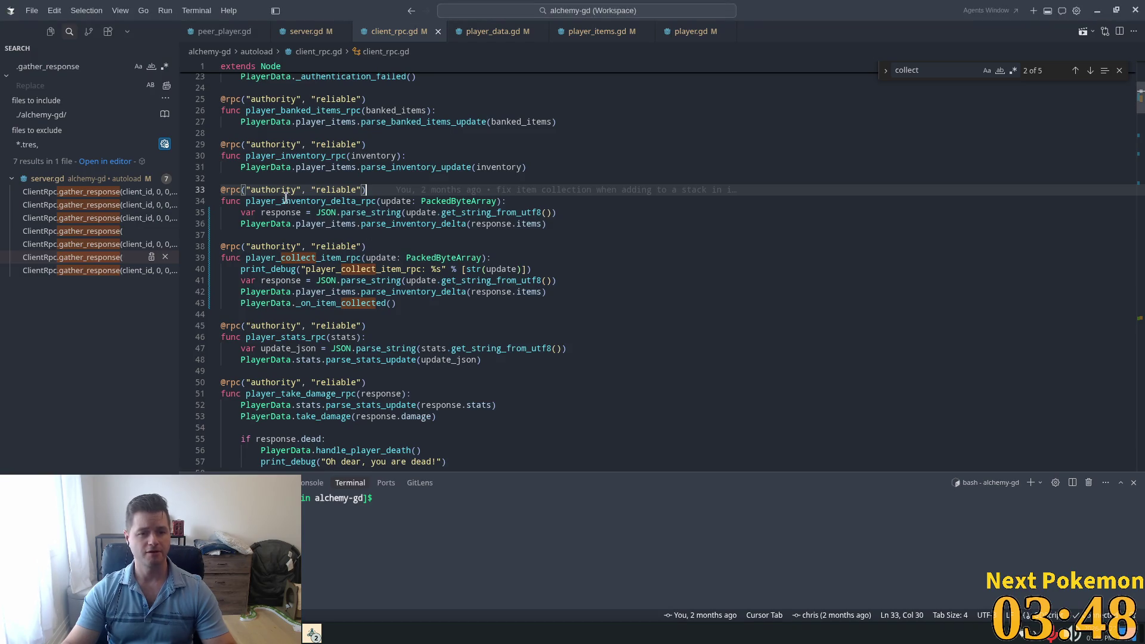
Step: Open server.gd and jump to the collect_item_rpc definition
{"action": "left_click", "coordinate": [444, 237]}
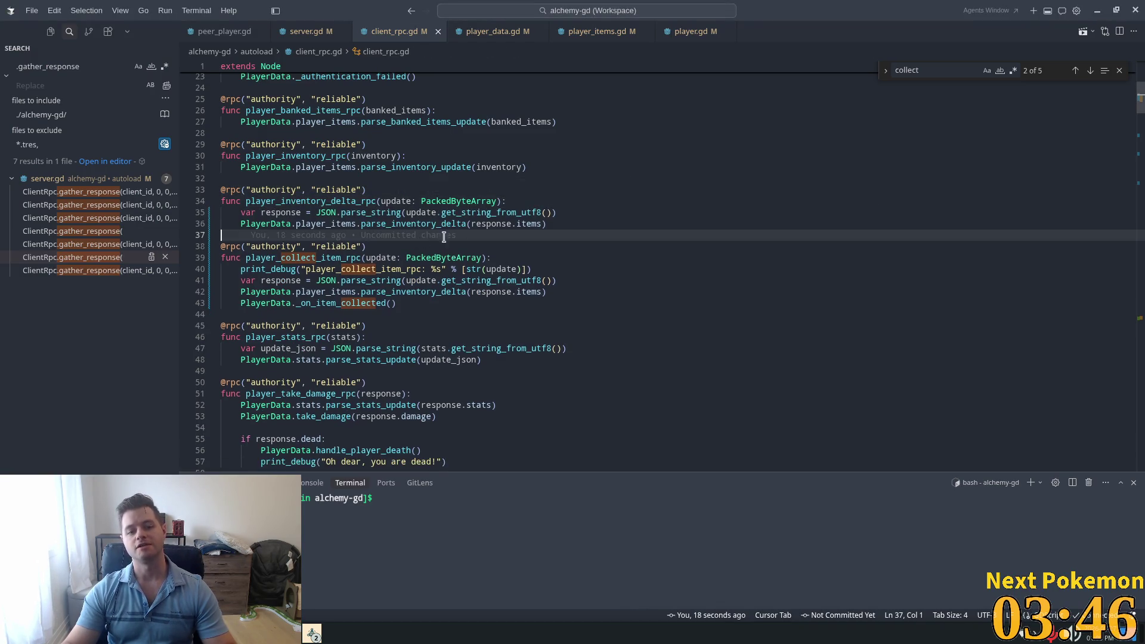
{"action": "left_click", "coordinate": [298, 31]}
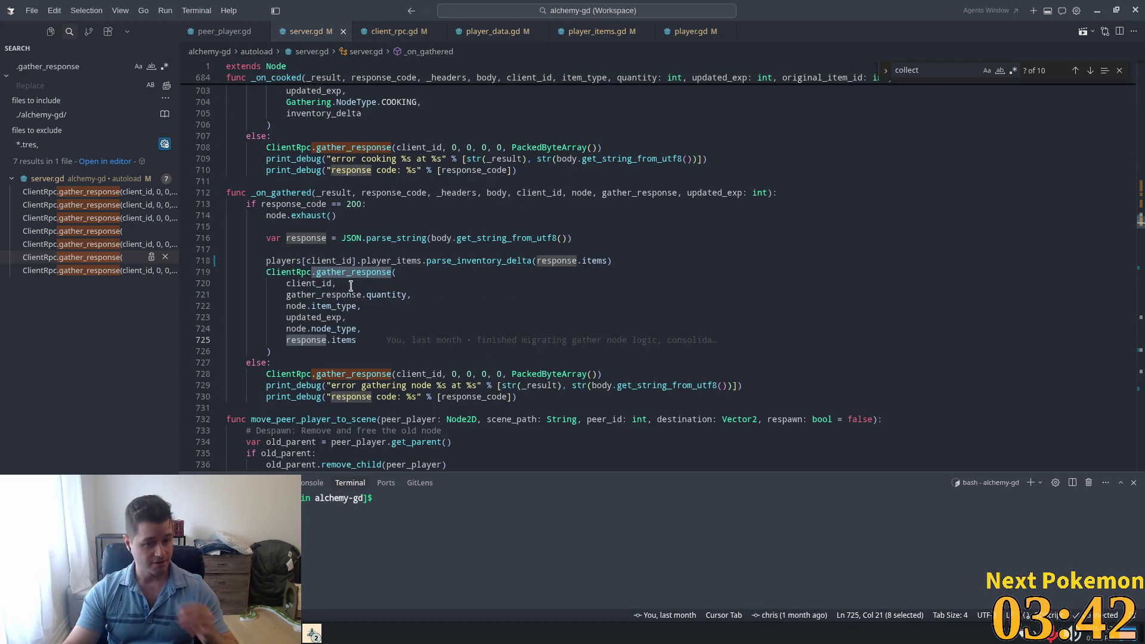
{"action": "mouse_move", "coordinate": [334, 305]}
{"action": "left_click", "coordinate": [456, 158]}
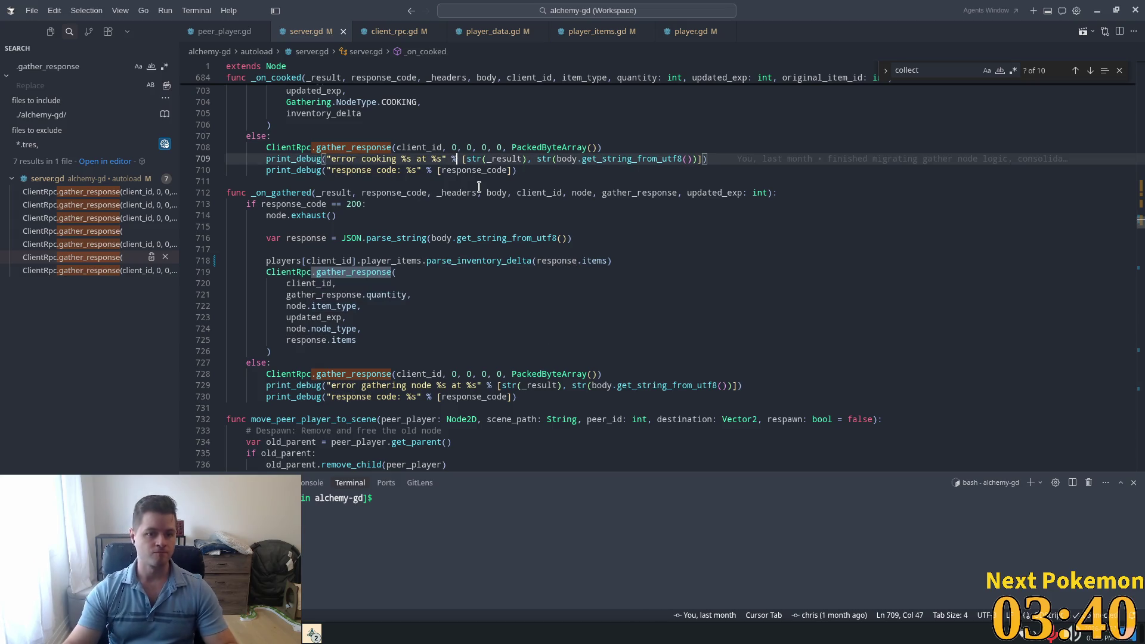
{"action": "key", "text": "BackSpace"}
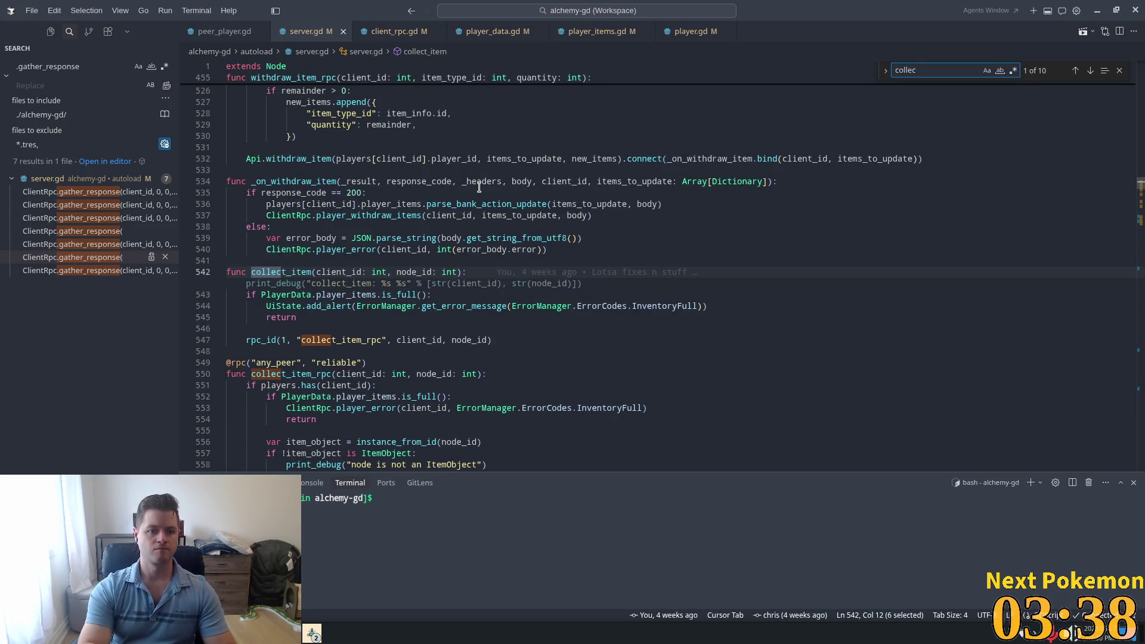
{"action": "left_click", "coordinate": [334, 329], "text": "ctrl"}
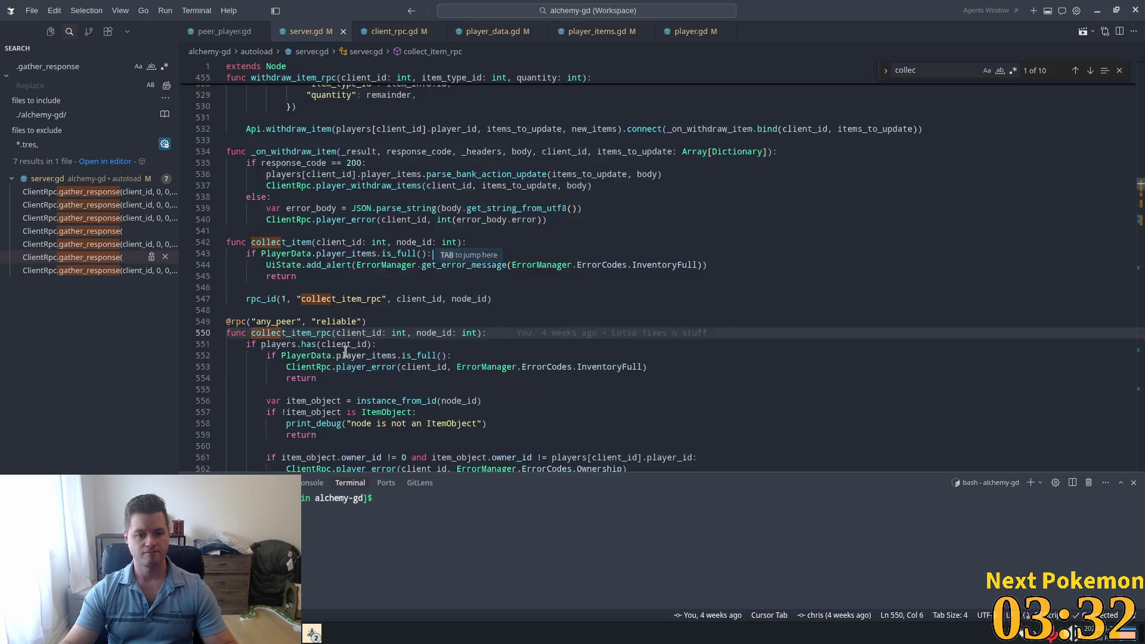
{"action": "scroll", "coordinate": [418, 352], "scroll_direction": "down", "scroll_amount": 4}
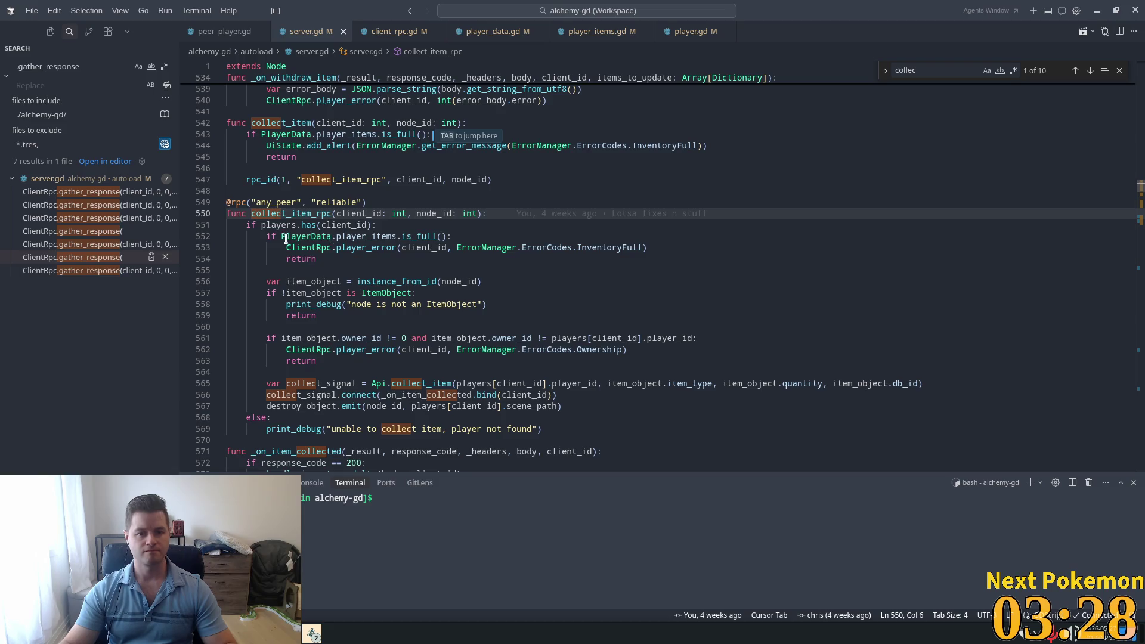
{"action": "double_click", "coordinate": [290, 213]}
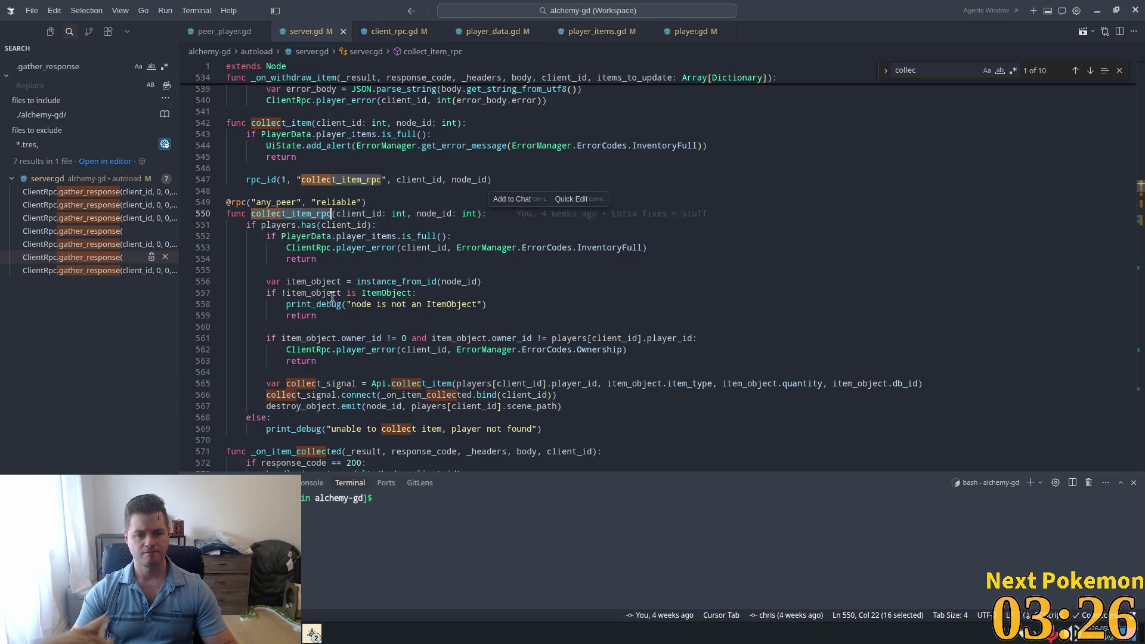
{"action": "scroll", "coordinate": [334, 292], "scroll_direction": "down", "scroll_amount": 3}
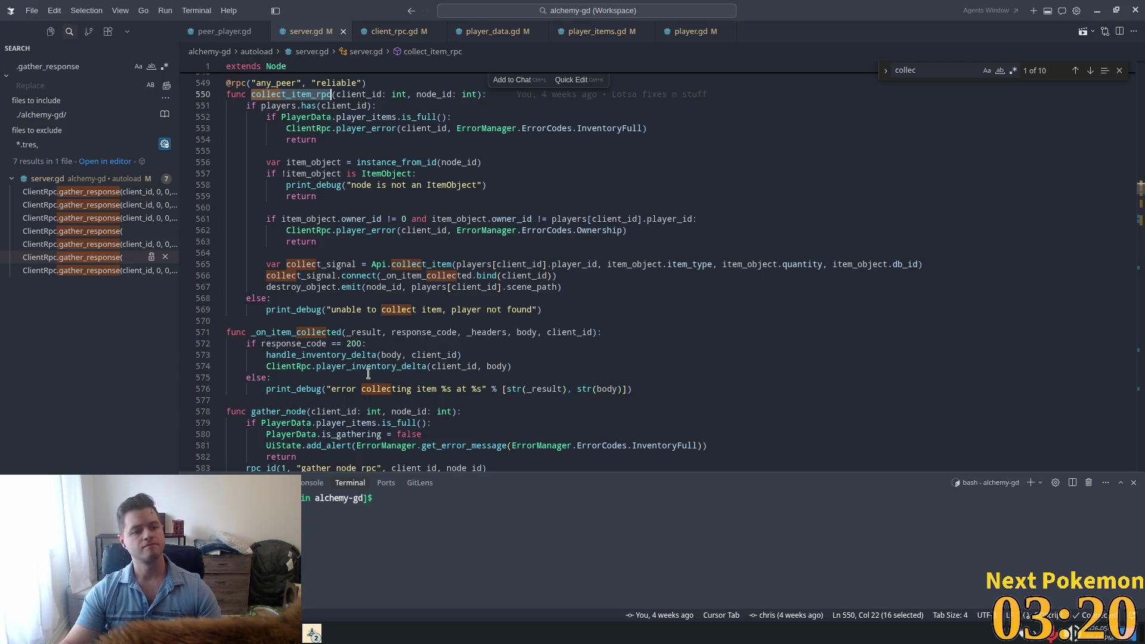
Step: Replace the player_inventory_delta call with ClientRpc.player_collect_item(client_id, body) in _on_item_collected
{"action": "mouse_move", "coordinate": [367, 365]}
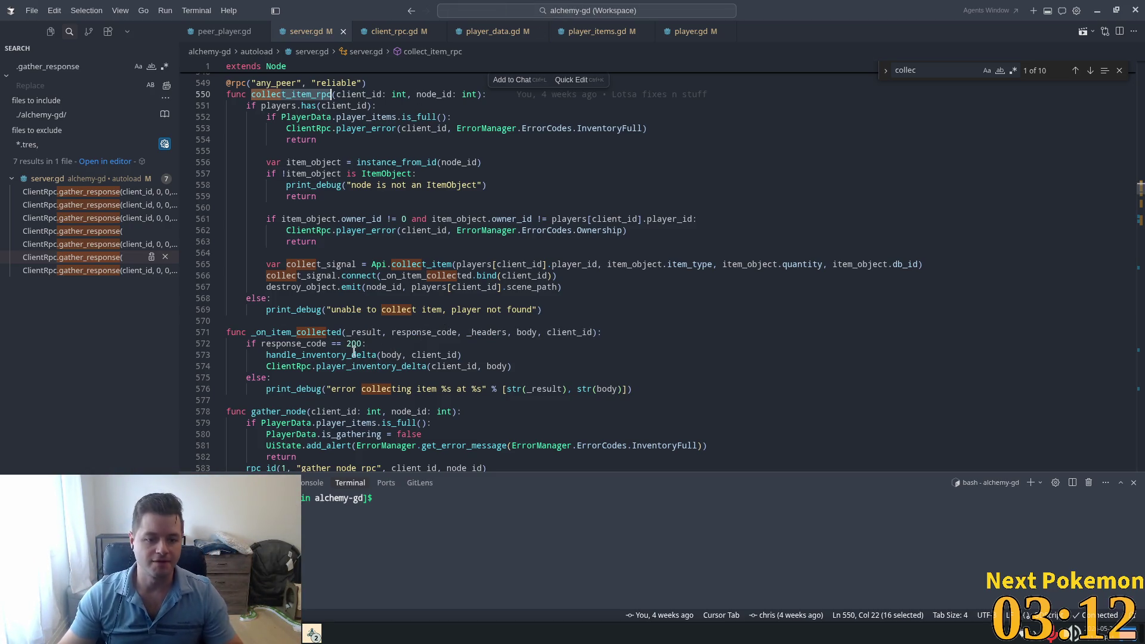
{"action": "double_click", "coordinate": [356, 367]}
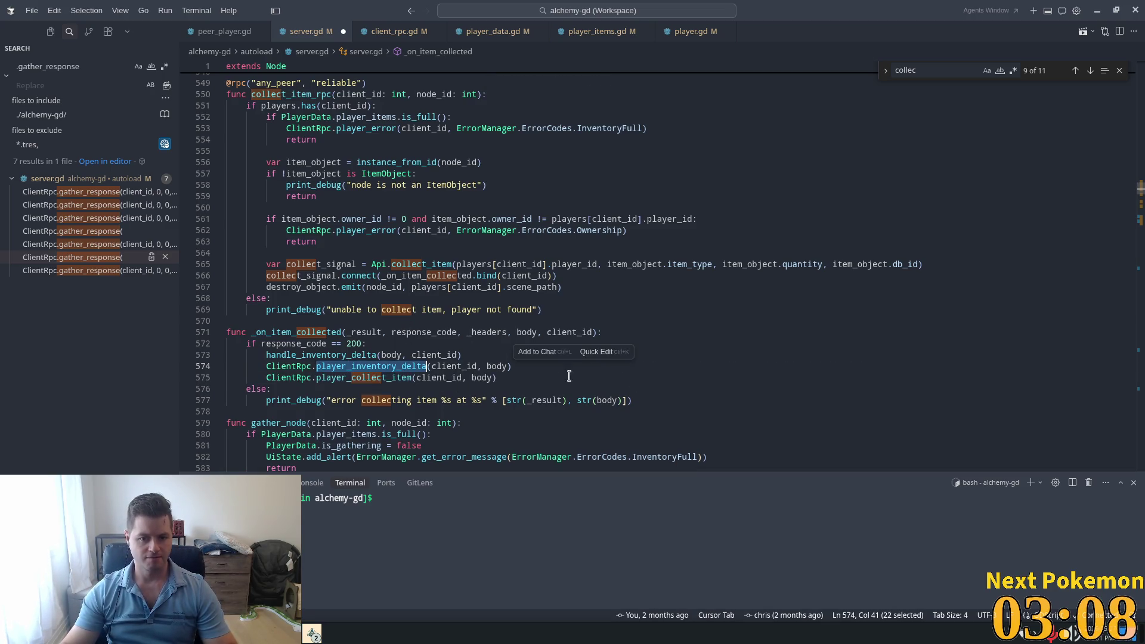
{"action": "key", "text": "Tab"}
{"action": "key", "text": "BackSpace"}
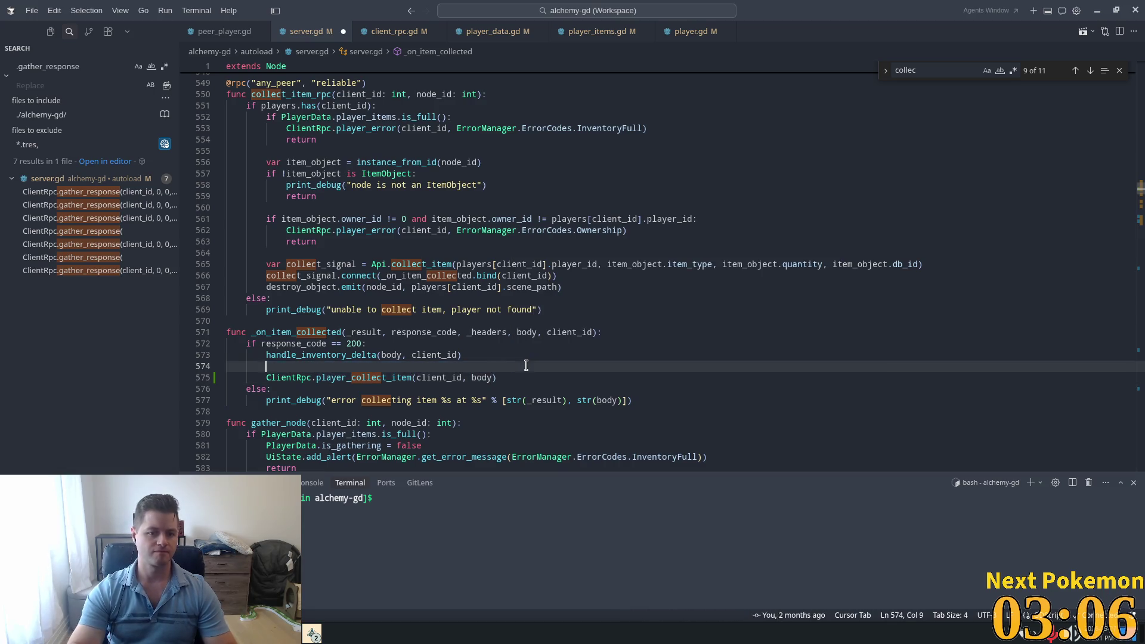
{"action": "key", "text": "BackSpace"}
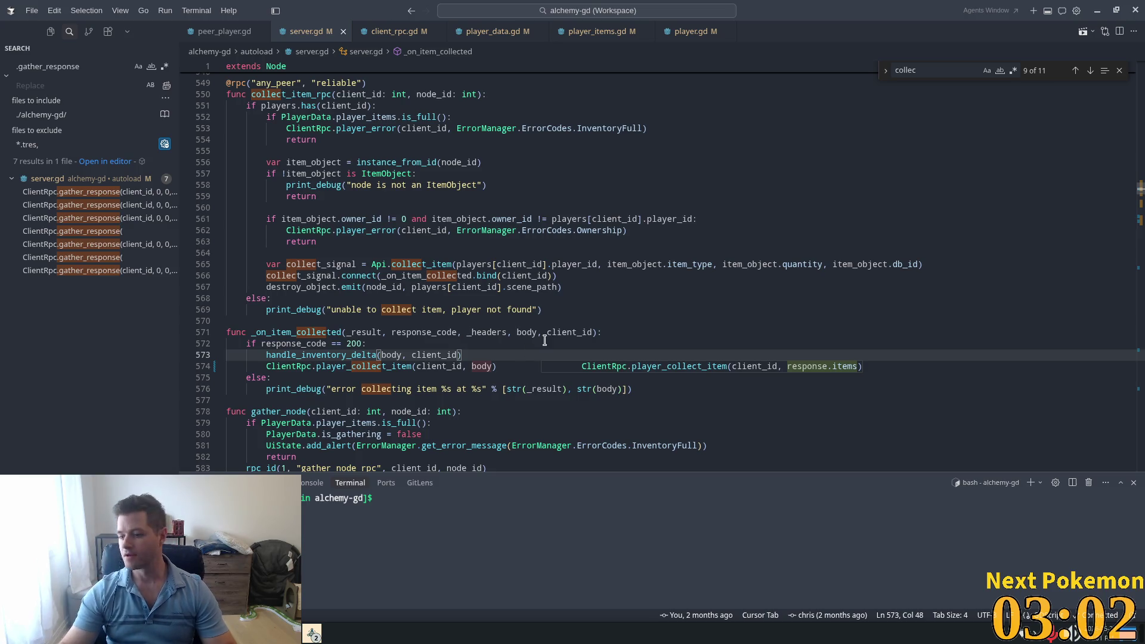
{"action": "left_click", "coordinate": [427, 334]}
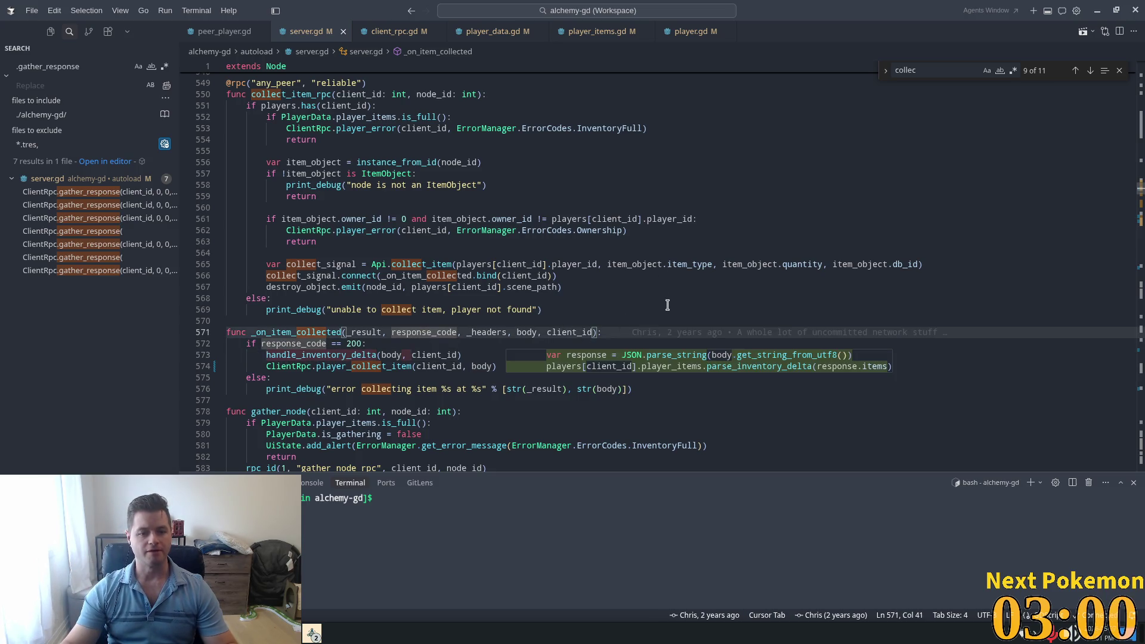
{"action": "left_click", "coordinate": [1093, 12]}
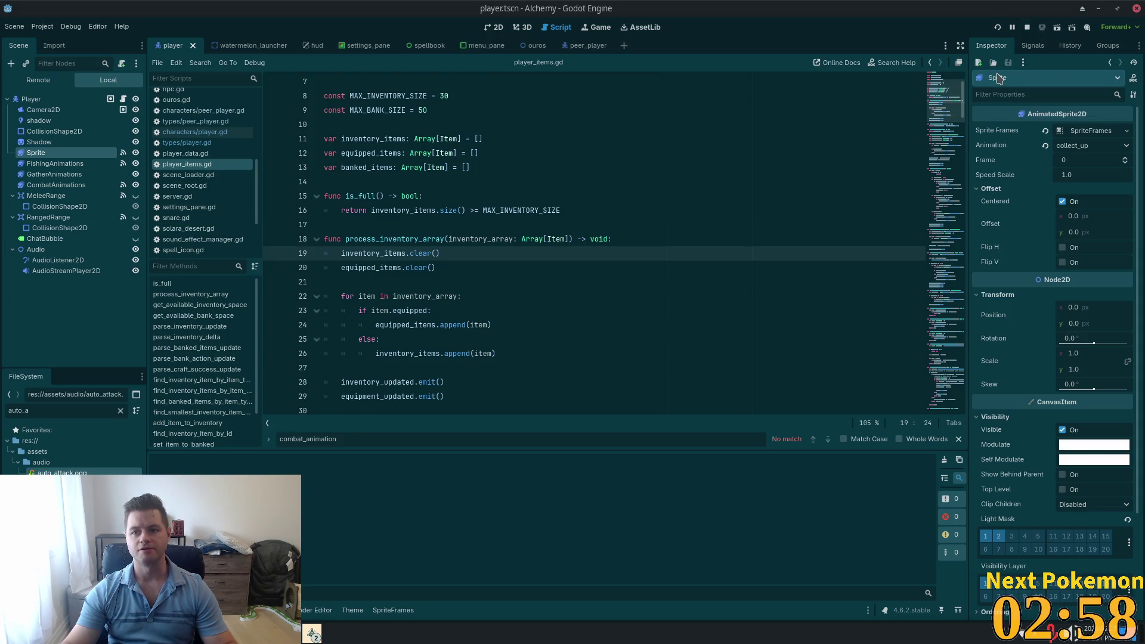
Step: Run the project with F5 and arrange the two debug game windows apart
{"action": "key", "text": "F5"}
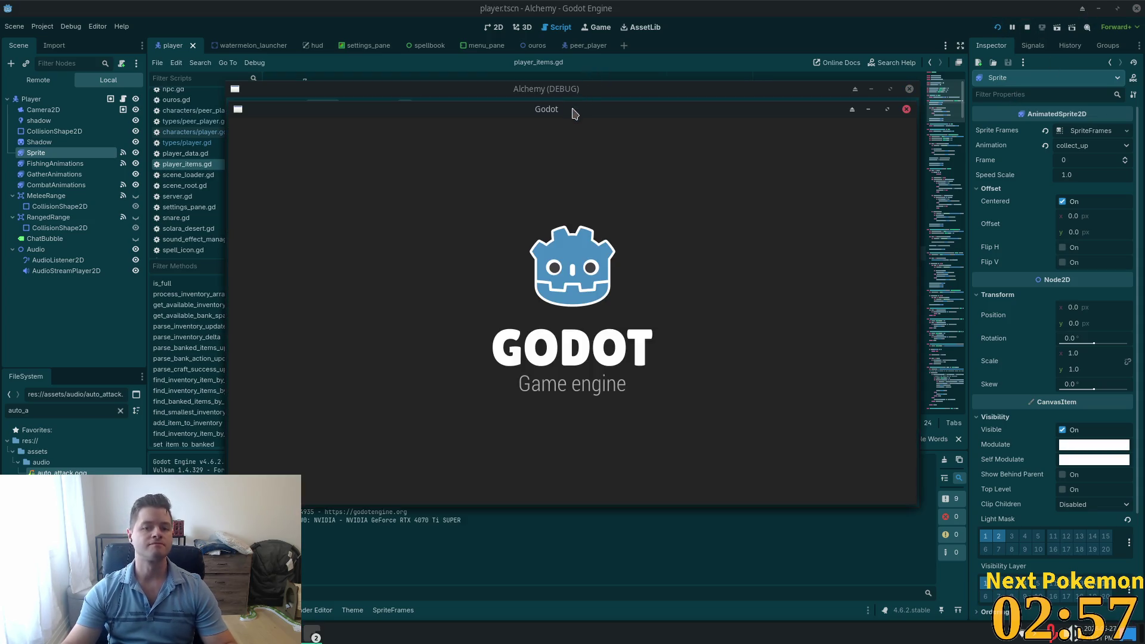
{"action": "left_click_drag", "start_coordinate": [572, 107], "coordinate": [420, 33]}
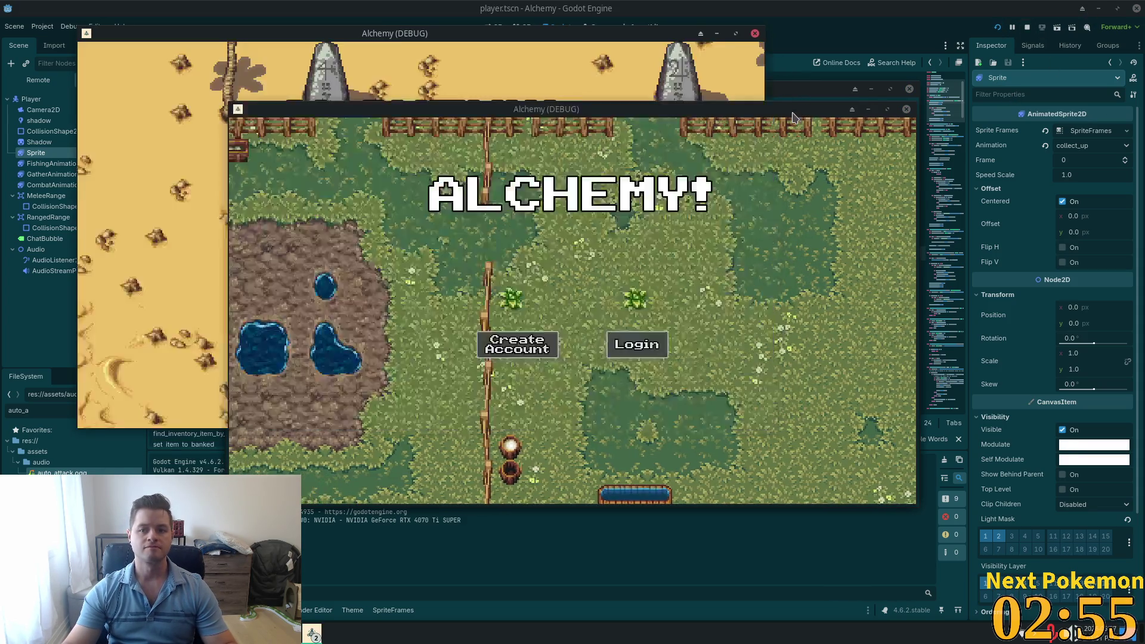
{"action": "mouse_move", "coordinate": [752, 110]}
{"action": "left_mouse_down"}
{"action": "mouse_move", "coordinate": [896, 182]}
{"action": "mouse_move", "coordinate": [950, 184]}
{"action": "left_mouse_up"}
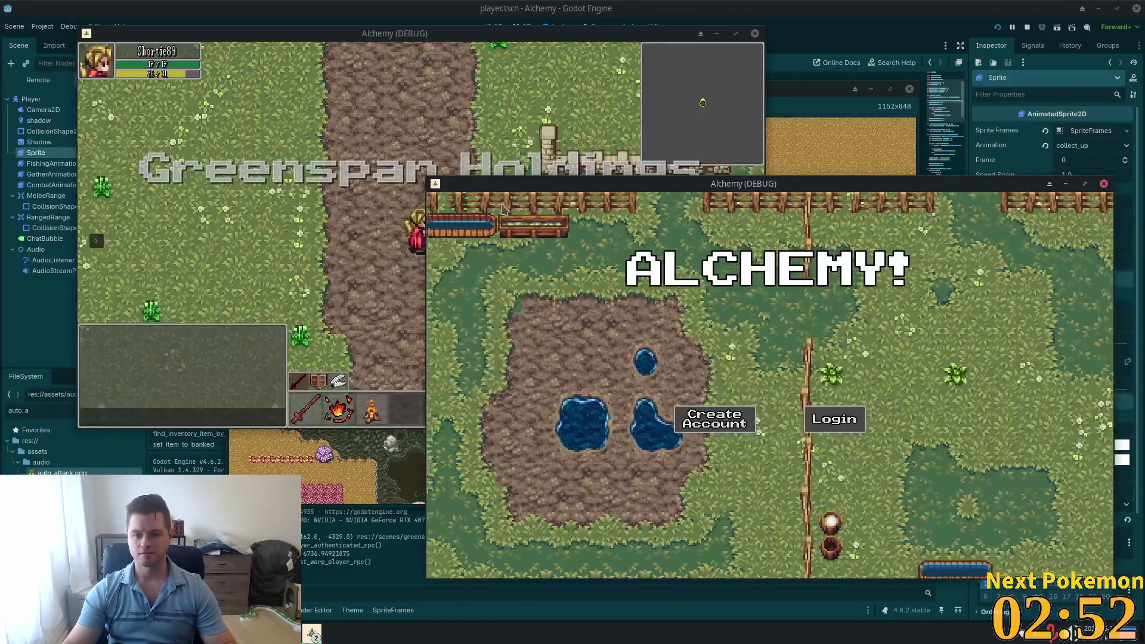
Step: Toggle the first player's inventory, walk up-left collecting items, then stop the game and return to code
{"action": "left_click", "coordinate": [751, 421]}
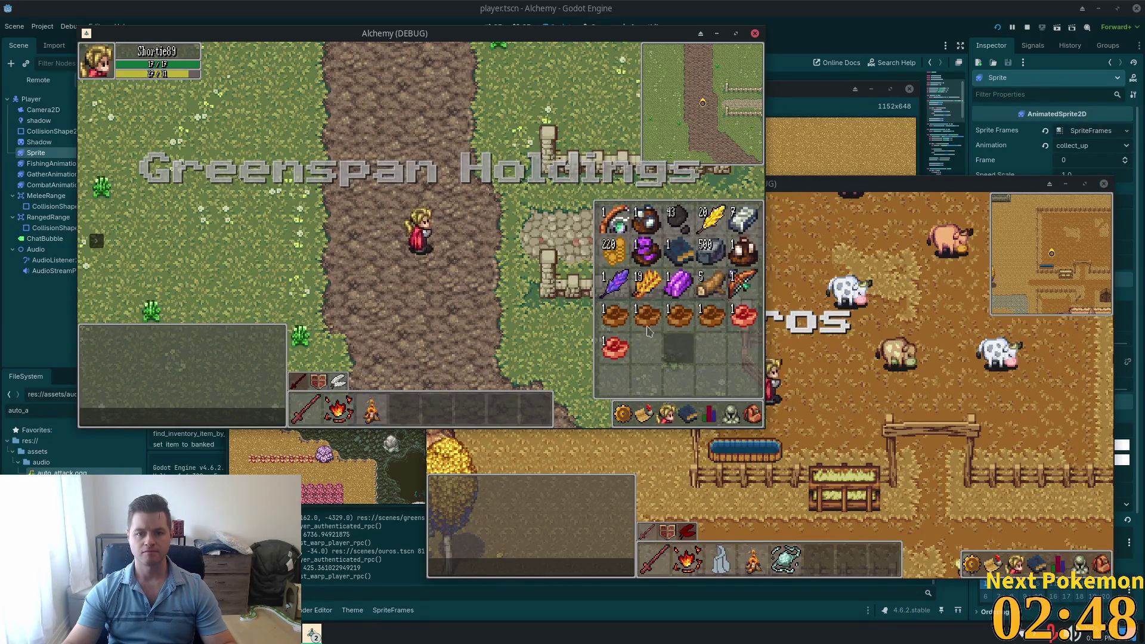
{"action": "key", "text": "Escape"}
{"action": "key", "text": "w"}
{"action": "key", "text": "a"}
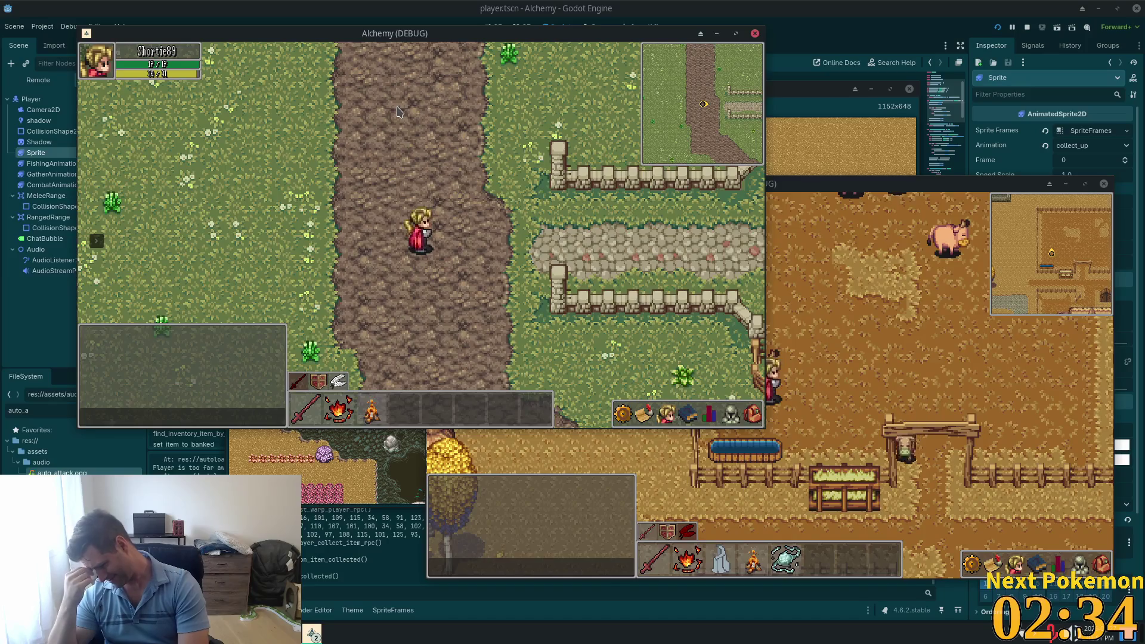
{"action": "left_click", "coordinate": [893, 6]}
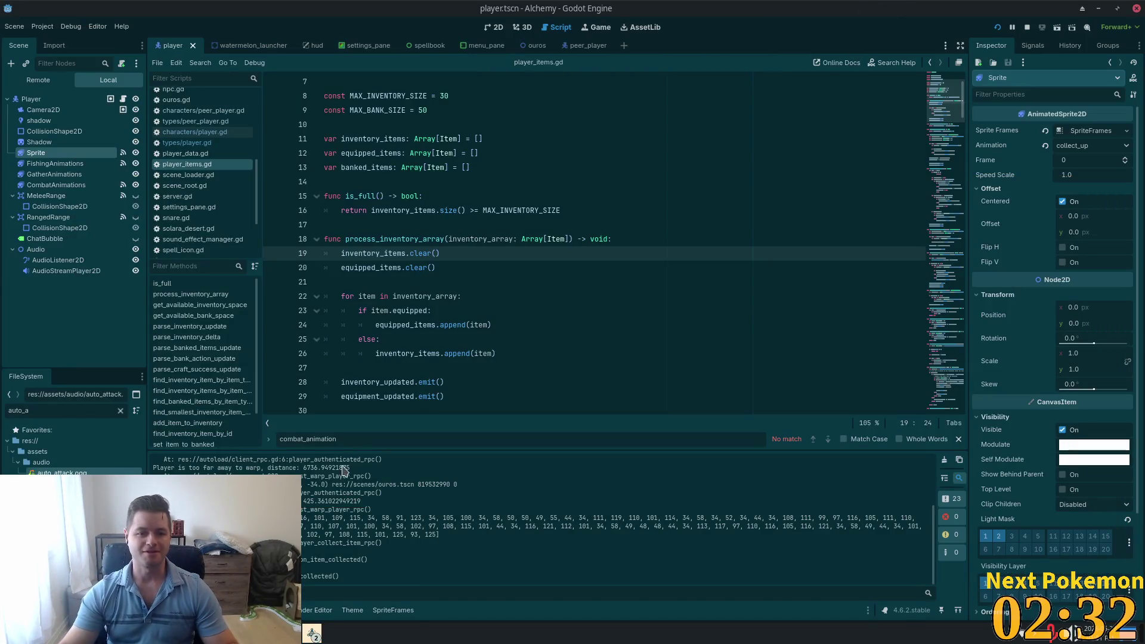
{"action": "key", "text": "alt+Tab"}
{"action": "key", "text": "alt+Tab"}
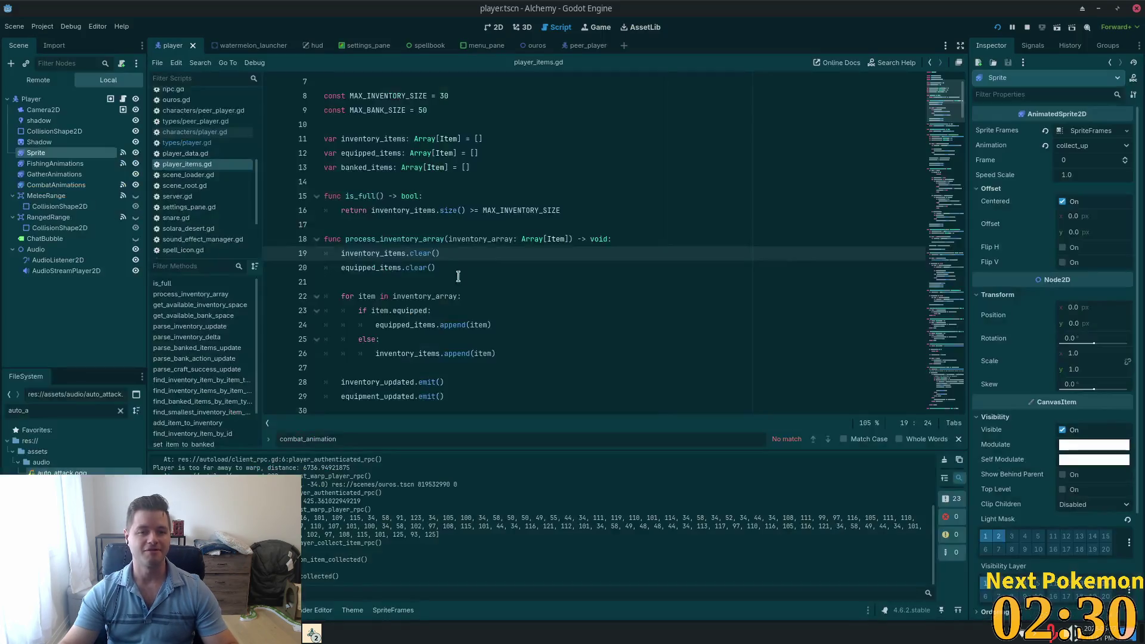
{"action": "left_click", "coordinate": [32, 99]}
{"action": "key", "text": "alt+Tab"}
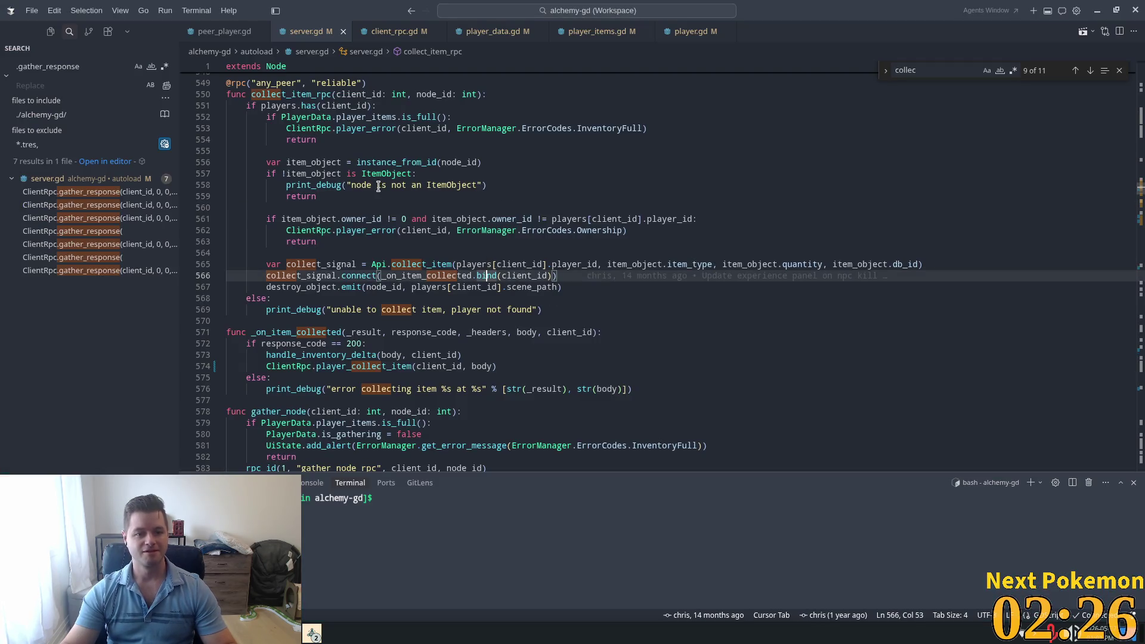
Step: Delete the "item collected" print_debug line from player_data.gd and save
{"action": "left_click", "coordinate": [496, 185]}
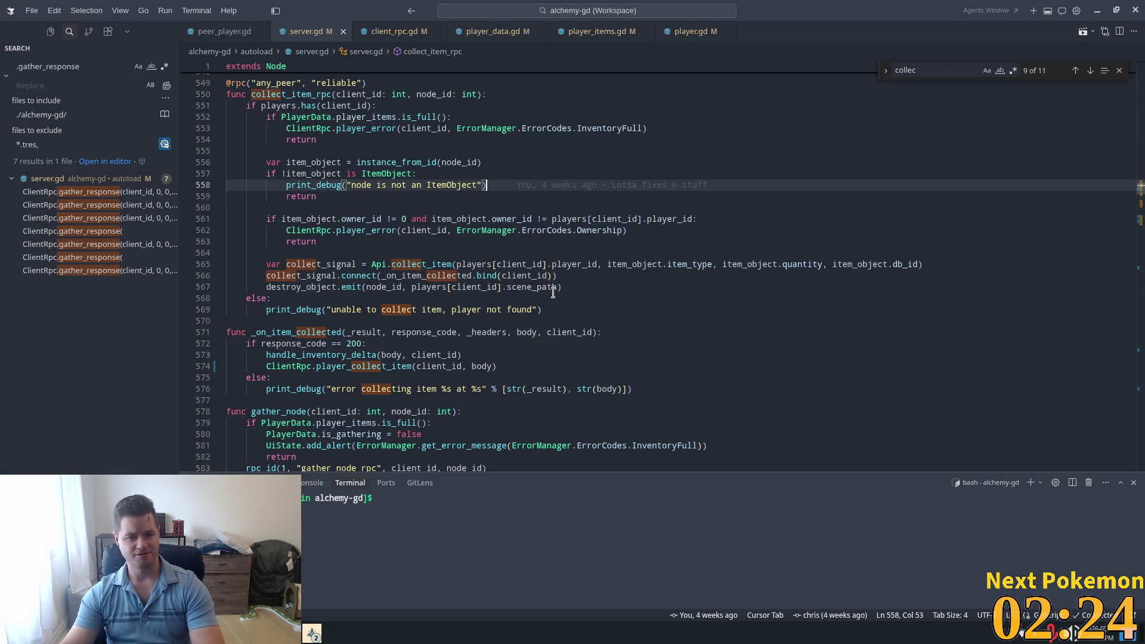
{"action": "left_click", "coordinate": [507, 31]}
{"action": "left_click", "coordinate": [380, 215]}
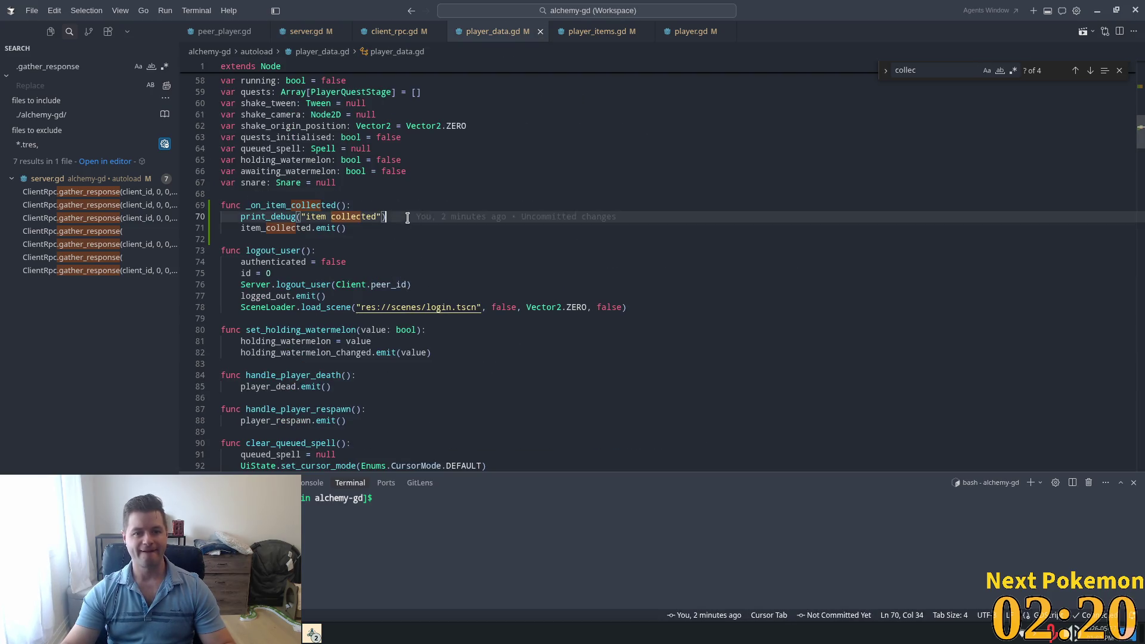
{"action": "key", "text": "shift+Home"}
{"action": "key", "text": "BackSpace"}
{"action": "key", "text": "Delete"}
{"action": "key", "text": "BackSpace"}
{"action": "key", "text": "BackSpace"}
{"action": "key", "text": "ctrl+s"}
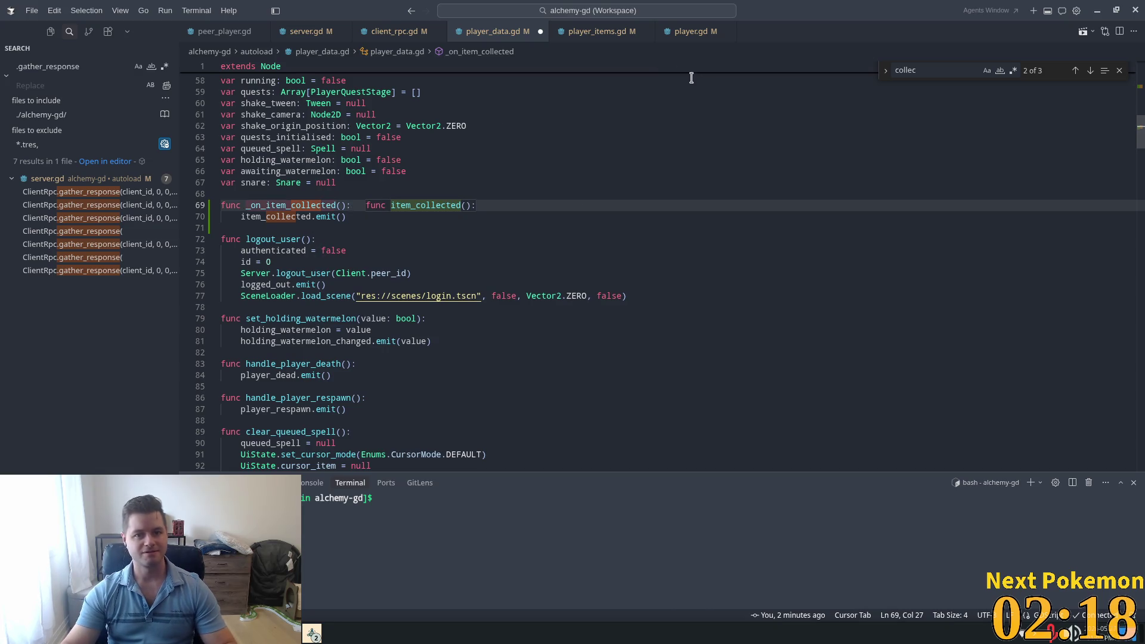
Step: Delete the print_debug line from player.gd's _on_item_collected
{"action": "left_click", "coordinate": [690, 31]}
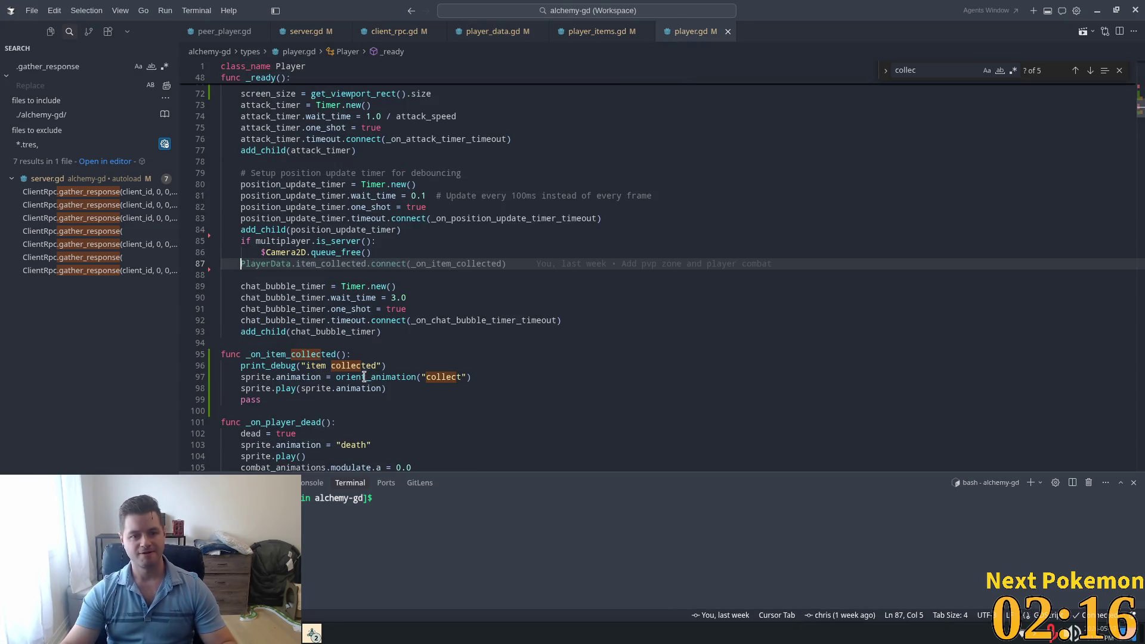
{"action": "left_click_drag", "start_coordinate": [388, 366], "coordinate": [121, 361]}
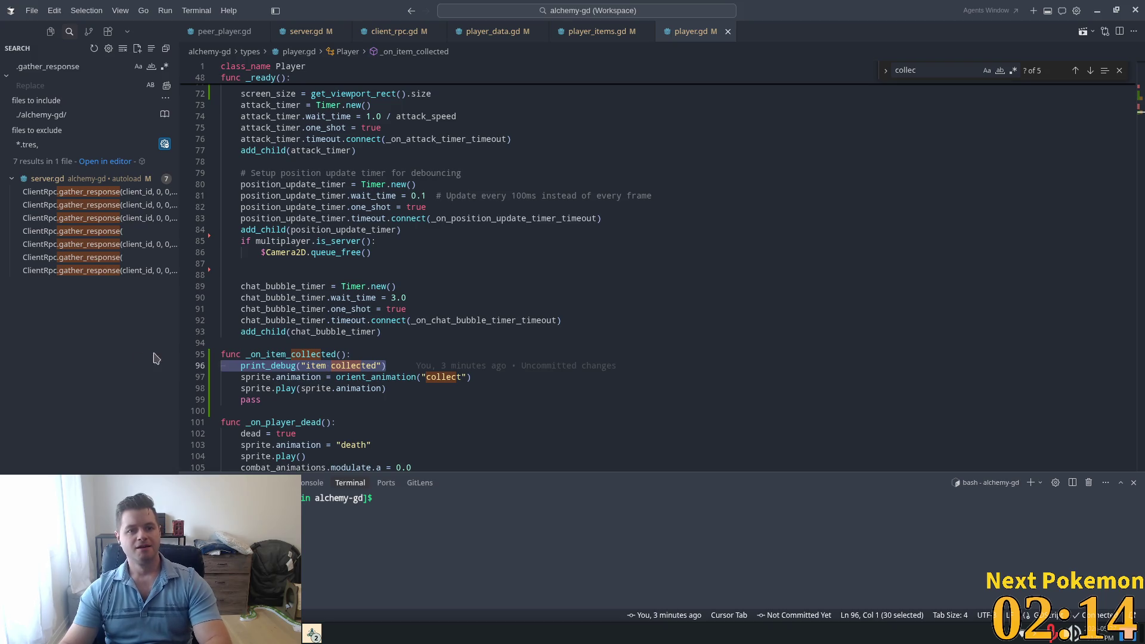
{"action": "key", "text": "BackSpace"}
{"action": "key", "text": "BackSpace"}
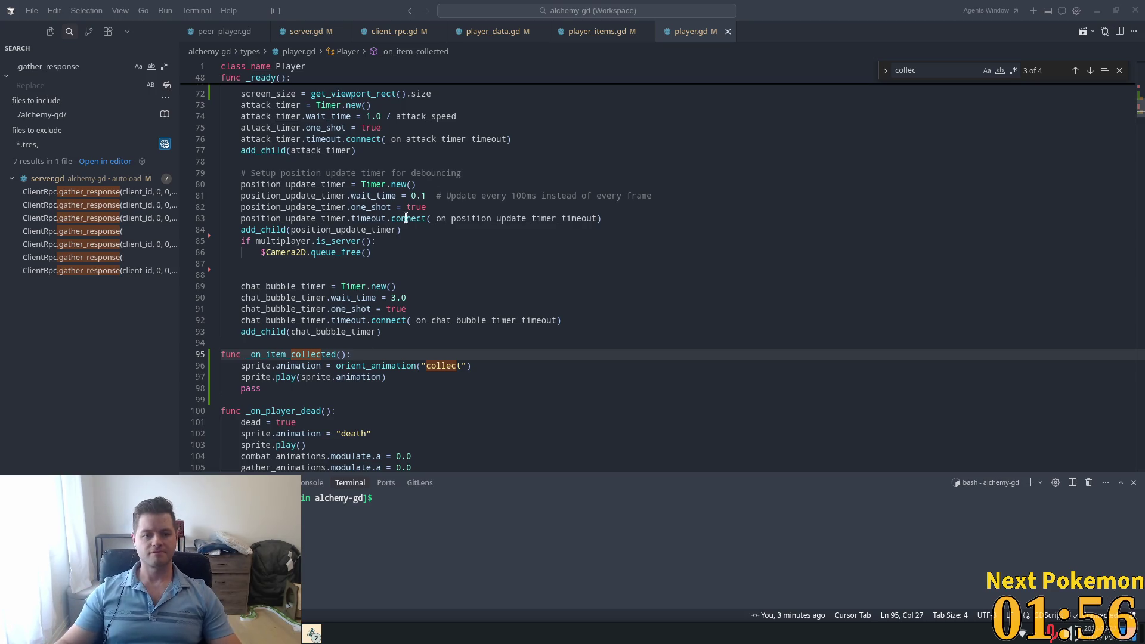
{"action": "left_click", "coordinate": [442, 320]}
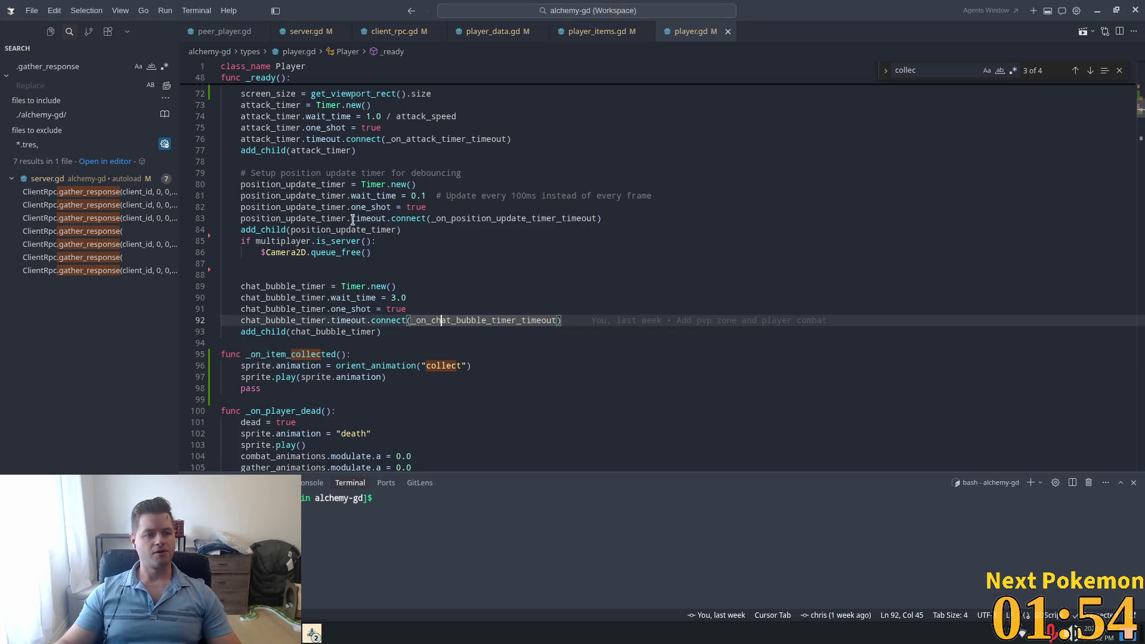
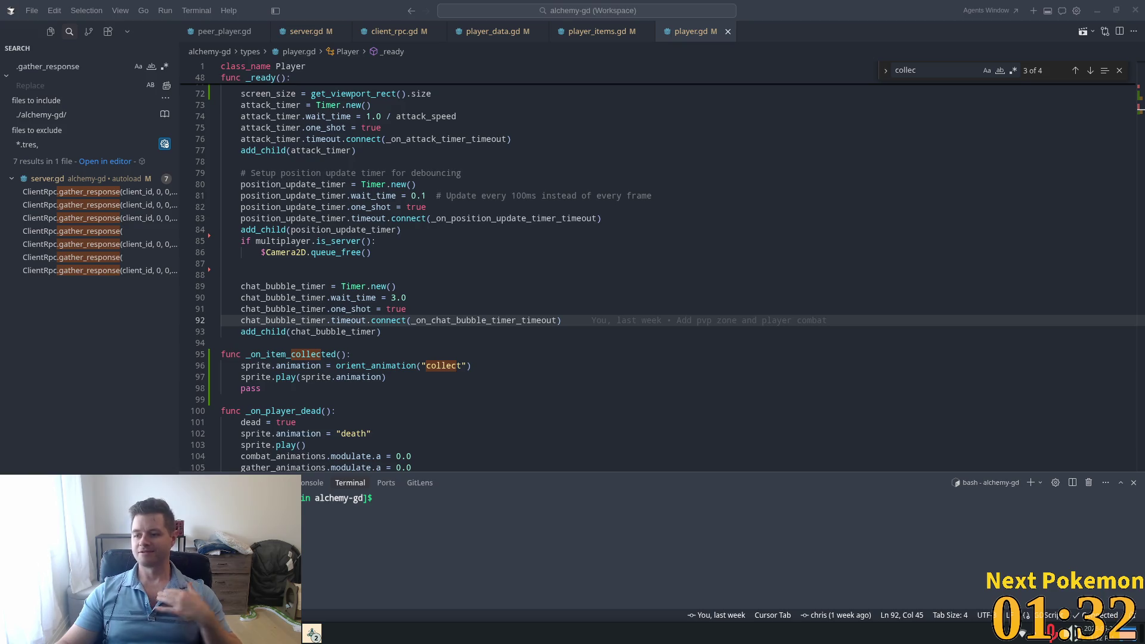
Step: Check who last changed line 78, then review the chat bubble timeout connection and its 3.0 wait time
{"action": "left_click", "coordinate": [451, 162]}
{"action": "mouse_move", "coordinate": [451, 161]}
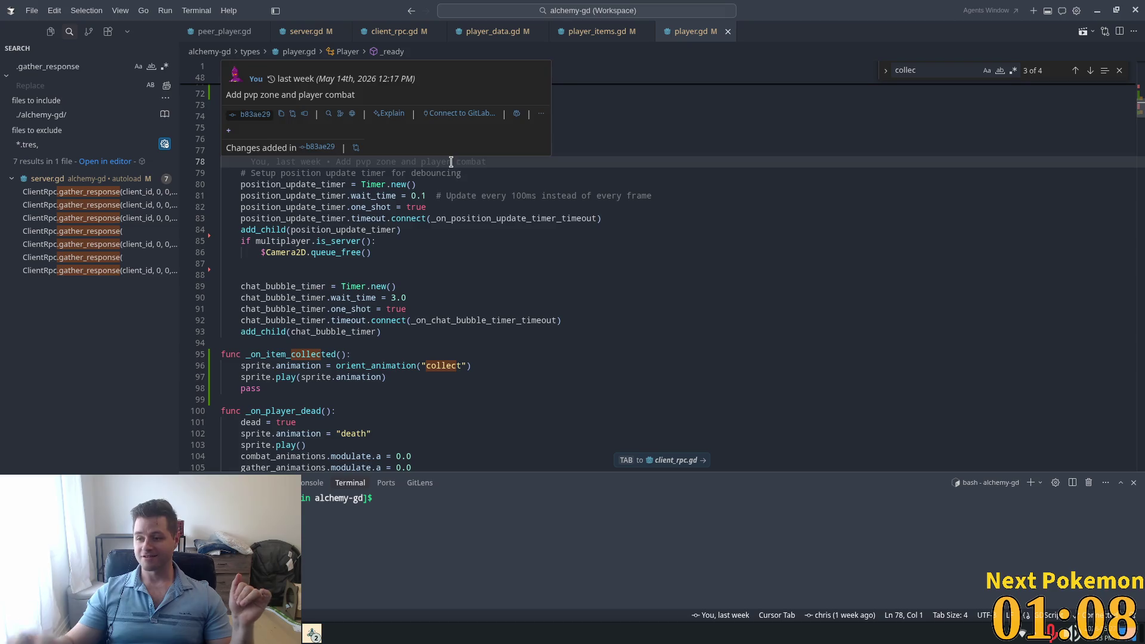
{"action": "left_click", "coordinate": [537, 264]}
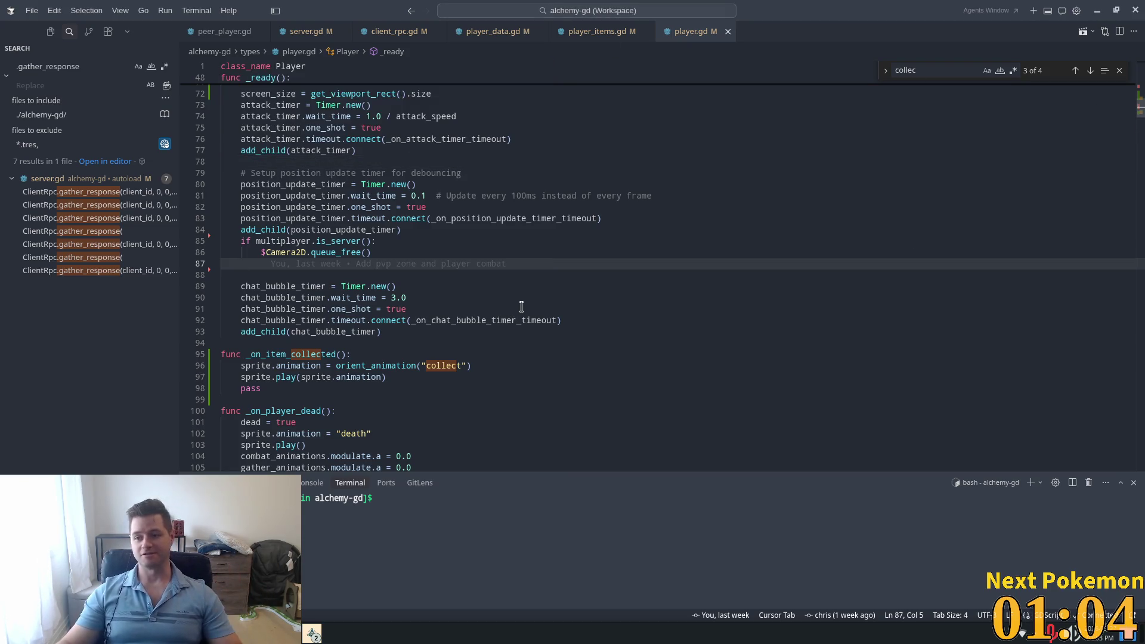
{"action": "scroll", "coordinate": [521, 308], "scroll_direction": "down", "scroll_amount": 2}
{"action": "left_click", "coordinate": [436, 261]}
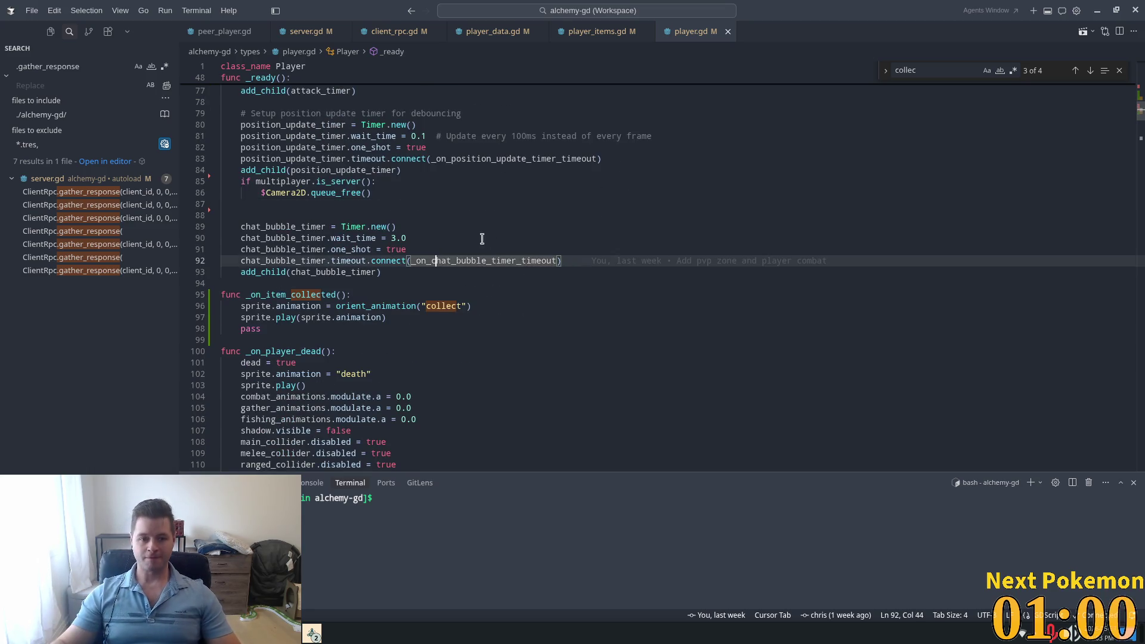
{"action": "left_click", "coordinate": [401, 238]}
{"action": "scroll", "coordinate": [434, 234], "scroll_direction": "down", "scroll_amount": 2}
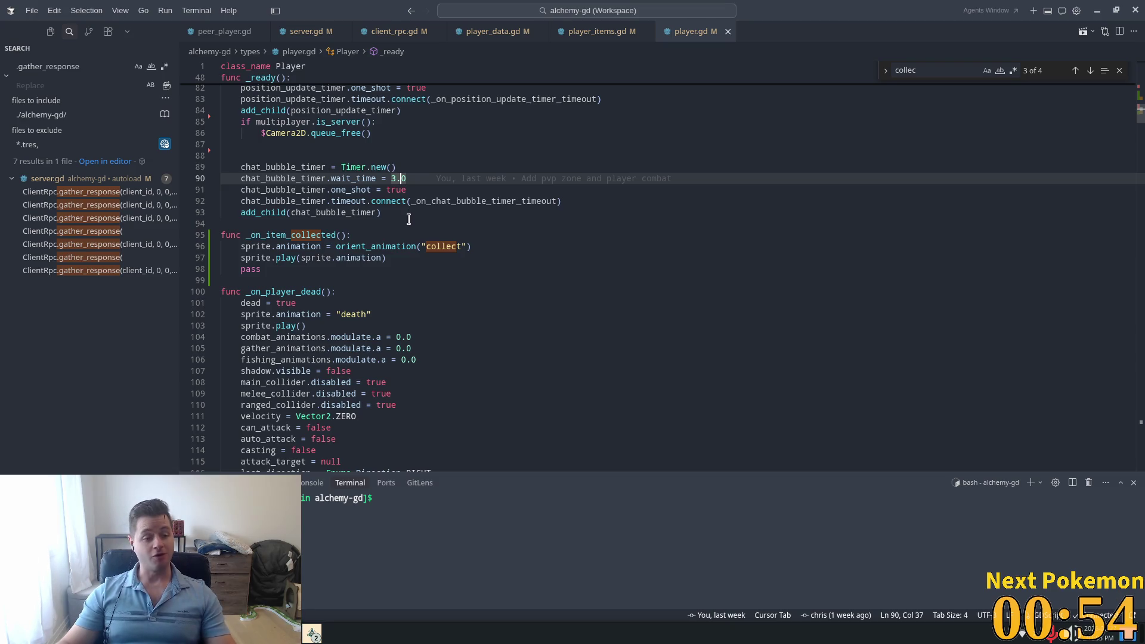
{"action": "mouse_move", "coordinate": [412, 247]}
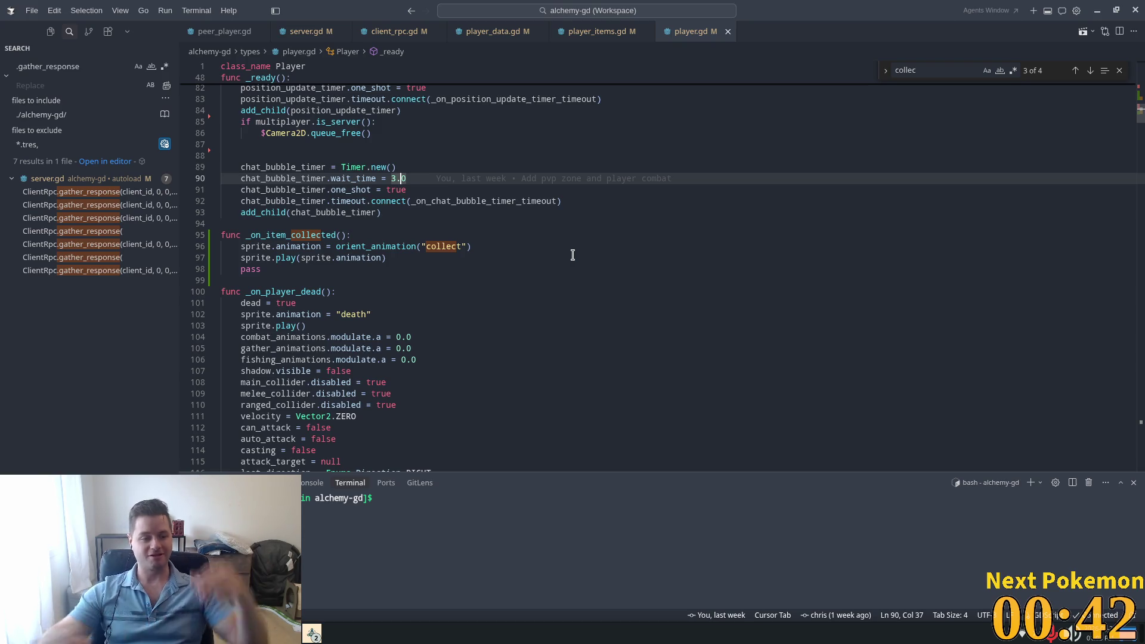
{"action": "scroll", "coordinate": [563, 265], "scroll_direction": "down", "scroll_amount": 5}
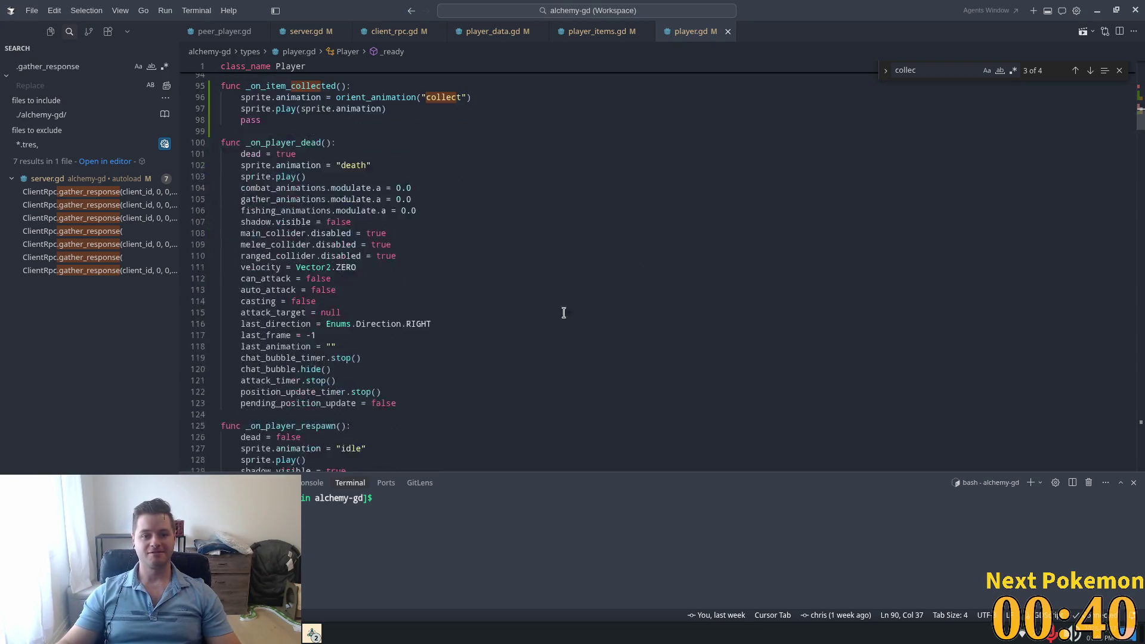
{"action": "scroll", "coordinate": [475, 281], "scroll_direction": "up", "scroll_amount": 4}
{"action": "scroll", "coordinate": [538, 272], "scroll_direction": "up", "scroll_amount": 2}
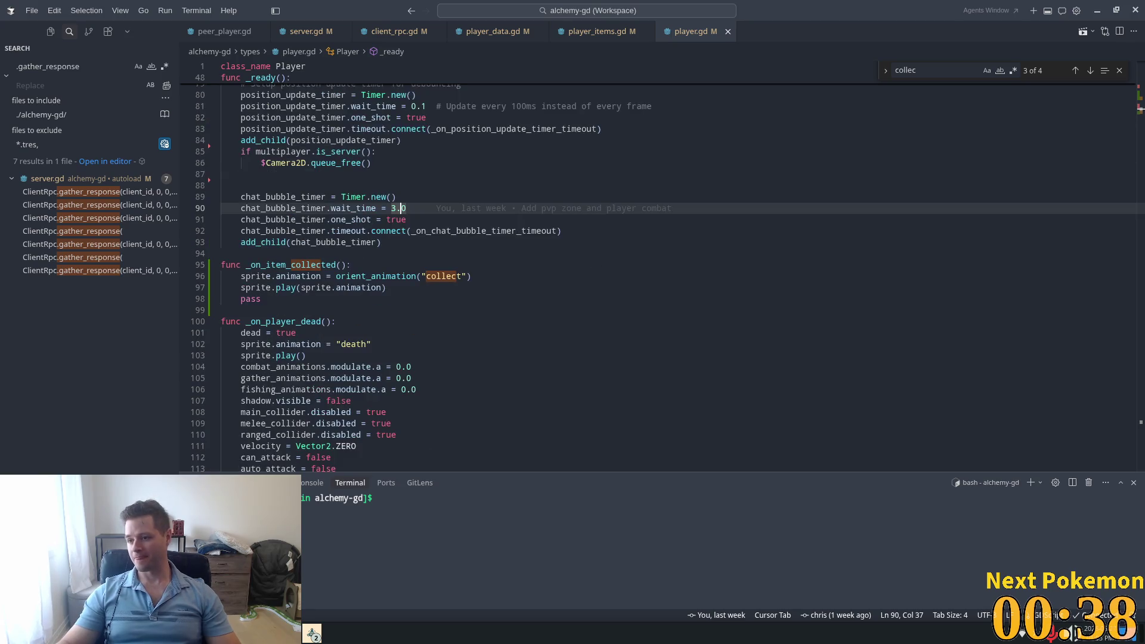
Step: Inspect the collect animation on line 96 and the uncommitted change on line 97
{"action": "left_click", "coordinate": [487, 278]}
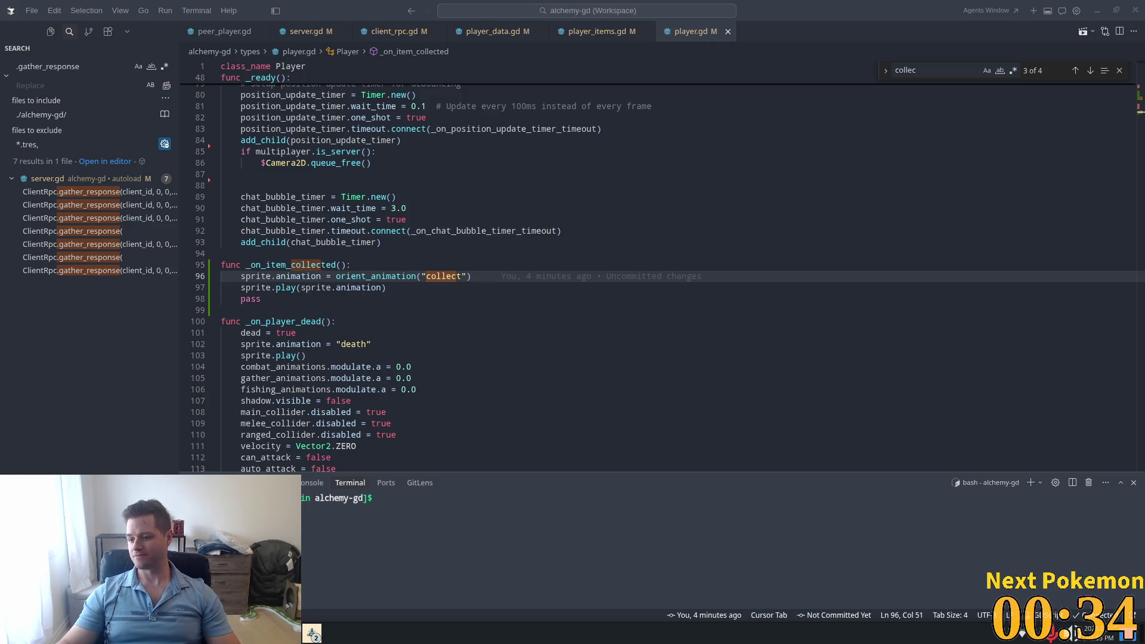
{"action": "left_click", "coordinate": [577, 293]}
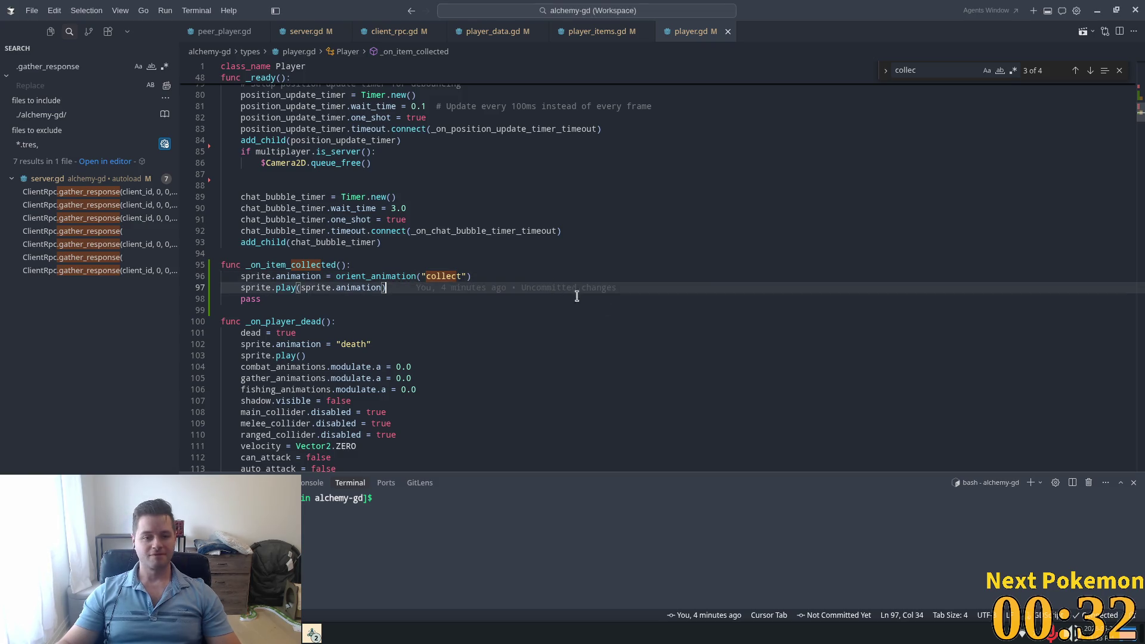
{"action": "mouse_move", "coordinate": [438, 280]}
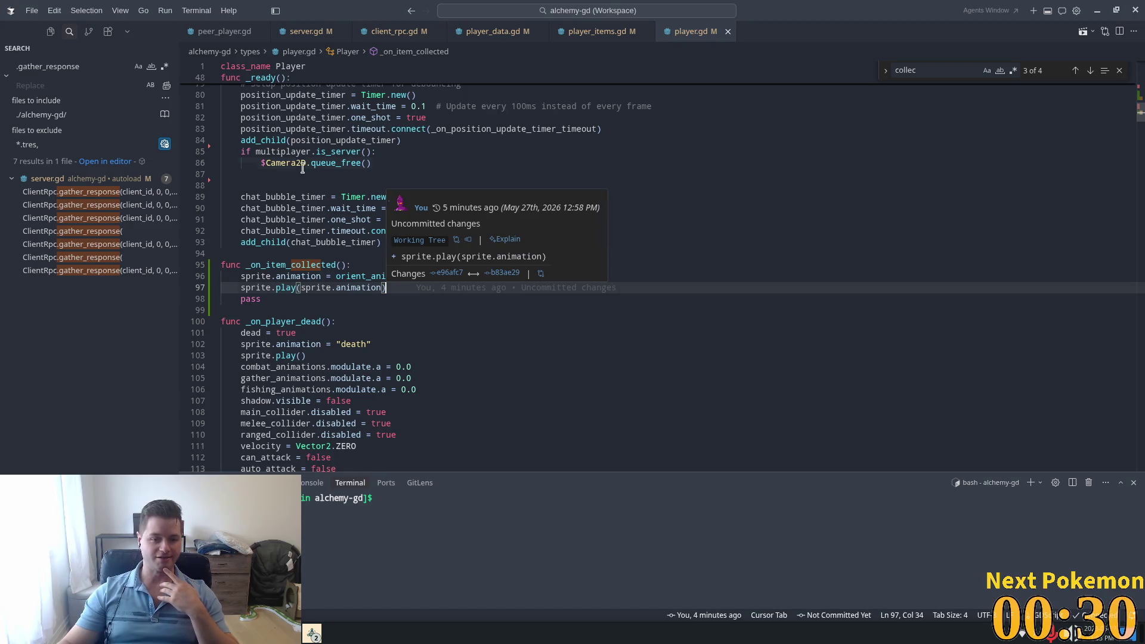
{"action": "scroll", "coordinate": [529, 316], "scroll_direction": "down", "scroll_amount": 3}
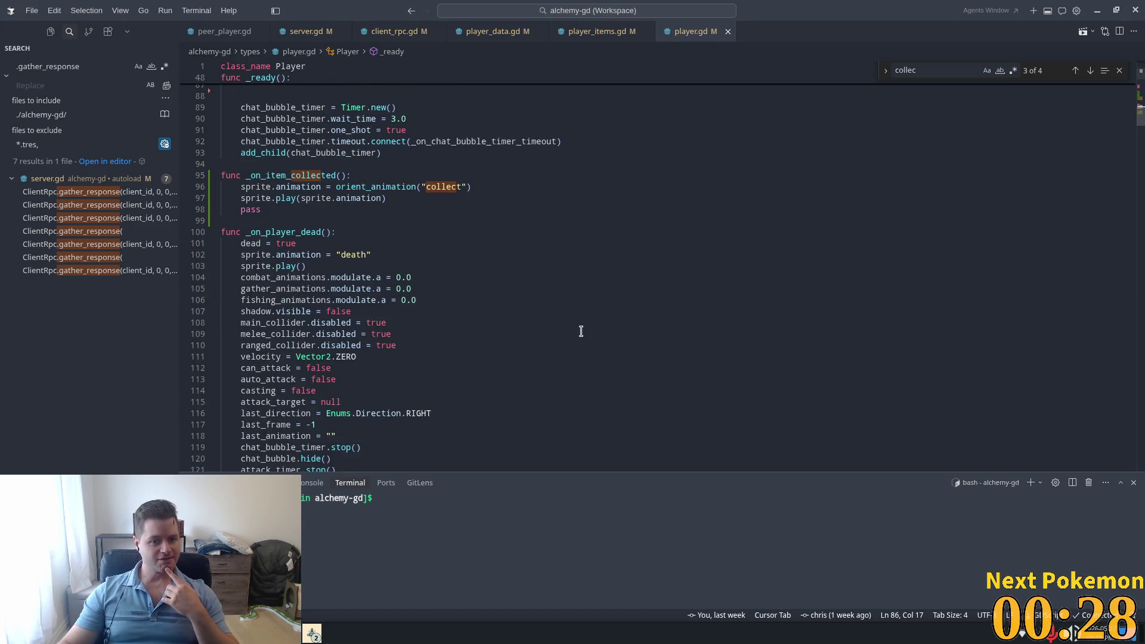
{"action": "scroll", "coordinate": [534, 317], "scroll_direction": "down", "scroll_amount": 6}
{"action": "scroll", "coordinate": [531, 287], "scroll_direction": "up", "scroll_amount": 4}
{"action": "scroll", "coordinate": [522, 276], "scroll_direction": "up", "scroll_amount": 15}
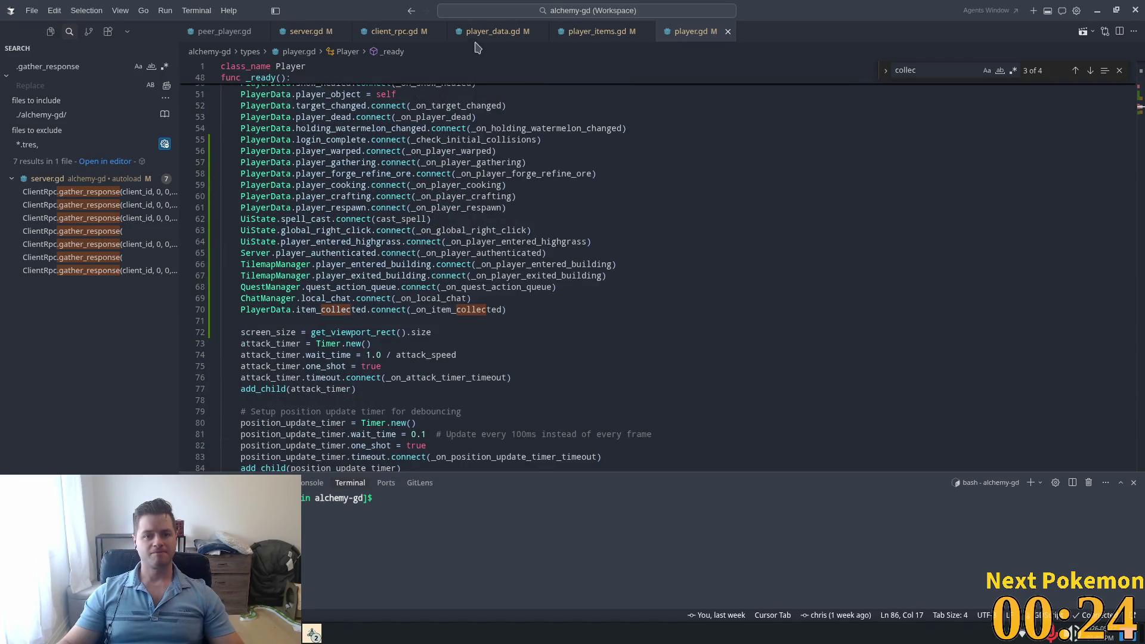
Step: Follow _on_item_collected in player_data.gd to collect_item_rpc in server.gd, then return to Godot
{"action": "left_click", "coordinate": [503, 33]}
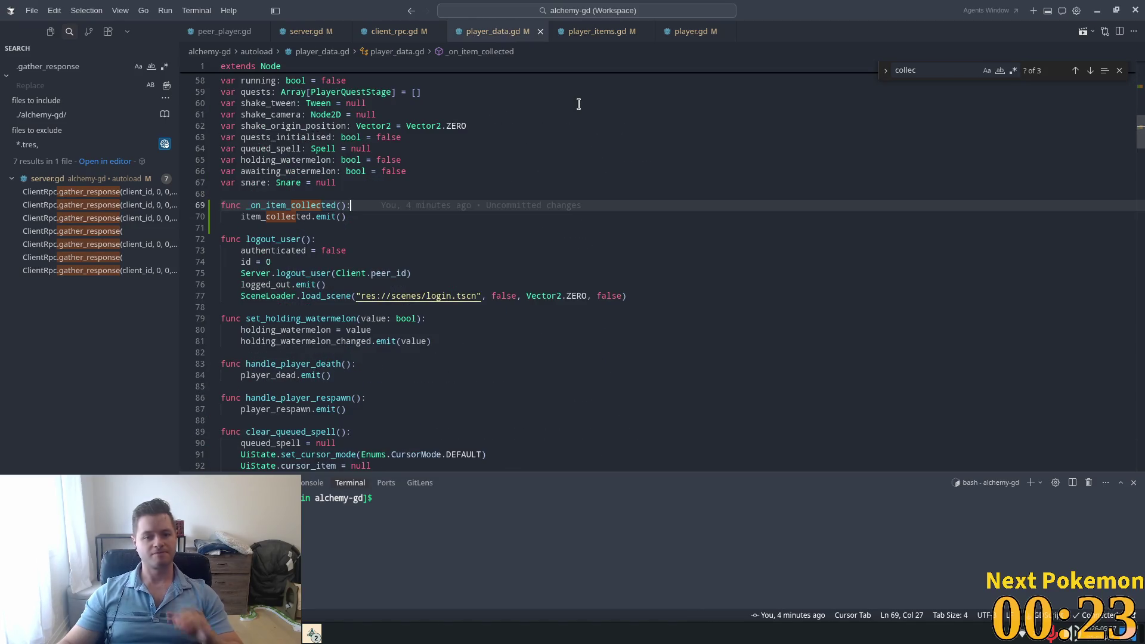
{"action": "left_click", "coordinate": [596, 32]}
{"action": "left_click", "coordinate": [290, 33]}
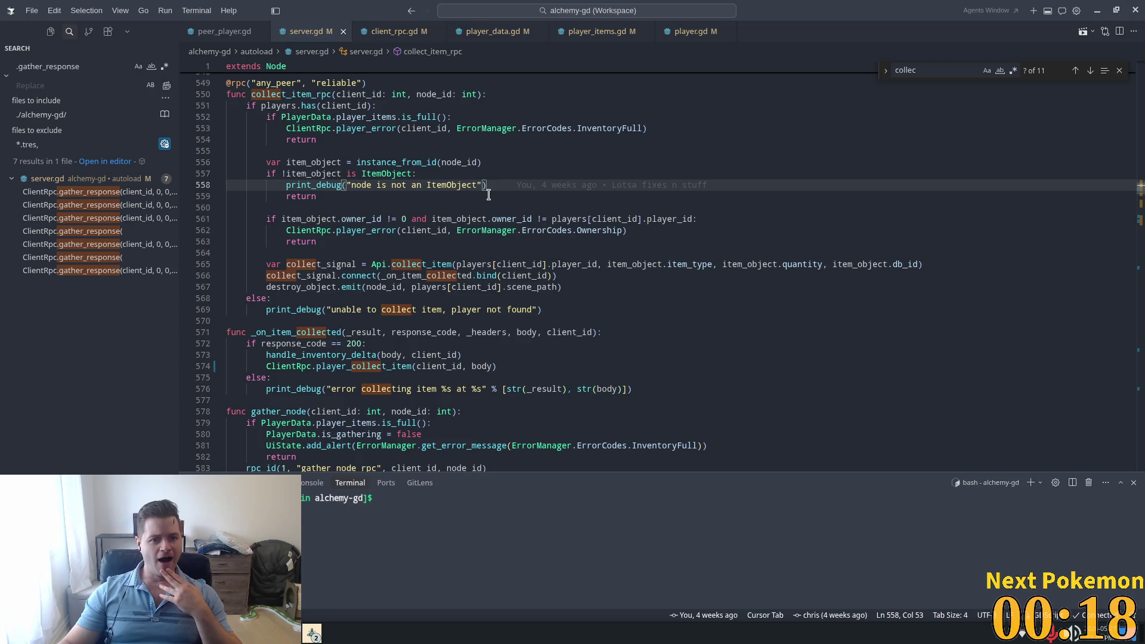
{"action": "mouse_move", "coordinate": [561, 230]}
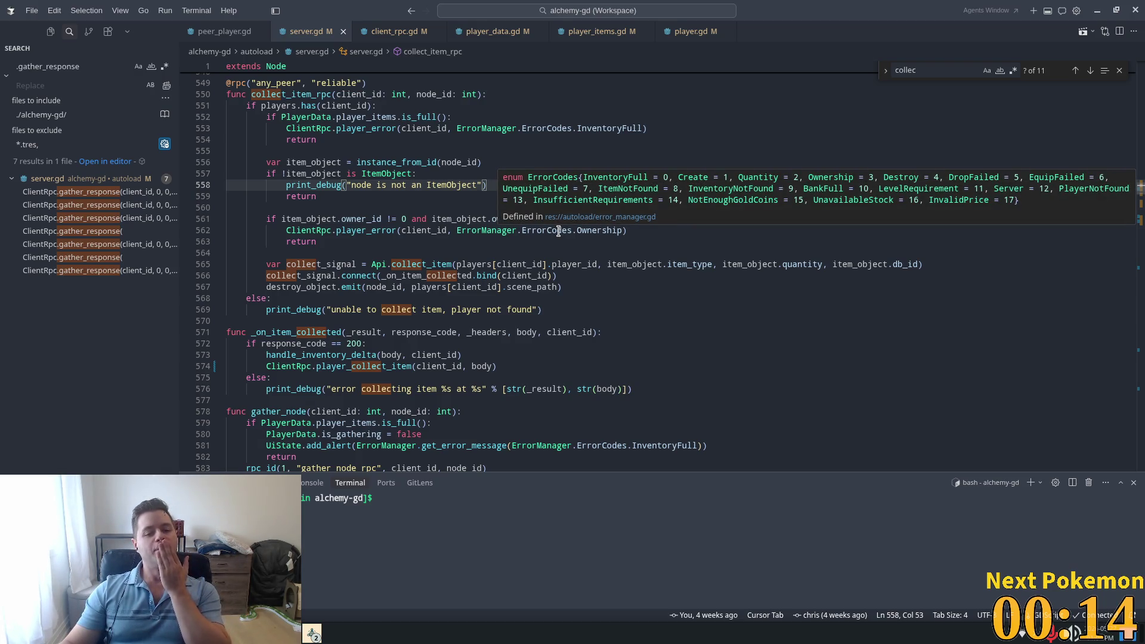
{"action": "key", "text": "alt+Tab"}
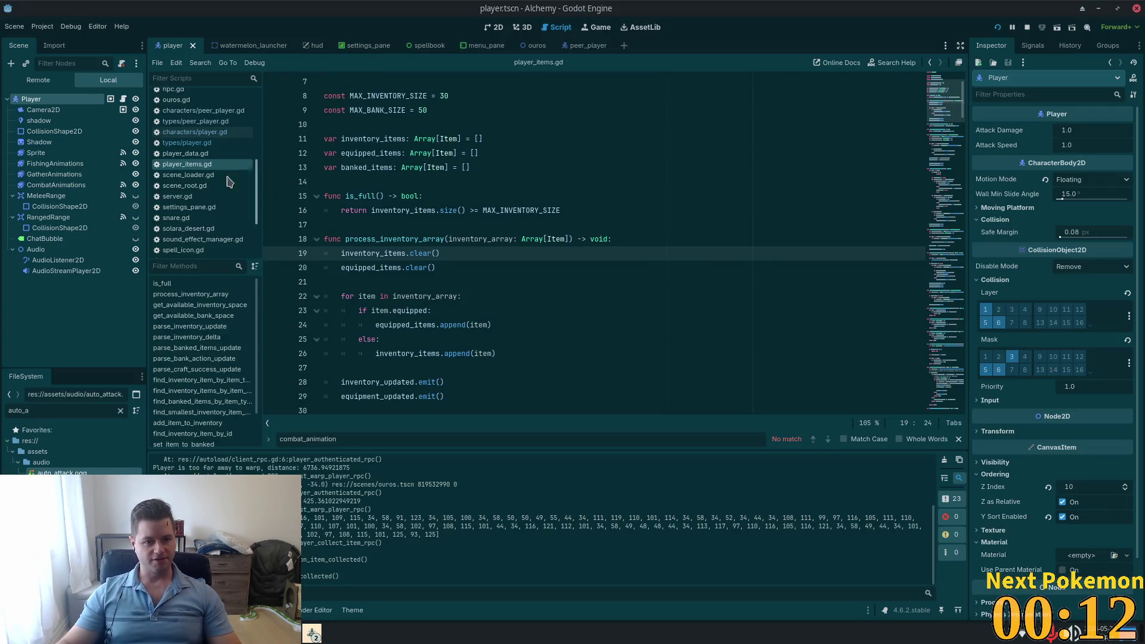
Step: Select the player Sprite and duplicate the collect frame so that animation has three frames
{"action": "left_click", "coordinate": [54, 174]}
{"action": "left_click", "coordinate": [35, 153]}
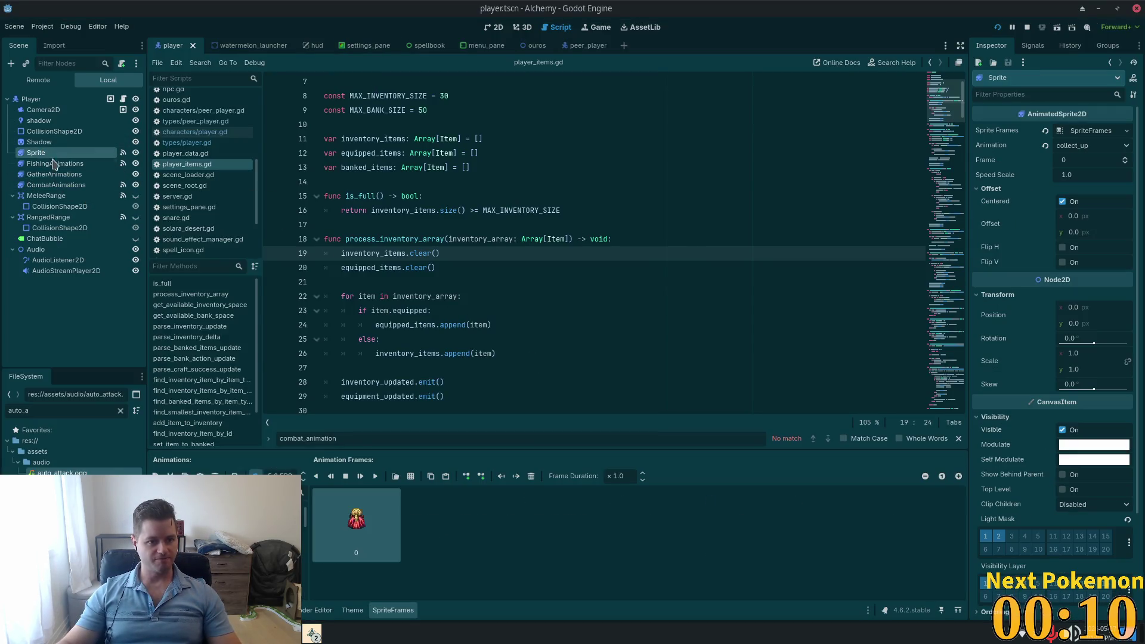
{"action": "key", "text": "Up"}
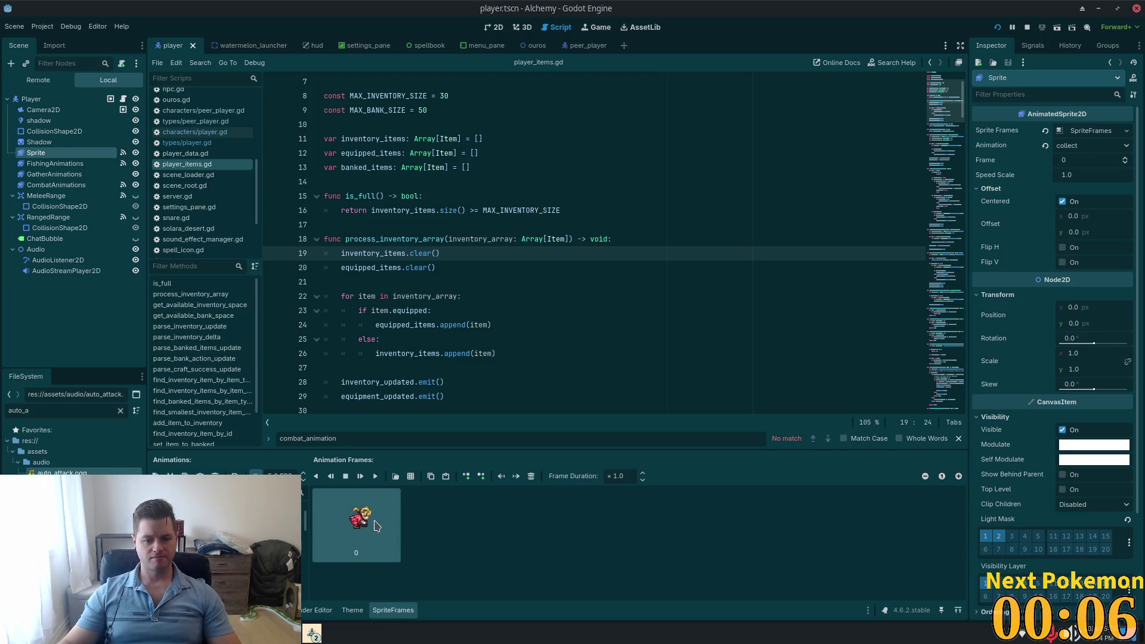
{"action": "key", "text": "ctrl+c"}
{"action": "key", "text": "ctrl+v"}
{"action": "key", "text": "ctrl+v"}
Step: Give collect_down three identical frames and save the player scene
{"action": "key", "text": "Down"}
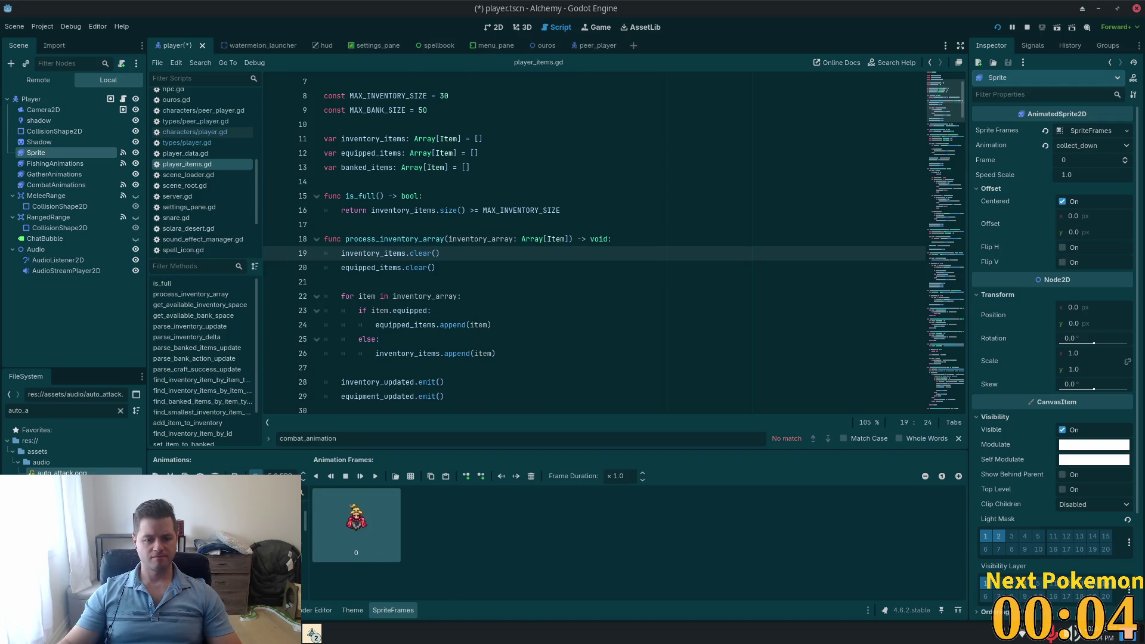
{"action": "key", "text": "ctrl+c"}
{"action": "key", "text": "ctrl+v"}
{"action": "key", "text": "ctrl+v"}
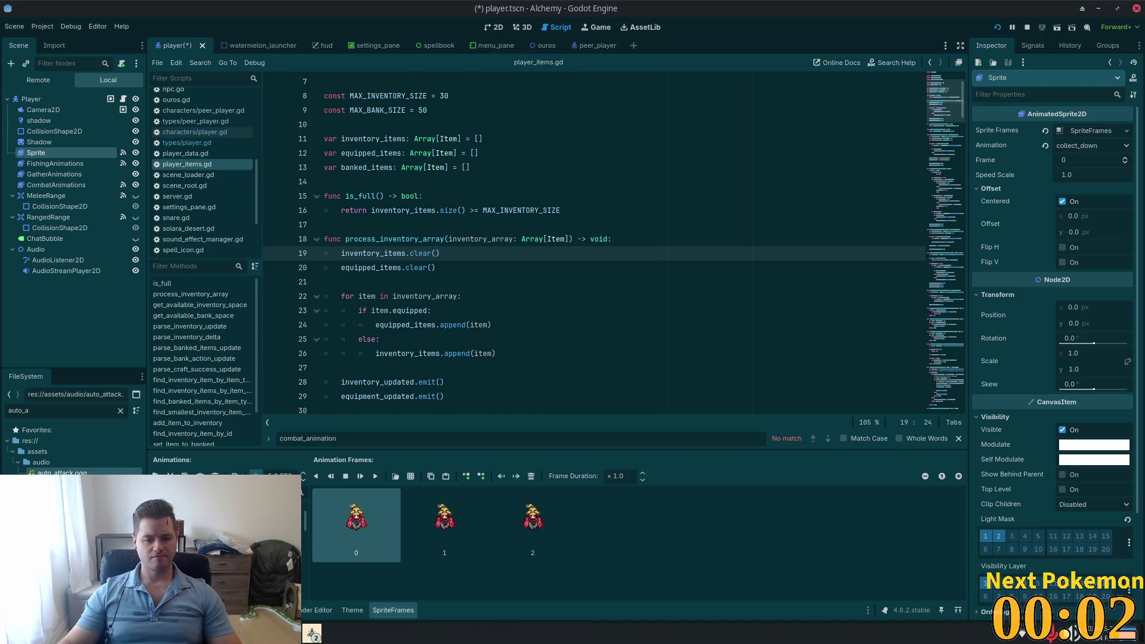
{"action": "key", "text": "ctrl+s"}
Step: Give collect_up three identical frames and save the player scene
{"action": "key", "text": "Down"}
{"action": "key", "text": "ctrl+c"}
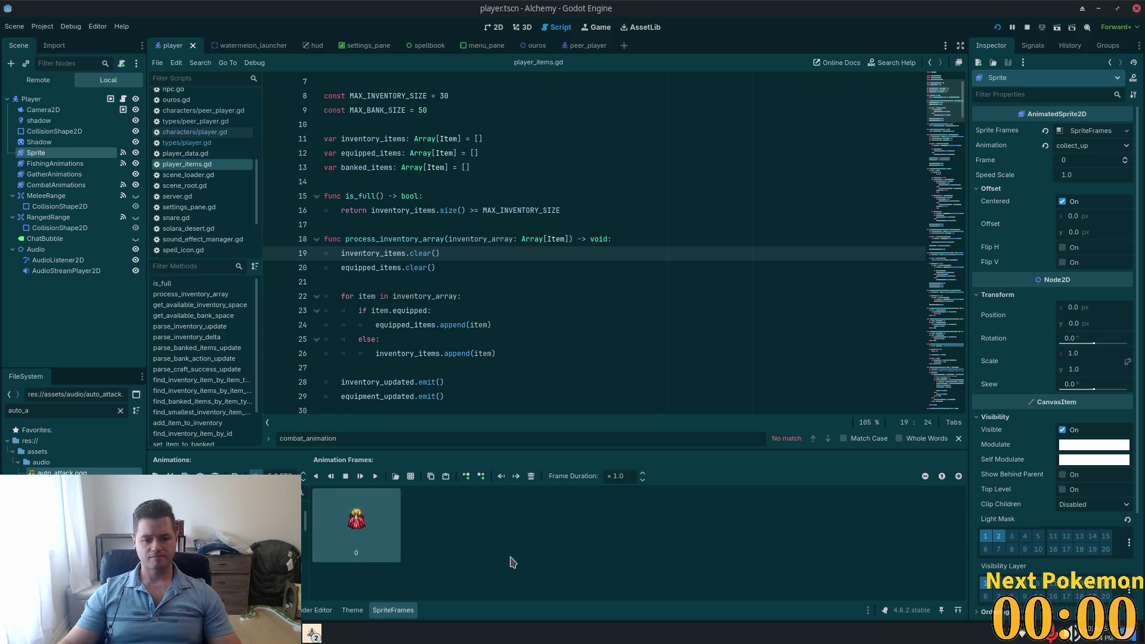
{"action": "key", "text": "ctrl+v"}
{"action": "key", "text": "ctrl+v"}
{"action": "key", "text": "ctrl+s"}
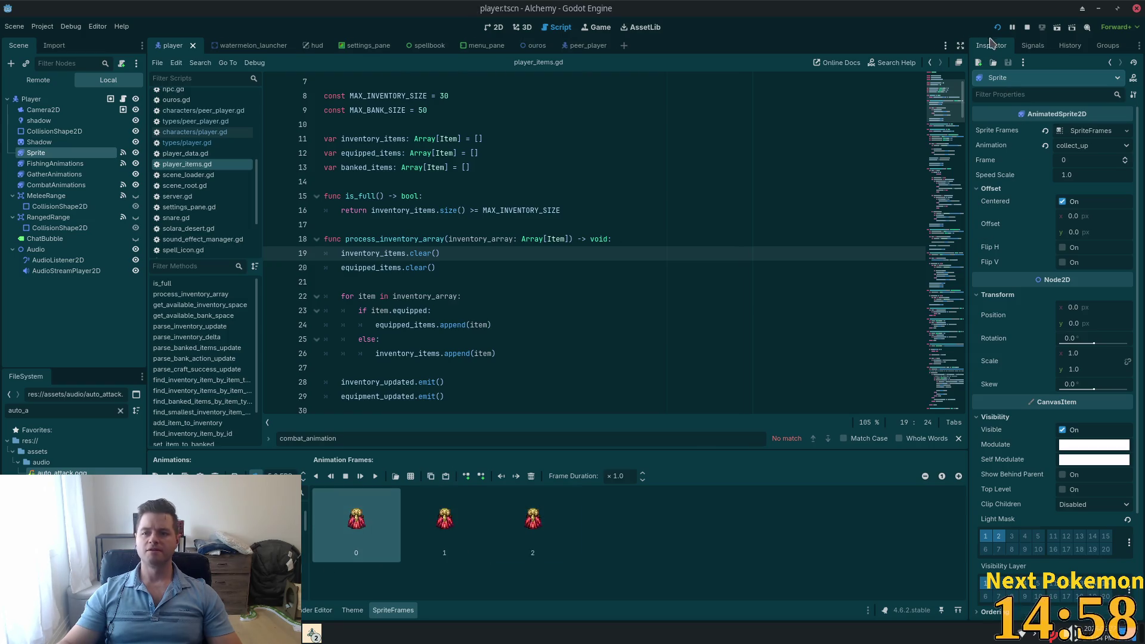
Step: Launch Alchemy in a debug window, bring the PokemonCommunityGame Twitch window forward, and open your Pokémon collection
{"action": "left_click", "coordinate": [998, 27]}
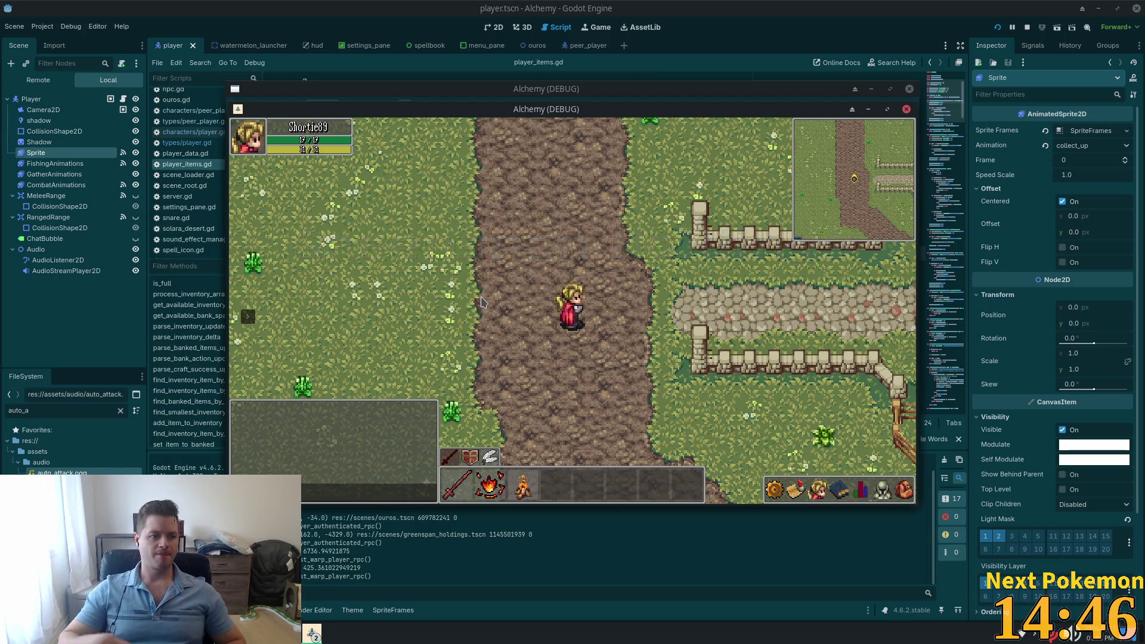
{"action": "left_click", "coordinate": [311, 634]}
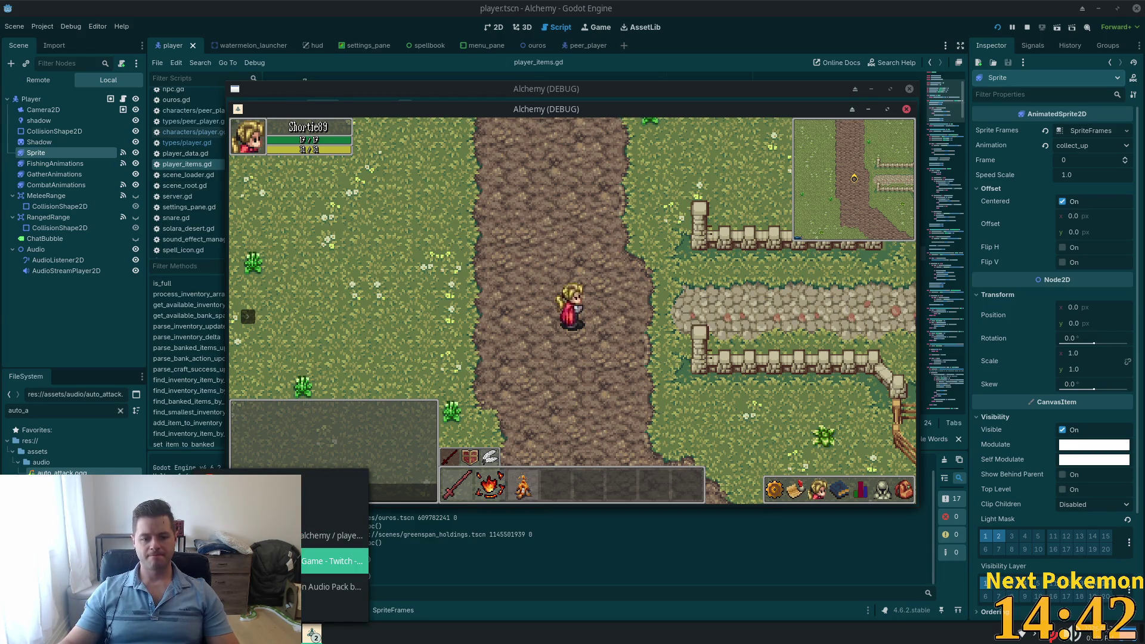
{"action": "left_click", "coordinate": [333, 562]}
{"action": "left_click", "coordinate": [501, 228]}
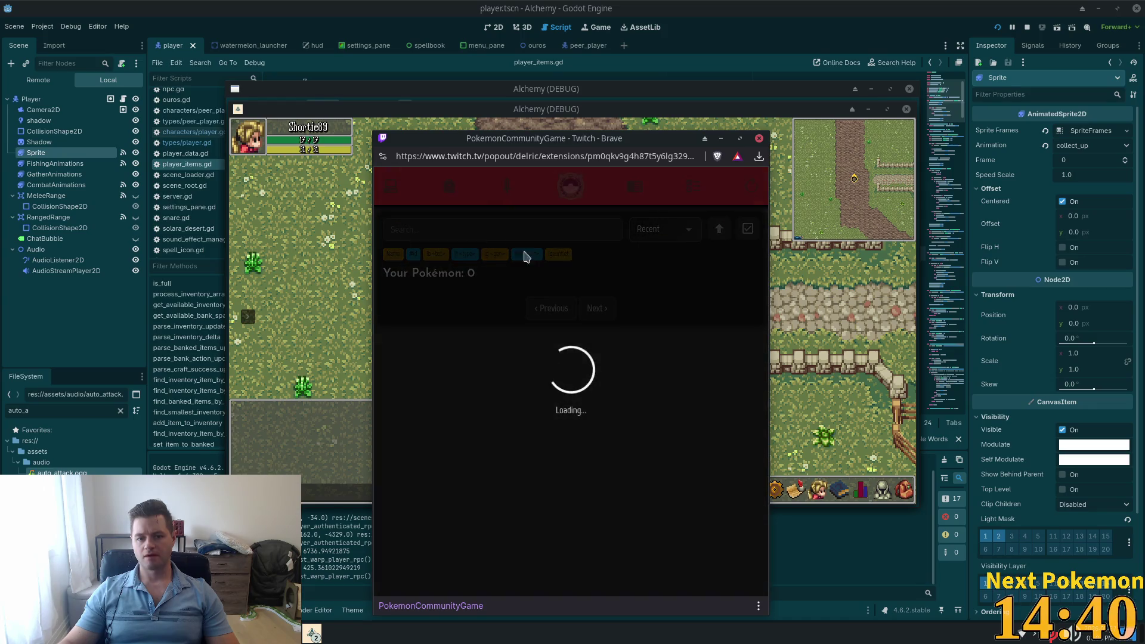
Step: Search the collection for 'lt fire', sort by ID in reverse, and open the Magcargo's details
{"action": "left_click", "coordinate": [468, 229]}
{"action": "type", "text": "l"}
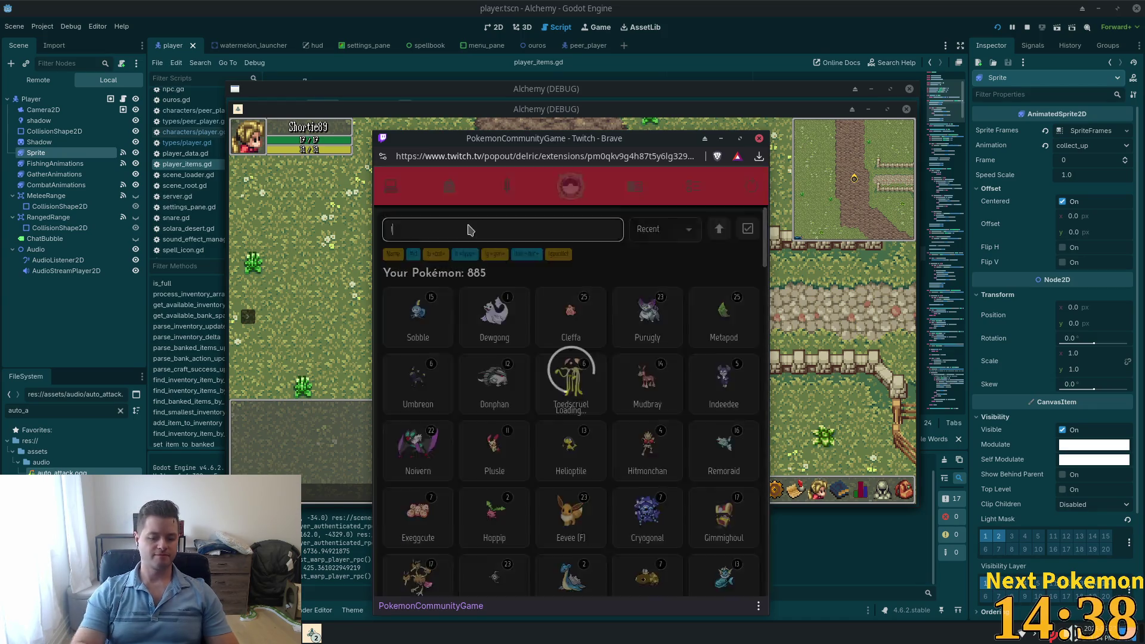
{"action": "type", "text": "t fire"}
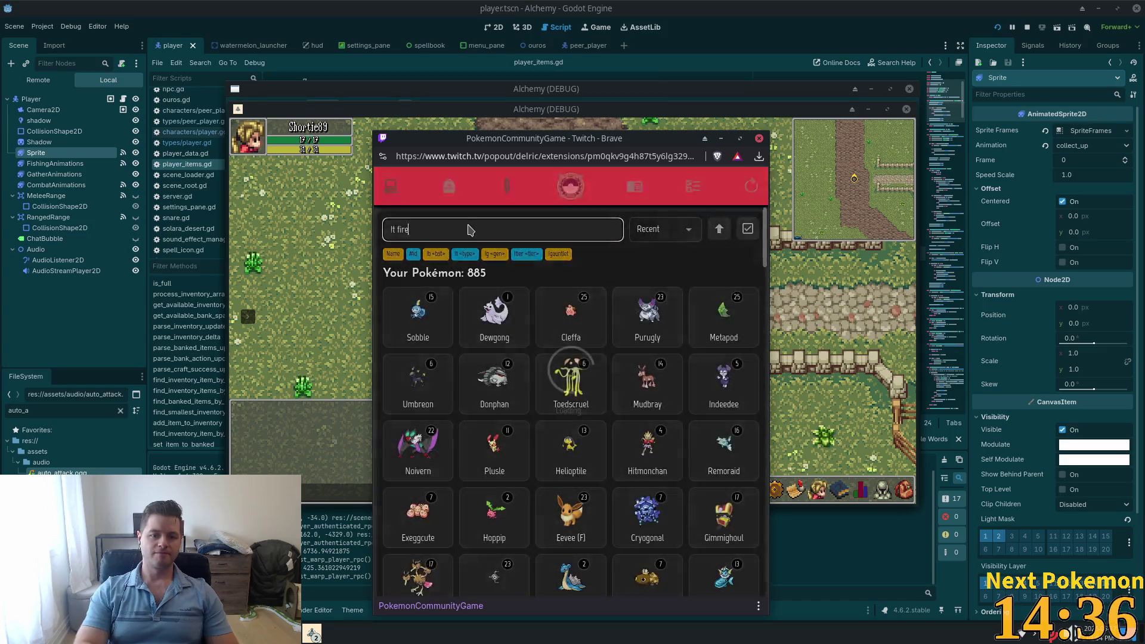
{"action": "left_click", "coordinate": [662, 229]}
{"action": "left_click", "coordinate": [656, 264]}
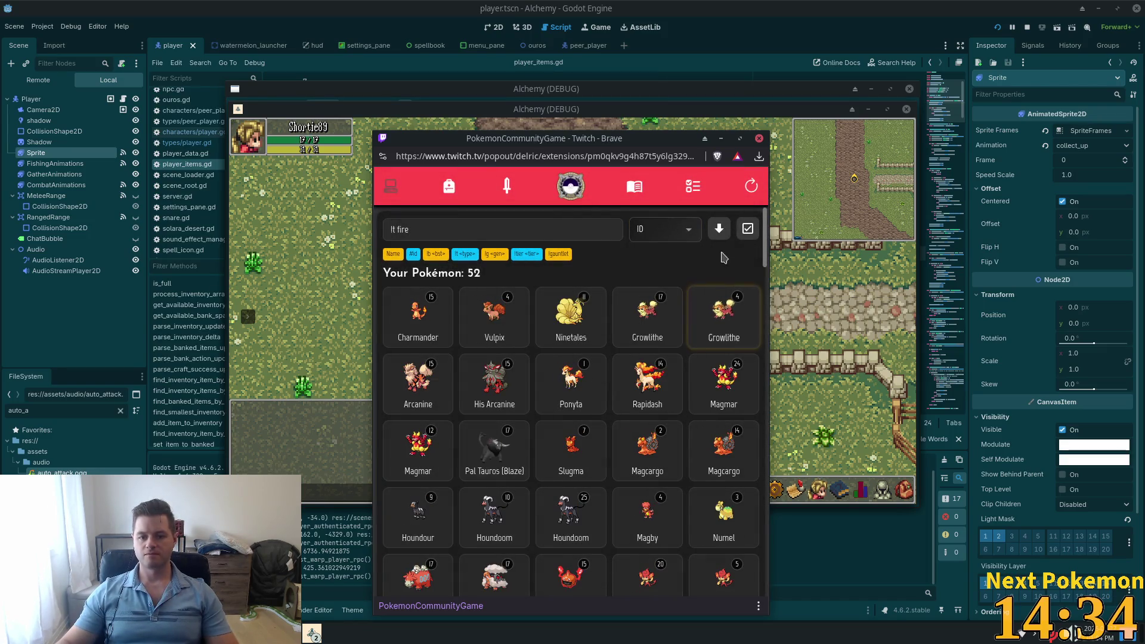
{"action": "scroll", "coordinate": [659, 373], "scroll_direction": "down", "scroll_amount": 2}
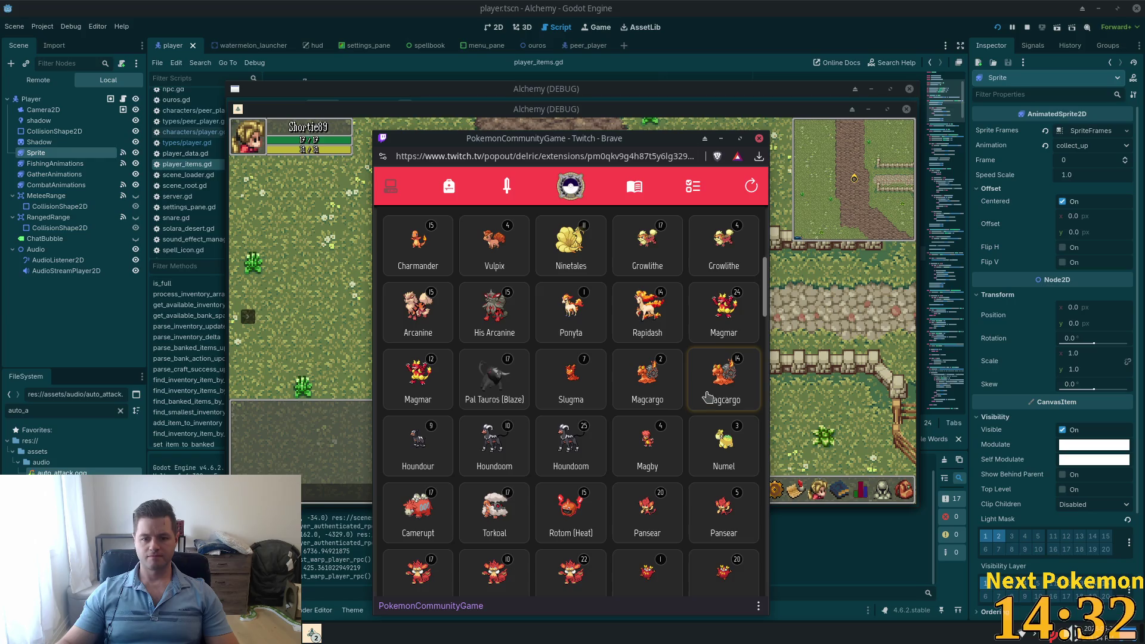
{"action": "left_click", "coordinate": [667, 387]}
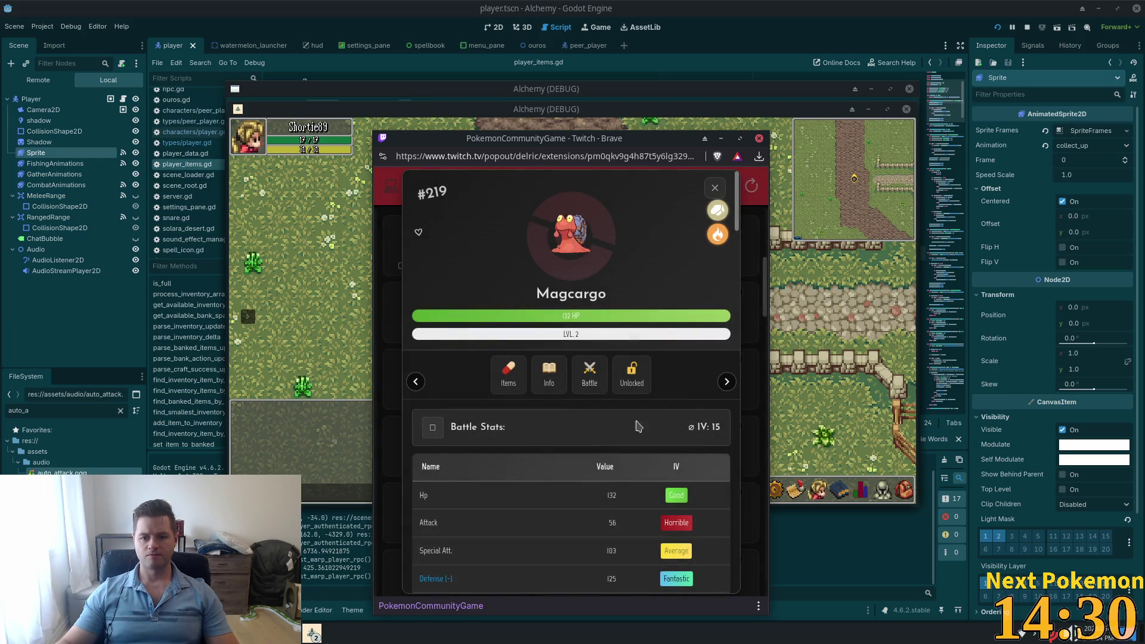
Step: Wondertrade the level 2 Magcargo, close the received Zorua's details, and return to Alchemy
{"action": "scroll", "coordinate": [566, 476], "scroll_direction": "down", "scroll_amount": 6}
{"action": "left_click", "coordinate": [595, 574]}
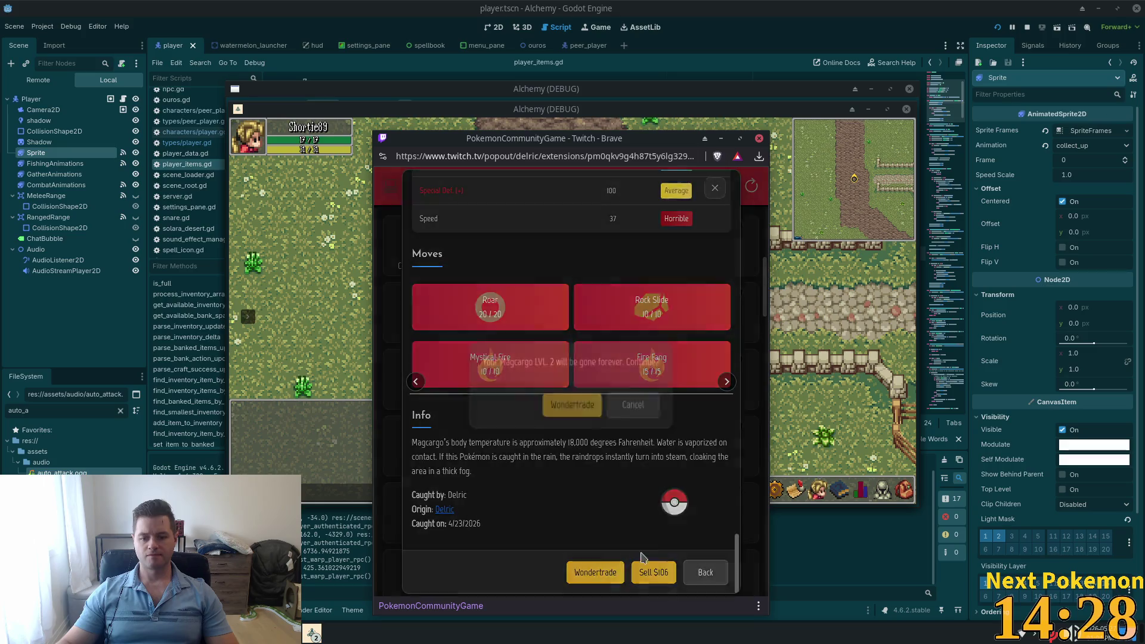
{"action": "left_click", "coordinate": [584, 405]}
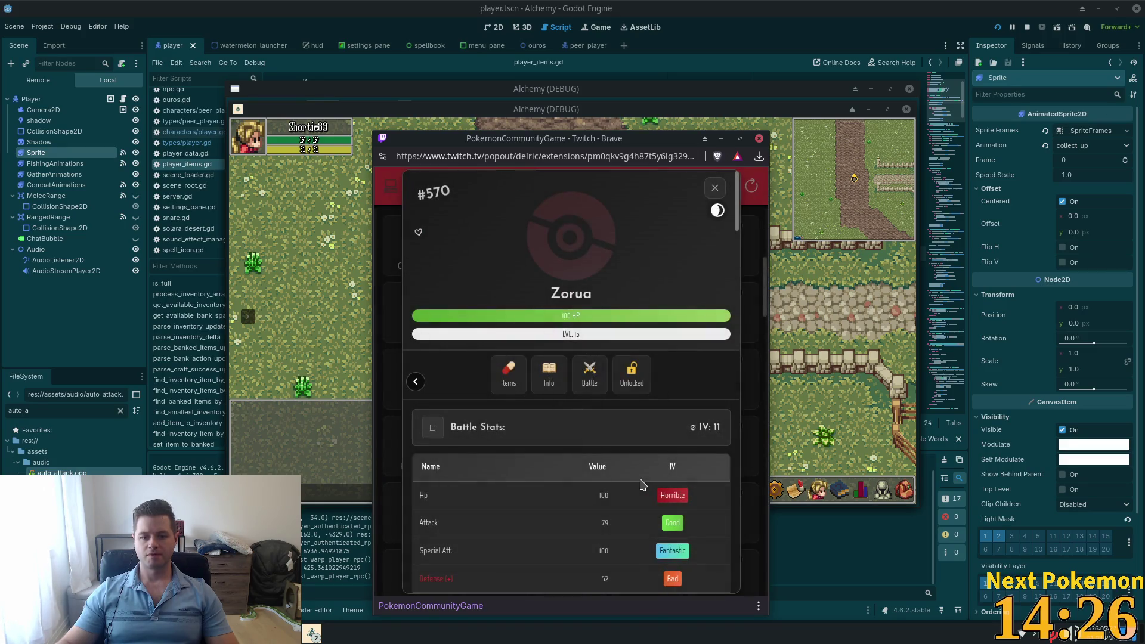
{"action": "left_click", "coordinate": [716, 188]}
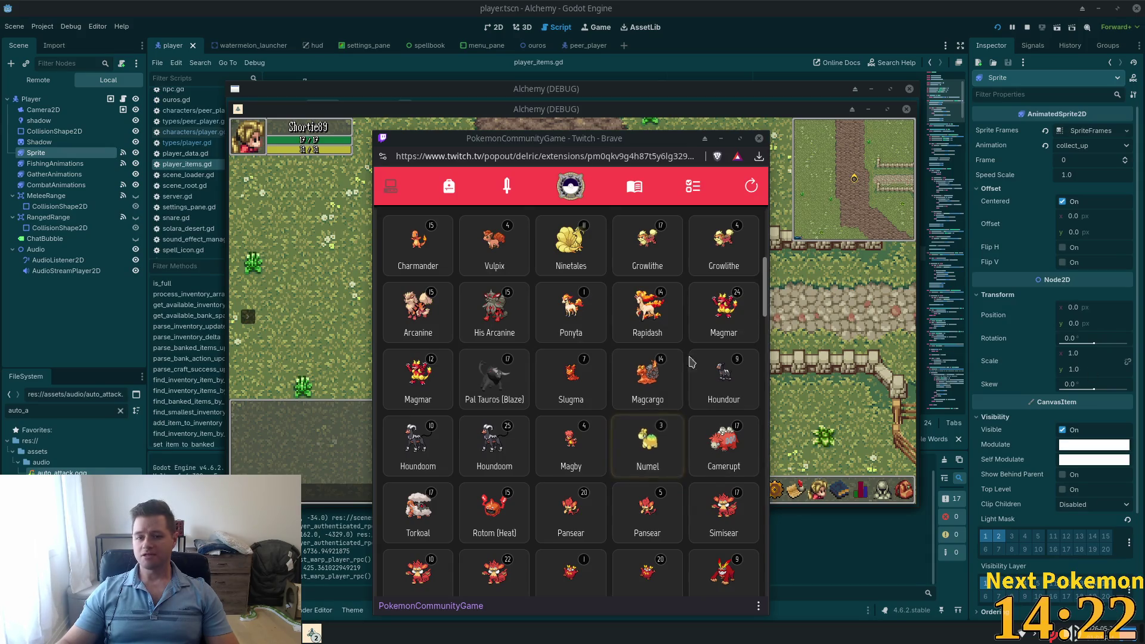
{"action": "left_click", "coordinate": [786, 146]}
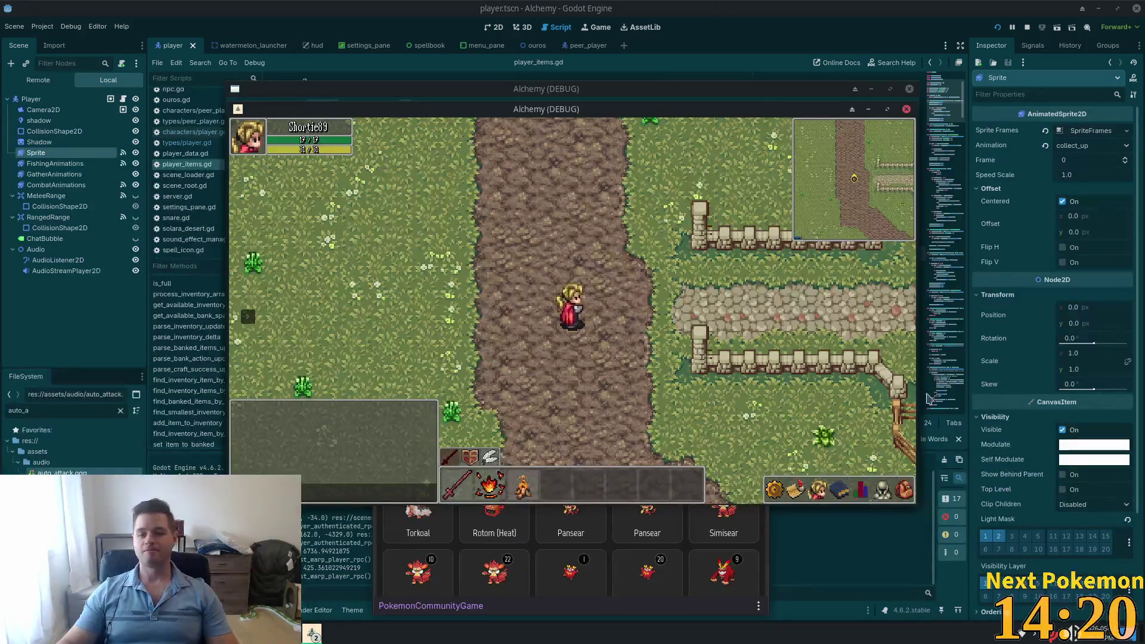
Step: Discard one Raw Red Meat from the inventory and walk west to the red-roofed house
{"action": "key", "text": "a"}
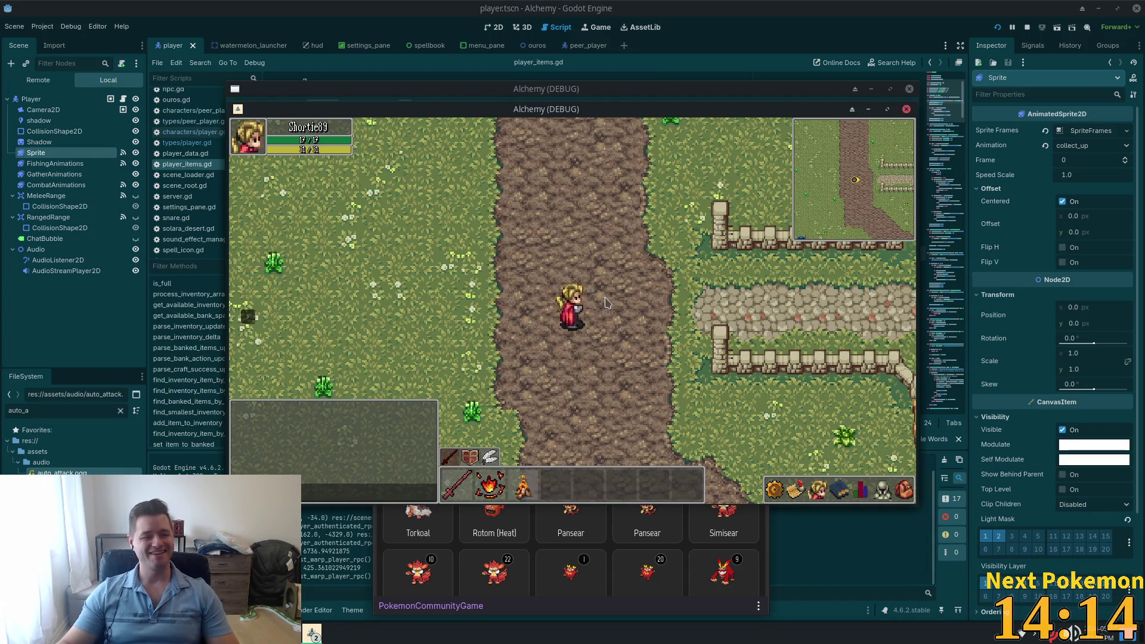
{"action": "left_click", "coordinate": [900, 490]}
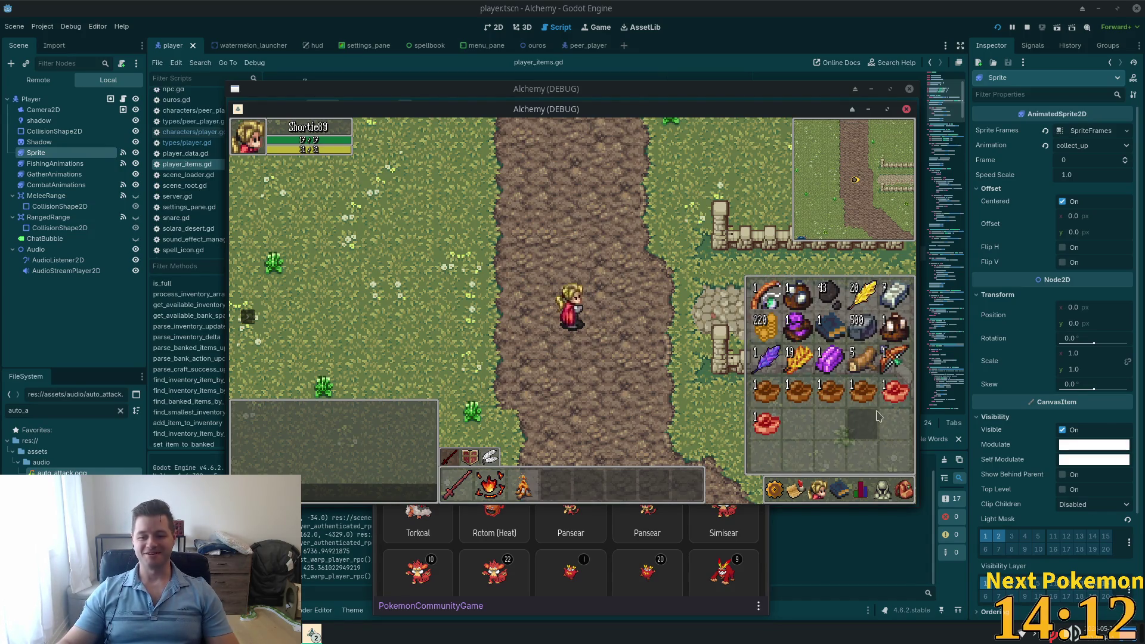
{"action": "right_click", "coordinate": [863, 393]}
{"action": "left_click", "coordinate": [860, 416]}
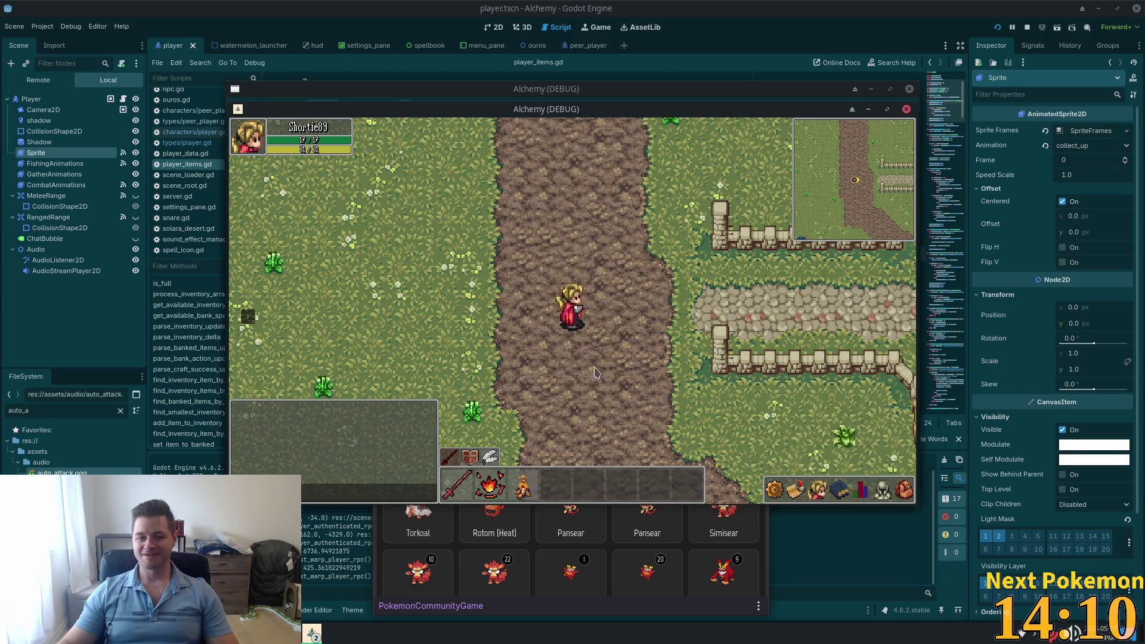
{"action": "key", "text": "a"}
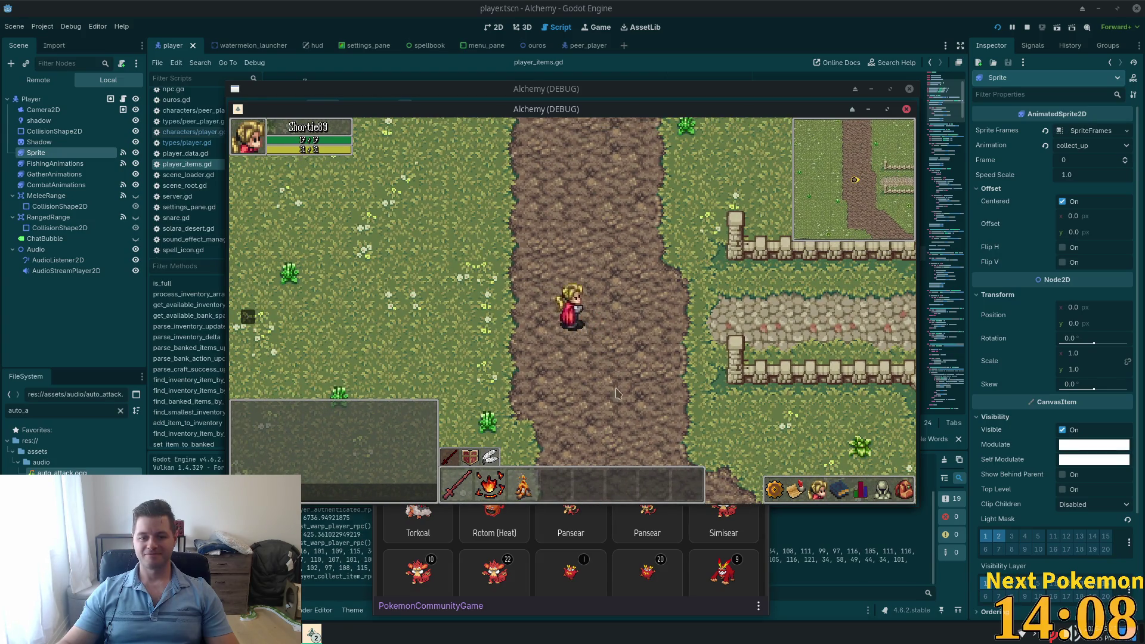
{"action": "key", "text": "f"}
{"action": "key", "text": "f"}
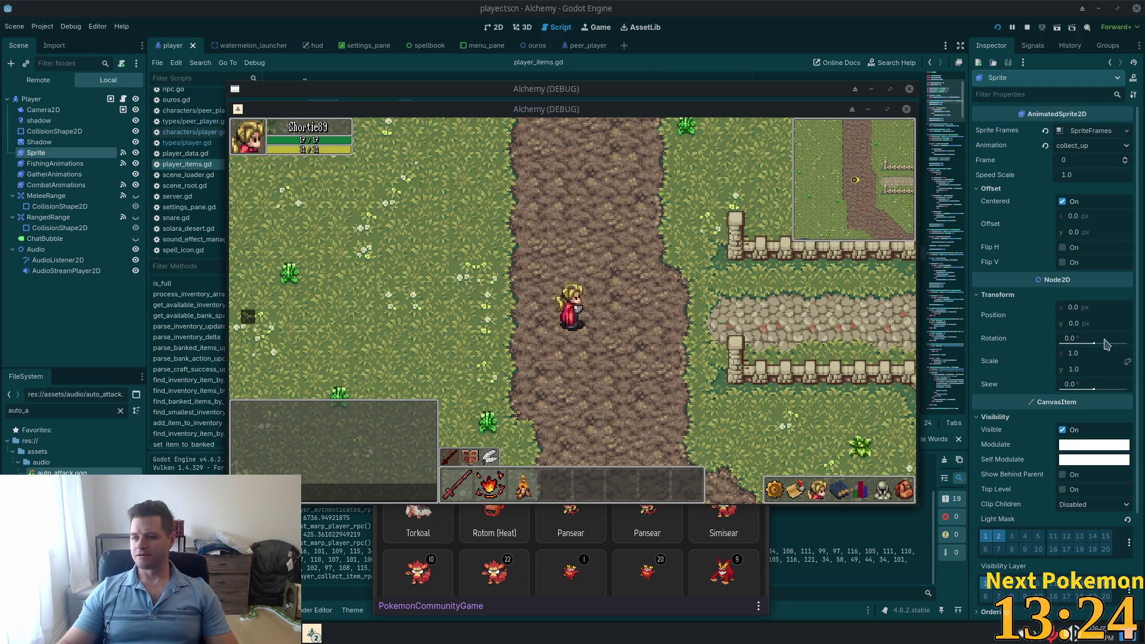
{"action": "left_click", "coordinate": [675, 291]}
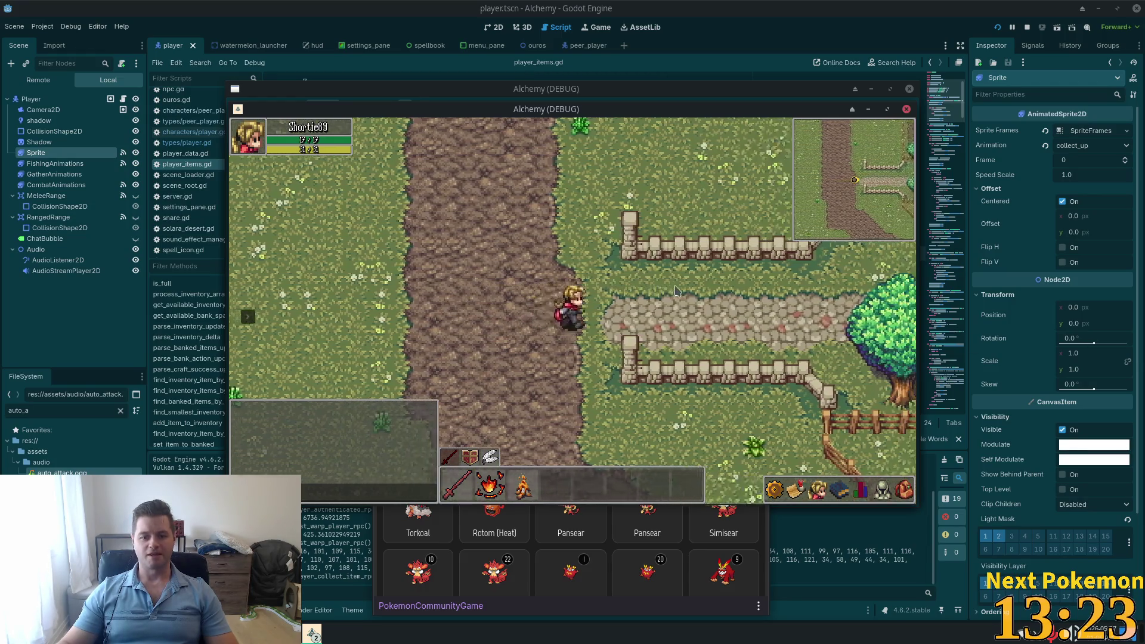
Step: Walk east and west through town, toggle the skills panel, then stop the game with F8
{"action": "key", "text": "d"}
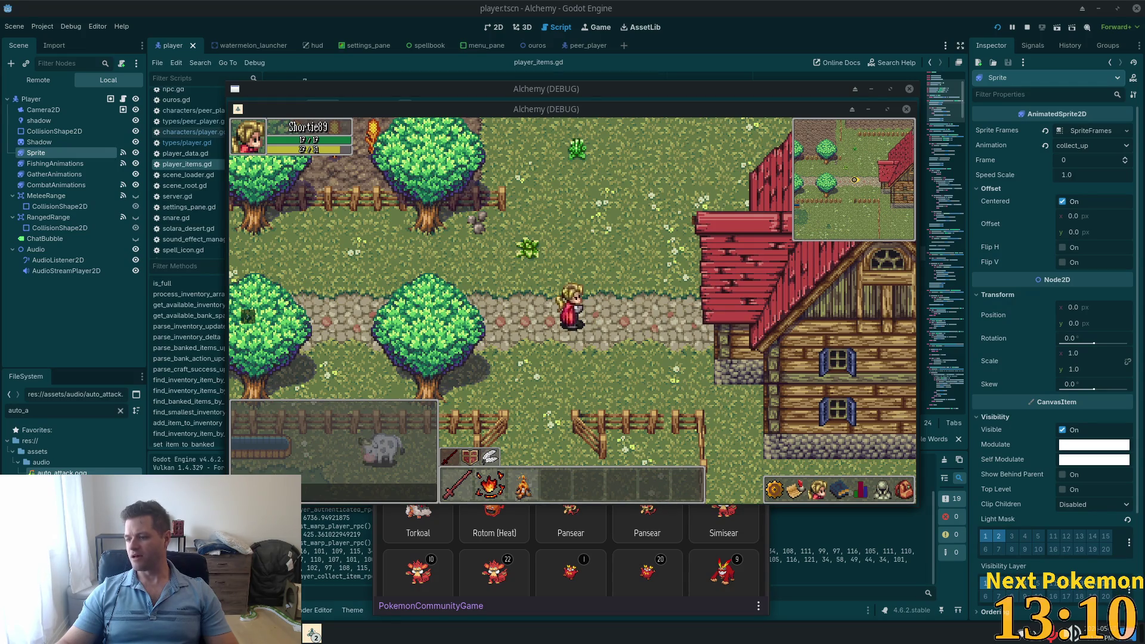
{"action": "key", "text": "Left"}
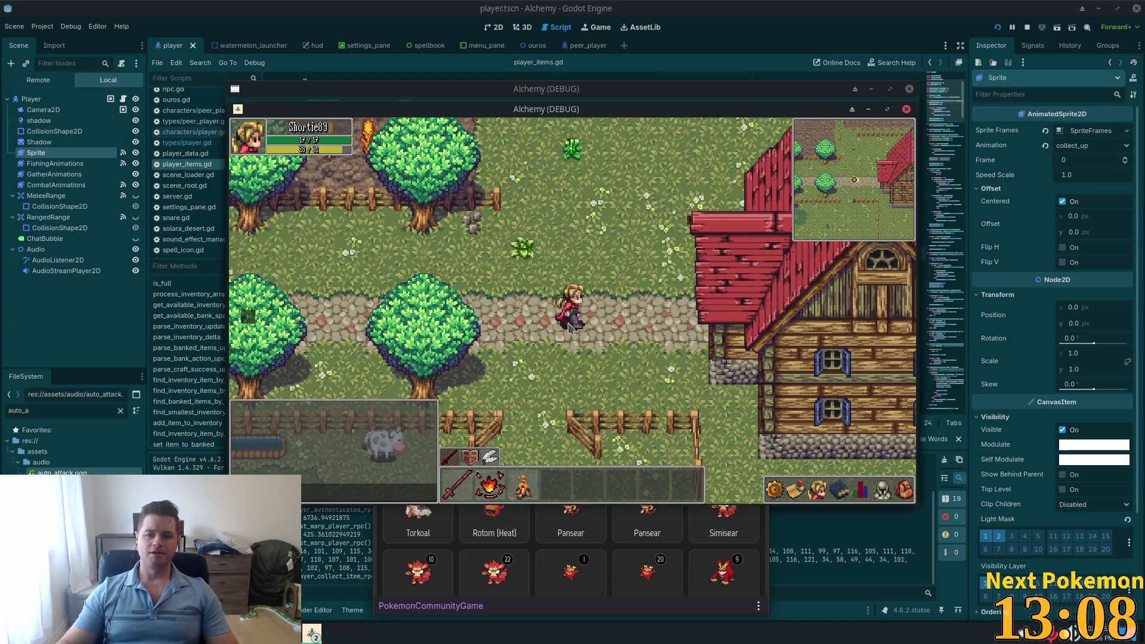
{"action": "left_click", "coordinate": [840, 490]}
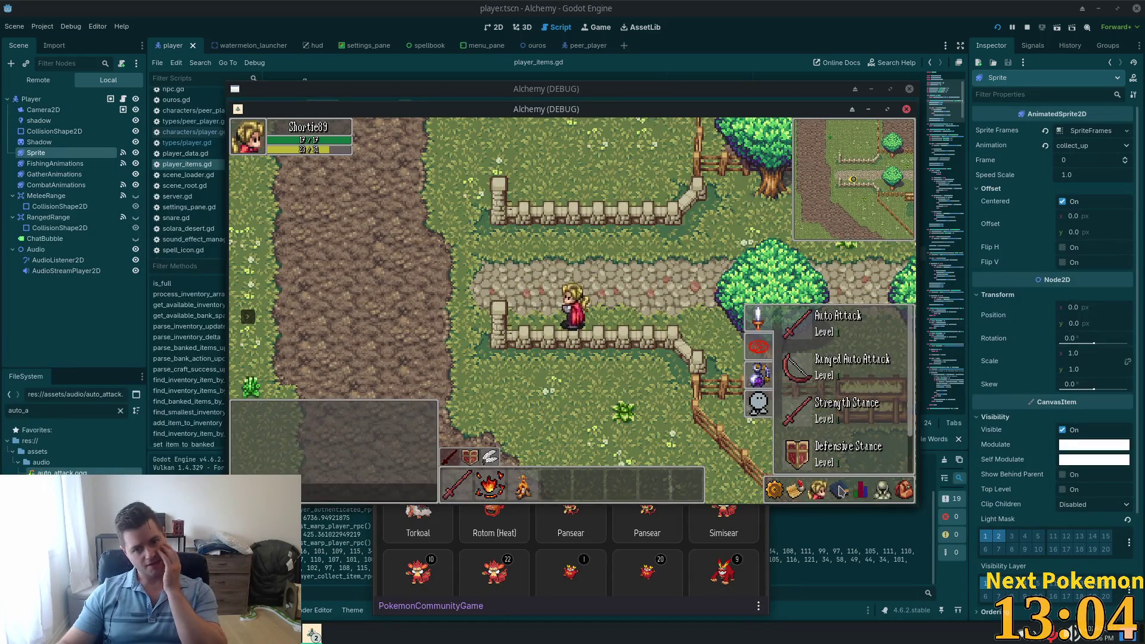
{"action": "left_click", "coordinate": [840, 490]}
{"action": "key", "text": "Left"}
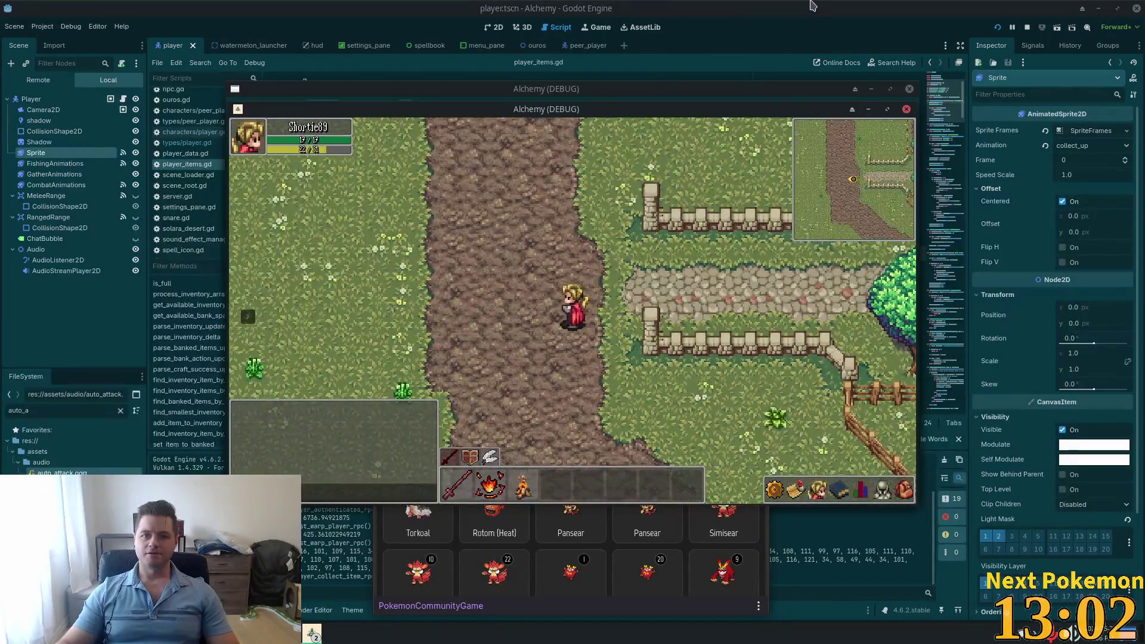
{"action": "key", "text": "F8"}
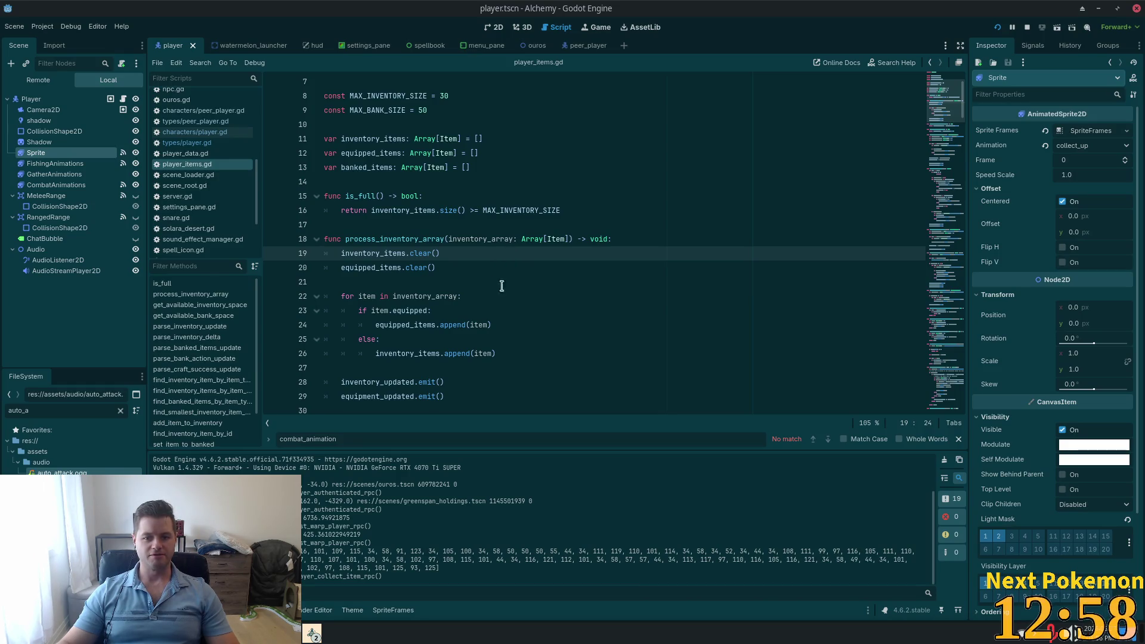
Step: Scroll through player_items.gd, then switch to server.gd in the code editor
{"action": "scroll", "coordinate": [486, 286], "scroll_direction": "up", "scroll_amount": 2}
{"action": "scroll", "coordinate": [484, 296], "scroll_direction": "down", "scroll_amount": 5}
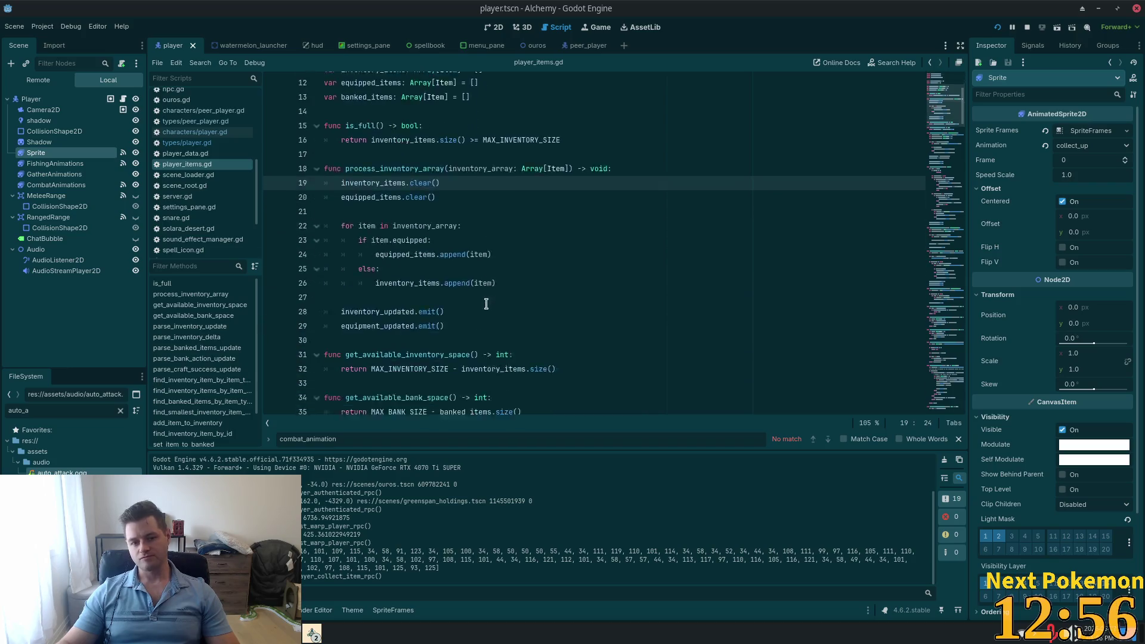
{"action": "key", "text": "alt+Tab"}
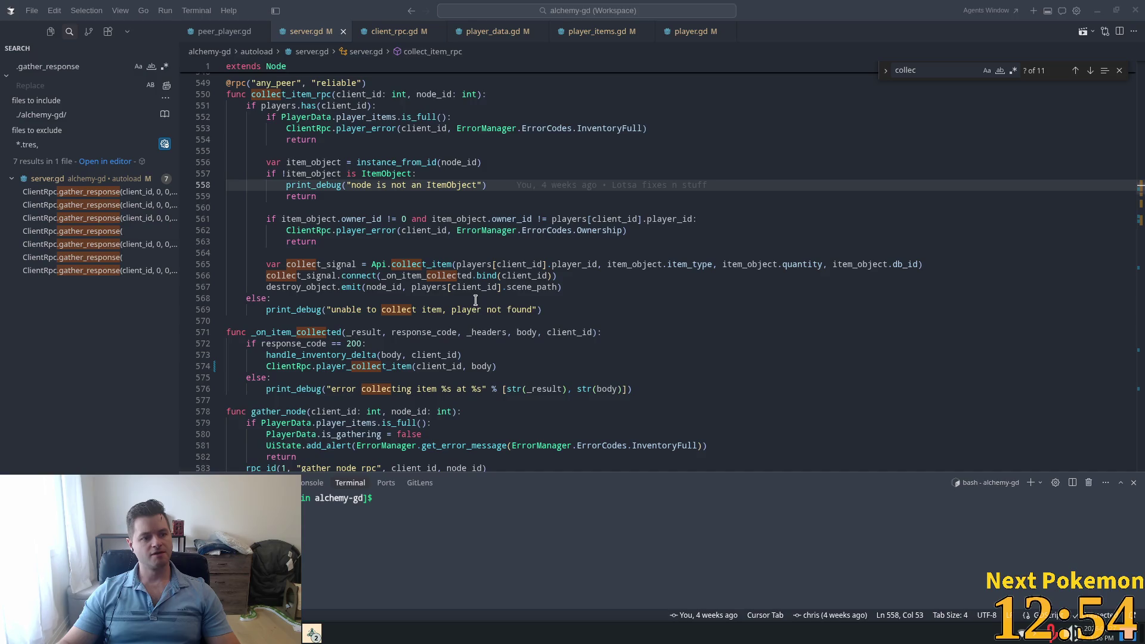
Step: Review collect_item_rpc: the ownership check on line 561, inventory-full return on 554, and collect_item call
{"action": "left_click", "coordinate": [521, 263]}
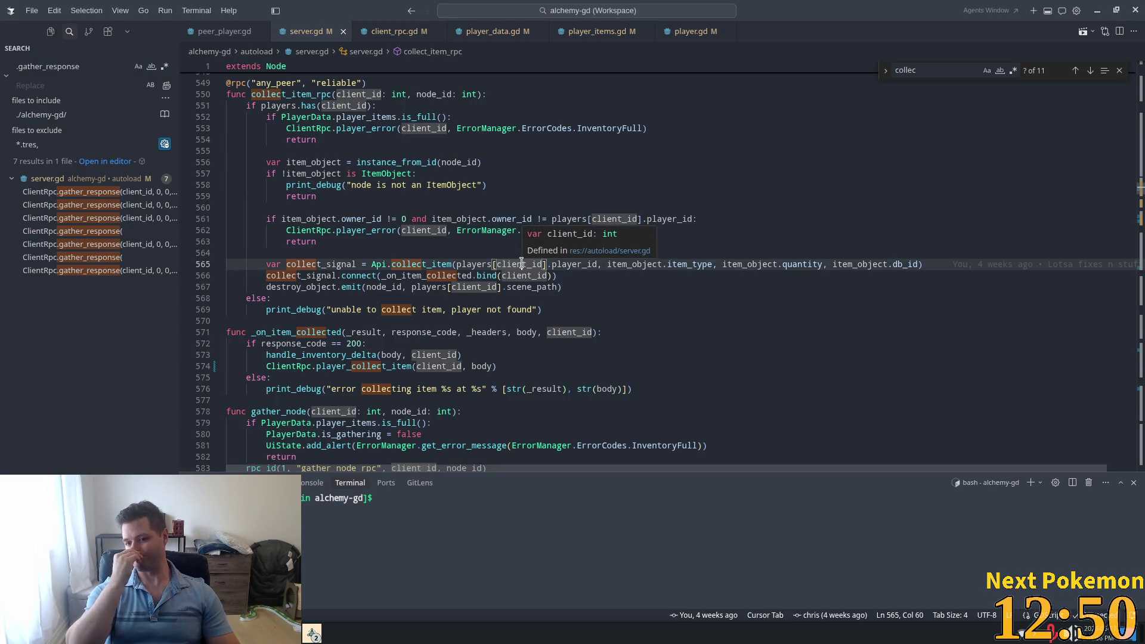
{"action": "left_click", "coordinate": [467, 219]}
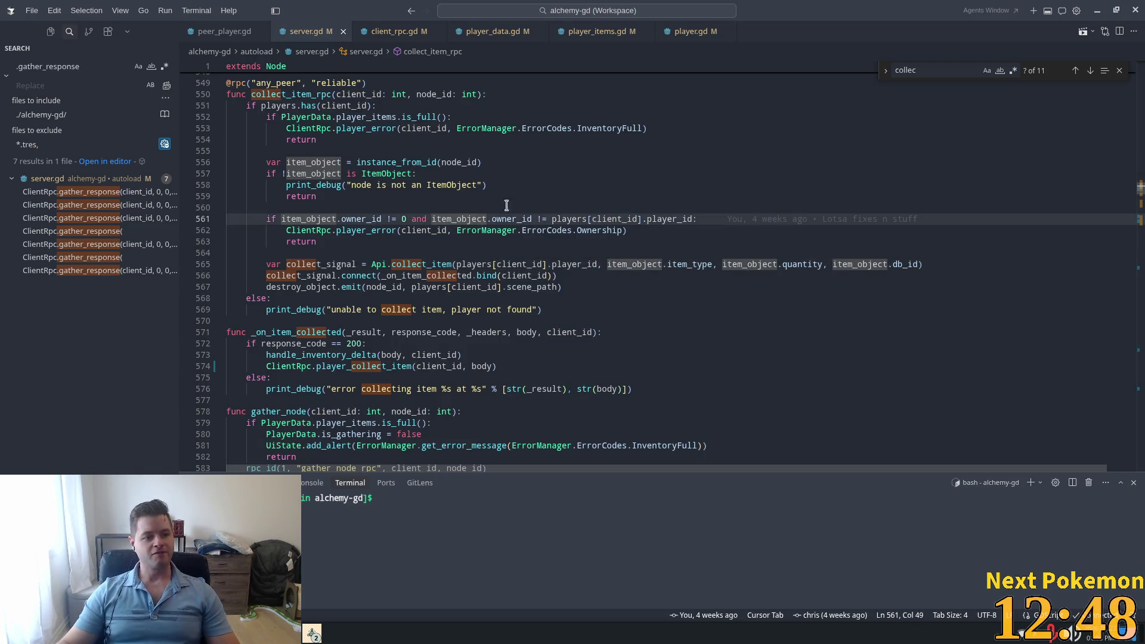
{"action": "left_click", "coordinate": [461, 138]}
{"action": "scroll", "coordinate": [537, 199], "scroll_direction": "up", "scroll_amount": 1}
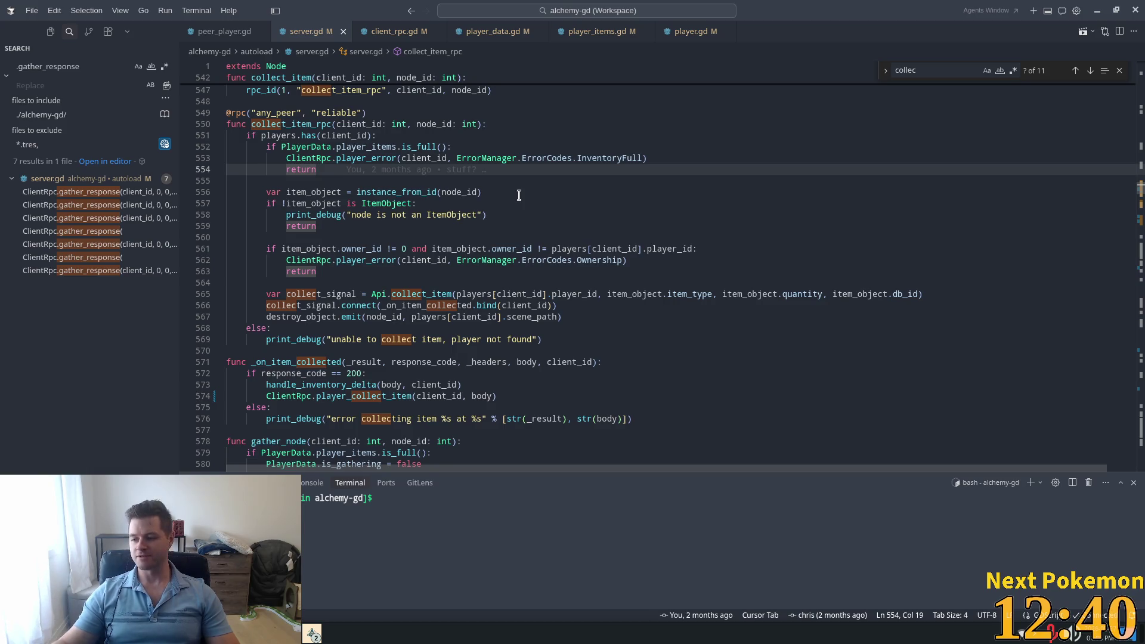
{"action": "left_click", "coordinate": [427, 294]}
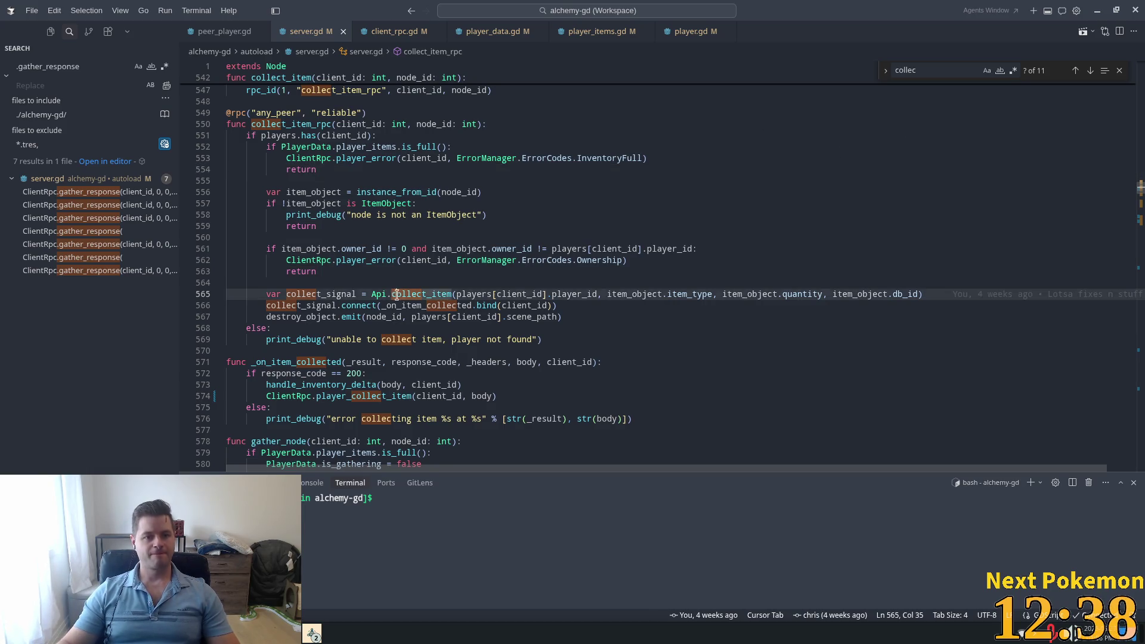
{"action": "scroll", "coordinate": [1112, 209], "scroll_direction": "up", "scroll_amount": 9}
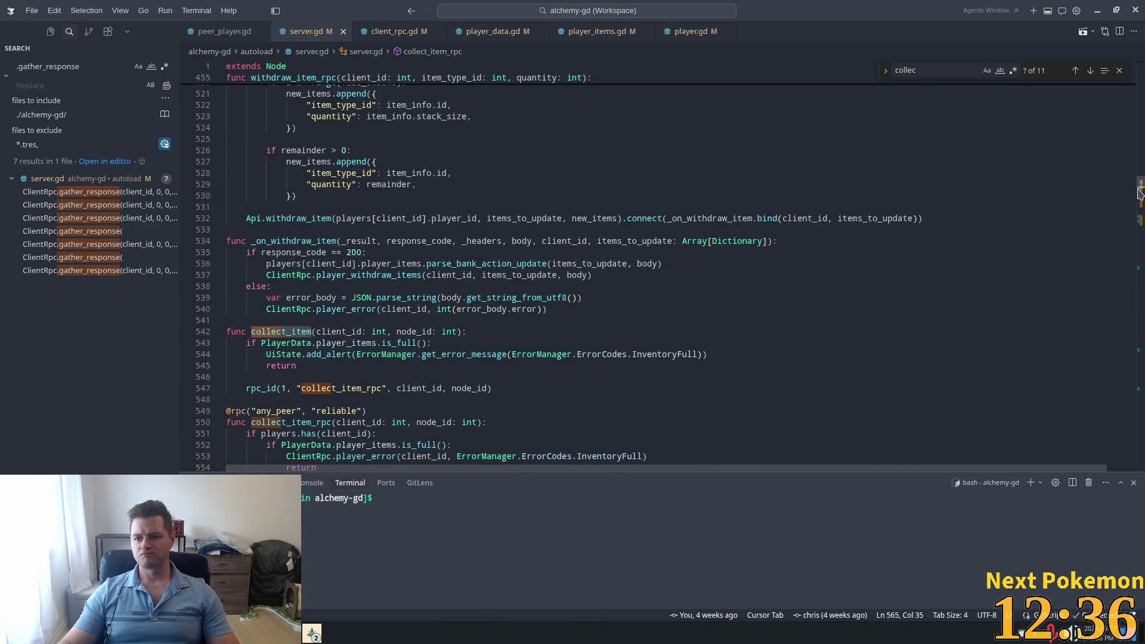
{"action": "left_click_drag", "start_coordinate": [1141, 195], "coordinate": [1140, 138]}
Step: Abandon a '_ph' search in the stats code, then quick-open files matching 'pl'
{"action": "left_click", "coordinate": [908, 164]}
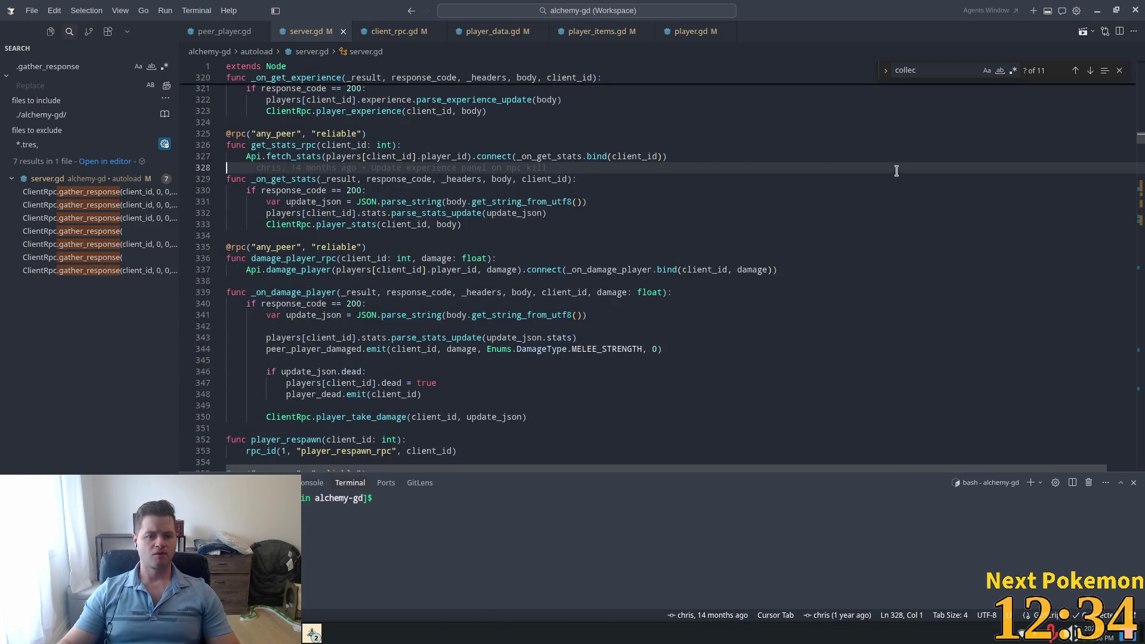
{"action": "key", "text": "ctrl+f"}
{"action": "type", "text": "_ph"}
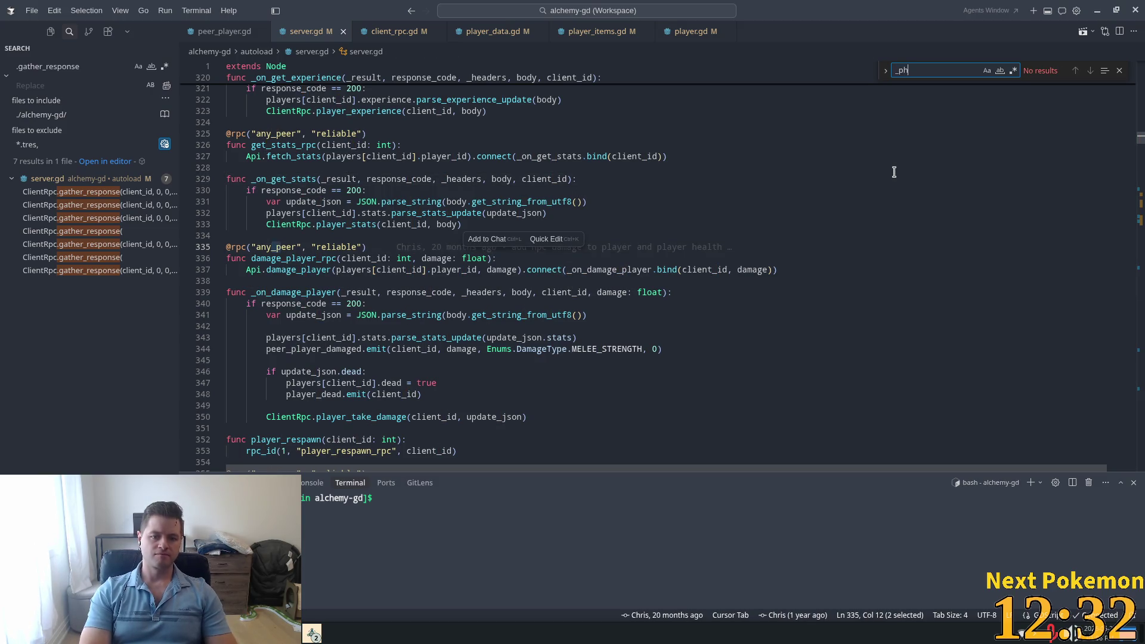
{"action": "key", "text": "BackSpace"}
{"action": "key", "text": "BackSpace"}
{"action": "key", "text": "BackSpace"}
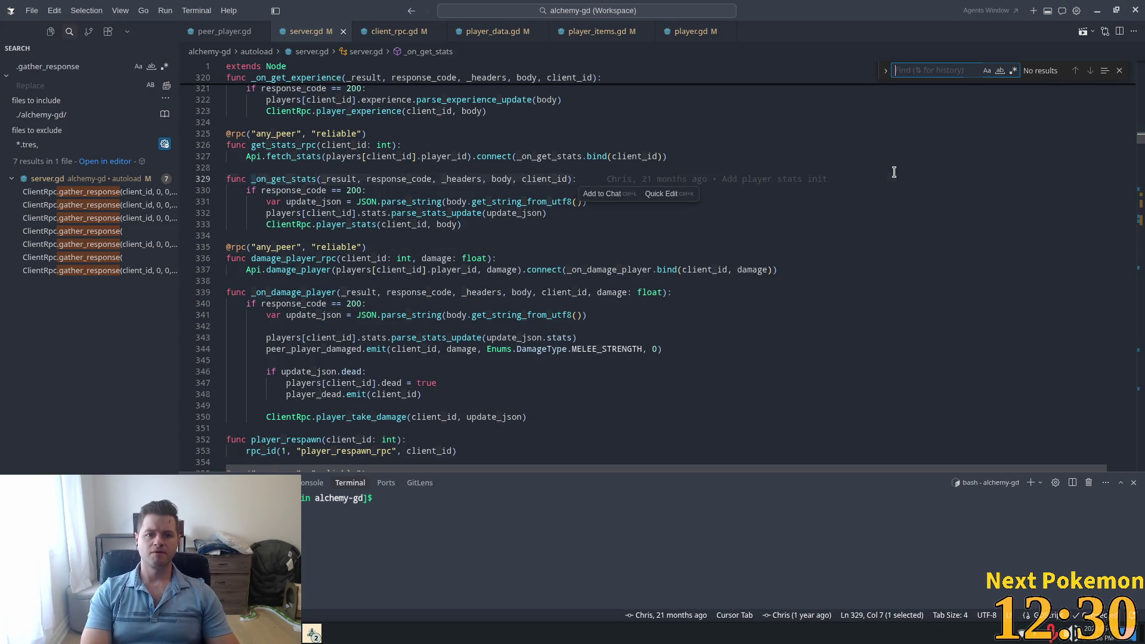
{"action": "key", "text": "Escape"}
{"action": "key", "text": "ctrl+p"}
{"action": "type", "text": "pla"}
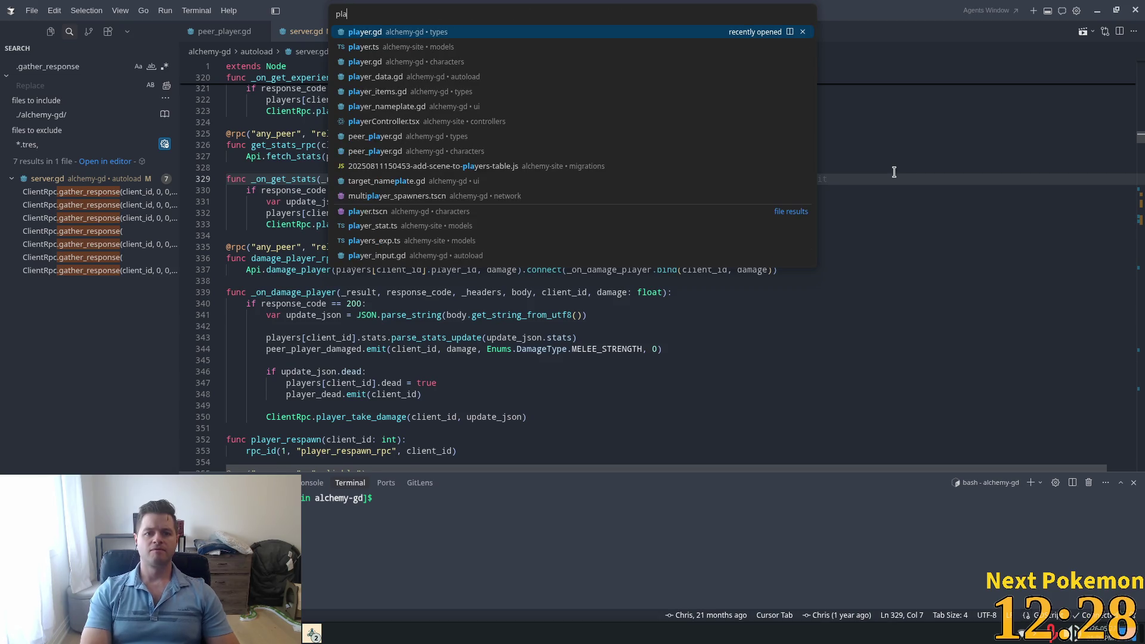
{"action": "key", "text": "Return"}
{"action": "key", "text": "ctrl+p"}
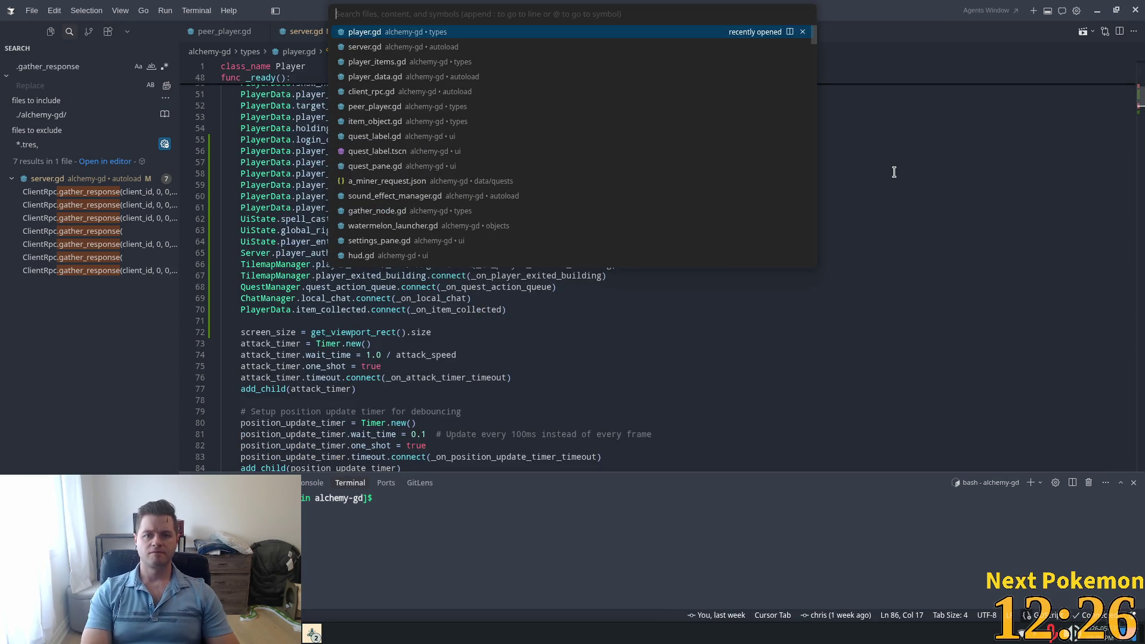
{"action": "type", "text": "pl"}
{"action": "key", "text": "Escape"}
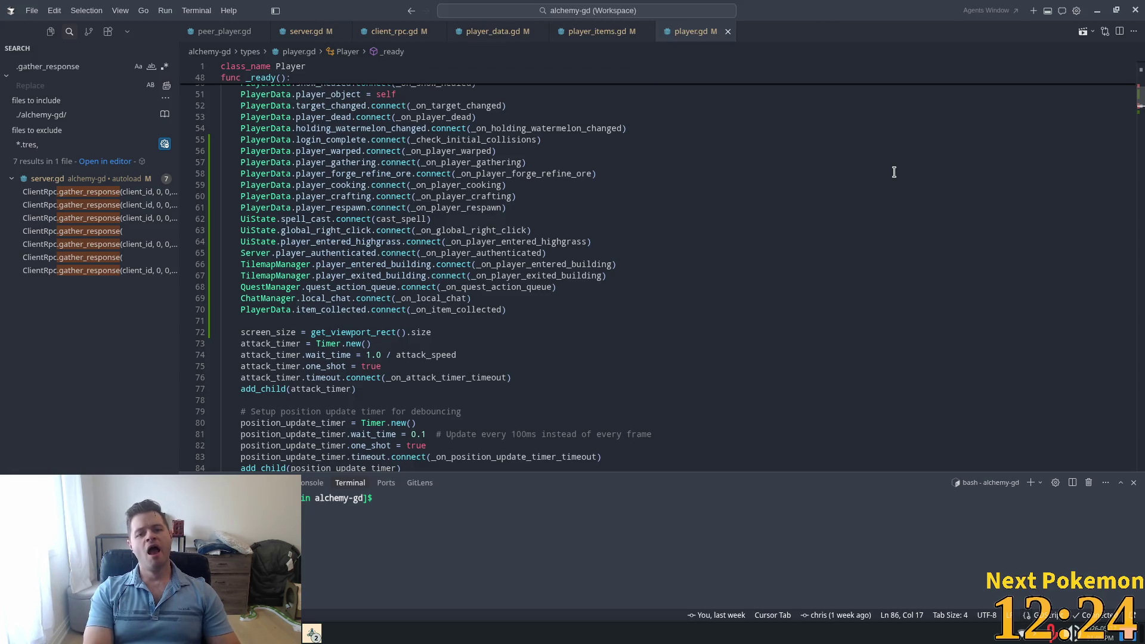
{"action": "key", "text": "ctrl+f"}
{"action": "type", "text": "phyc"}
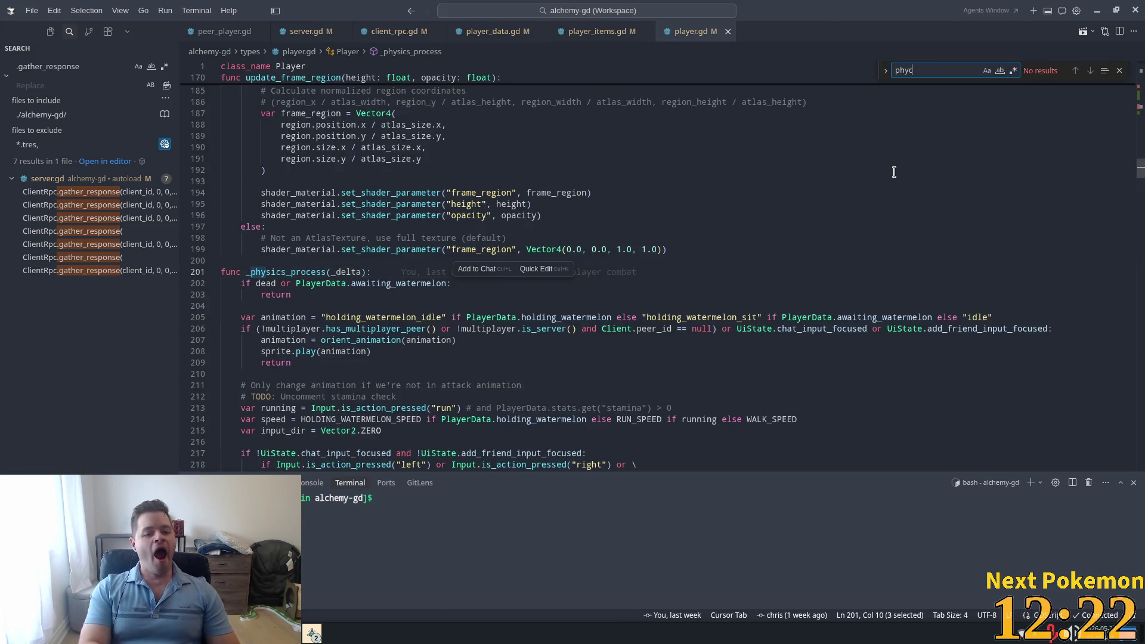
{"action": "left_click", "coordinate": [540, 238]}
{"action": "scroll", "coordinate": [494, 255], "scroll_direction": "down", "scroll_amount": 2}
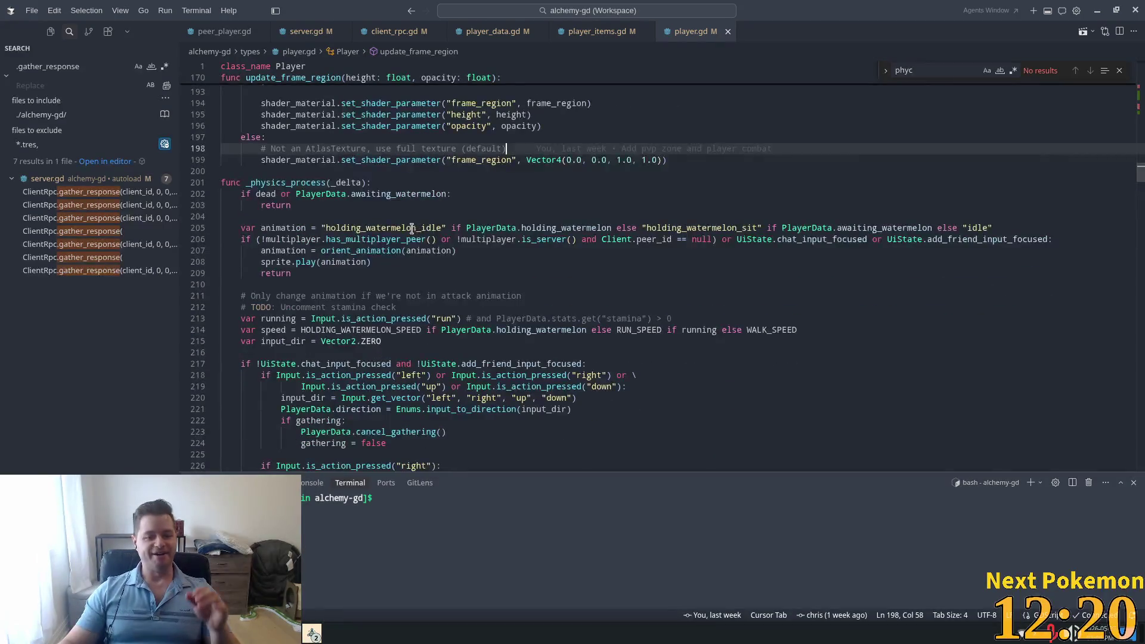
{"action": "scroll", "coordinate": [458, 239], "scroll_direction": "down", "scroll_amount": 3}
{"action": "scroll", "coordinate": [373, 157], "scroll_direction": "up", "scroll_amount": 2}
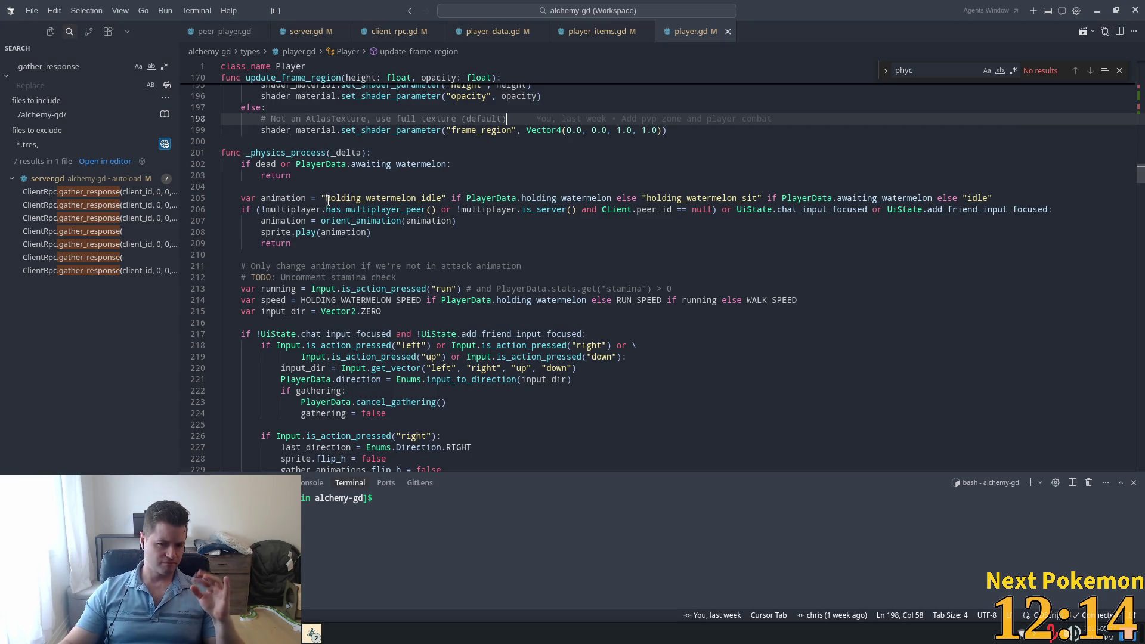
{"action": "scroll", "coordinate": [358, 198], "scroll_direction": "down", "scroll_amount": 3}
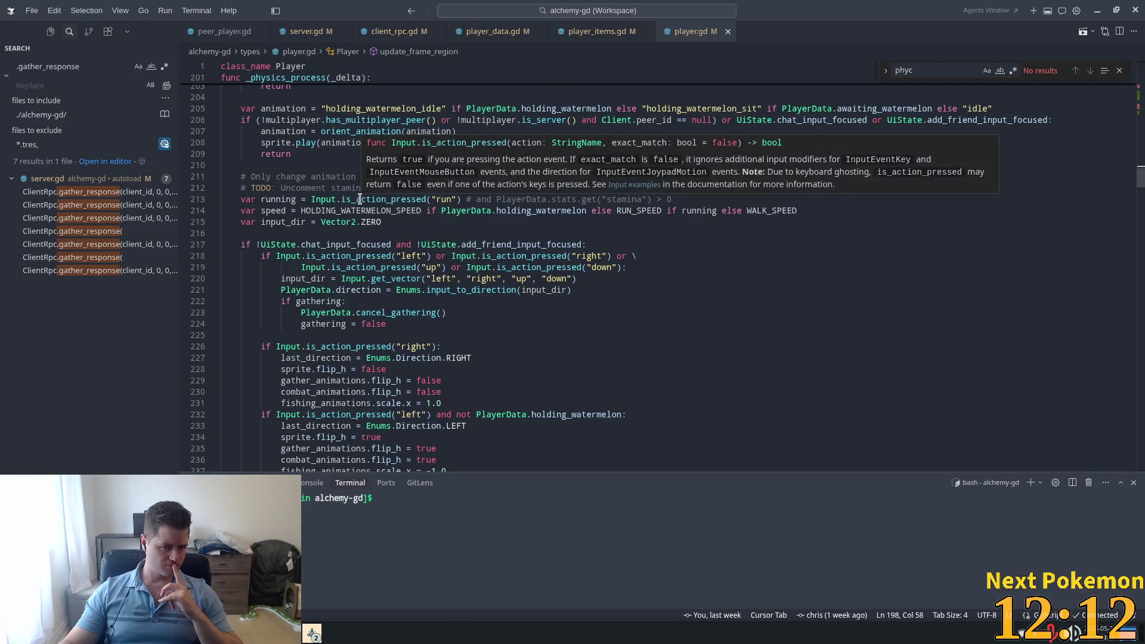
{"action": "scroll", "coordinate": [360, 199], "scroll_direction": "down", "scroll_amount": 3}
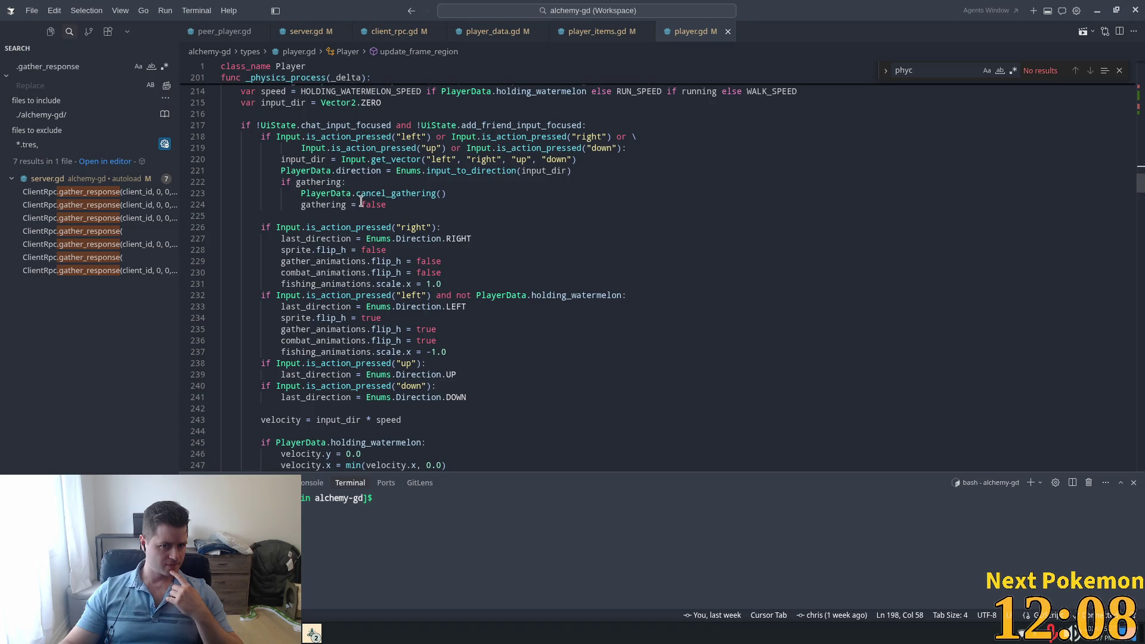
{"action": "mouse_move", "coordinate": [327, 182]}
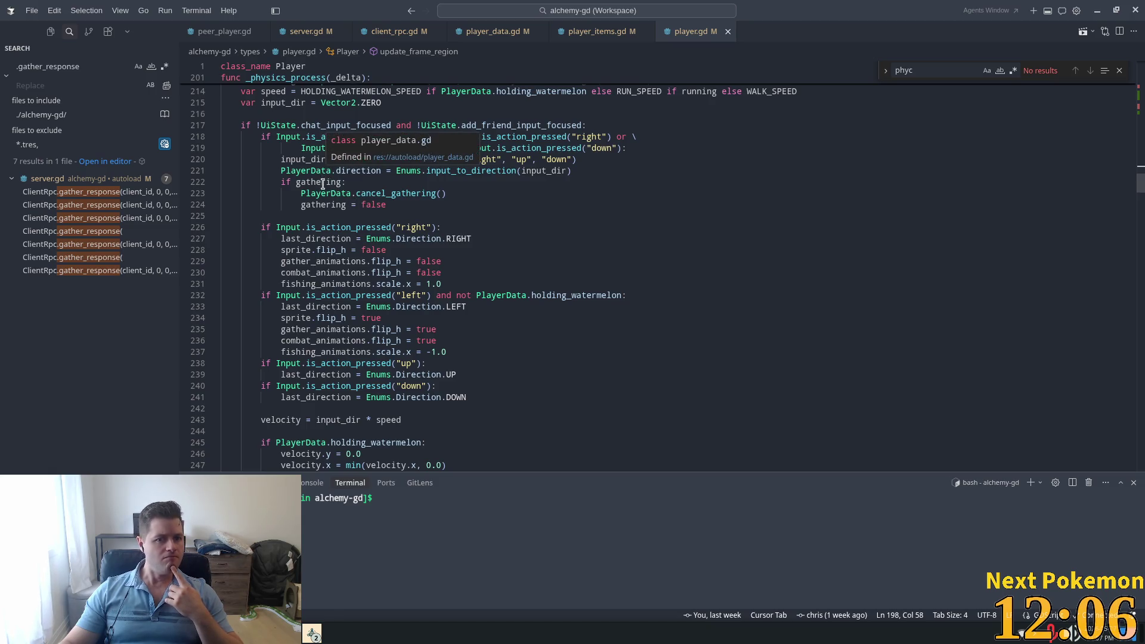
{"action": "scroll", "coordinate": [307, 186], "scroll_direction": "down", "scroll_amount": 4}
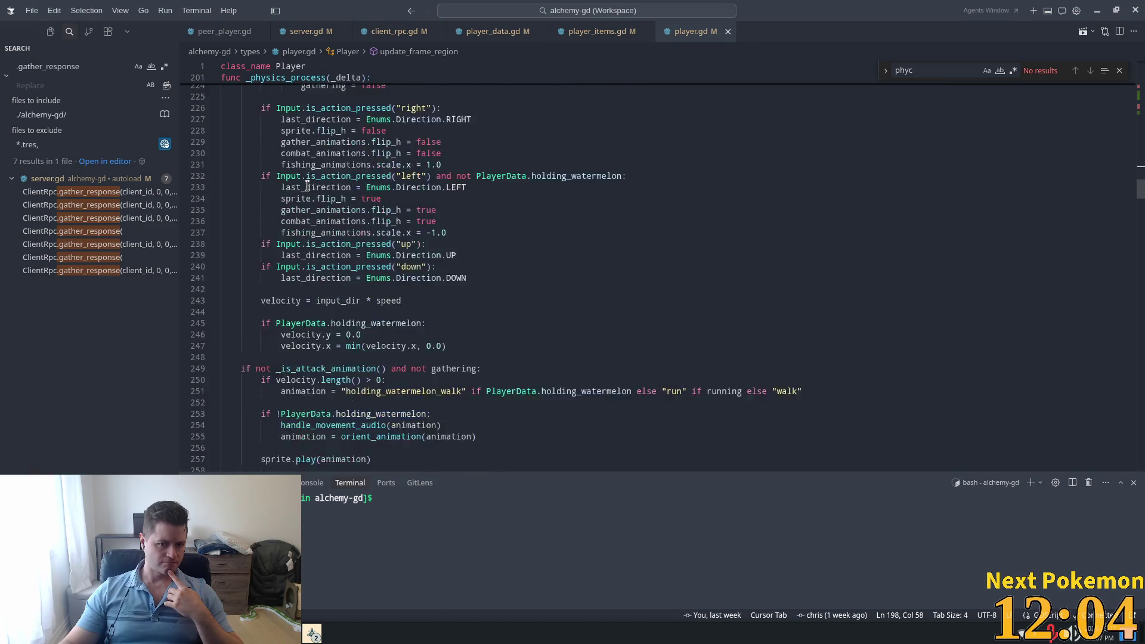
{"action": "scroll", "coordinate": [307, 186], "scroll_direction": "down", "scroll_amount": 3}
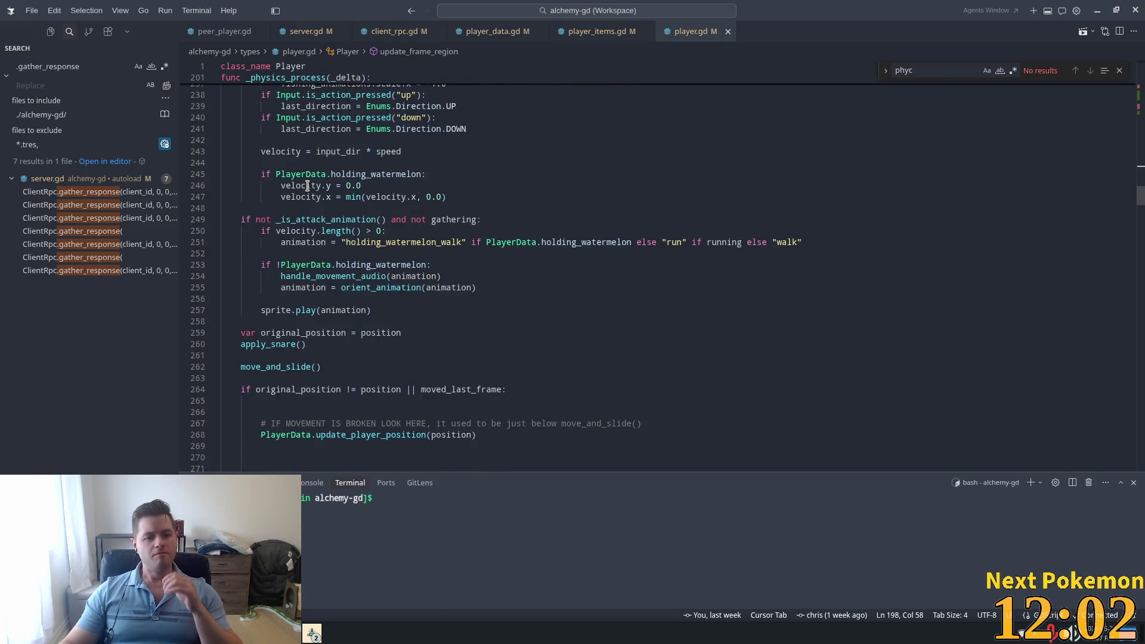
{"action": "scroll", "coordinate": [616, 251], "scroll_direction": "up", "scroll_amount": 3}
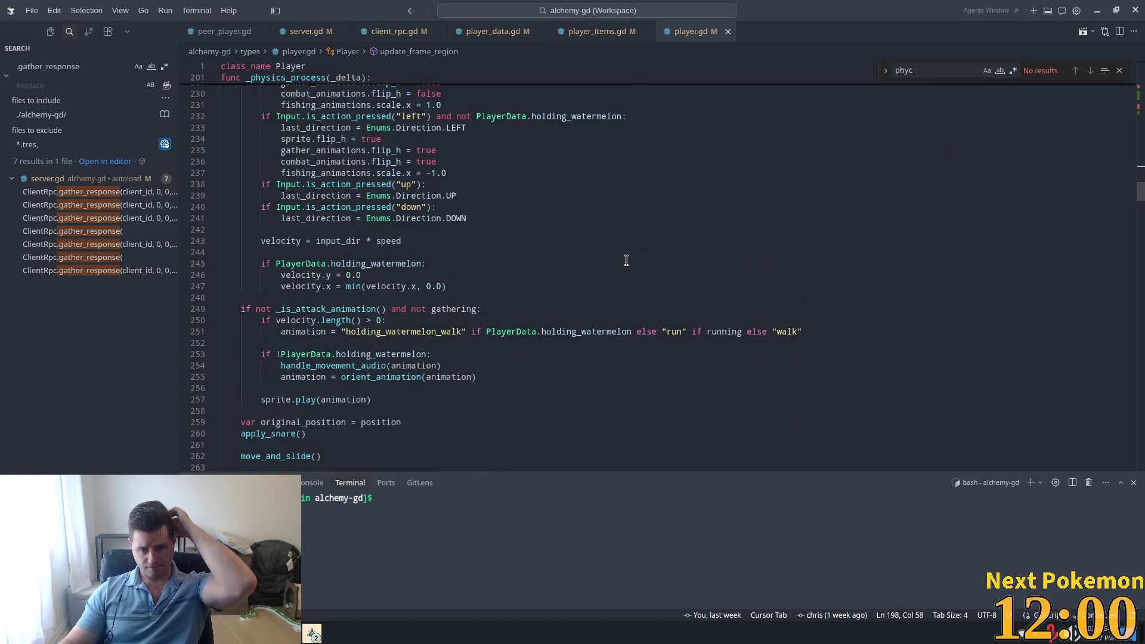
{"action": "scroll", "coordinate": [444, 290], "scroll_direction": "up", "scroll_amount": 10}
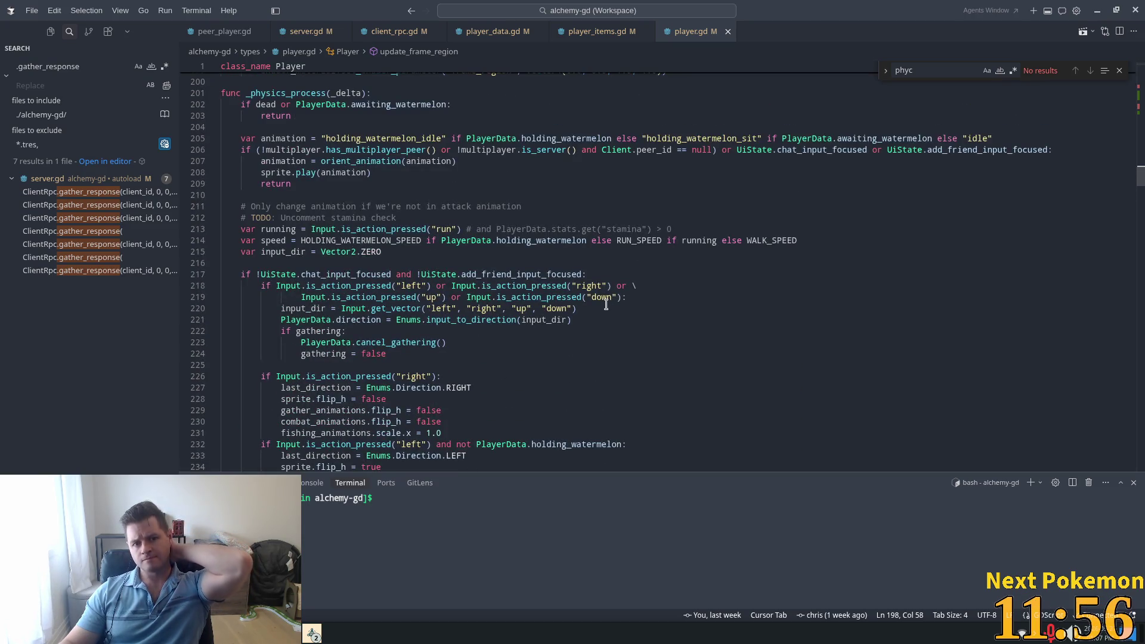
{"action": "scroll", "coordinate": [597, 296], "scroll_direction": "up", "scroll_amount": 3}
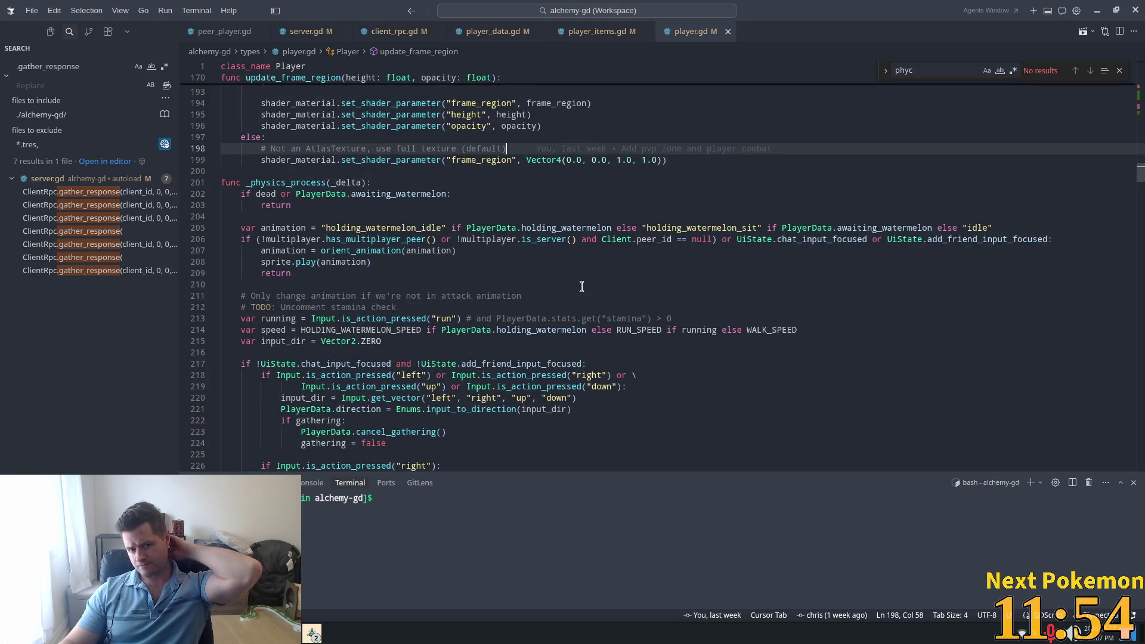
{"action": "scroll", "coordinate": [581, 287], "scroll_direction": "up", "scroll_amount": 1}
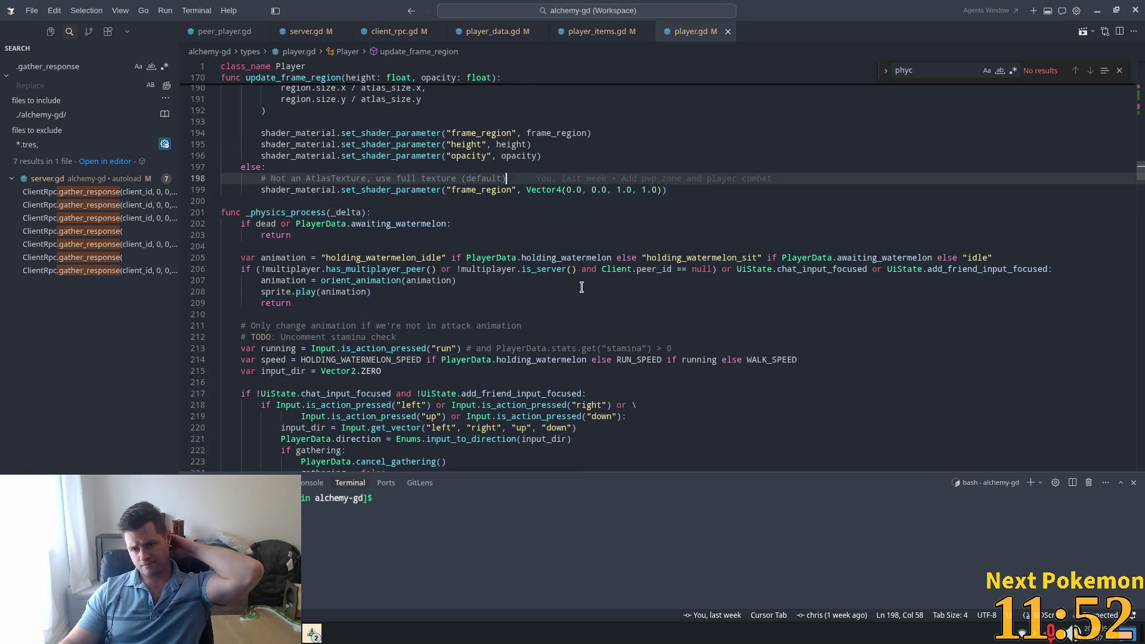
{"action": "scroll", "coordinate": [596, 286], "scroll_direction": "up", "scroll_amount": 1}
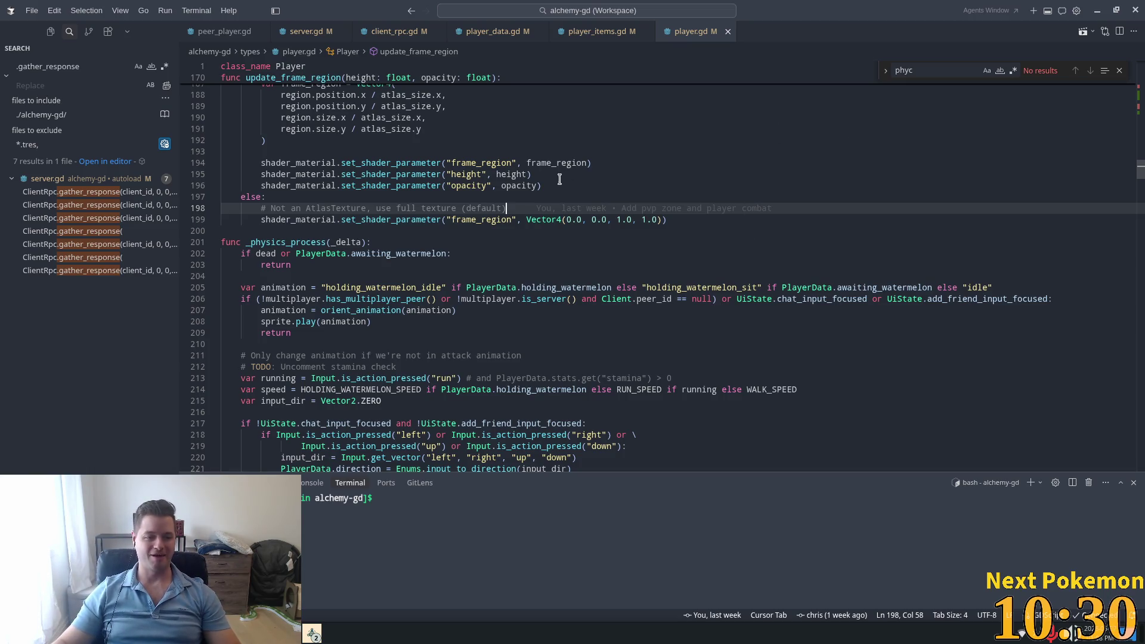
{"action": "left_click", "coordinate": [728, 265]}
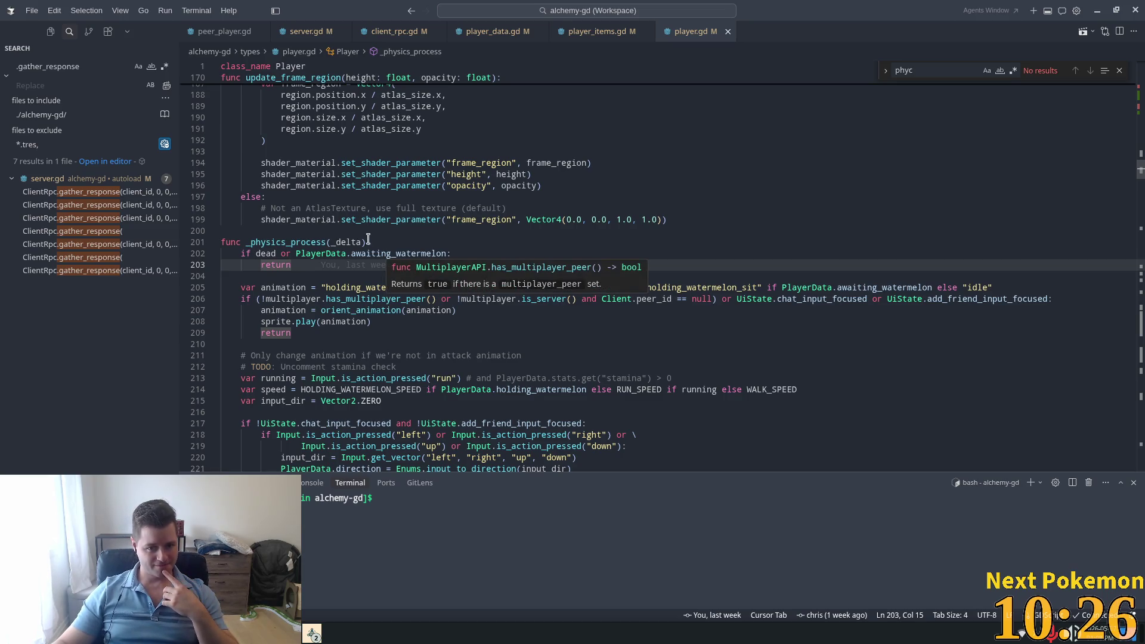
Step: Inspect 'idle' on line 205 and has_multiplayer_peer on line 206 in _physics_process, then return to Godot
{"action": "key", "text": "Up"}
{"action": "key", "text": "Up"}
{"action": "key", "text": "End"}
{"action": "key", "text": "Left"}
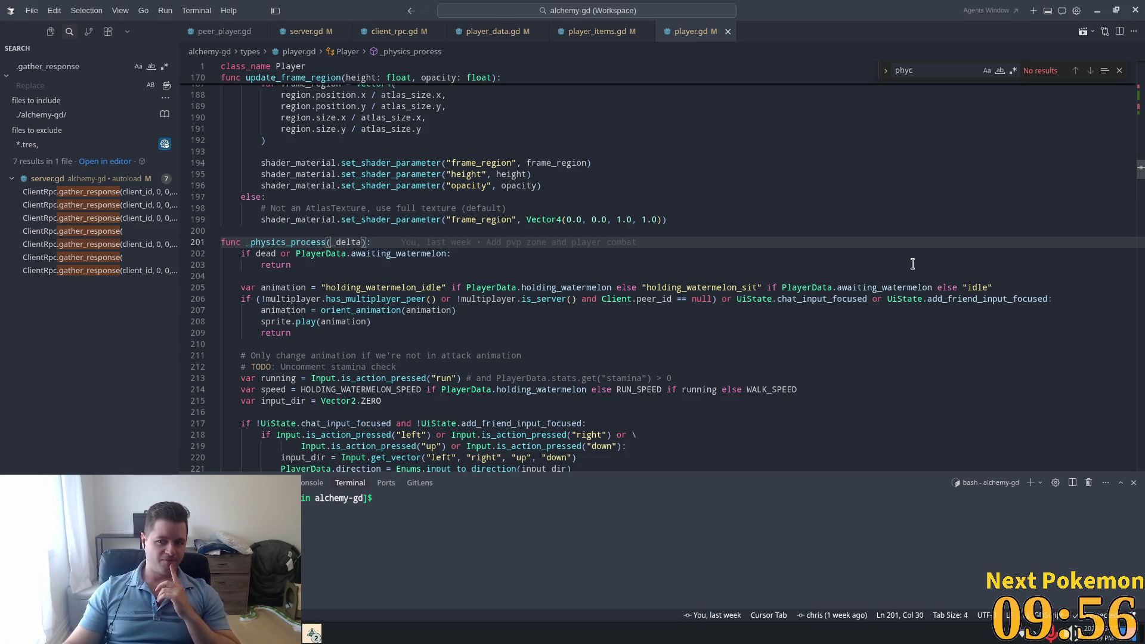
{"action": "double_click", "coordinate": [967, 285]}
{"action": "scroll", "coordinate": [749, 270], "scroll_direction": "down", "scroll_amount": 2}
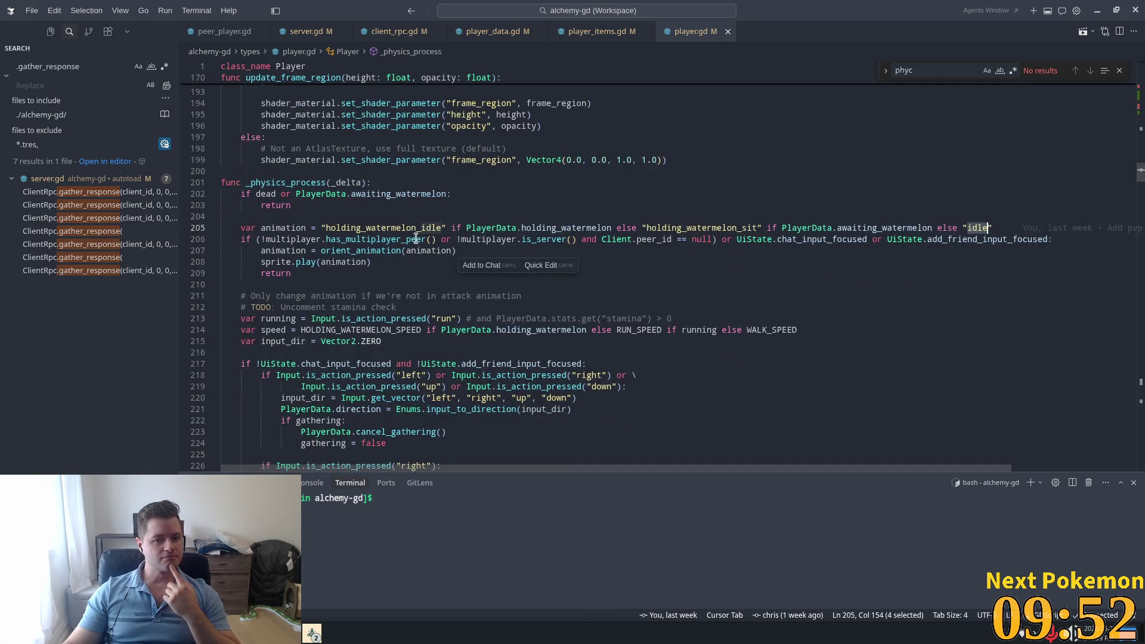
{"action": "double_click", "coordinate": [394, 240]}
{"action": "scroll", "coordinate": [597, 274], "scroll_direction": "down", "scroll_amount": 1}
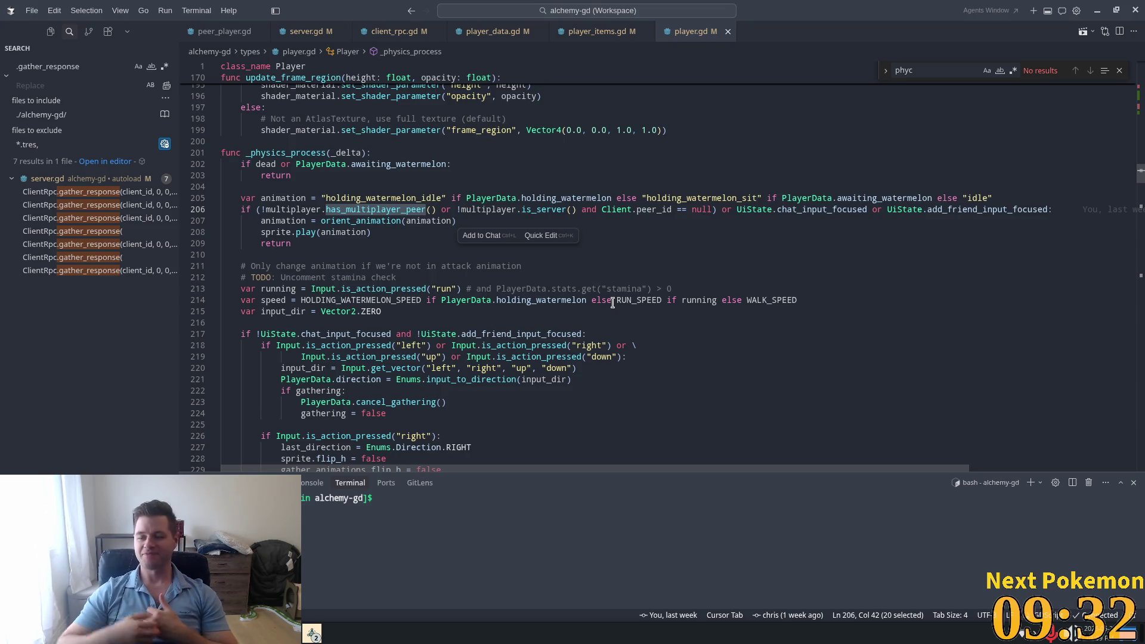
{"action": "scroll", "coordinate": [442, 269], "scroll_direction": "down", "scroll_amount": 9}
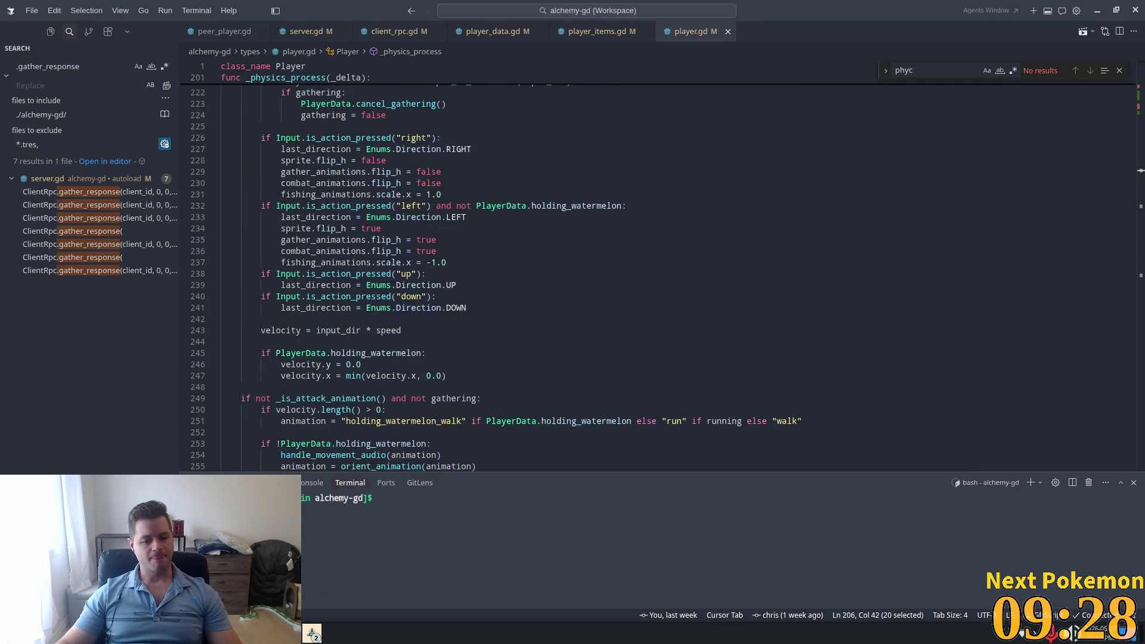
{"action": "key", "text": "alt+Tab"}
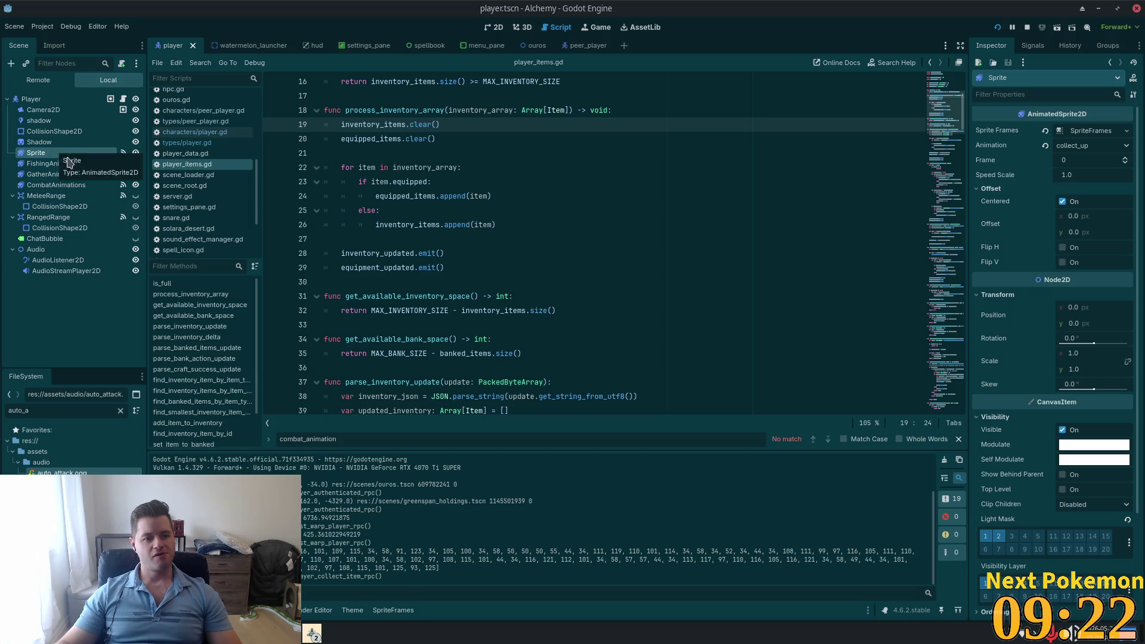
Step: Switch the Sprite from collect_down to the collect animation, inspect its frames, and view it in 2D
{"action": "left_click", "coordinate": [36, 153]}
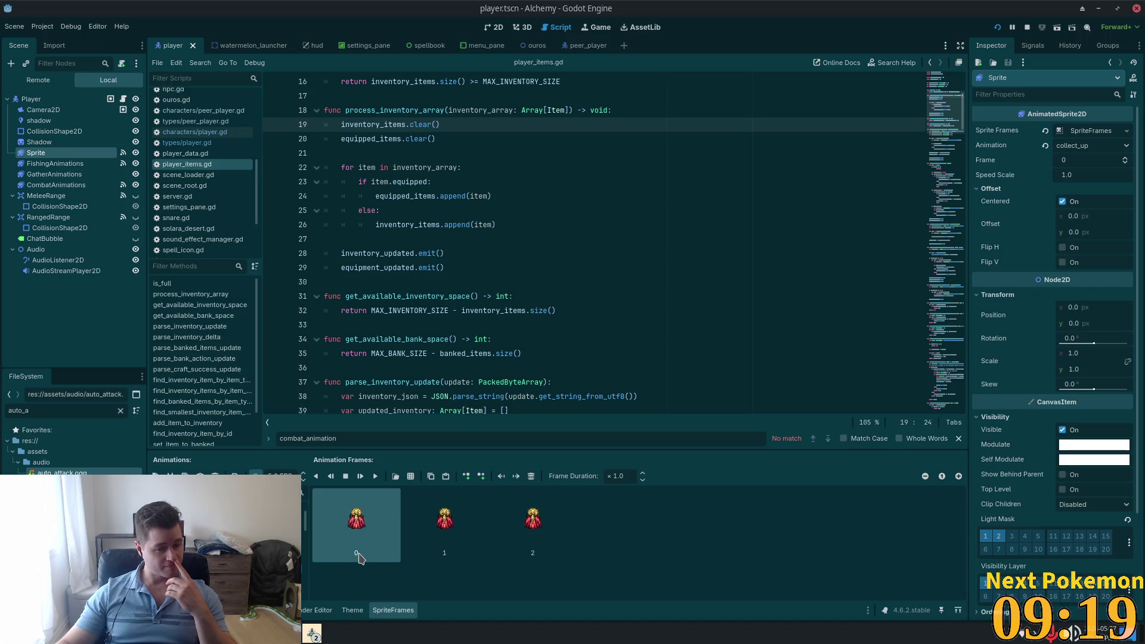
{"action": "left_click", "coordinate": [196, 513]}
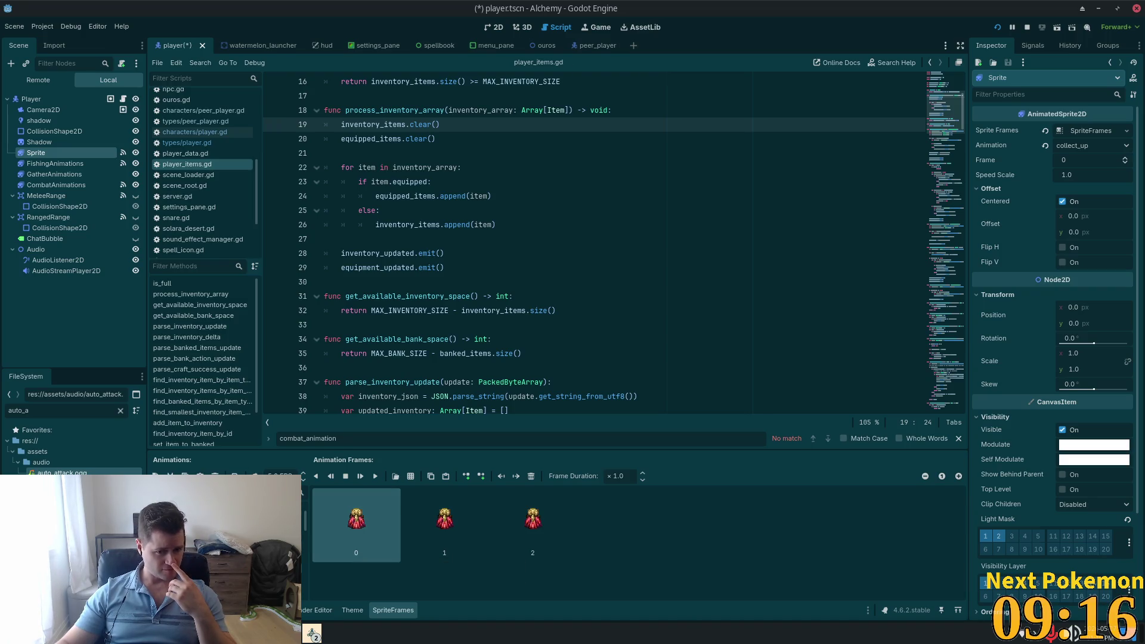
{"action": "key", "text": "Up"}
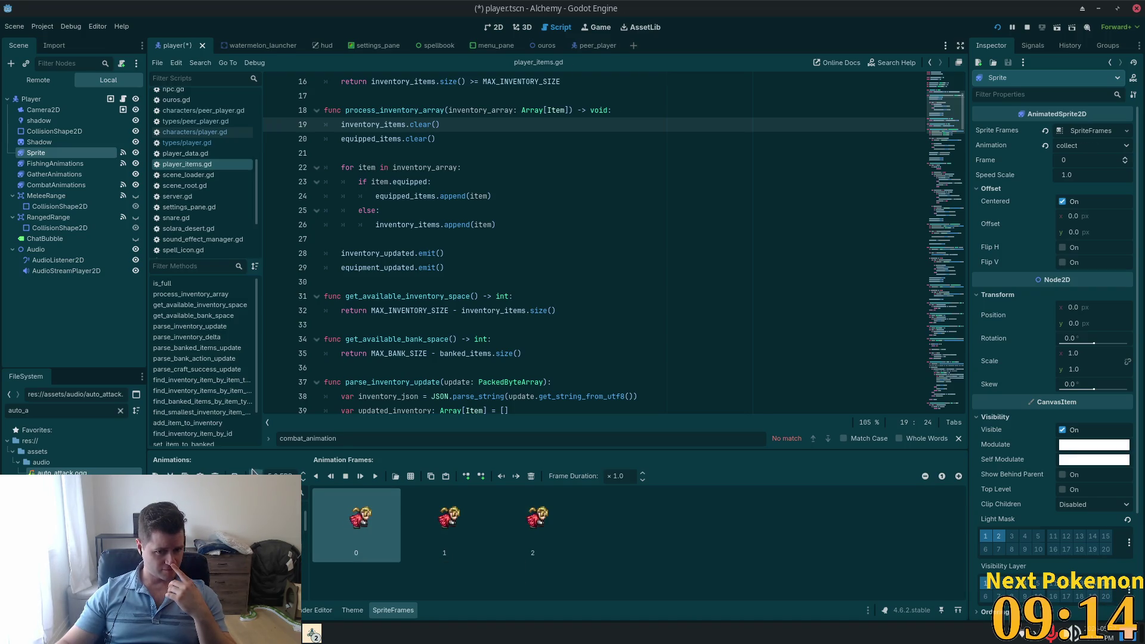
{"action": "left_click", "coordinate": [459, 530]}
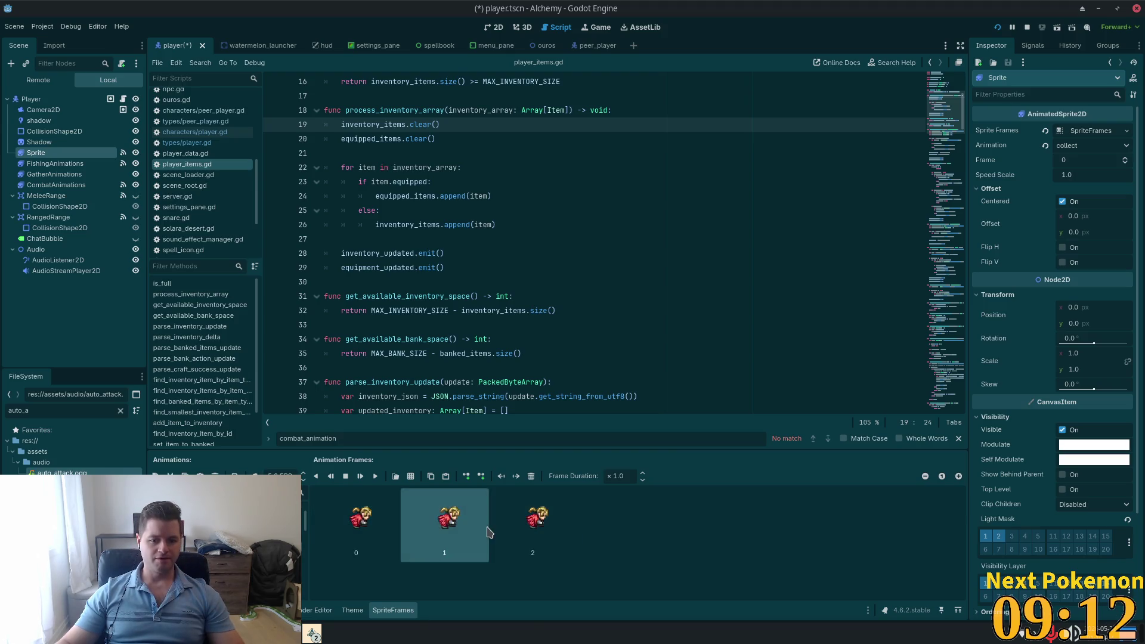
{"action": "left_click", "coordinate": [501, 530]}
{"action": "key", "text": "Home"}
{"action": "left_click", "coordinate": [476, 561], "text": "shift"}
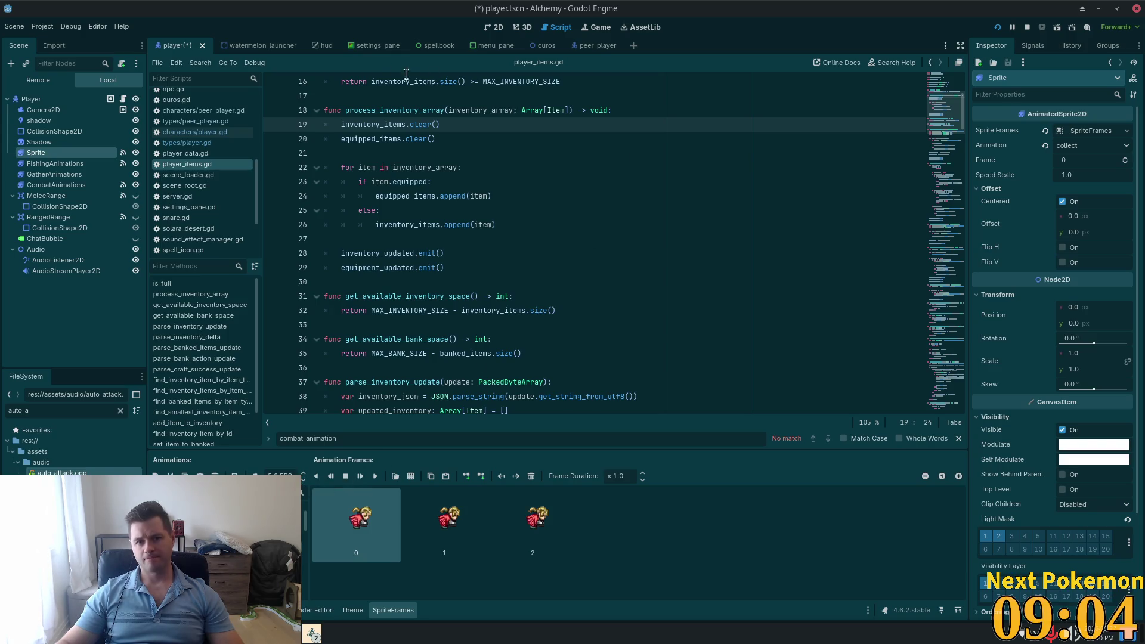
{"action": "left_click", "coordinate": [493, 28]}
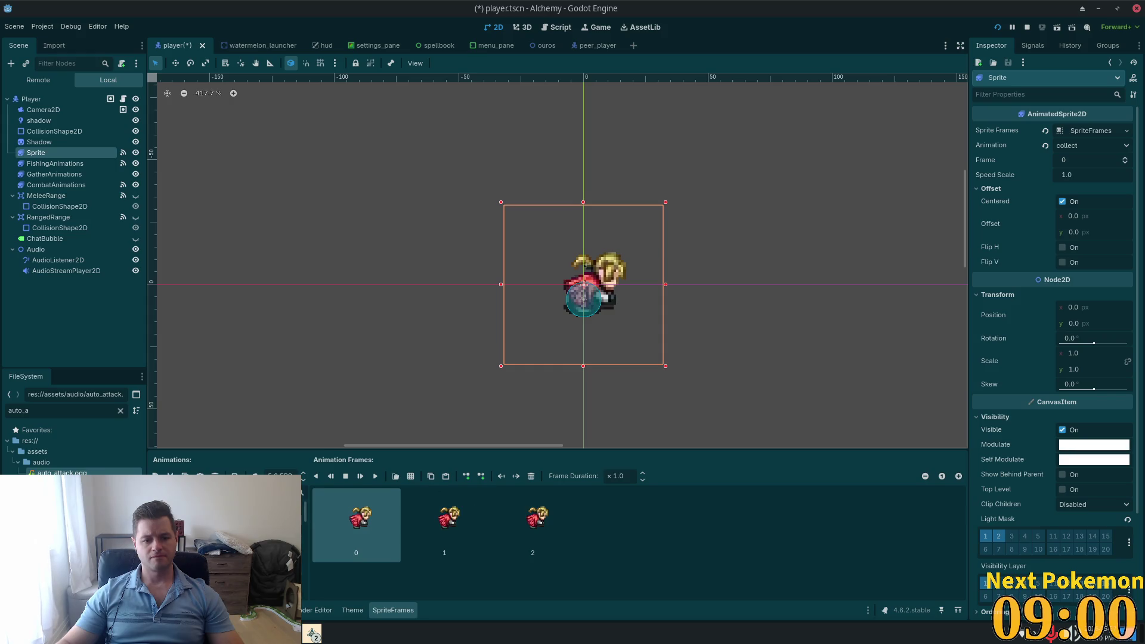
Step: Preview the auto_attack_down and collect animations and step through the collect frames
{"action": "left_click", "coordinate": [197, 525]}
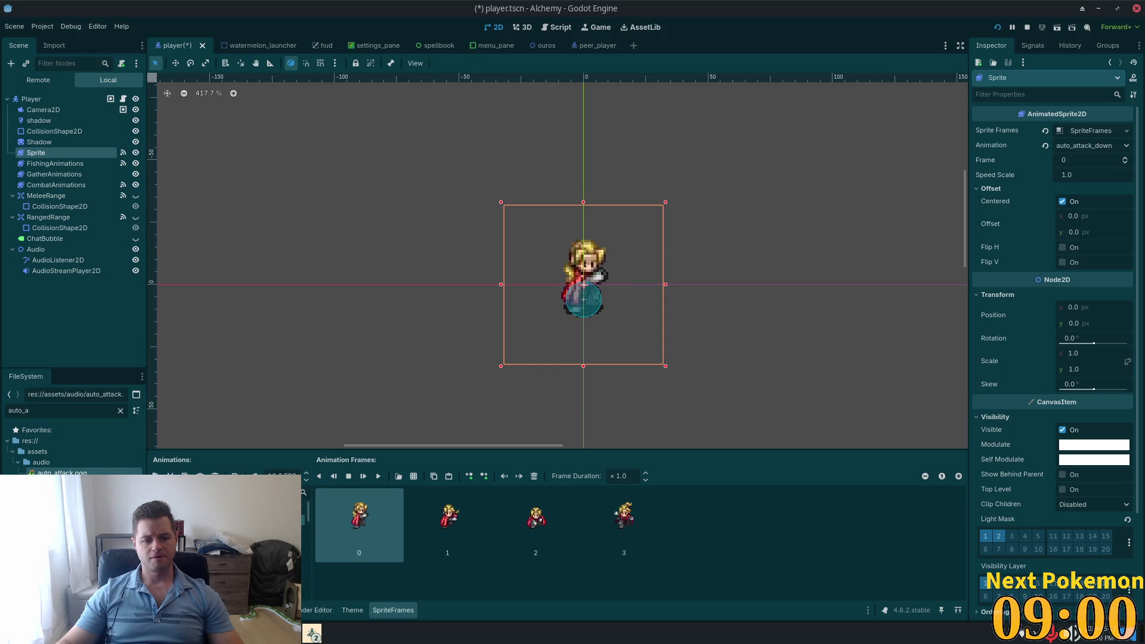
{"action": "left_click", "coordinate": [378, 476]}
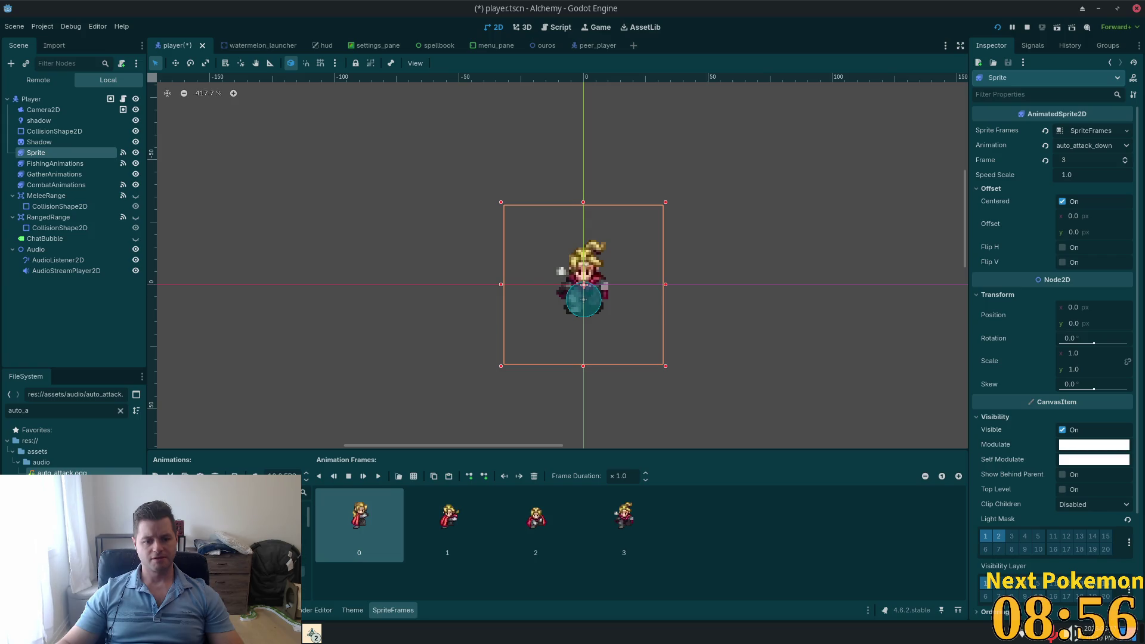
{"action": "left_click", "coordinate": [203, 537]}
{"action": "left_click", "coordinate": [379, 477]}
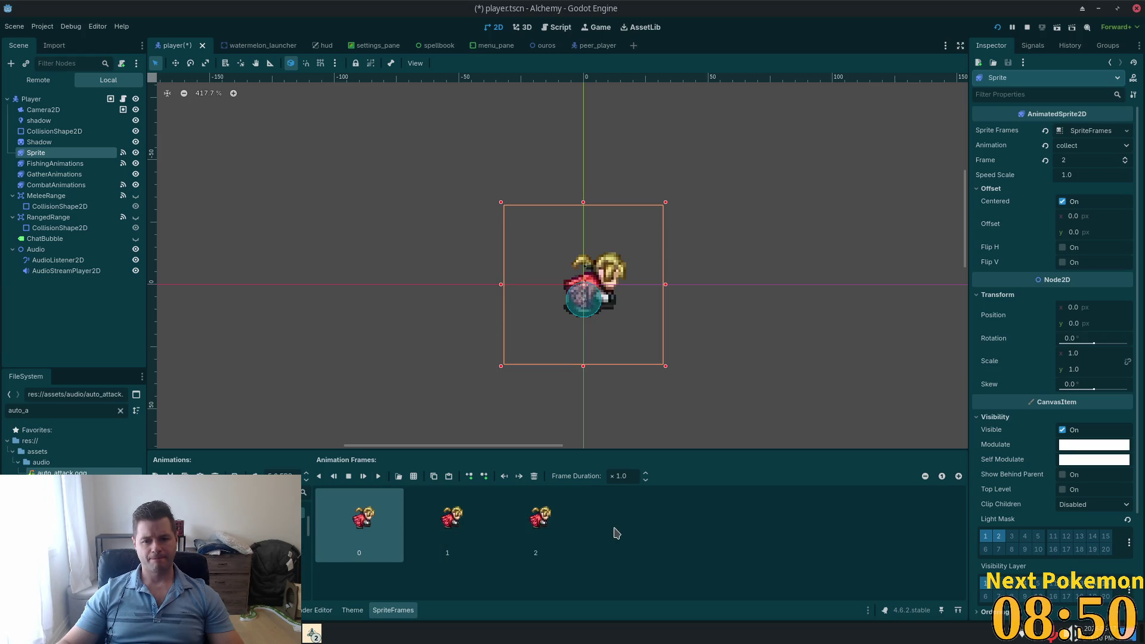
{"action": "left_click", "coordinate": [507, 524]}
{"action": "left_click", "coordinate": [448, 522]}
{"action": "left_click", "coordinate": [361, 522]}
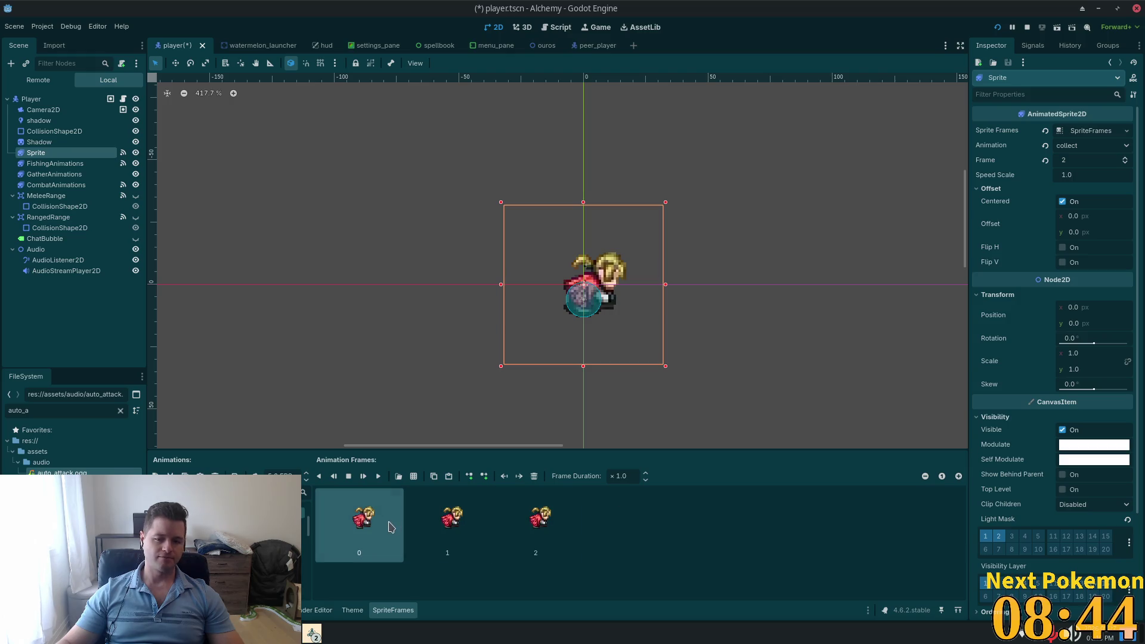
Step: Paste copied frames to give collect seven frames and save player.tscn
{"action": "key", "text": "ctrl+c"}
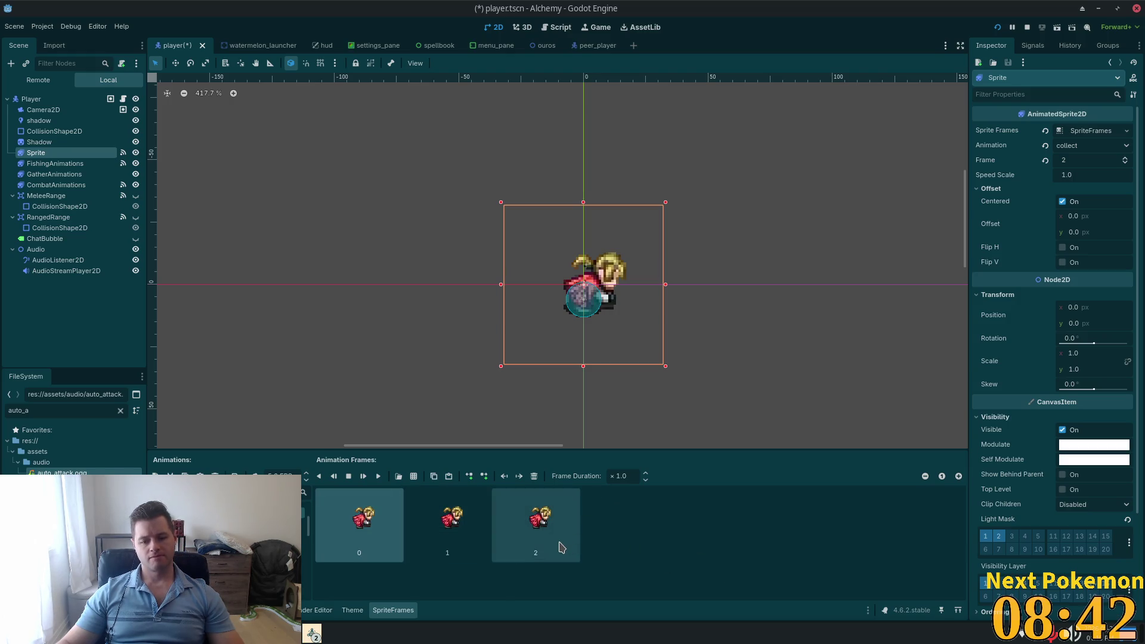
{"action": "key", "text": "ctrl+v"}
{"action": "key", "text": "ctrl+v"}
{"action": "key", "text": "ctrl+v"}
{"action": "key", "text": "ctrl+s"}
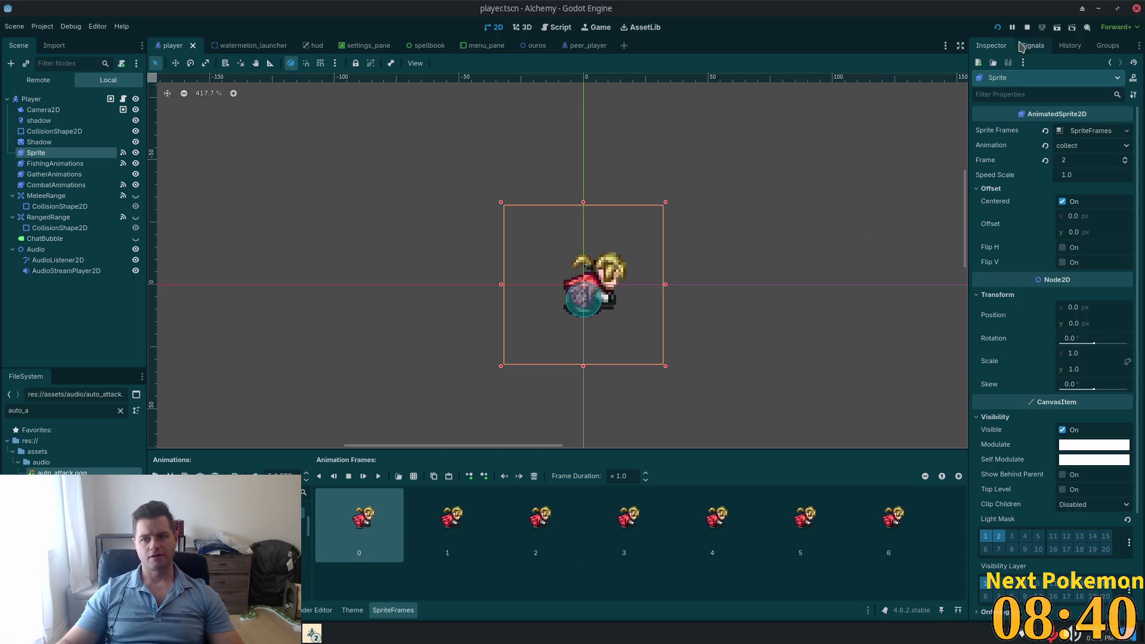
Step: Run the two-client game, walk right onto the stone path, view the inventory, then stop with F8
{"action": "left_click", "coordinate": [997, 27]}
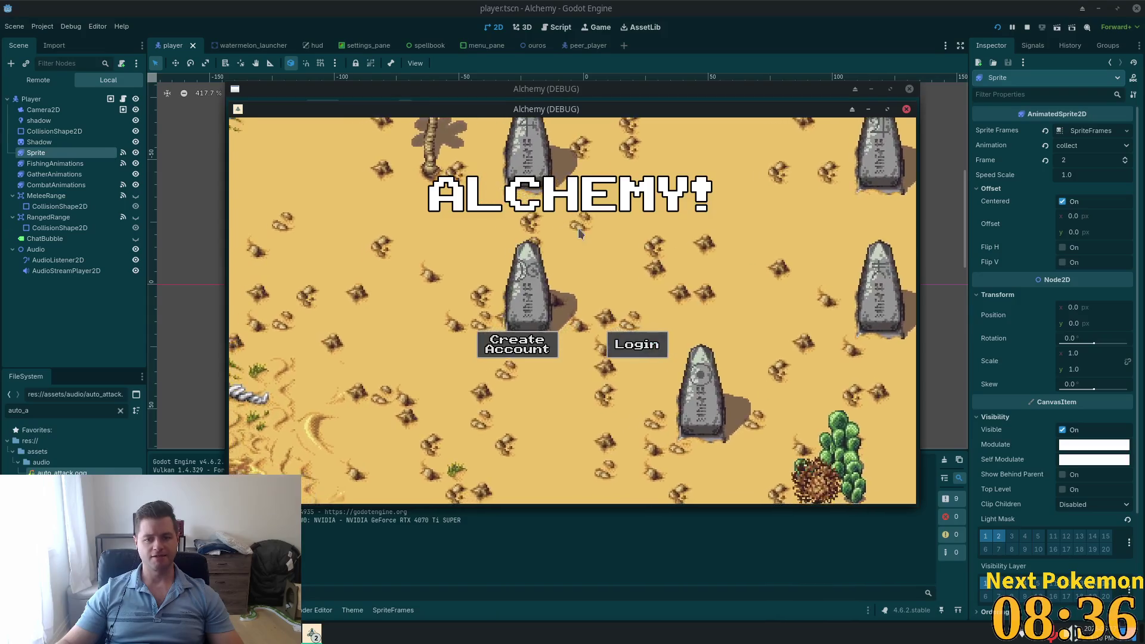
{"action": "left_click_drag", "start_coordinate": [418, 128], "coordinate": [249, 44]}
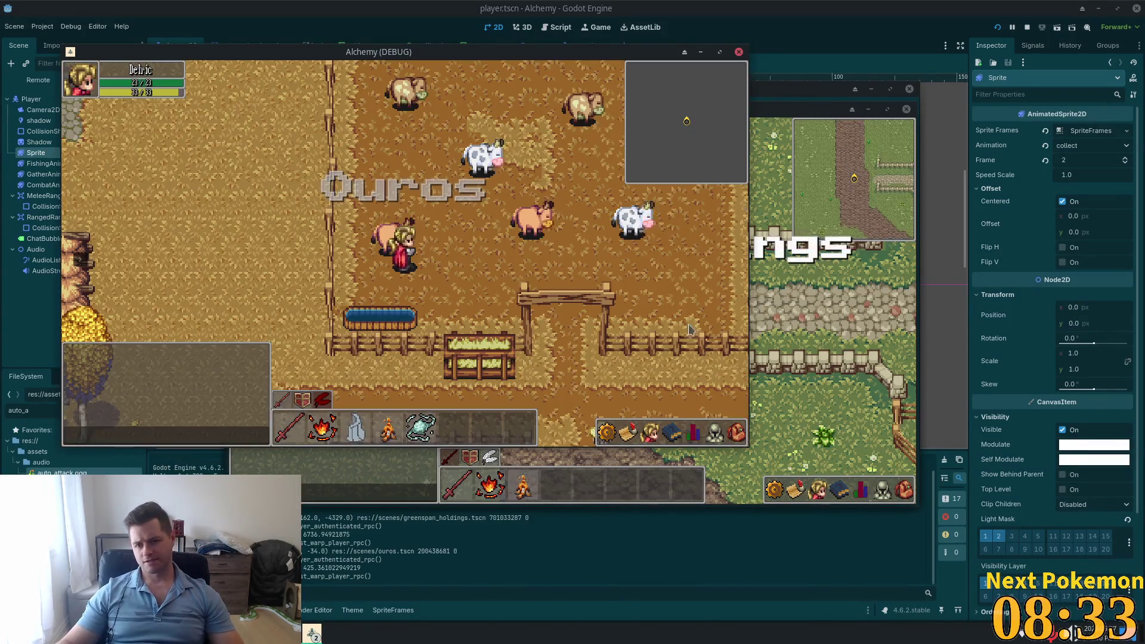
{"action": "left_click", "coordinate": [776, 364]}
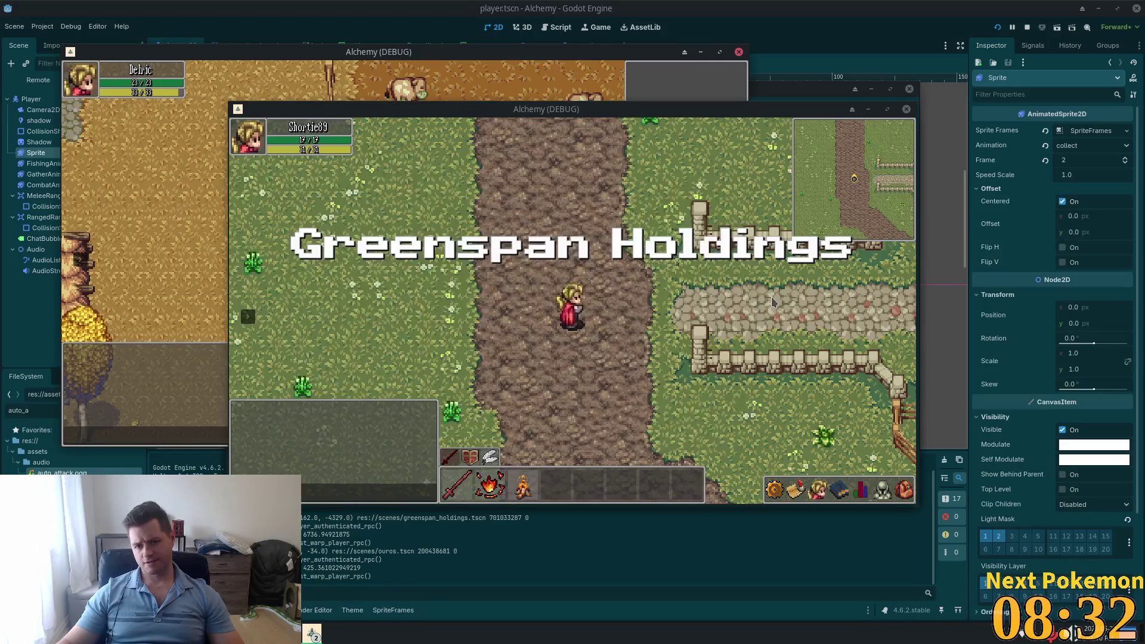
{"action": "key", "text": "d"}
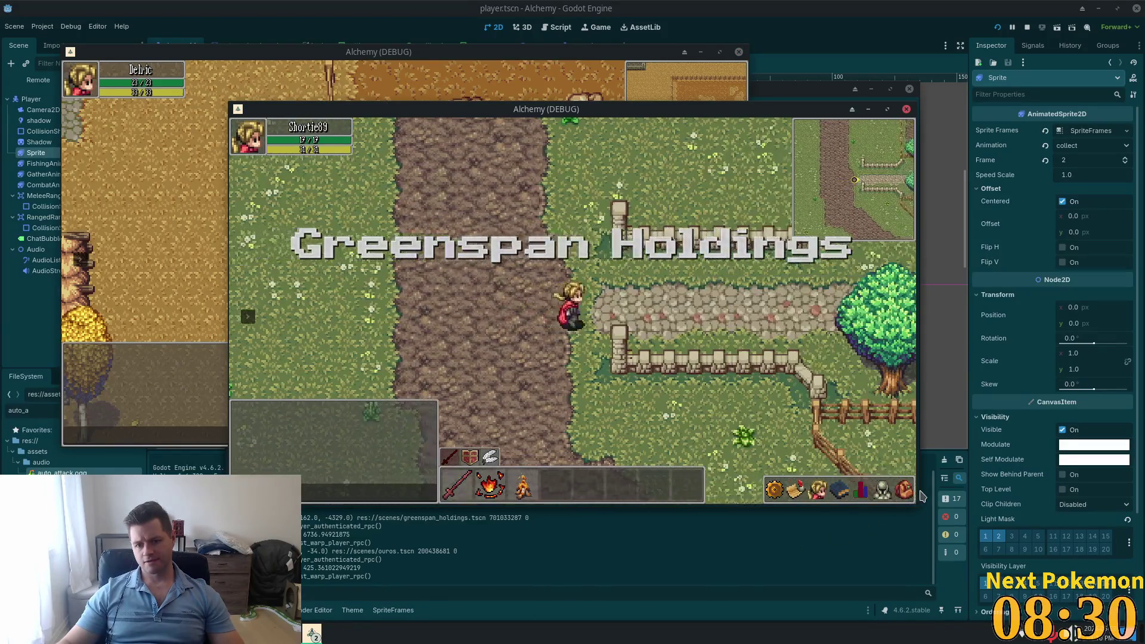
{"action": "left_click", "coordinate": [904, 491]}
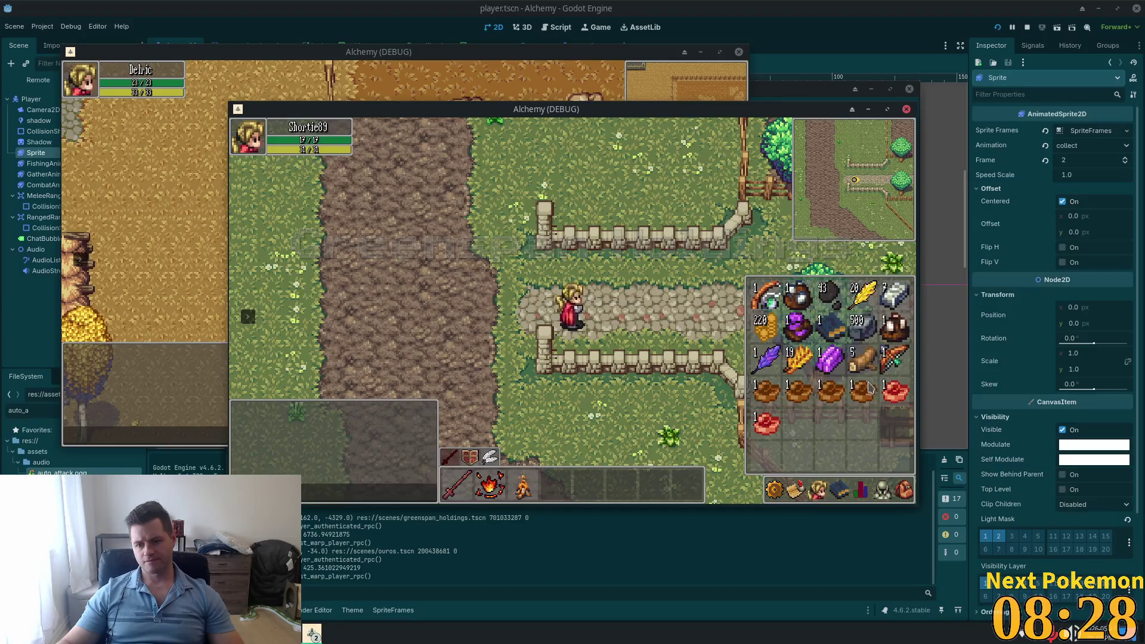
{"action": "key", "text": "Escape"}
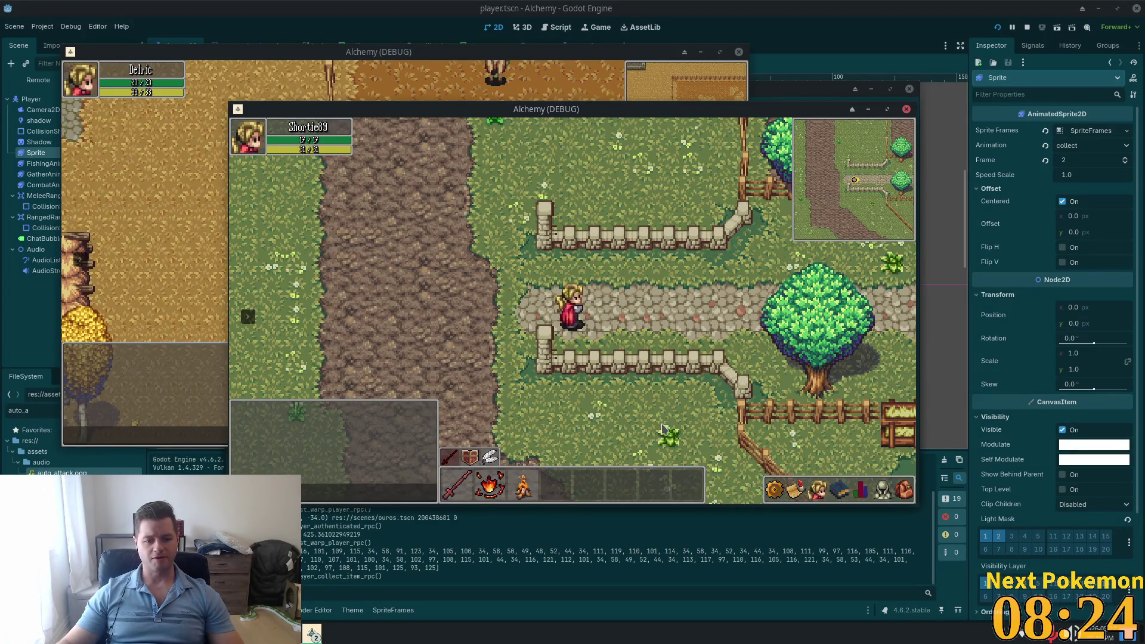
{"action": "key", "text": "F8"}
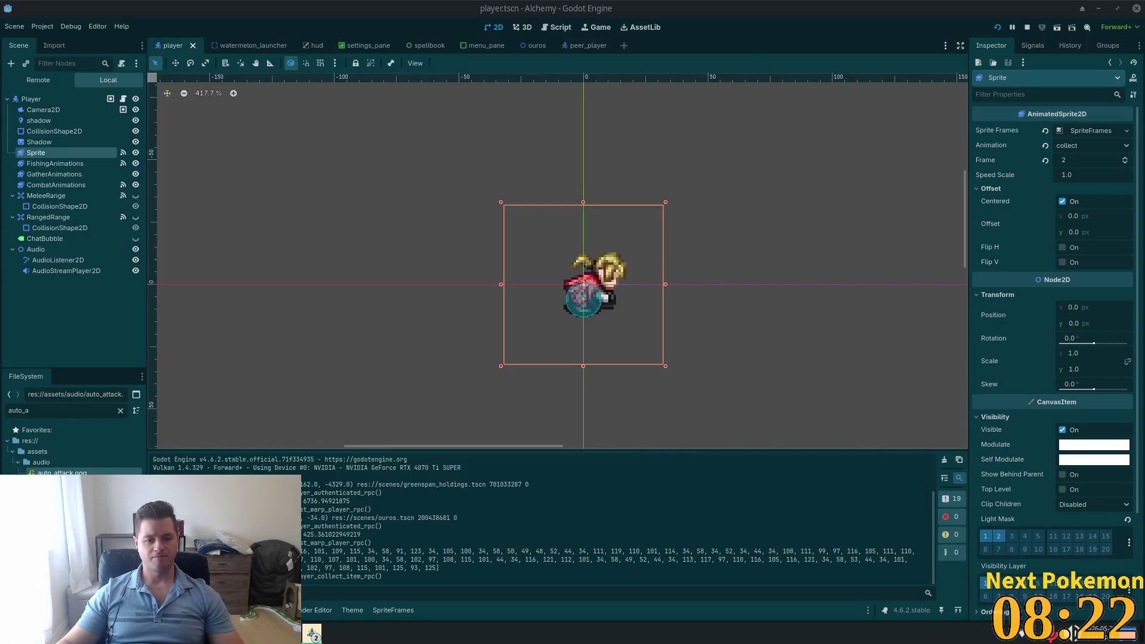
Step: Search the workspace for player_collect_item_rpc and open its print_debug match in client_rpc.gd
{"action": "key", "text": "alt+Tab"}
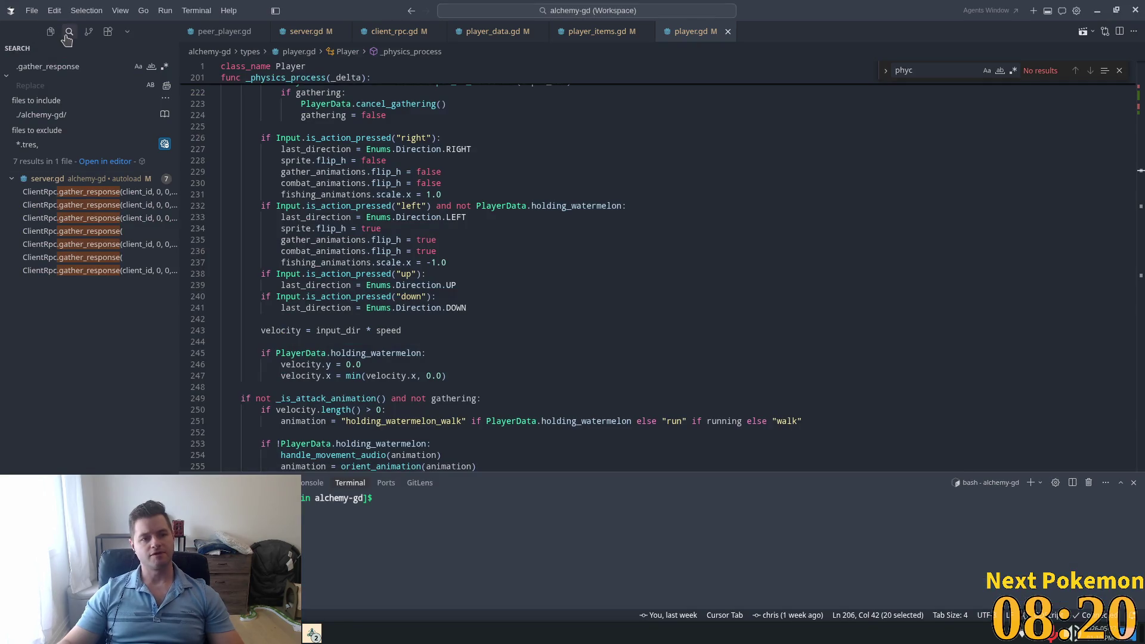
{"action": "triple_click", "coordinate": [68, 65]}
{"action": "type", "text": "player_collect_item_rpc"}
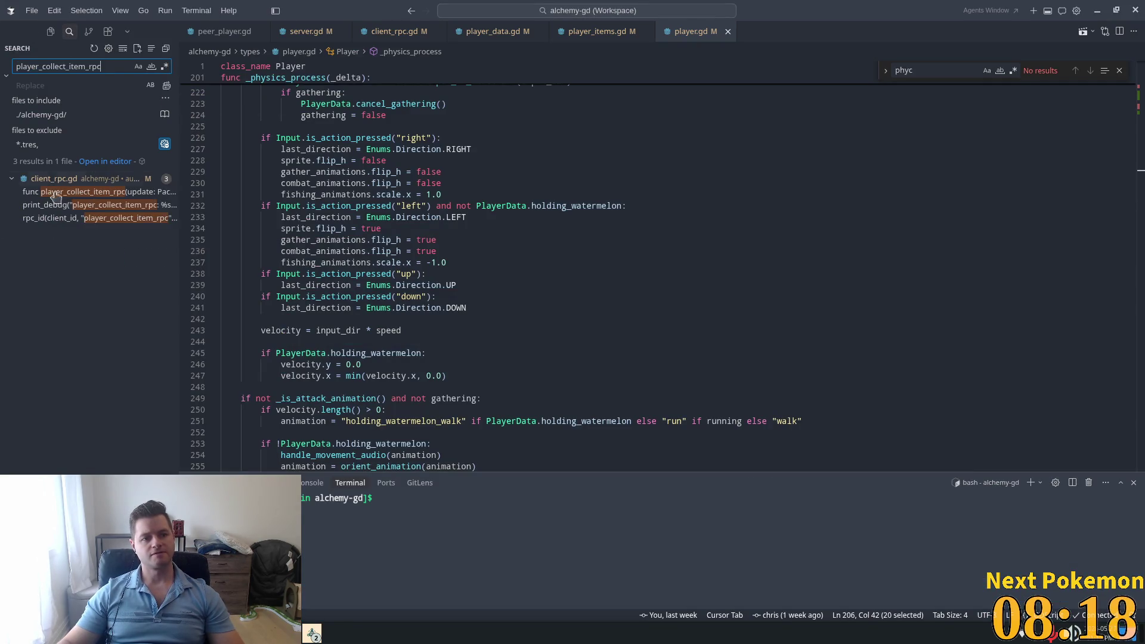
{"action": "left_click", "coordinate": [60, 205]}
Step: Delete the print_debug line from player_collect_item_rpc in client_rpc.gd
{"action": "left_click", "coordinate": [526, 273]}
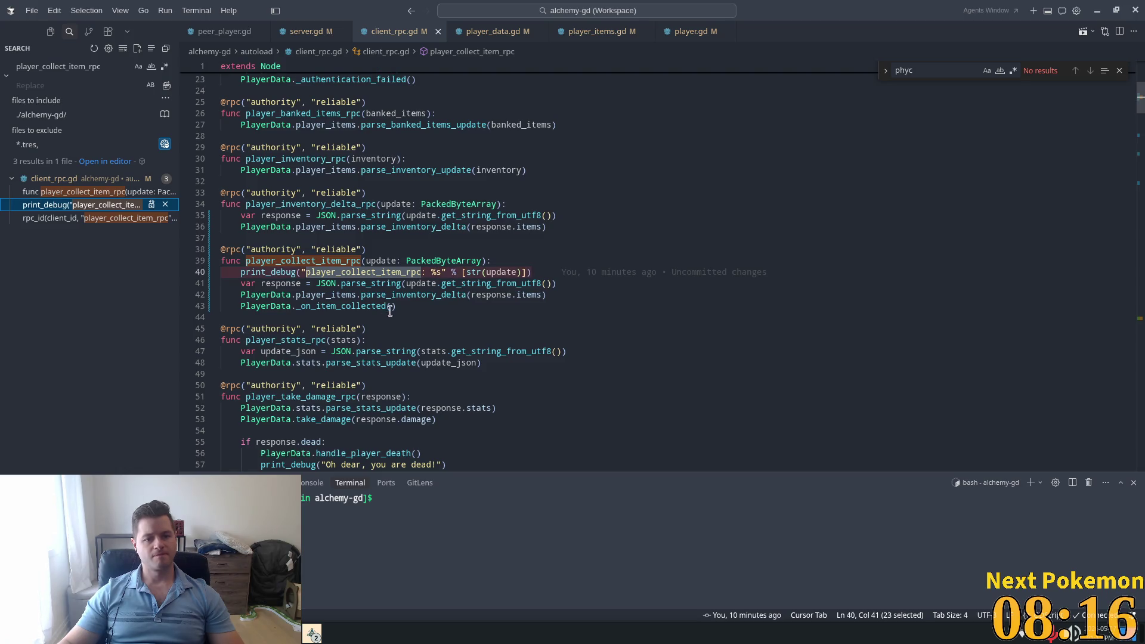
{"action": "key", "text": "shift+Up"}
{"action": "key", "text": "BackSpace"}
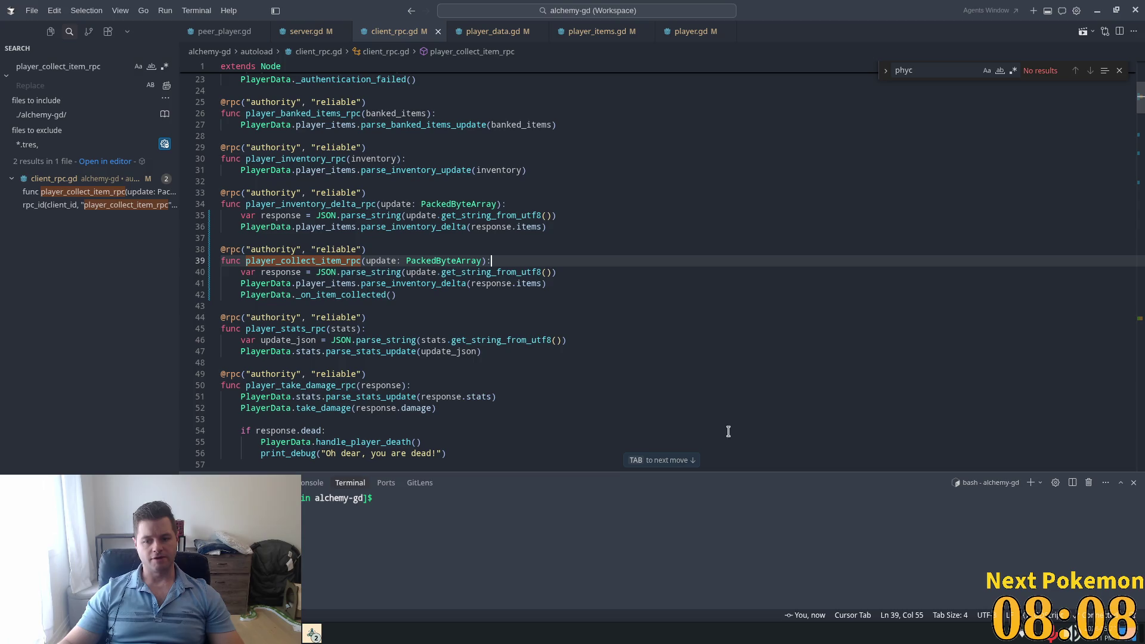
{"action": "left_click", "coordinate": [536, 353]}
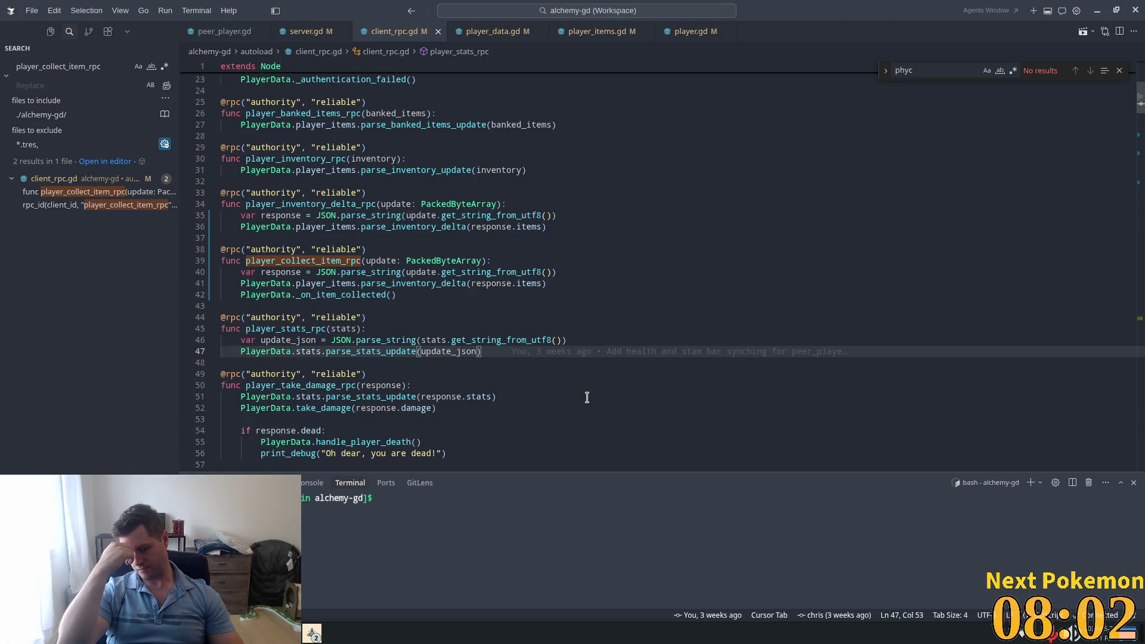
{"action": "key", "text": "alt+Tab"}
{"action": "key", "text": "alt+Tab"}
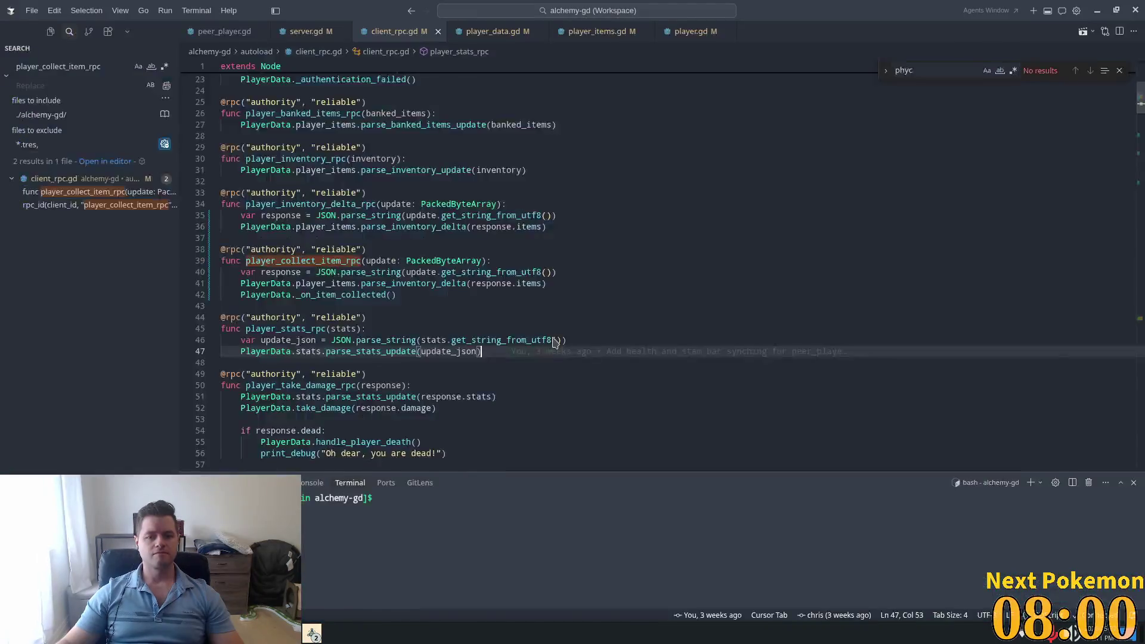
{"action": "key", "text": "alt+Tab"}
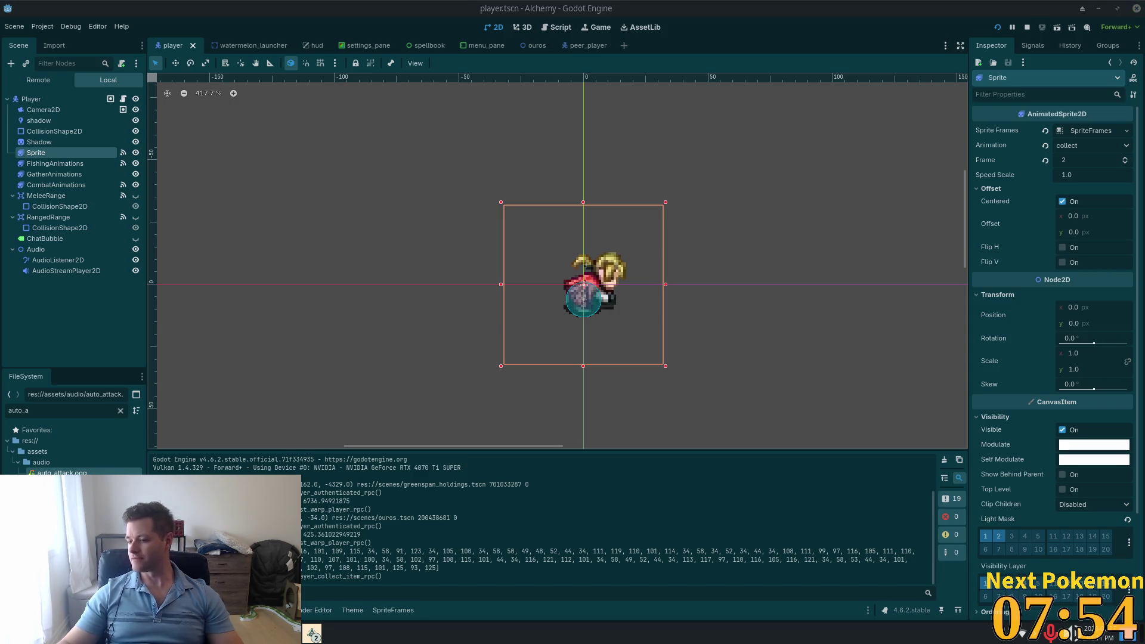
Step: Inspect the CombatAnimations, FishingAnimations and Camera2D nodes, then go back to client_rpc.gd
{"action": "left_click", "coordinate": [594, 334]}
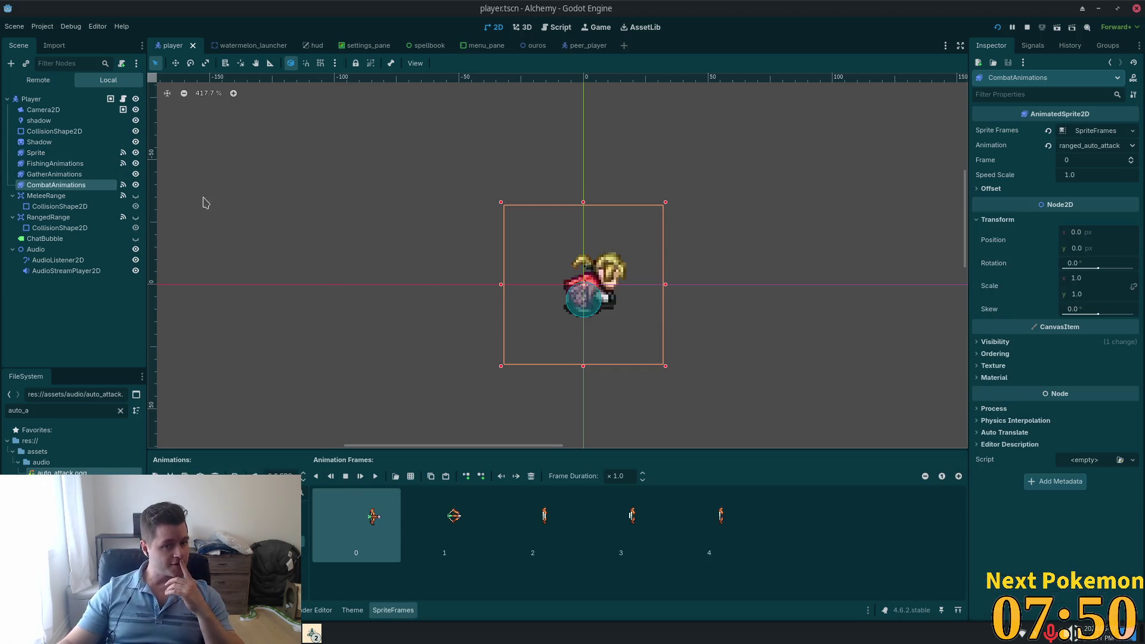
{"action": "left_click", "coordinate": [42, 166]}
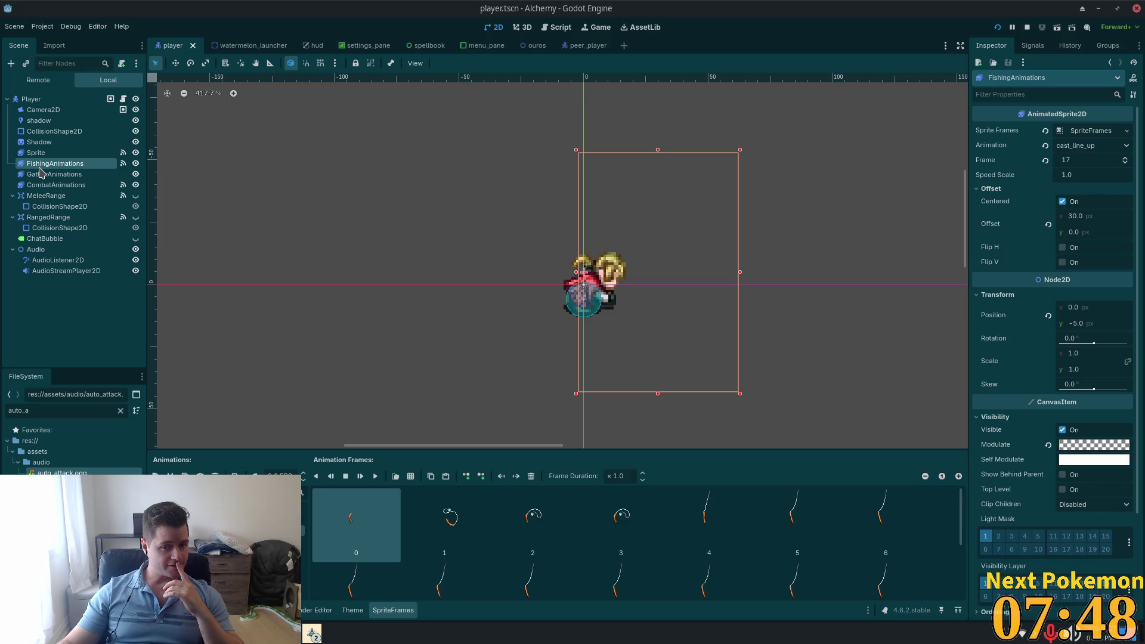
{"action": "left_click", "coordinate": [43, 110]}
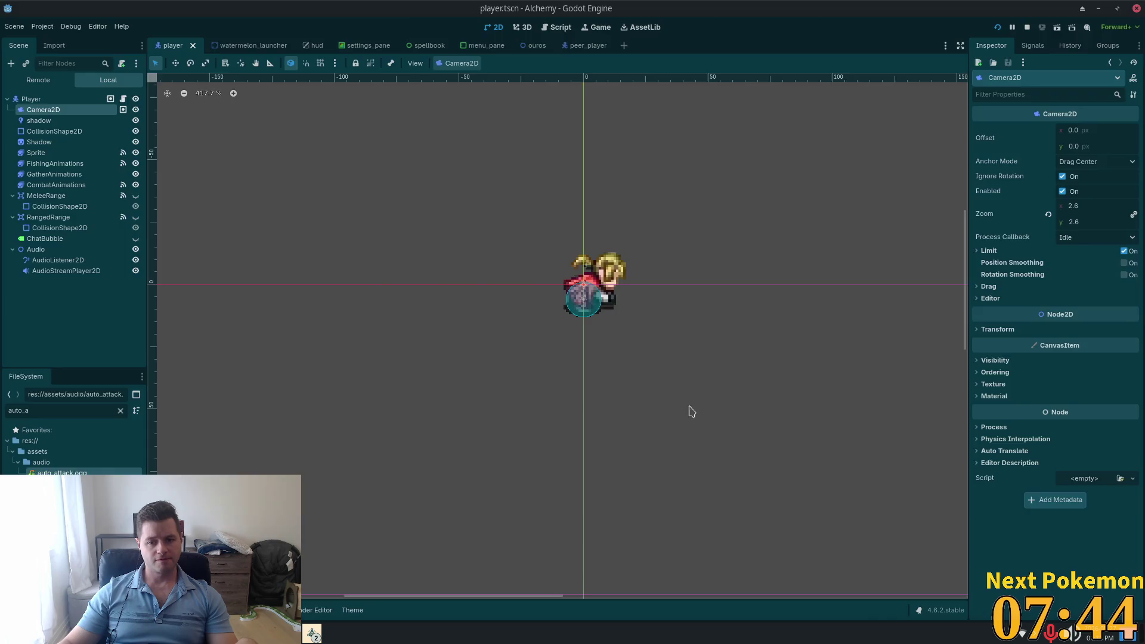
{"action": "key", "text": "alt+Tab"}
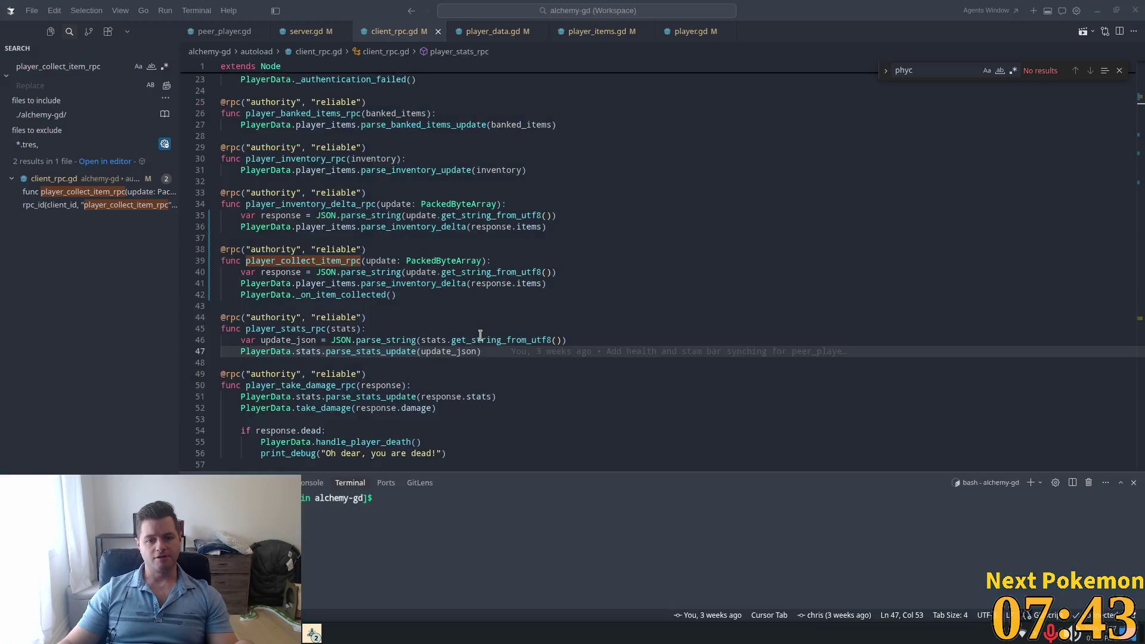
{"action": "mouse_move", "coordinate": [483, 336]}
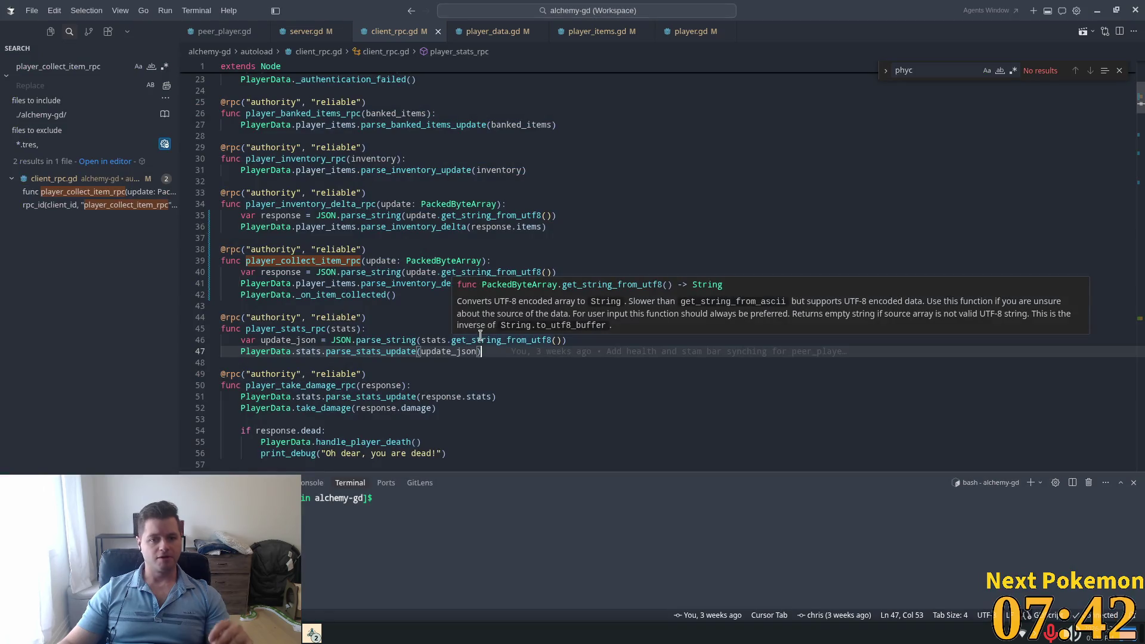
{"action": "left_click", "coordinate": [686, 31]}
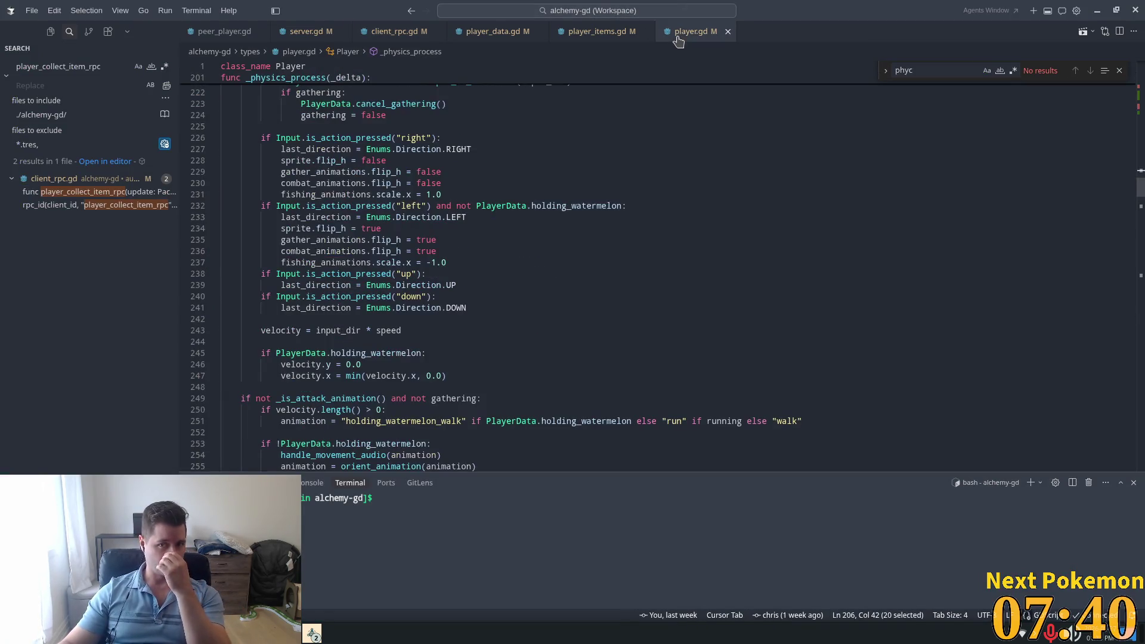
{"action": "scroll", "coordinate": [611, 349], "scroll_direction": "down", "scroll_amount": 8}
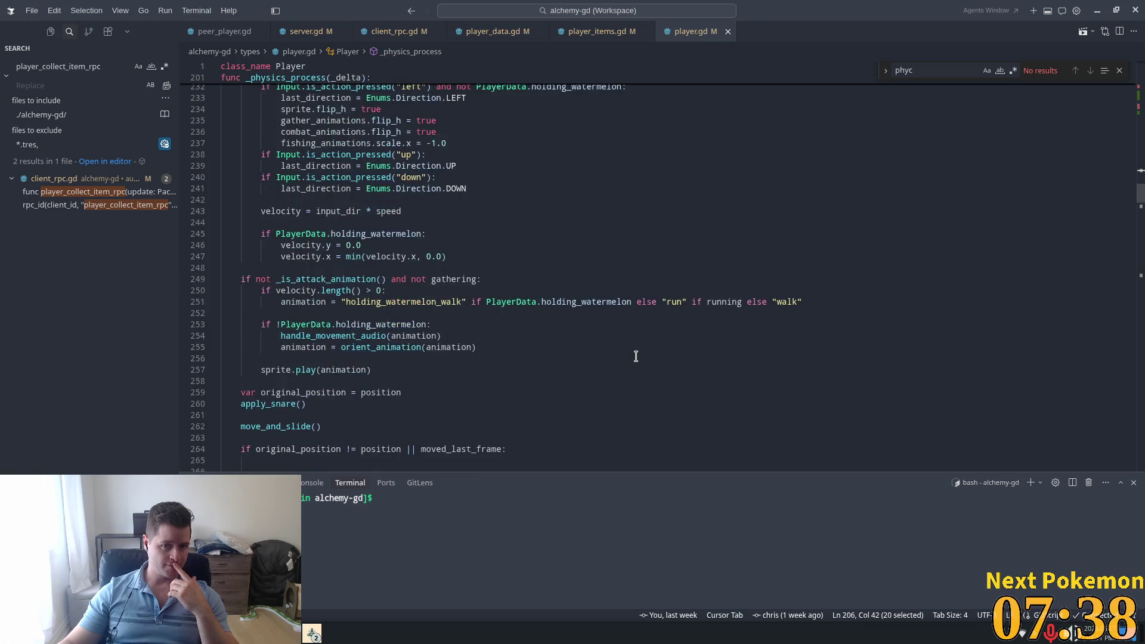
{"action": "left_click_drag", "start_coordinate": [1141, 206], "coordinate": [1141, 146]}
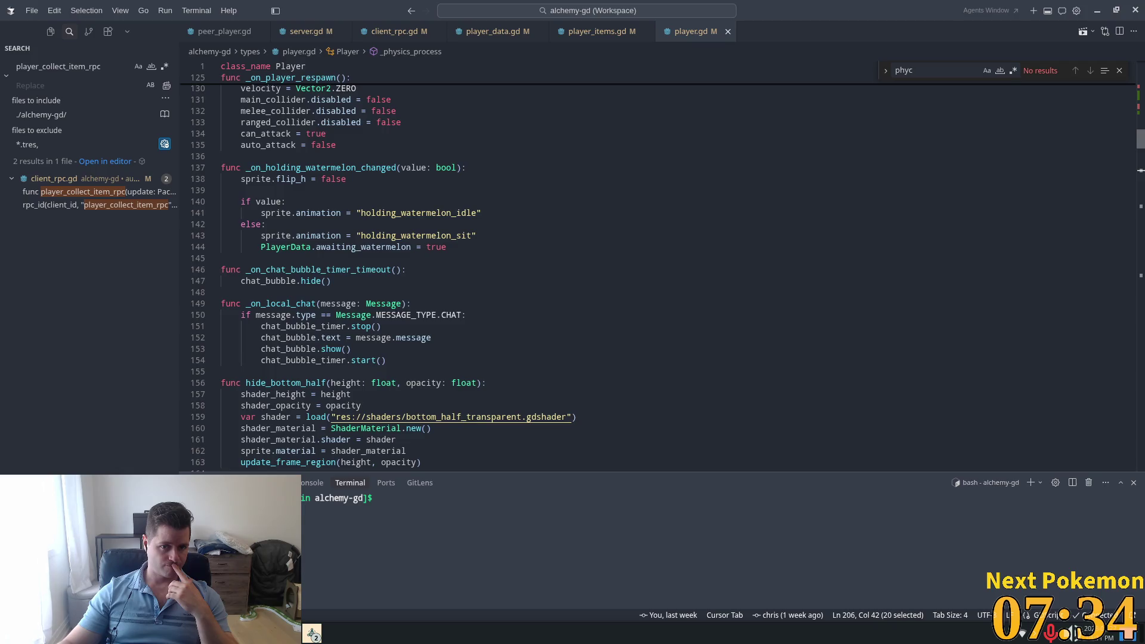
{"action": "scroll", "coordinate": [657, 268], "scroll_direction": "up", "scroll_amount": 20}
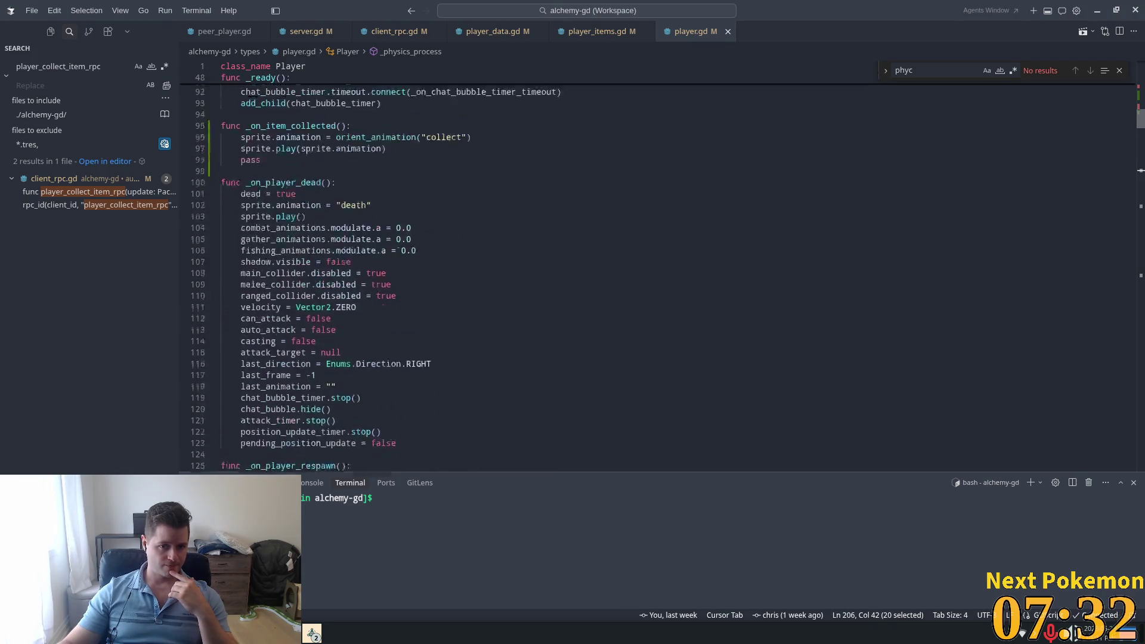
{"action": "scroll", "coordinate": [656, 268], "scroll_direction": "down", "scroll_amount": 20}
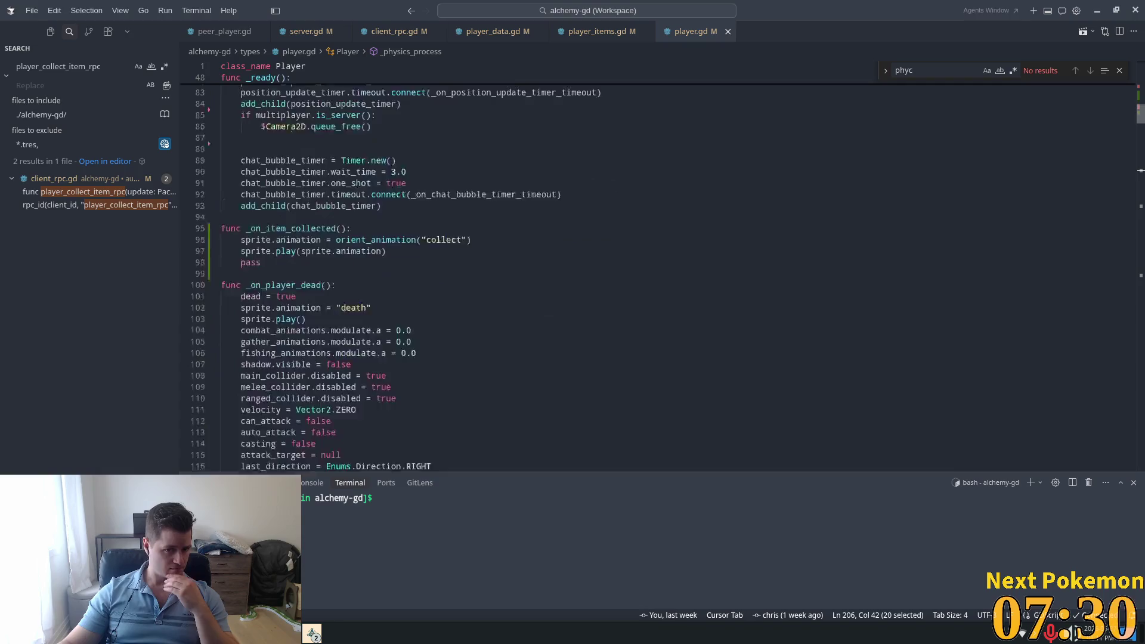
{"action": "scroll", "coordinate": [657, 269], "scroll_direction": "down", "scroll_amount": 7}
{"action": "scroll", "coordinate": [656, 268], "scroll_direction": "down", "scroll_amount": 20}
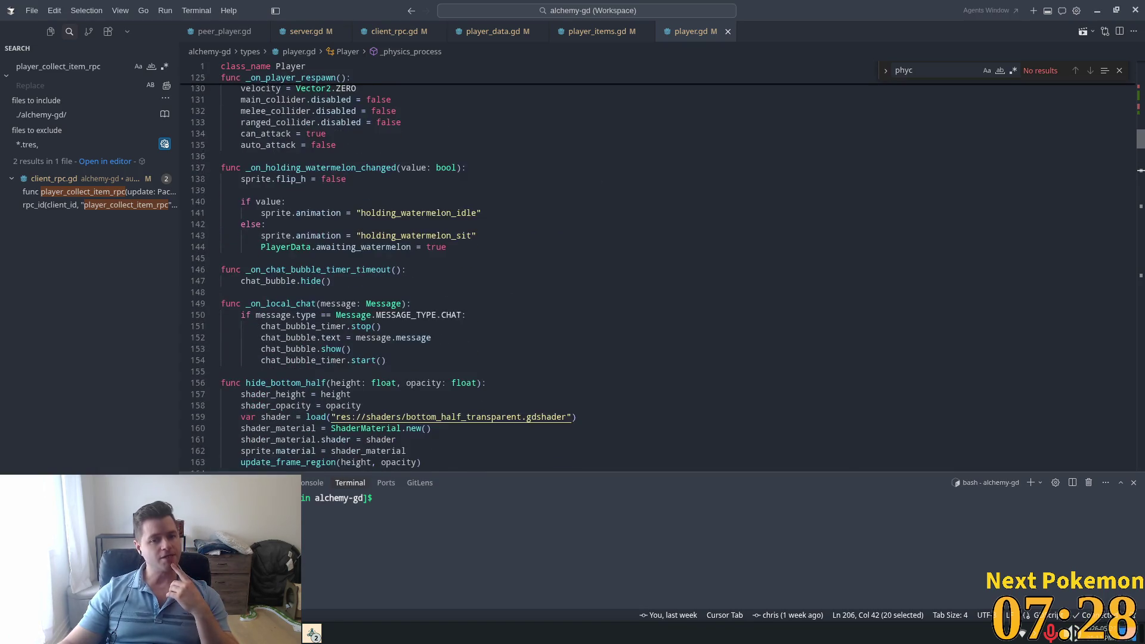
{"action": "left_click", "coordinate": [702, 236]}
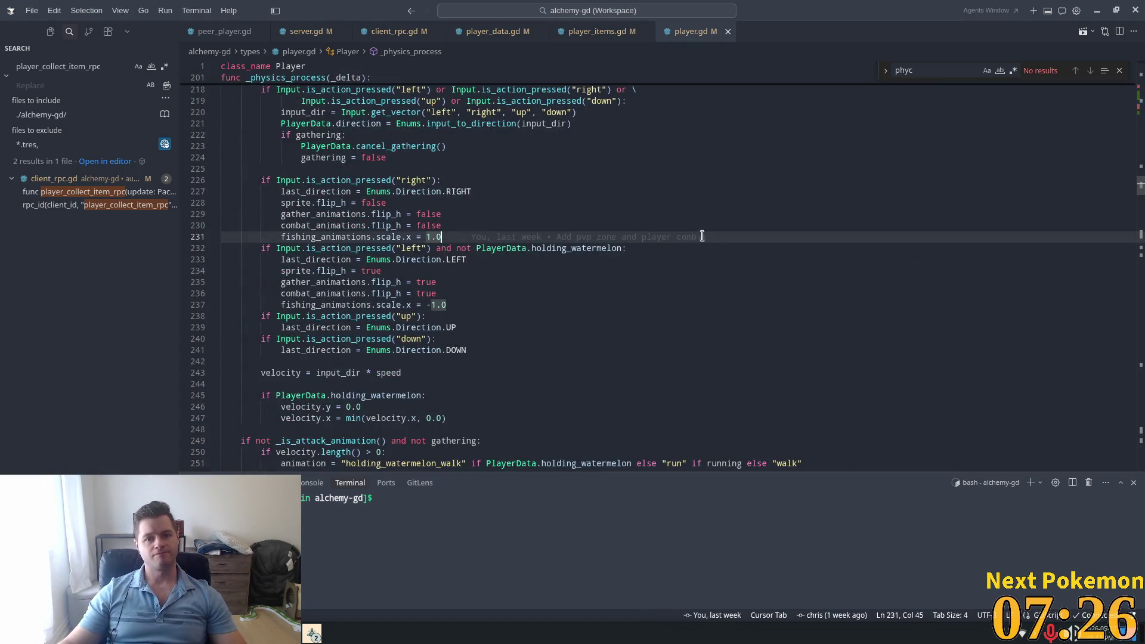
{"action": "key", "text": "ctrl+f"}
{"action": "type", "text": "phys"}
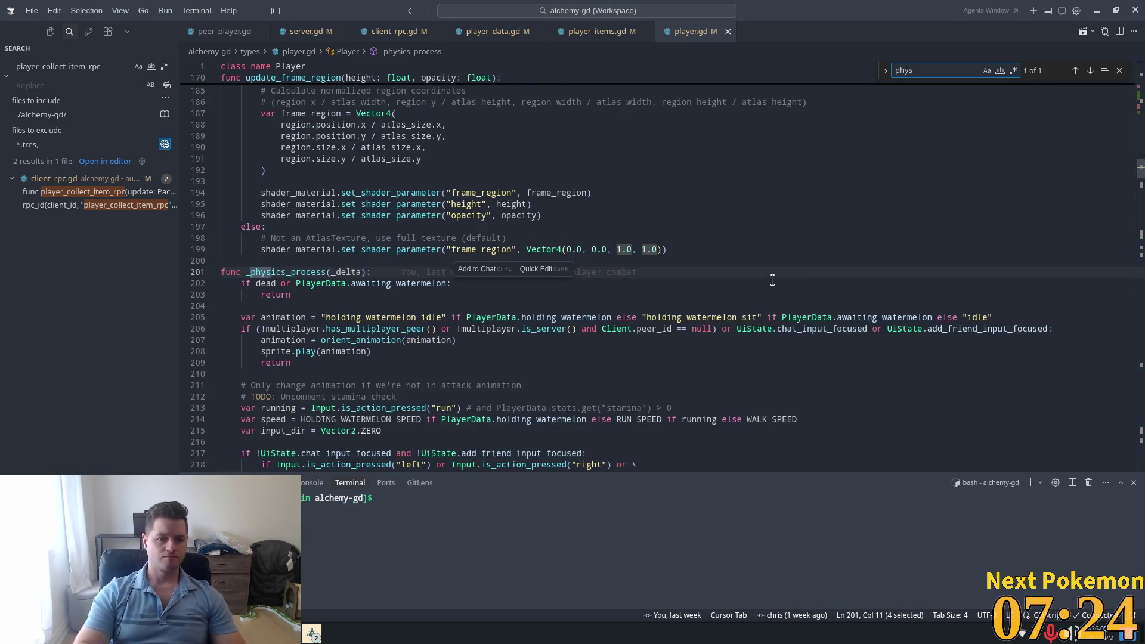
{"action": "left_click", "coordinate": [368, 303]}
{"action": "left_click", "coordinate": [388, 276]}
{"action": "left_click", "coordinate": [447, 283]}
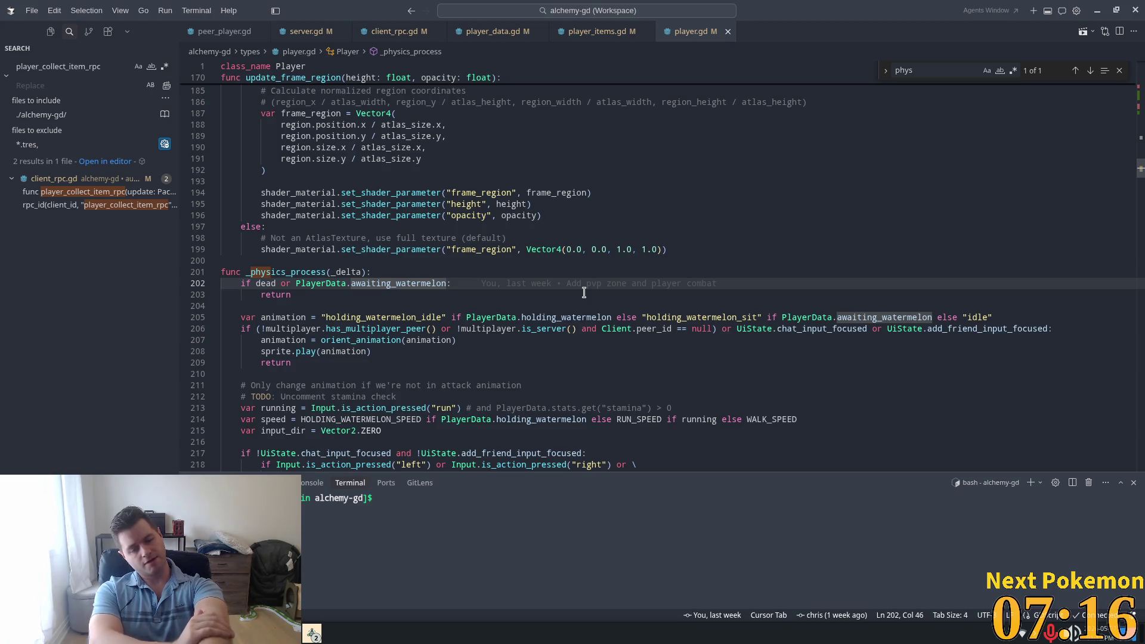
{"action": "scroll", "coordinate": [572, 298], "scroll_direction": "down", "scroll_amount": 5}
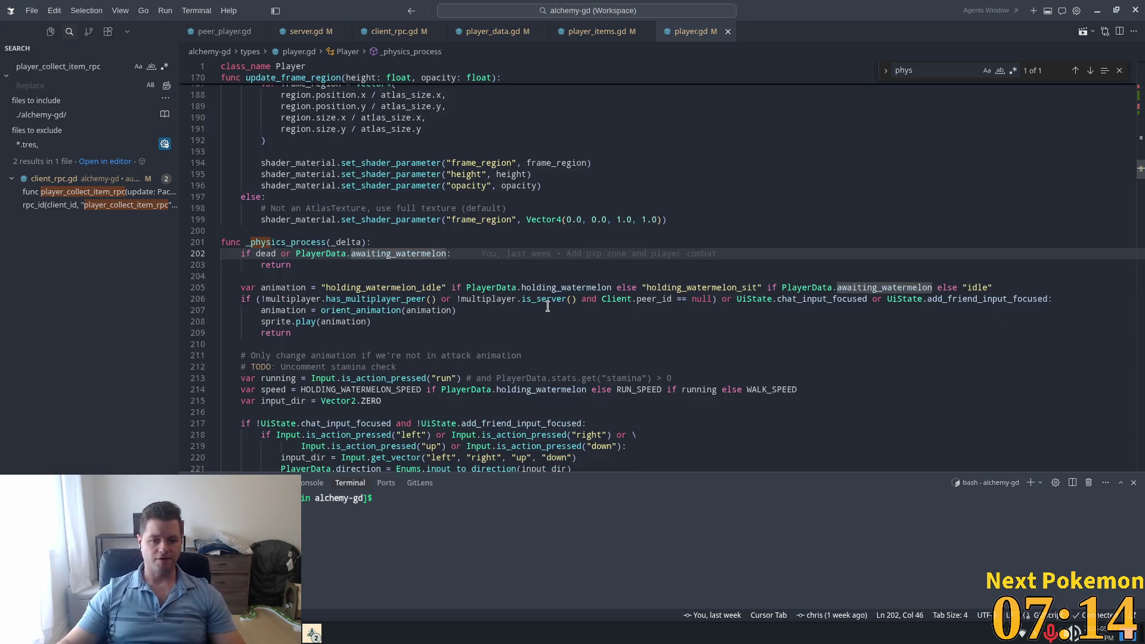
{"action": "scroll", "coordinate": [651, 325], "scroll_direction": "down", "scroll_amount": 5}
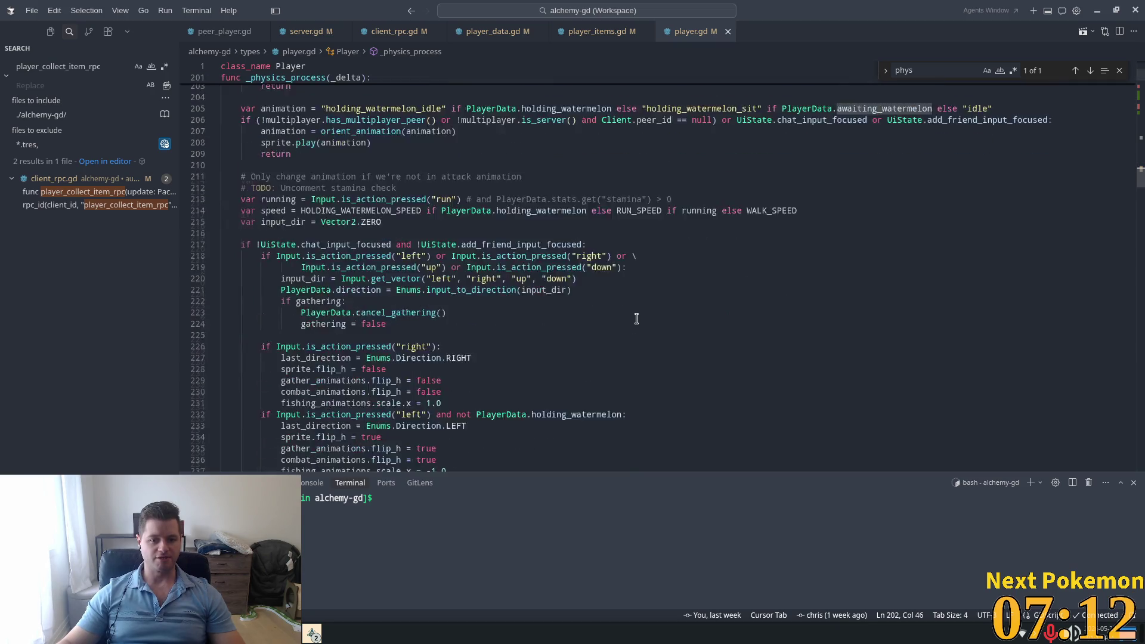
{"action": "scroll", "coordinate": [632, 321], "scroll_direction": "down", "scroll_amount": 4}
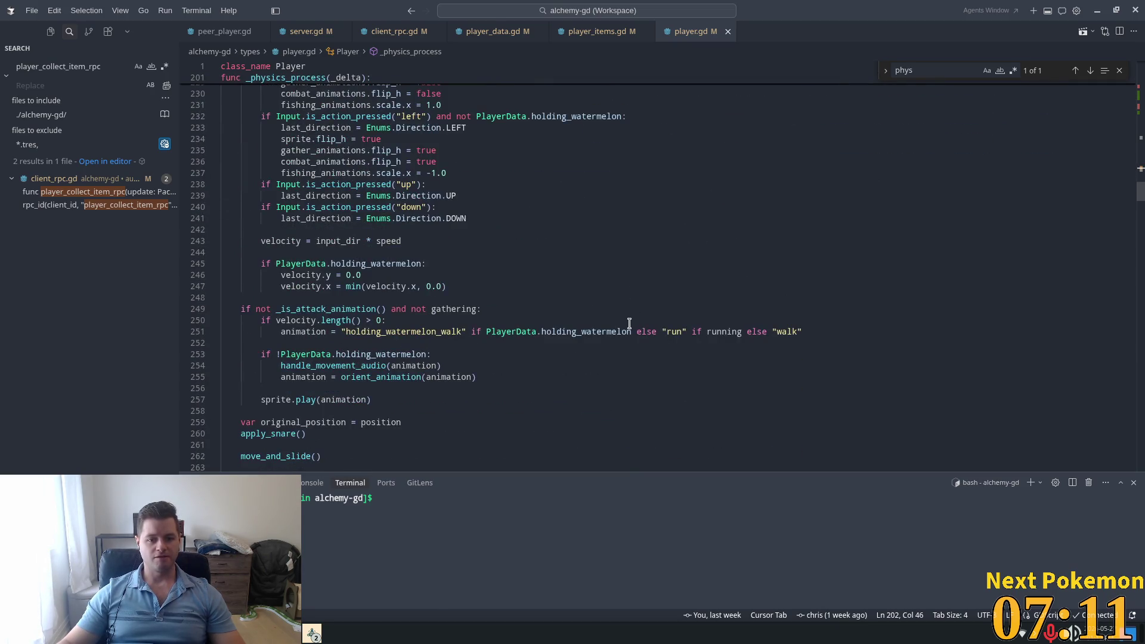
{"action": "mouse_move", "coordinate": [619, 332]}
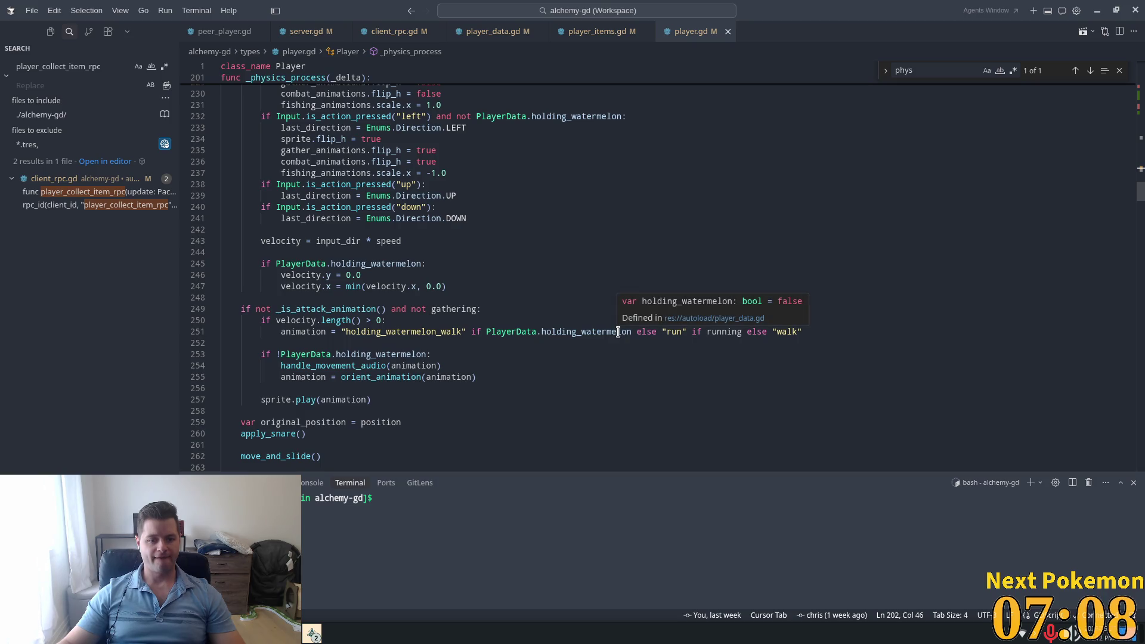
{"action": "scroll", "coordinate": [516, 332], "scroll_direction": "down", "scroll_amount": 2}
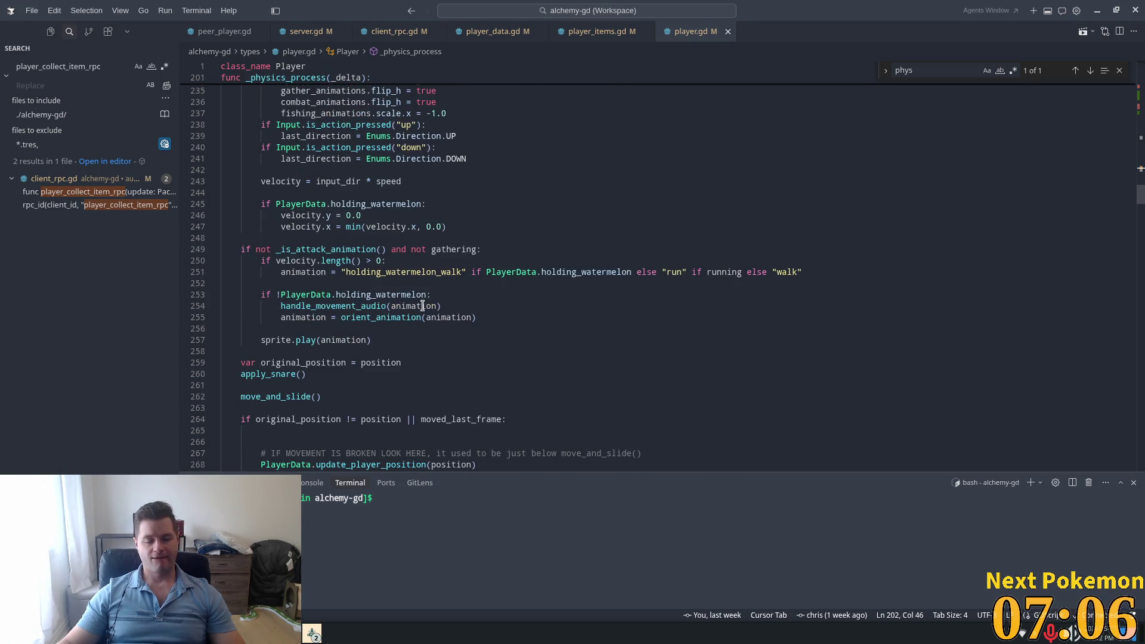
{"action": "scroll", "coordinate": [422, 306], "scroll_direction": "down", "scroll_amount": 2}
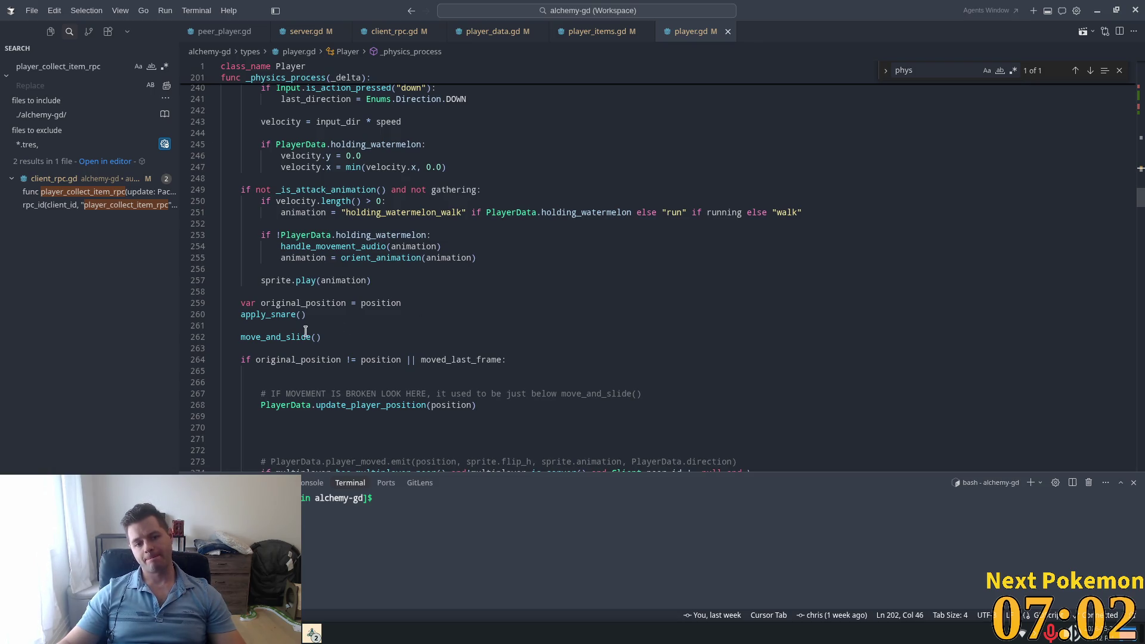
{"action": "scroll", "coordinate": [376, 316], "scroll_direction": "up", "scroll_amount": 9}
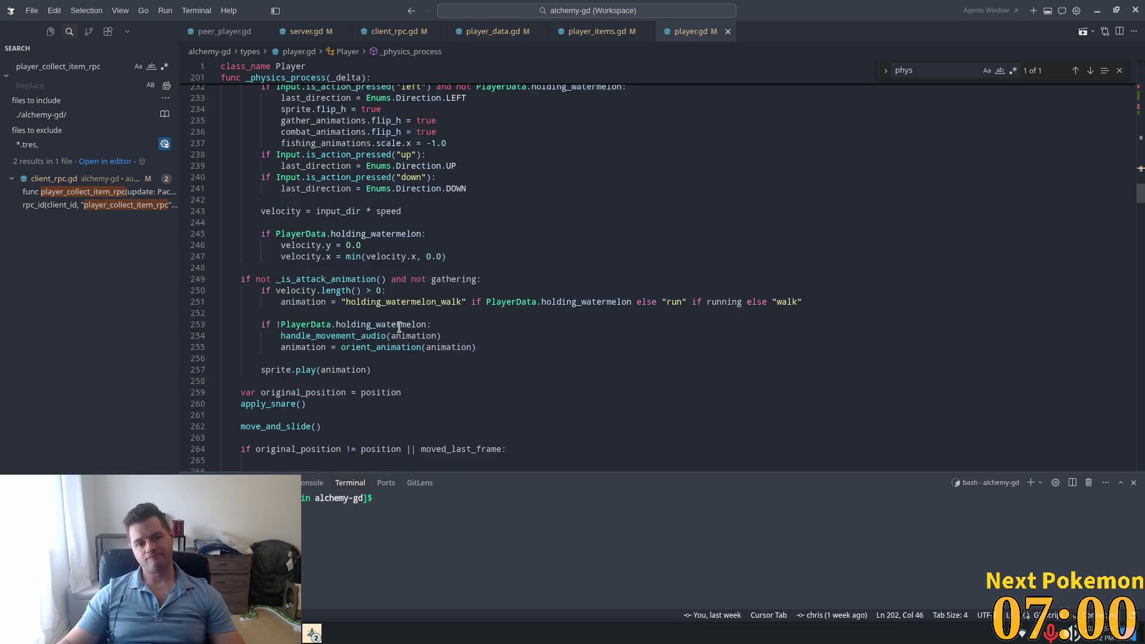
{"action": "scroll", "coordinate": [398, 325], "scroll_direction": "up", "scroll_amount": 10}
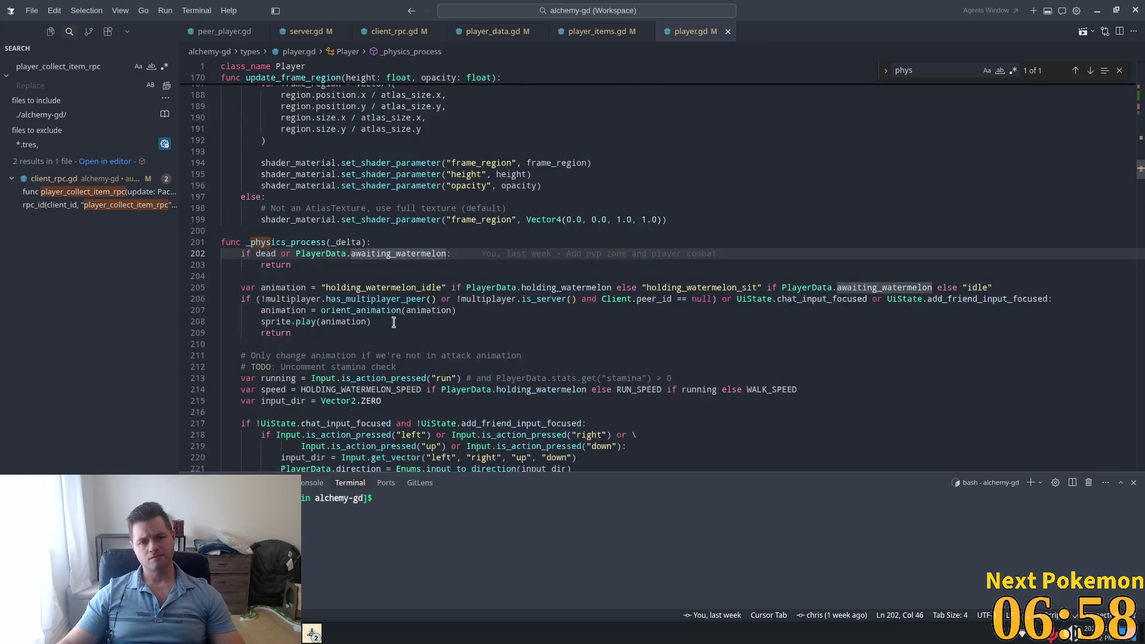
Step: Append `or "collect" in sprite.animation` to the line 202 early-return condition and save player.gd
{"action": "left_click", "coordinate": [442, 254]}
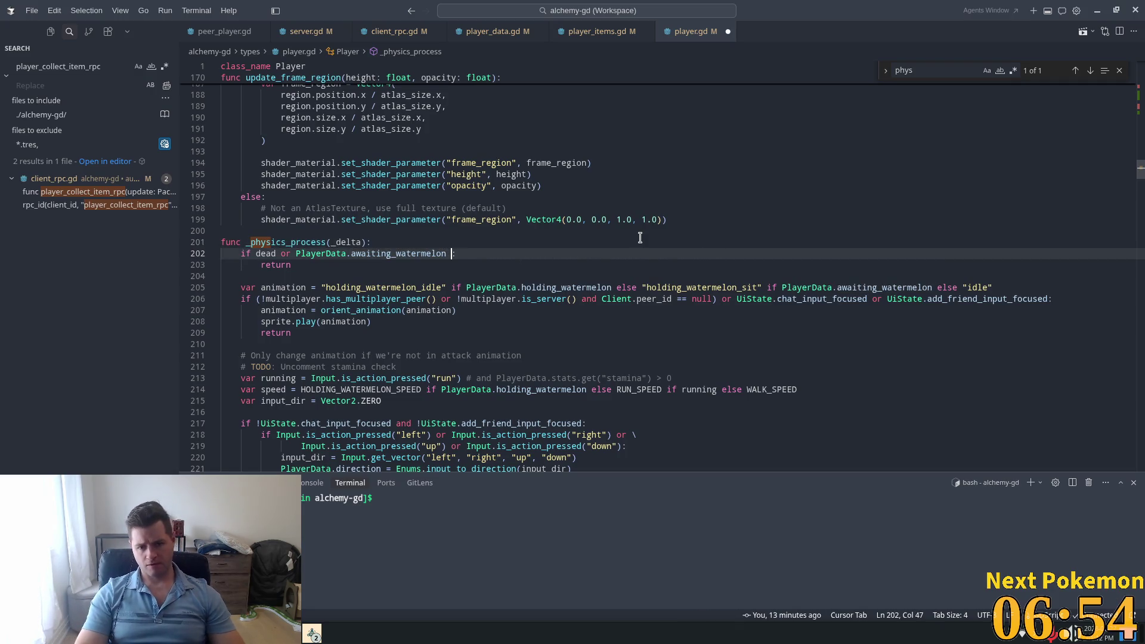
{"action": "type", "text": "or "}
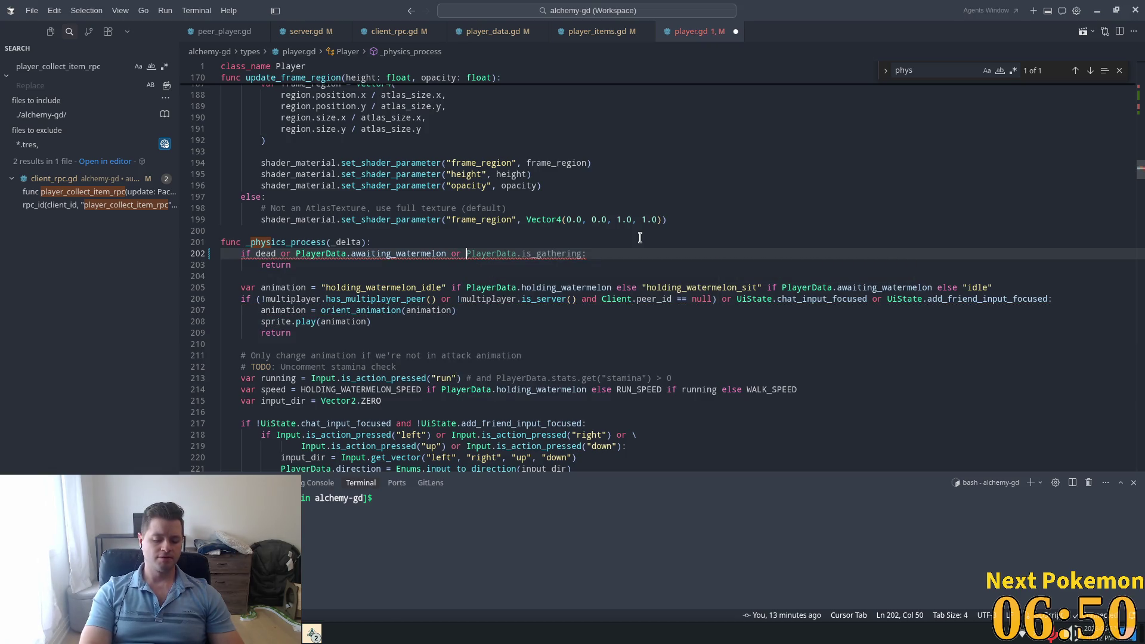
{"action": "type", "text": "sp"}
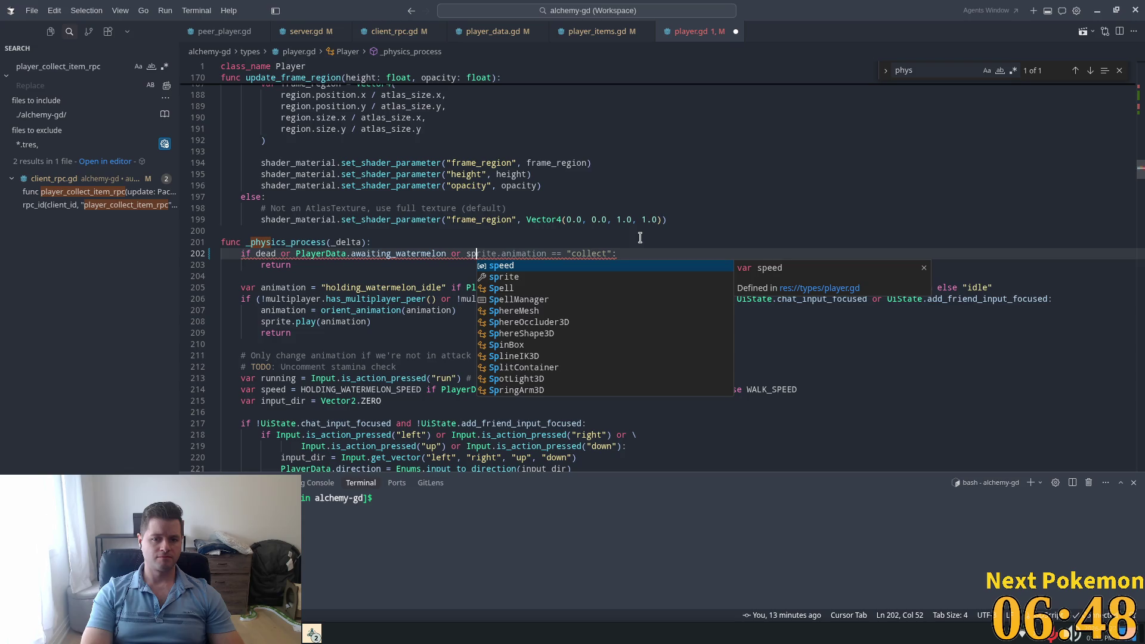
{"action": "key", "text": "Tab"}
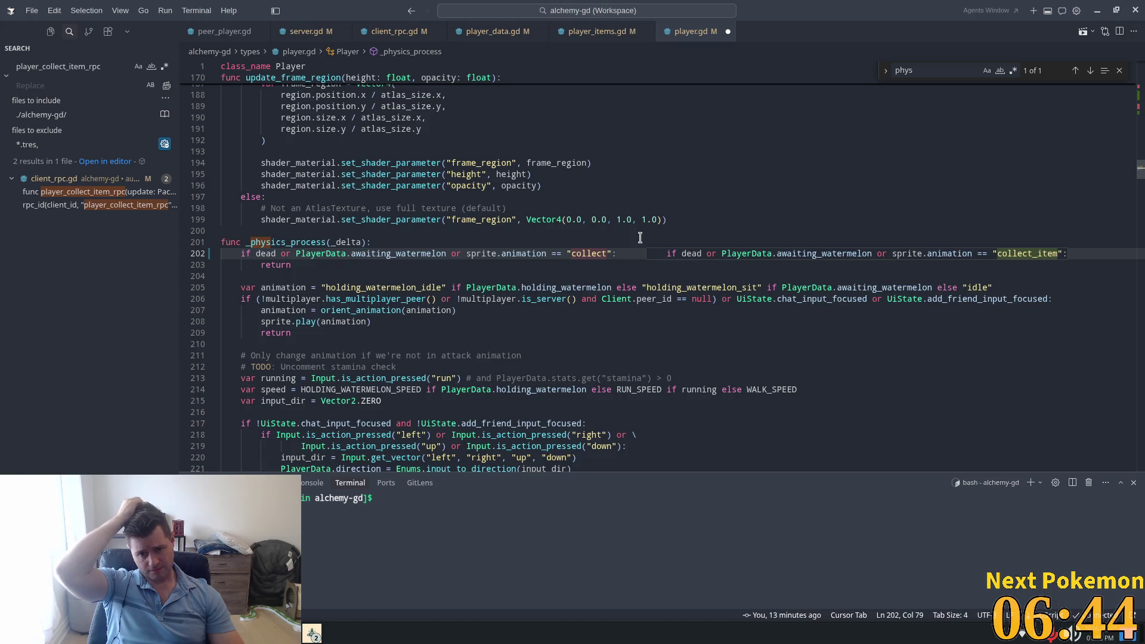
{"action": "key", "text": "BackSpace"}
{"action": "key", "text": "BackSpace"}
{"action": "key", "text": "BackSpace"}
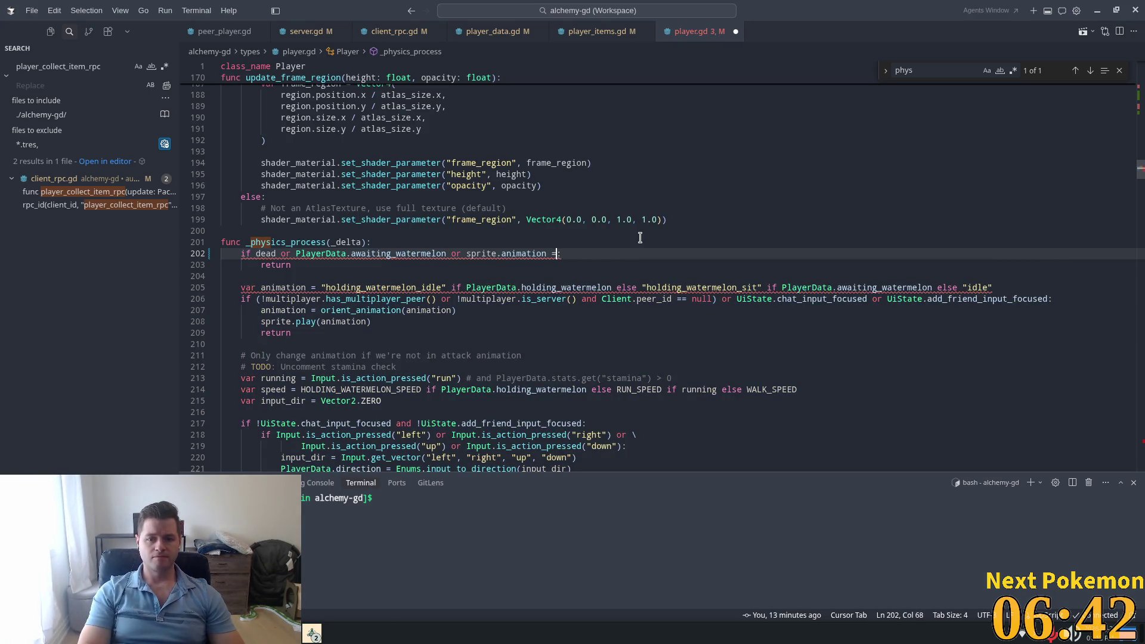
{"action": "key", "text": "BackSpace"}
{"action": "key", "text": "BackSpace"}
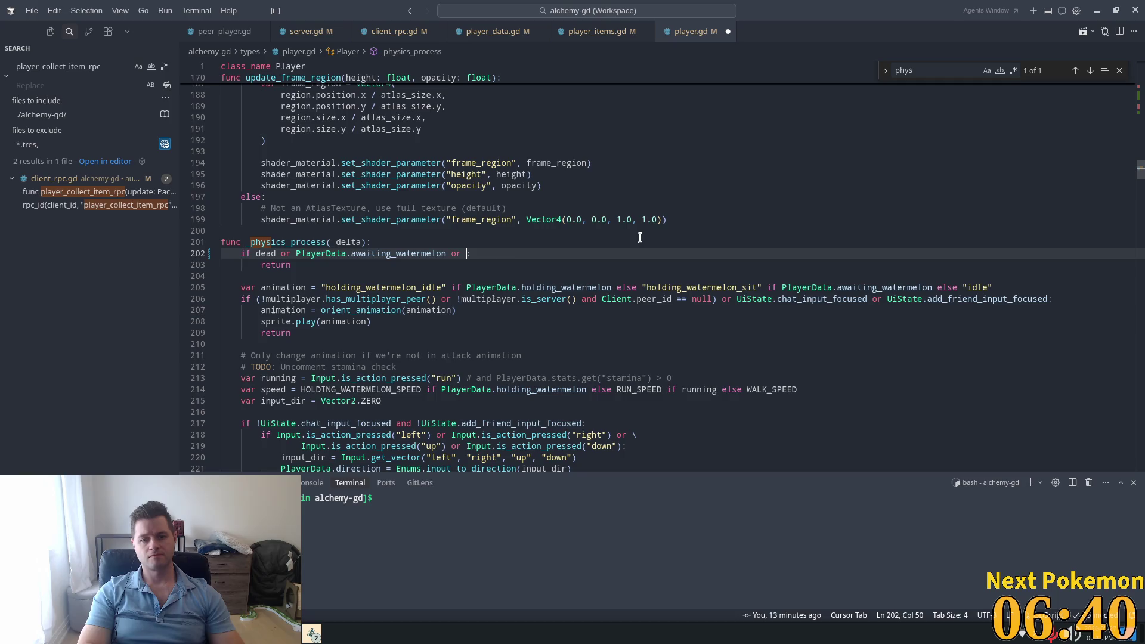
{"action": "type", "text": "\"collect\" in sprite.animation"}
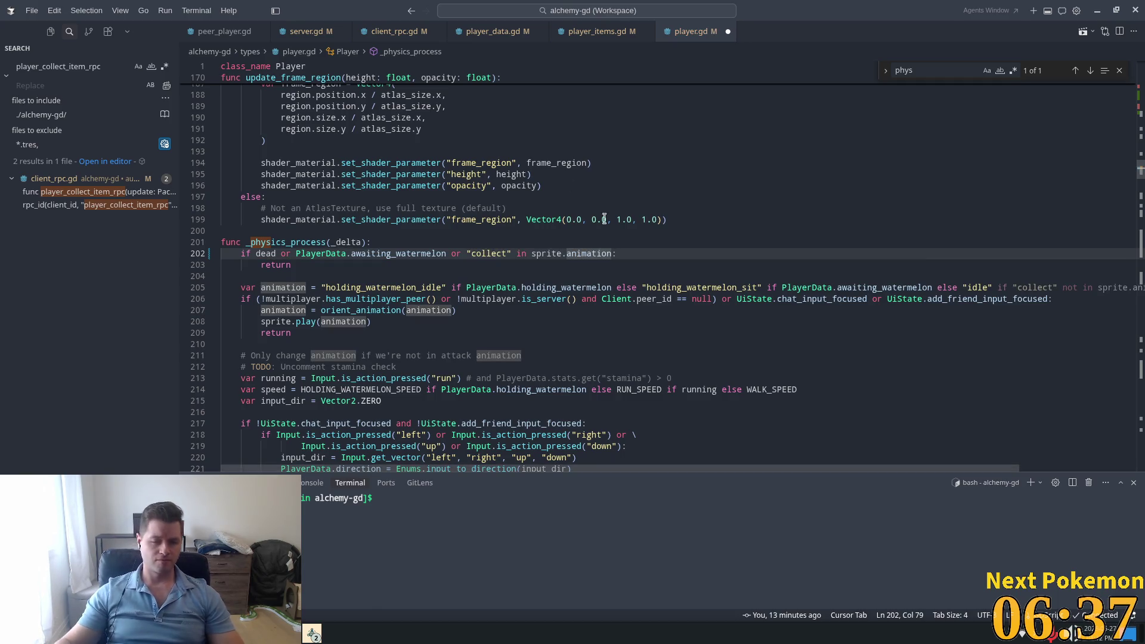
{"action": "left_click", "coordinate": [594, 158]}
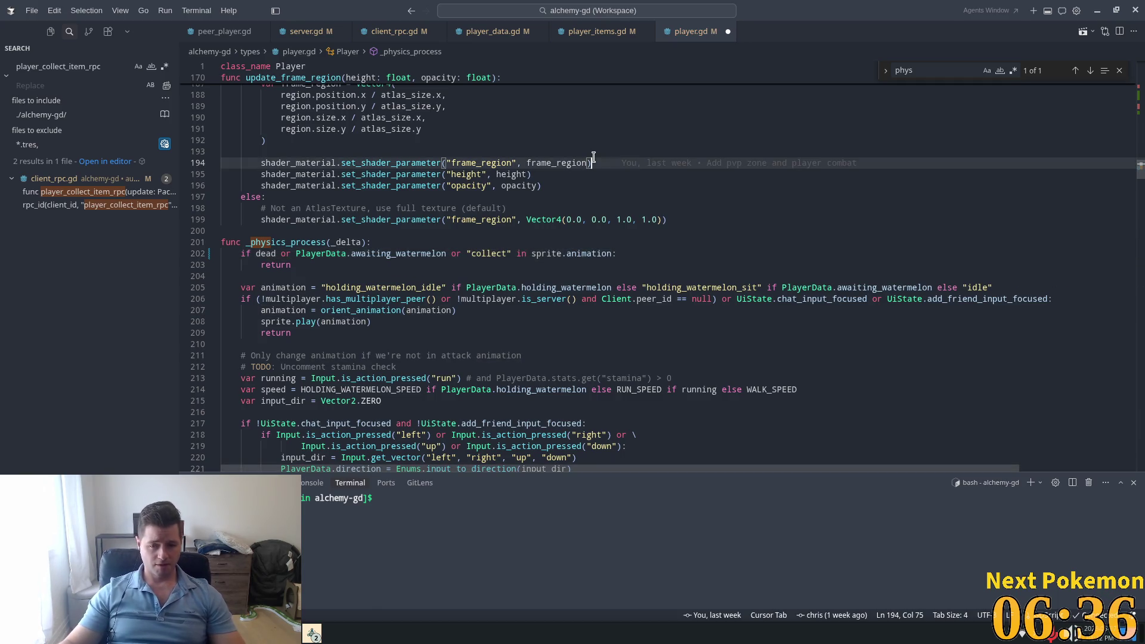
{"action": "key", "text": "ctrl+s"}
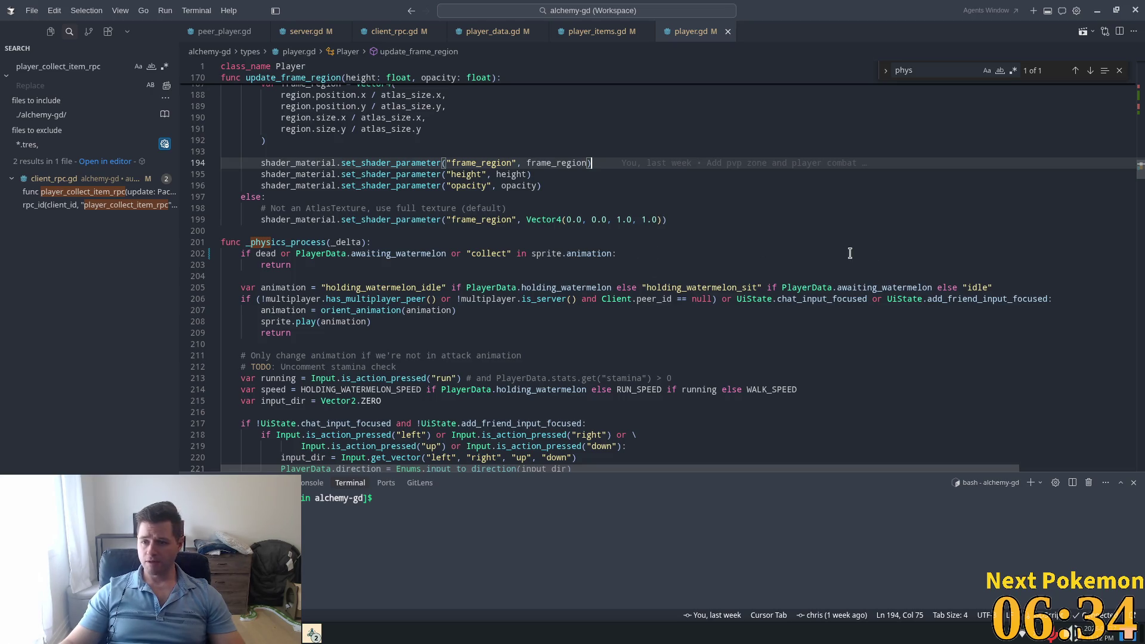
Step: Review the new "collect" condition on line 202, then launch the game from Godot
{"action": "left_click", "coordinate": [717, 241]}
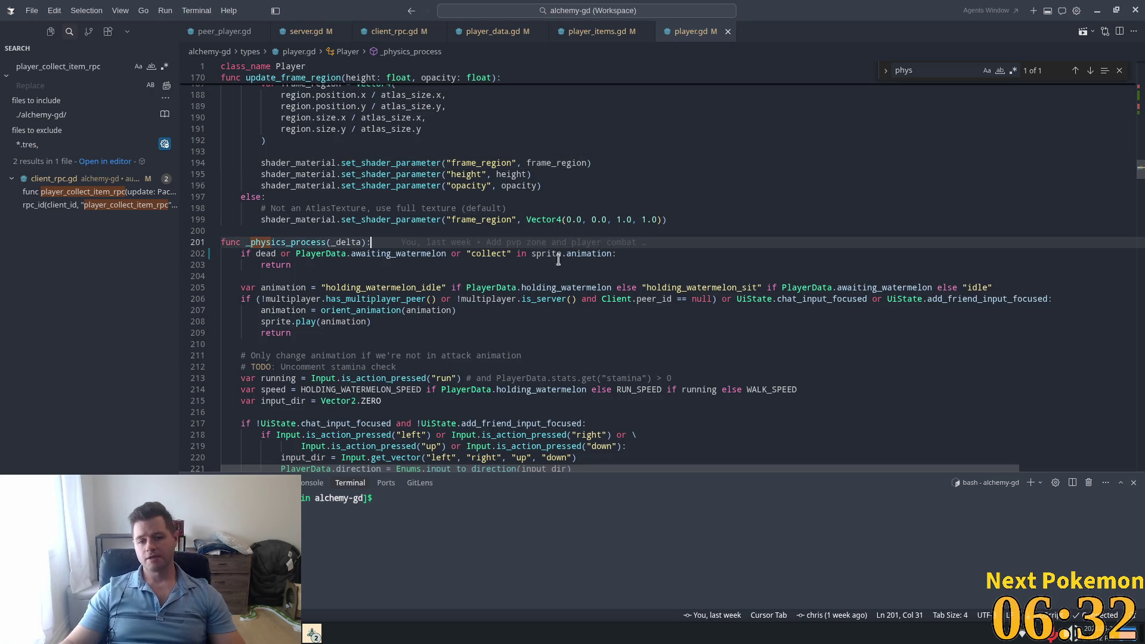
{"action": "left_click_drag", "start_coordinate": [469, 253], "coordinate": [649, 254]}
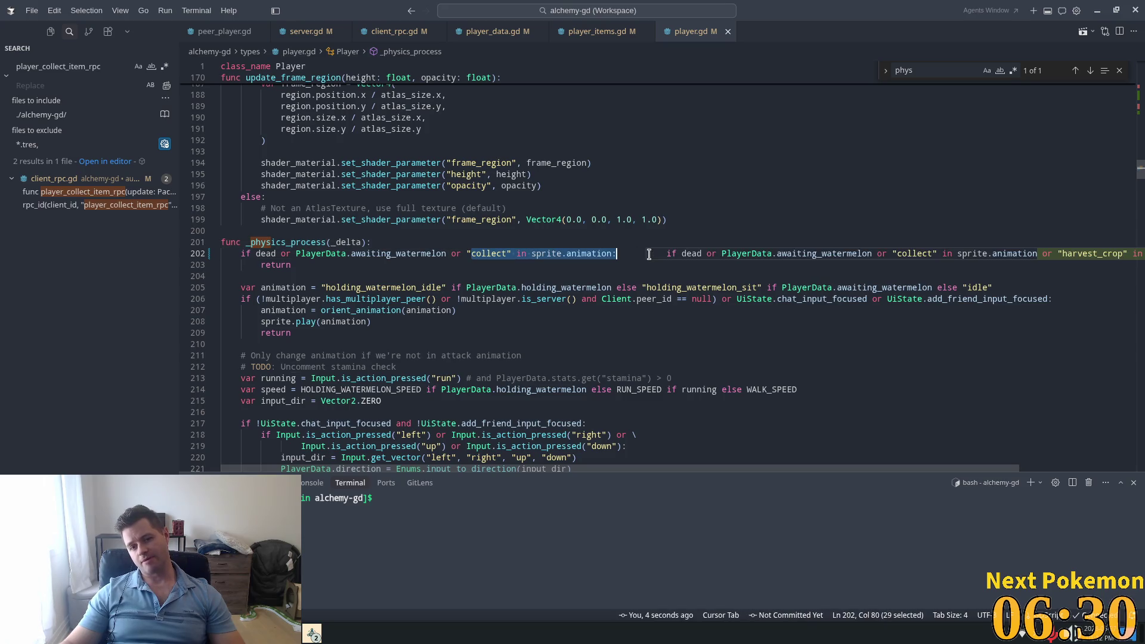
{"action": "mouse_move", "coordinate": [568, 250]}
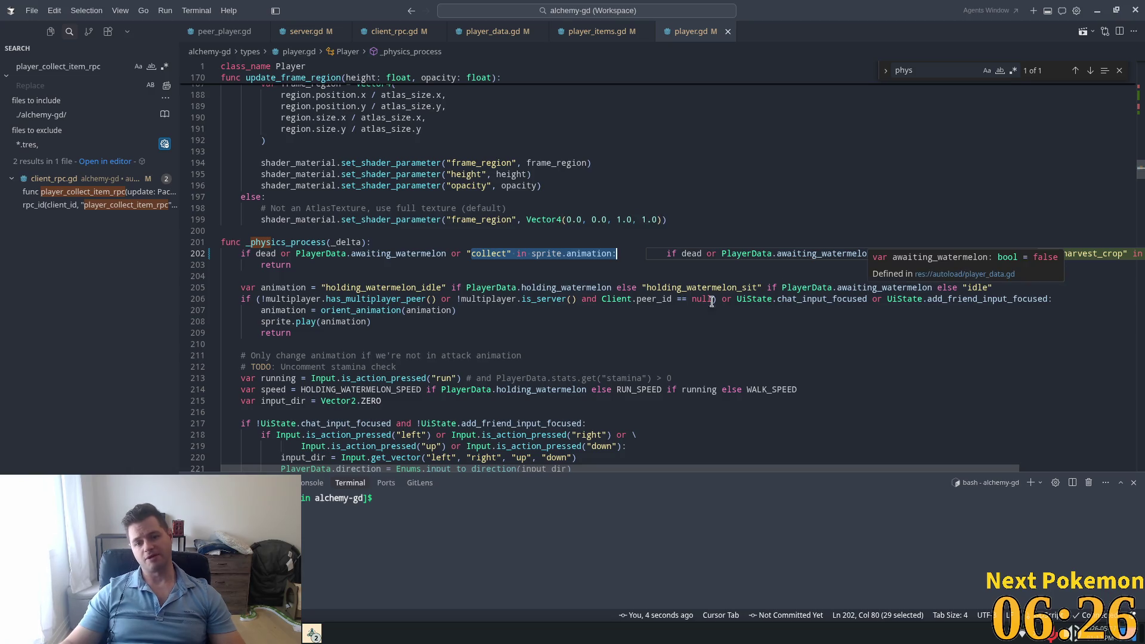
{"action": "key", "text": "alt+Tab"}
{"action": "left_click", "coordinate": [998, 27]}
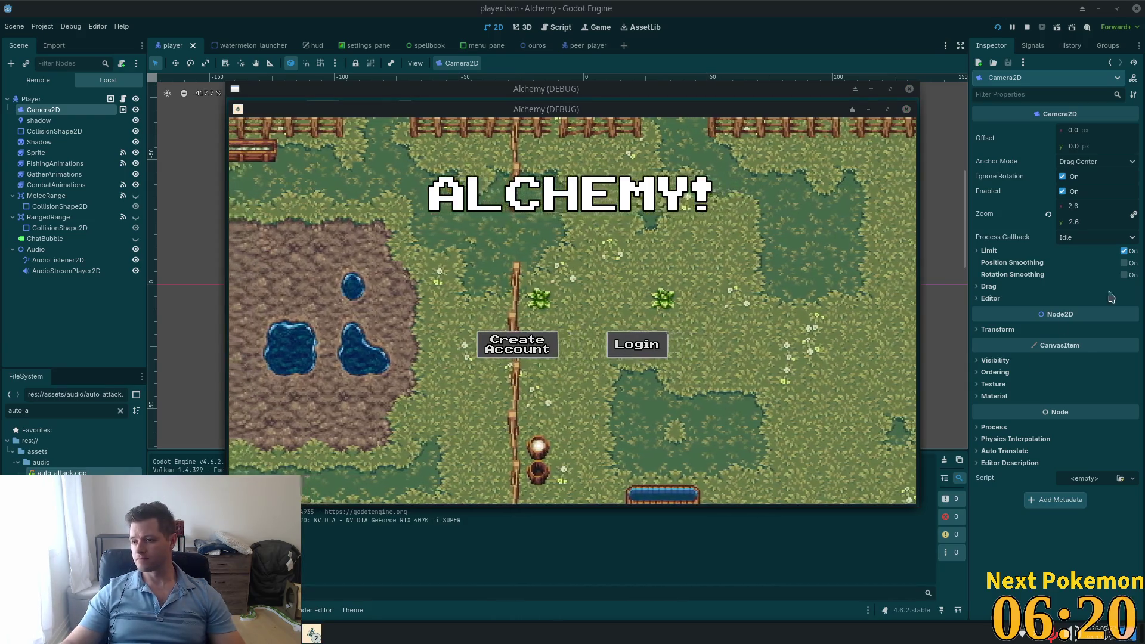
Step: Log in, walk onto the cobble path, open and close the inventory, then stop the run
{"action": "left_click", "coordinate": [631, 342]}
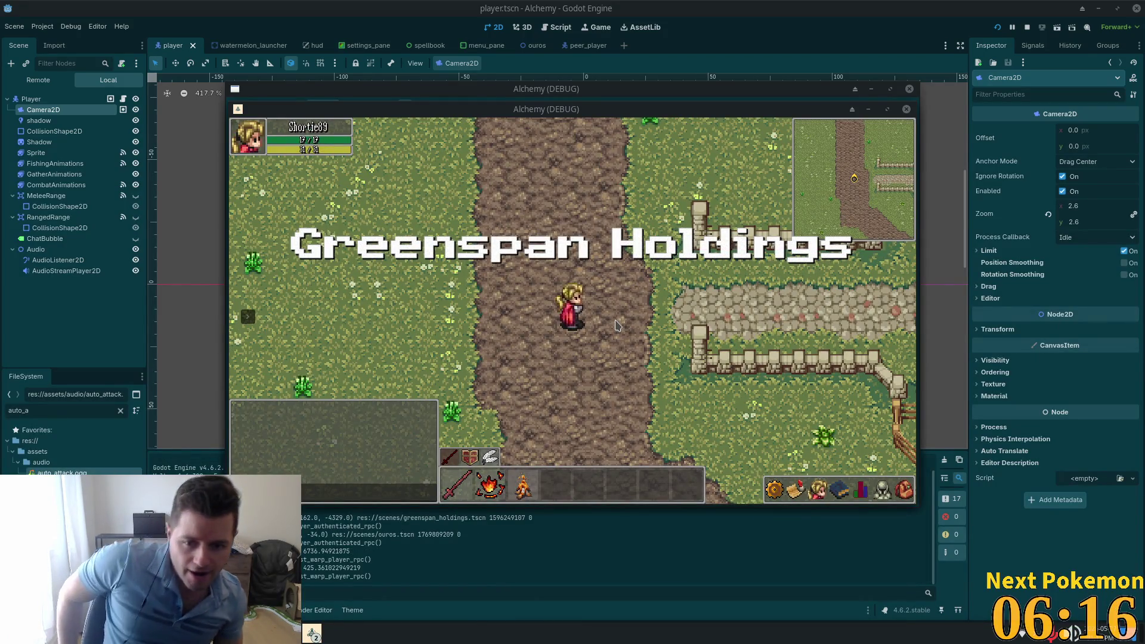
{"action": "key", "text": "w"}
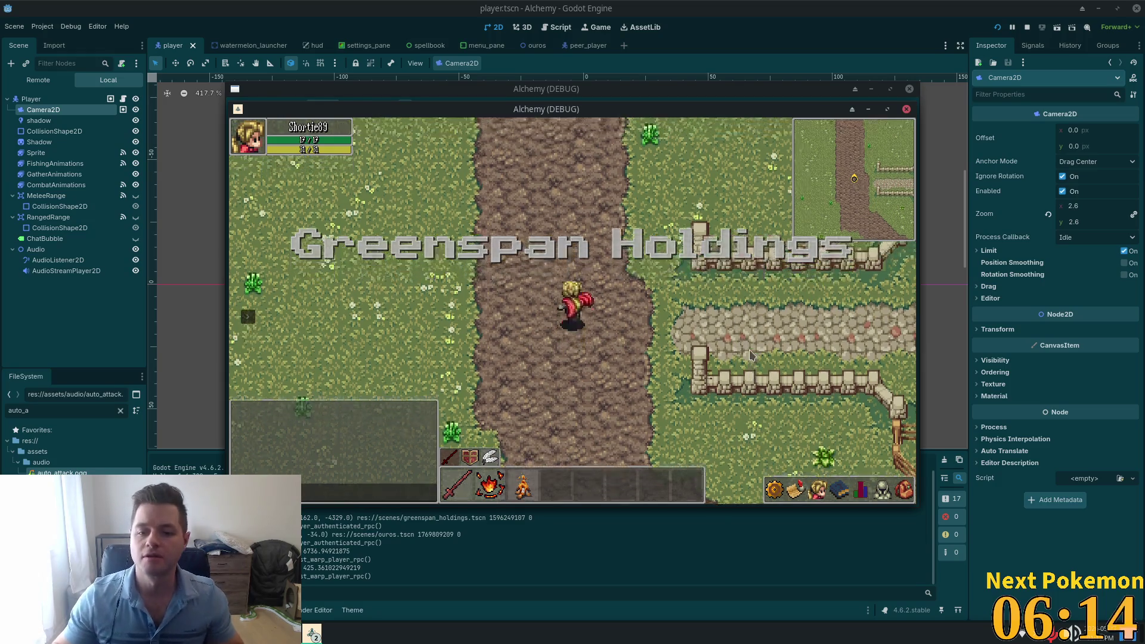
{"action": "key", "text": "d"}
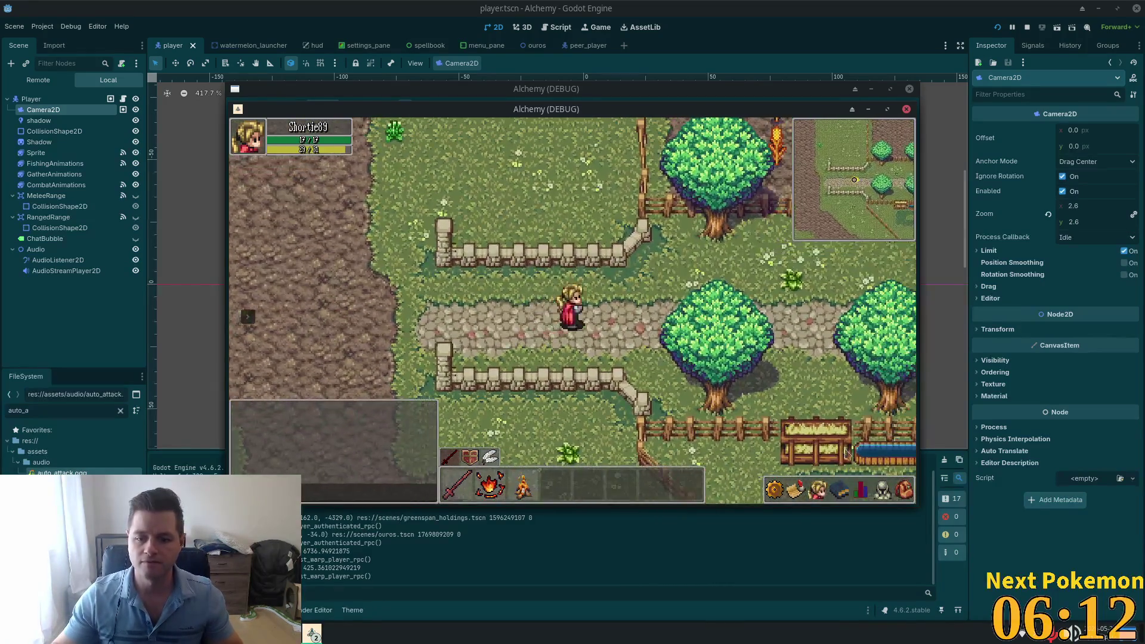
{"action": "left_click", "coordinate": [902, 498]}
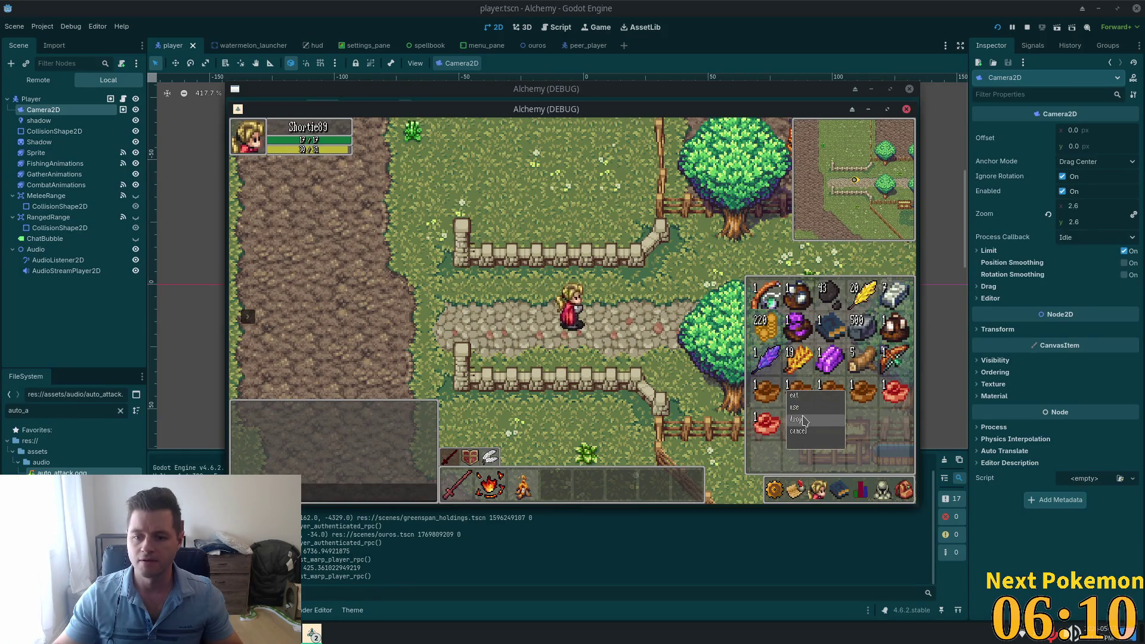
{"action": "key", "text": "i"}
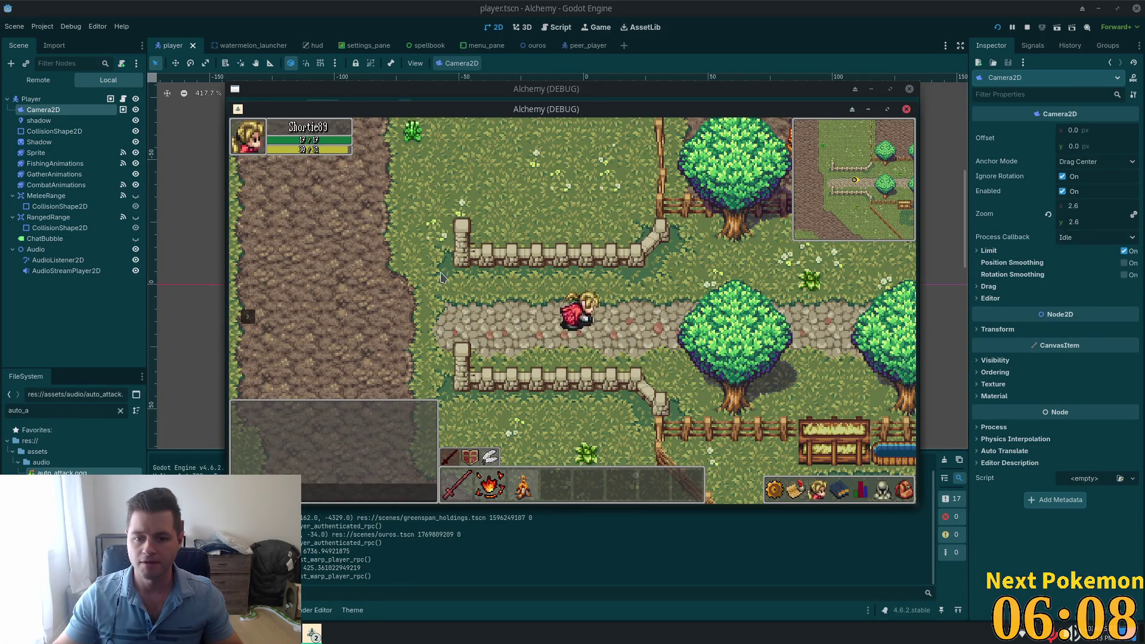
{"action": "left_click", "coordinate": [1027, 27]}
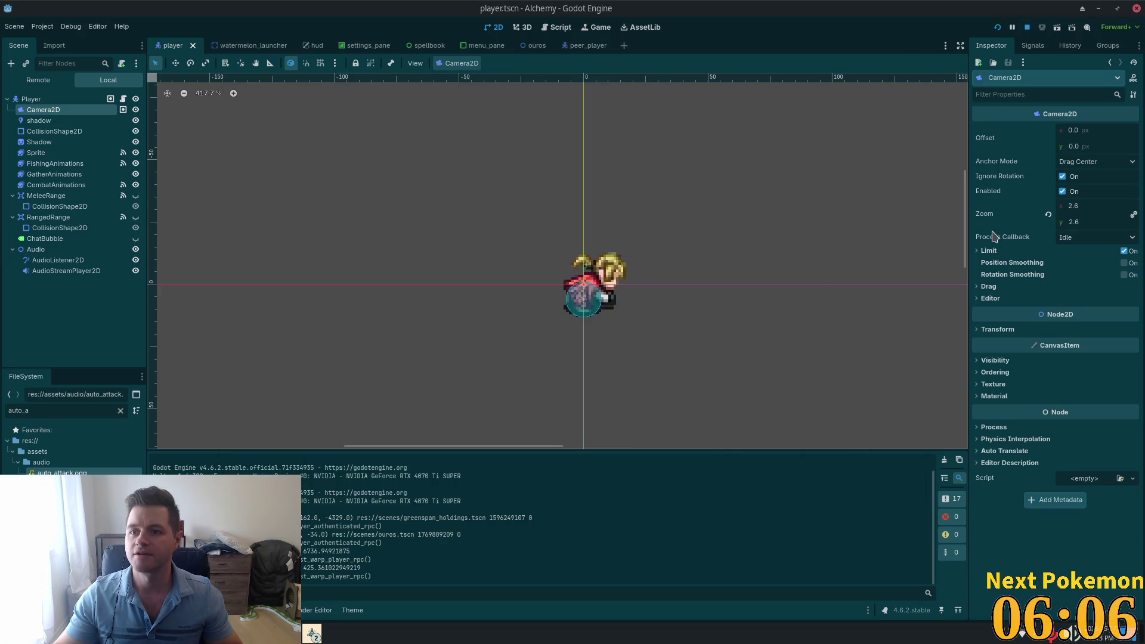
{"action": "key", "text": "alt+Tab"}
{"action": "left_click", "coordinate": [500, 287]}
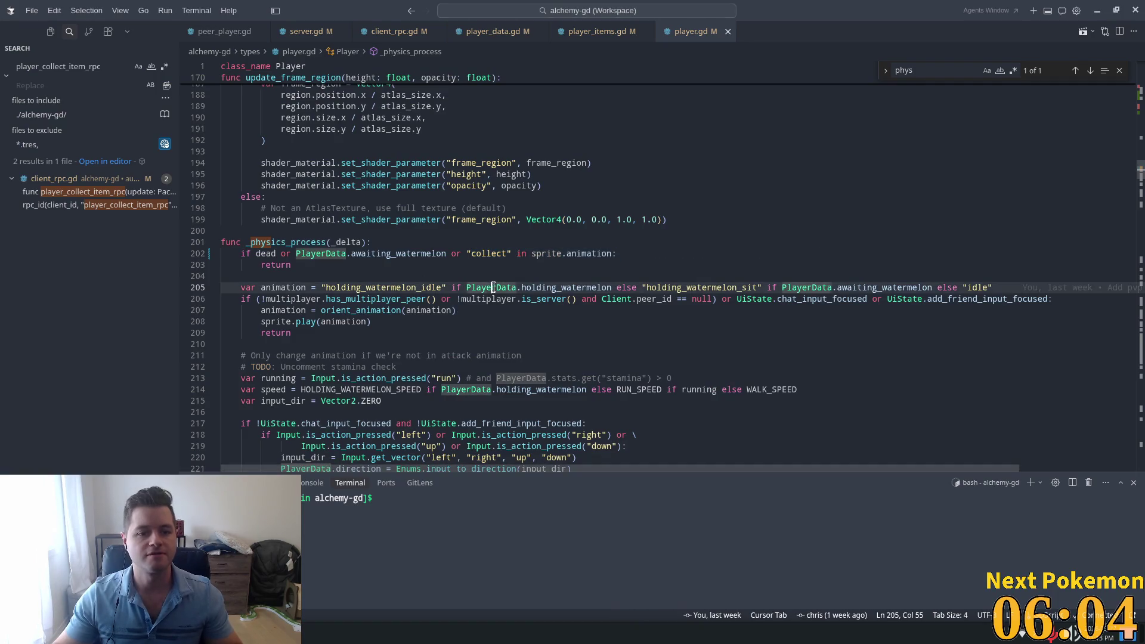
Step: Find _on_sprite_animation_finished and accept Cursor's suggested collect, collect_up, collect_down case
{"action": "key", "text": "ctrl+f"}
{"action": "type", "text": "an"}
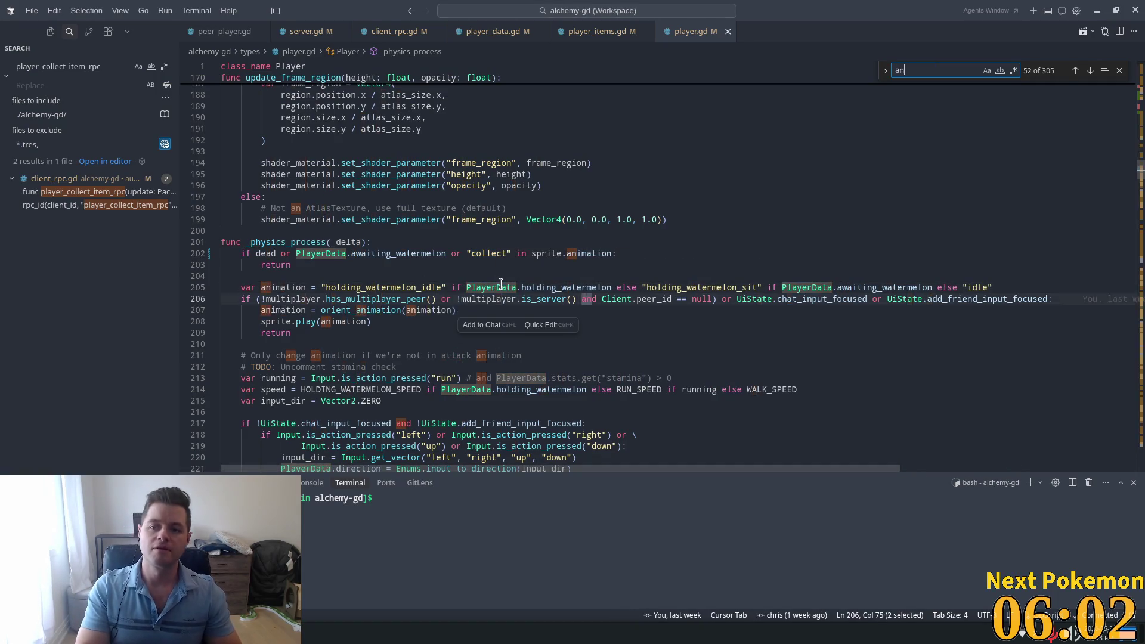
{"action": "type", "text": "imation_f"}
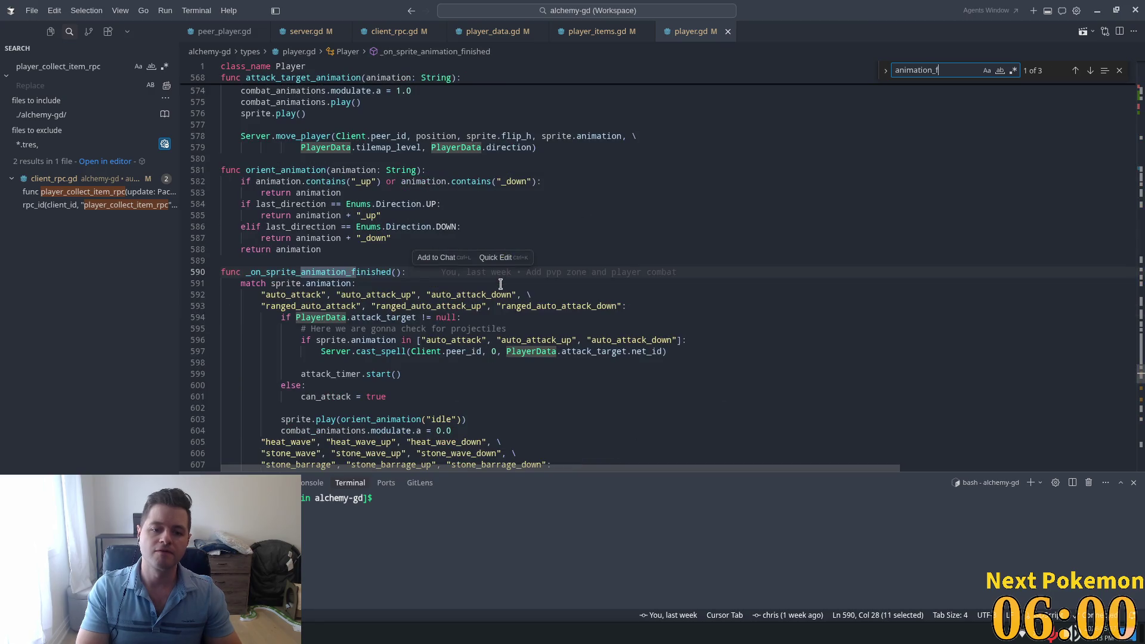
{"action": "left_click", "coordinate": [513, 311]}
{"action": "scroll", "coordinate": [477, 322], "scroll_direction": "down", "scroll_amount": 3}
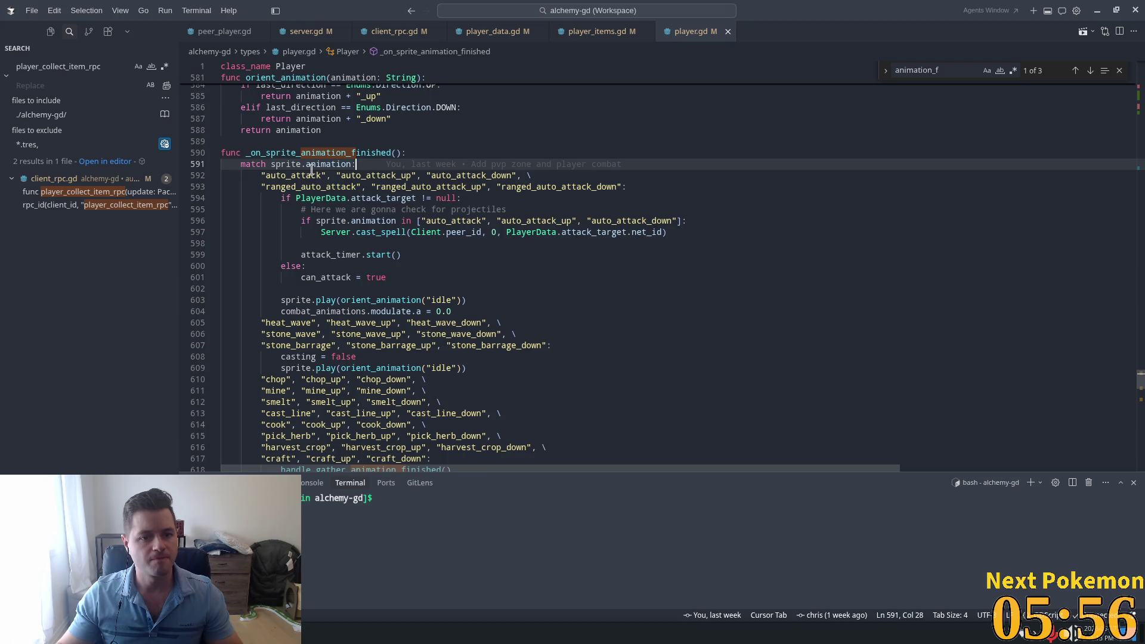
{"action": "scroll", "coordinate": [311, 209], "scroll_direction": "down", "scroll_amount": 4}
{"action": "left_click", "coordinate": [496, 318]}
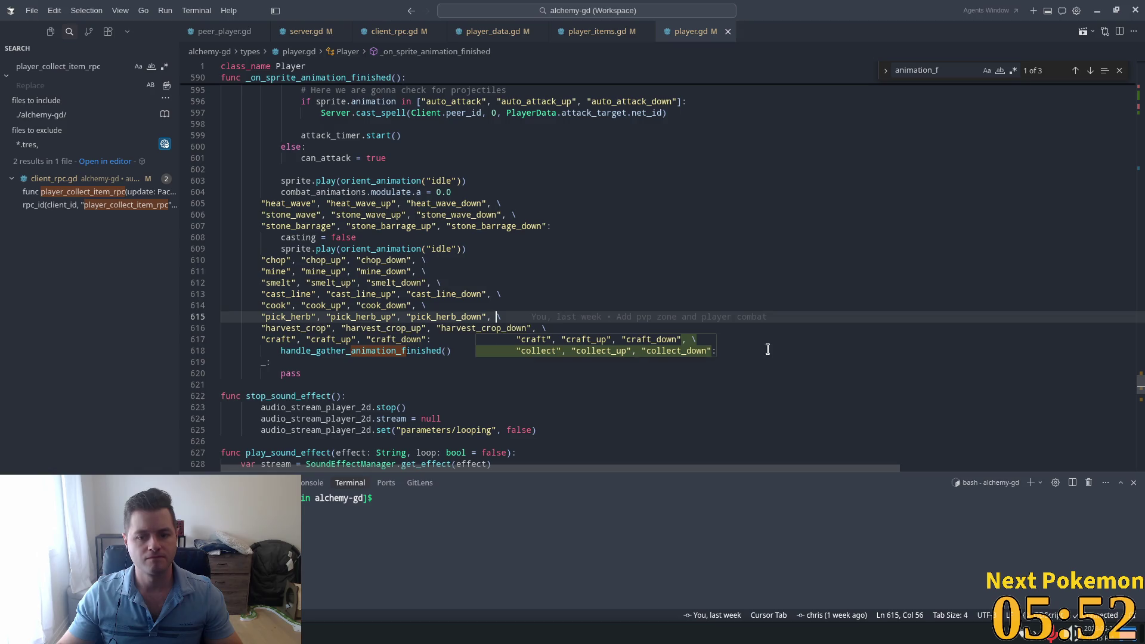
{"action": "left_click", "coordinate": [353, 397]}
{"action": "scroll", "coordinate": [352, 330], "scroll_direction": "down", "scroll_amount": 3}
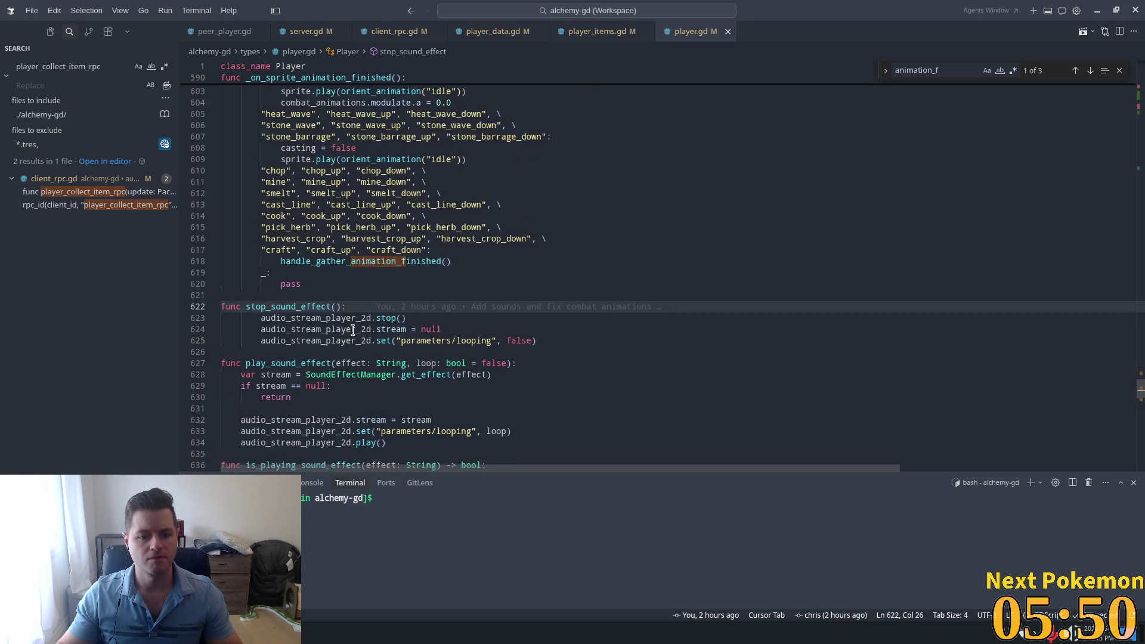
{"action": "left_click", "coordinate": [486, 260]}
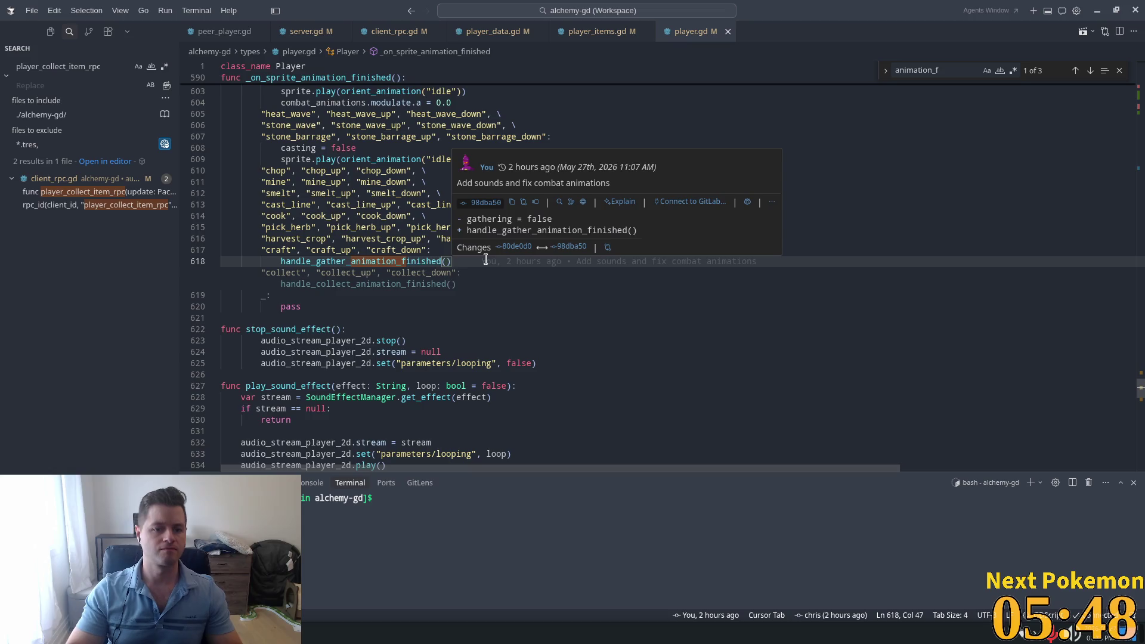
{"action": "key", "text": "Tab"}
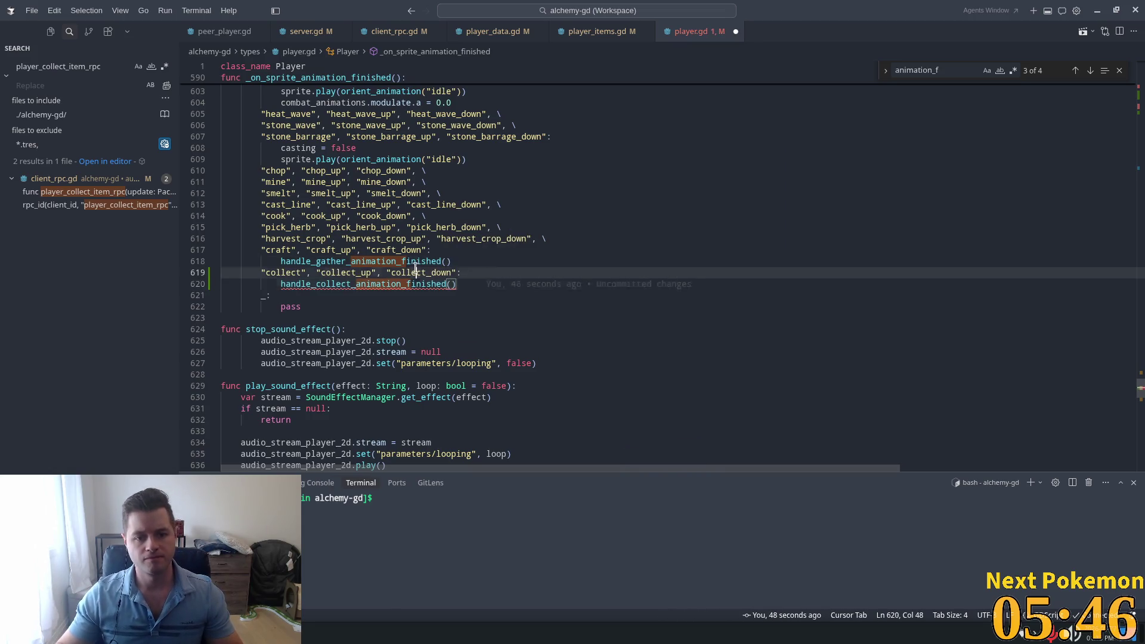
{"action": "left_click", "coordinate": [336, 284]}
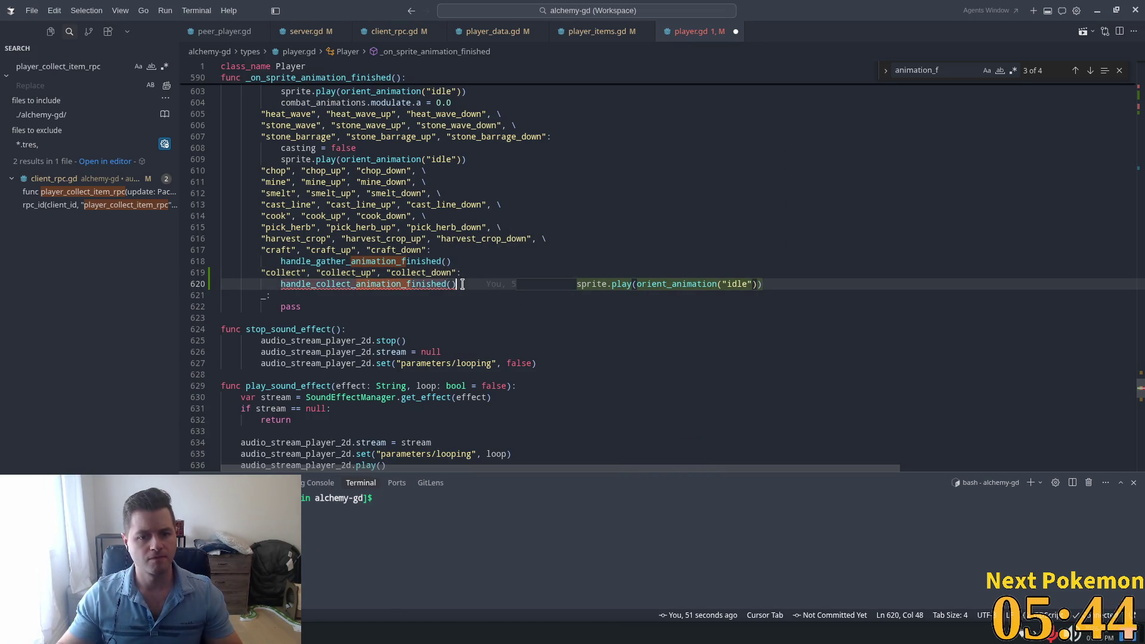
Step: Replace the handle_collect_animation_finished call on line 620 with handle_gather_animation_finished
{"action": "double_click", "coordinate": [362, 261]}
{"action": "key", "text": "ctrl+c"}
{"action": "left_click", "coordinate": [424, 261], "text": "ctrl"}
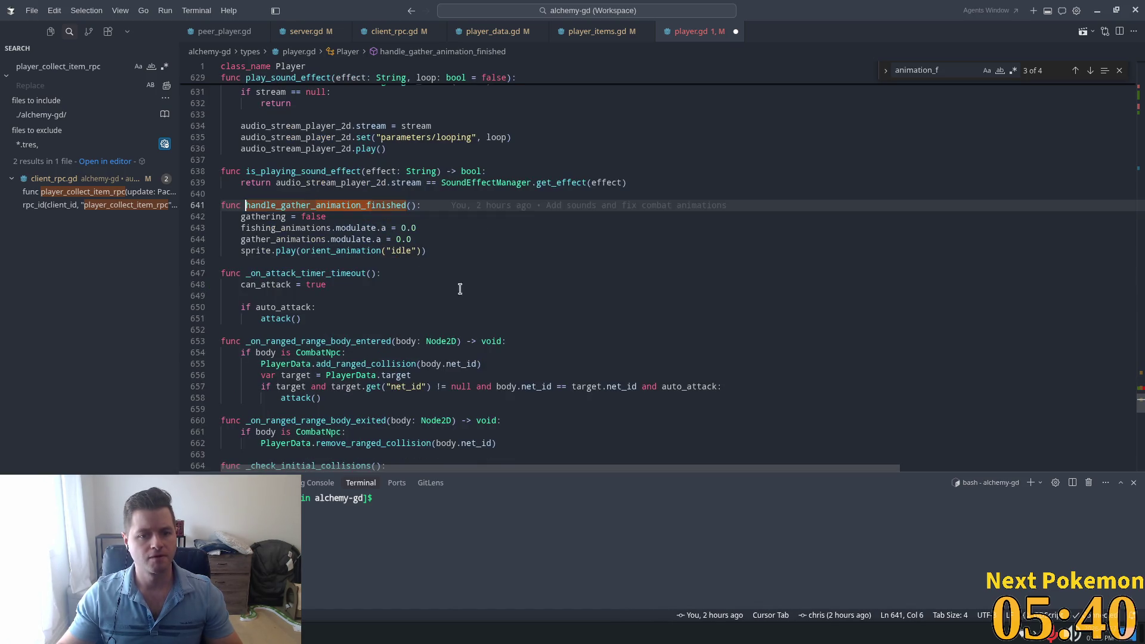
{"action": "left_click_drag", "start_coordinate": [231, 216], "coordinate": [441, 251]}
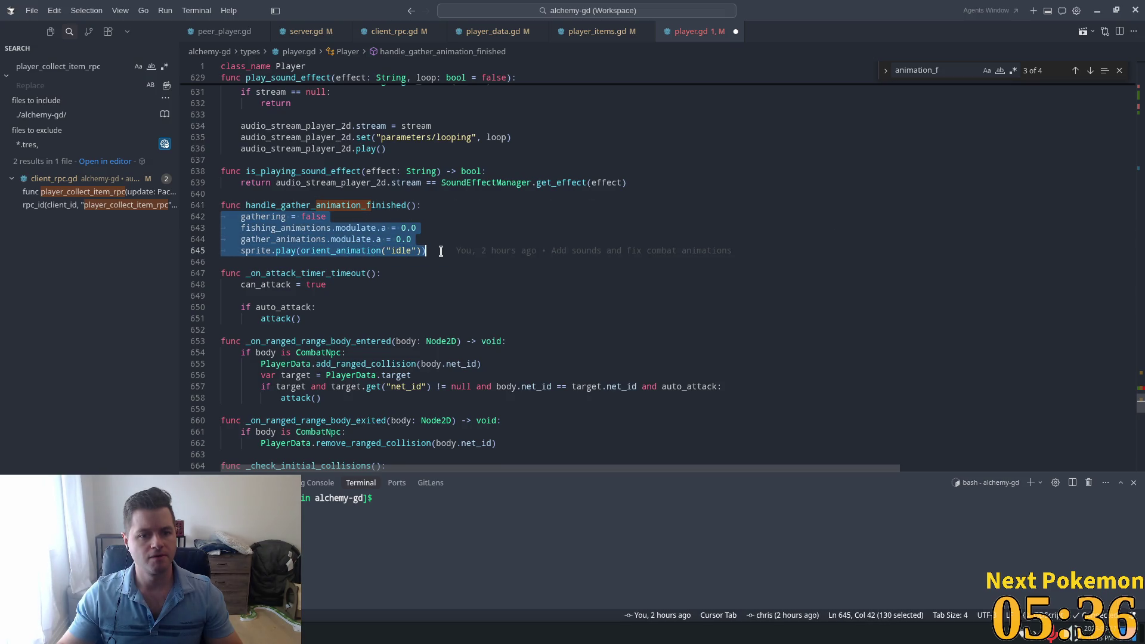
{"action": "double_click", "coordinate": [349, 205]}
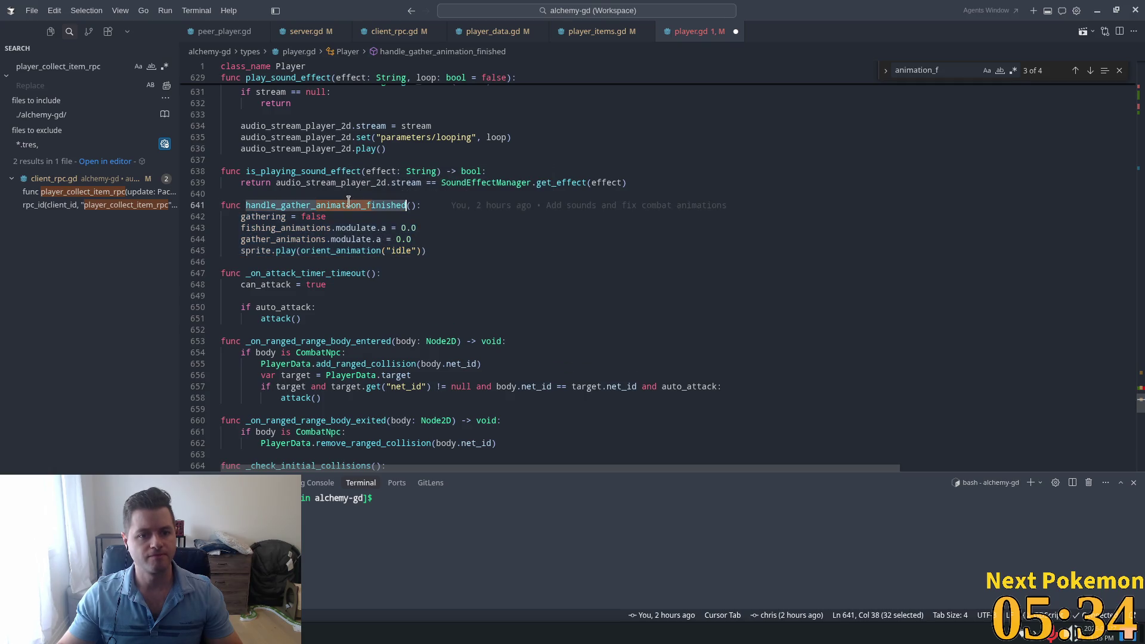
{"action": "key", "text": "ctrl+f"}
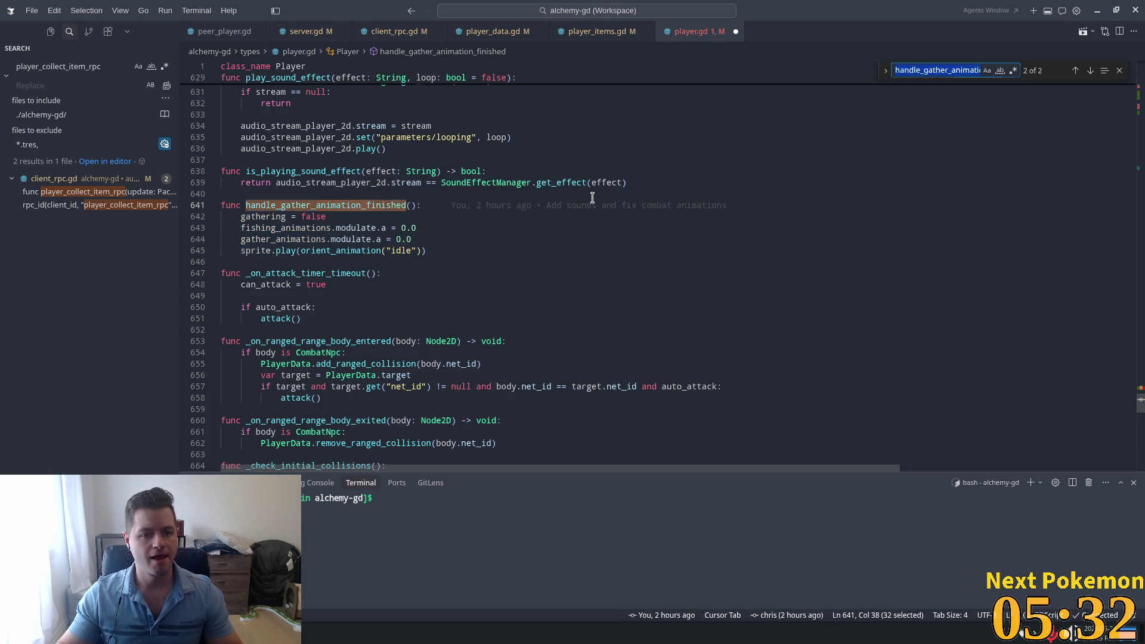
{"action": "key", "text": "Return"}
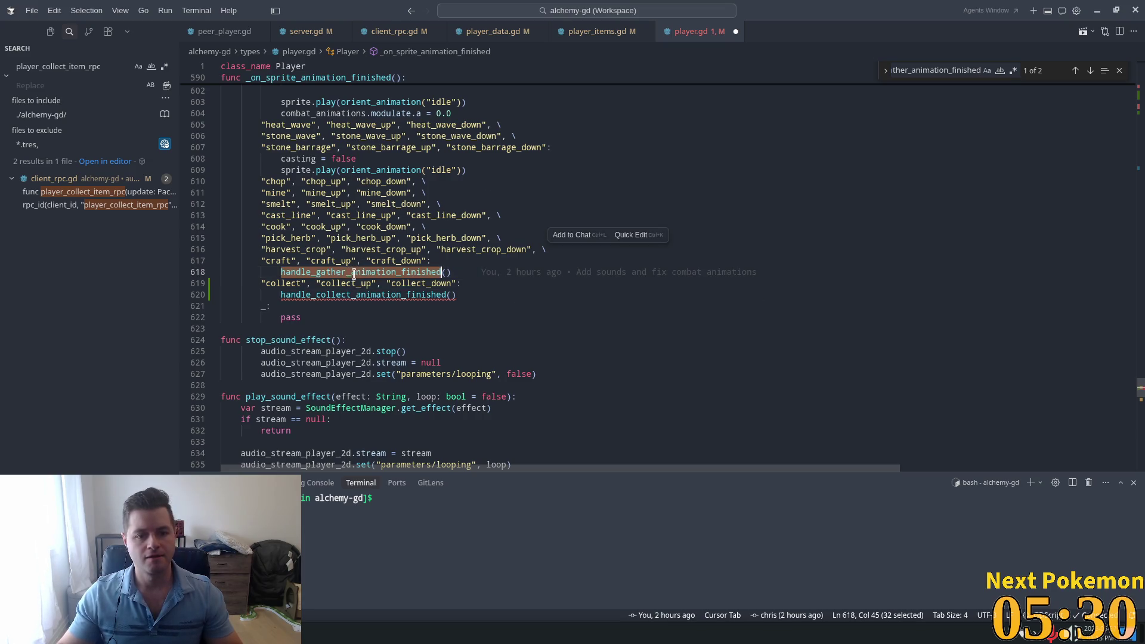
{"action": "double_click", "coordinate": [337, 296]}
{"action": "key", "text": "ctrl+v"}
Step: Scroll over the updated animation-finished cases to check the edit
{"action": "scroll", "coordinate": [596, 275], "scroll_direction": "up", "scroll_amount": 6}
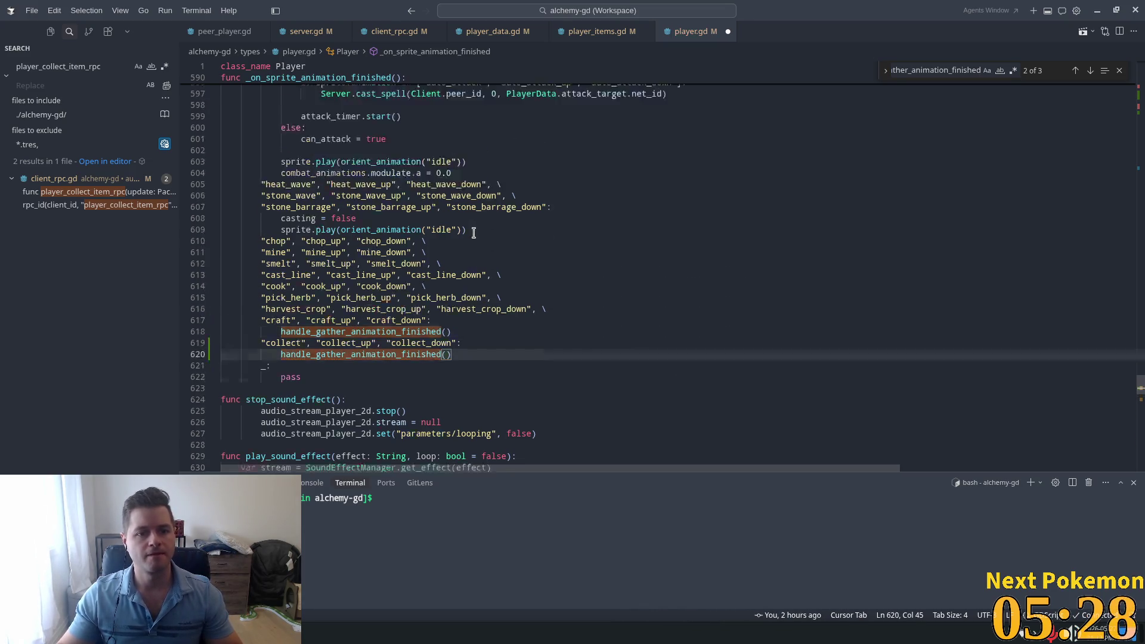
{"action": "scroll", "coordinate": [458, 245], "scroll_direction": "down", "scroll_amount": 1}
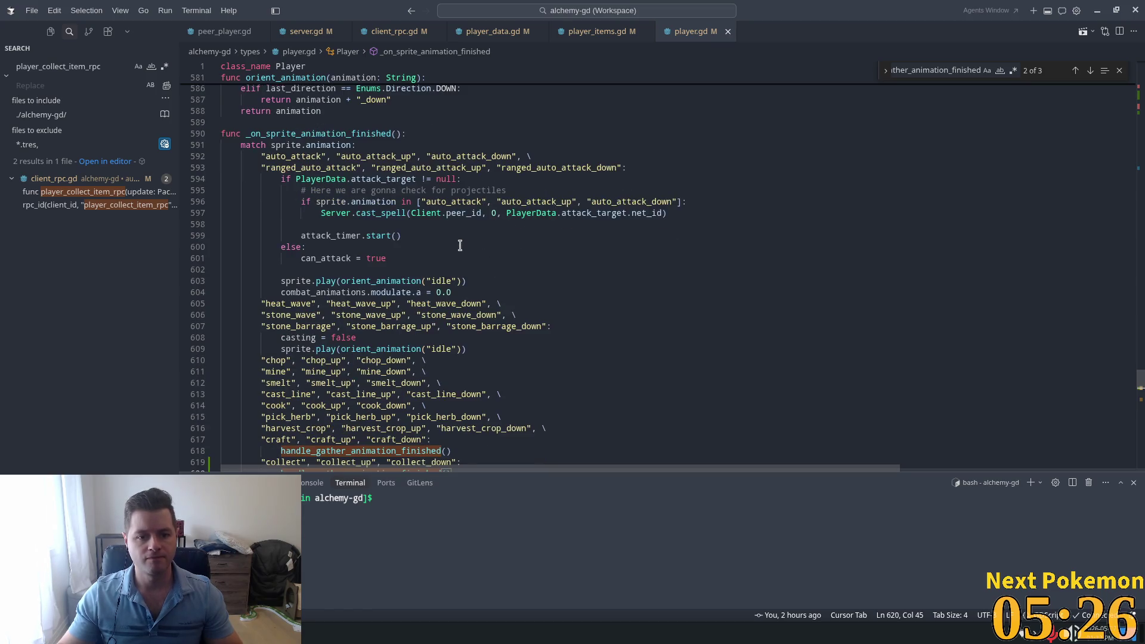
{"action": "scroll", "coordinate": [465, 247], "scroll_direction": "up", "scroll_amount": 4}
{"action": "scroll", "coordinate": [483, 255], "scroll_direction": "down", "scroll_amount": 3}
{"action": "scroll", "coordinate": [483, 256], "scroll_direction": "down", "scroll_amount": 5}
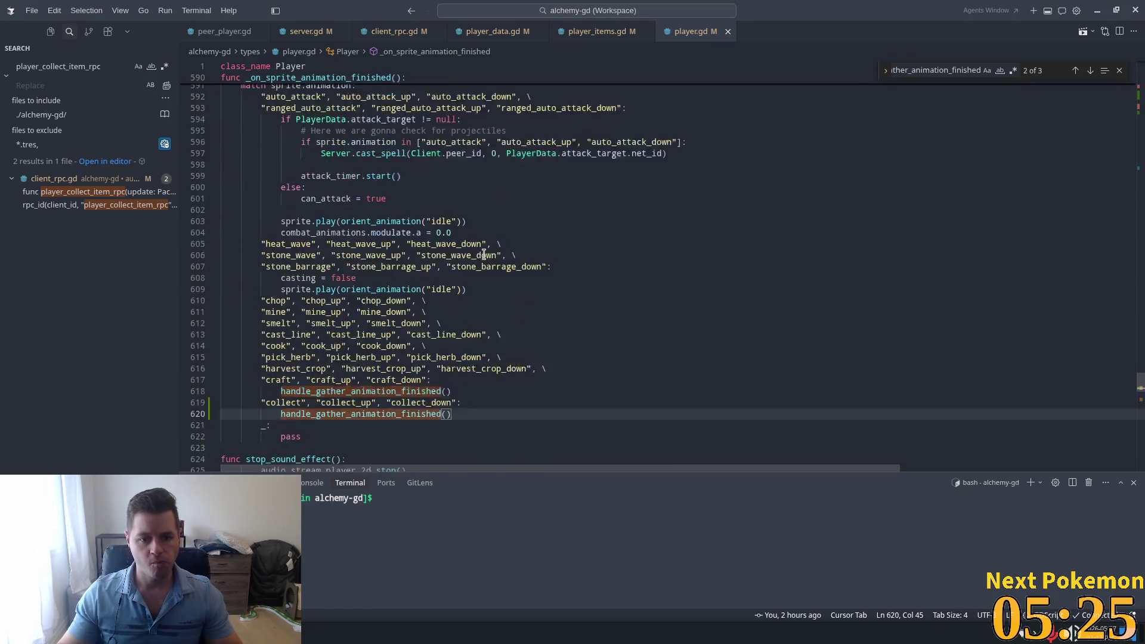
{"action": "key", "text": "alt+Tab"}
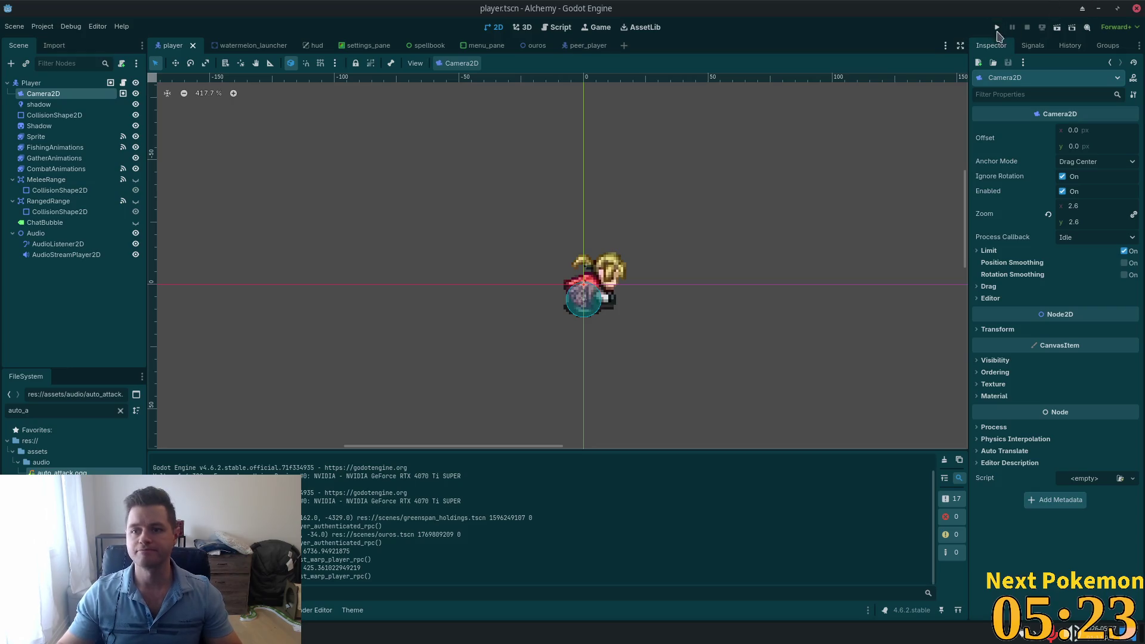
{"action": "left_click", "coordinate": [997, 28]}
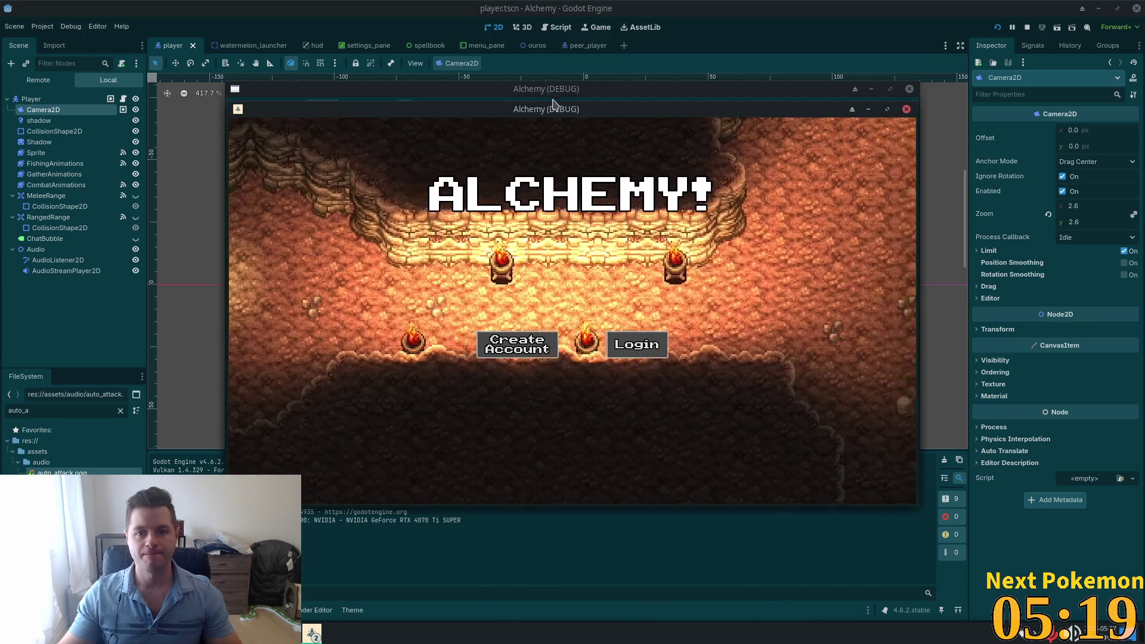
{"action": "left_click_drag", "start_coordinate": [543, 109], "coordinate": [342, 31]}
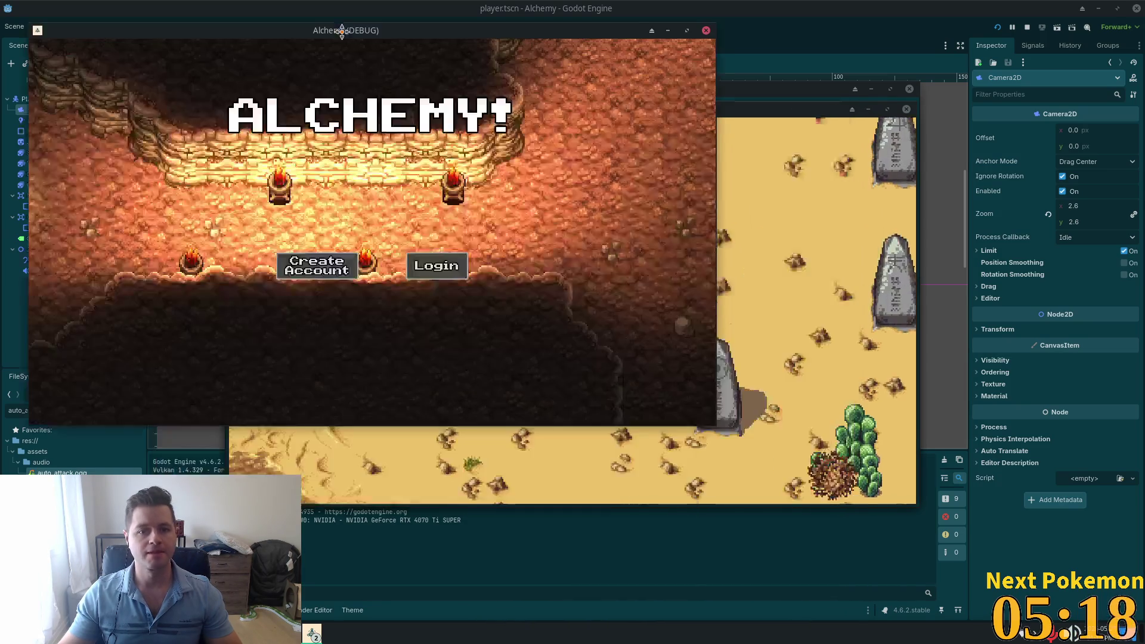
{"action": "left_click_drag", "start_coordinate": [825, 110], "coordinate": [968, 153]}
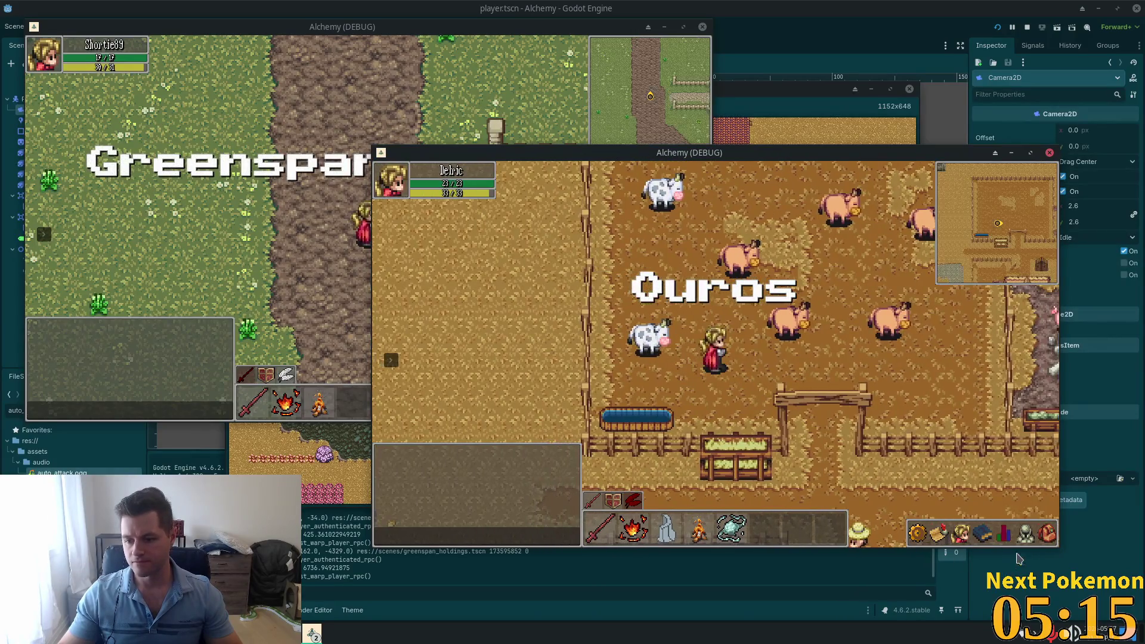
{"action": "left_click", "coordinate": [1048, 533]}
{"action": "left_click", "coordinate": [1048, 533]}
{"action": "left_click", "coordinate": [1048, 533]}
{"action": "right_click", "coordinate": [981, 472]}
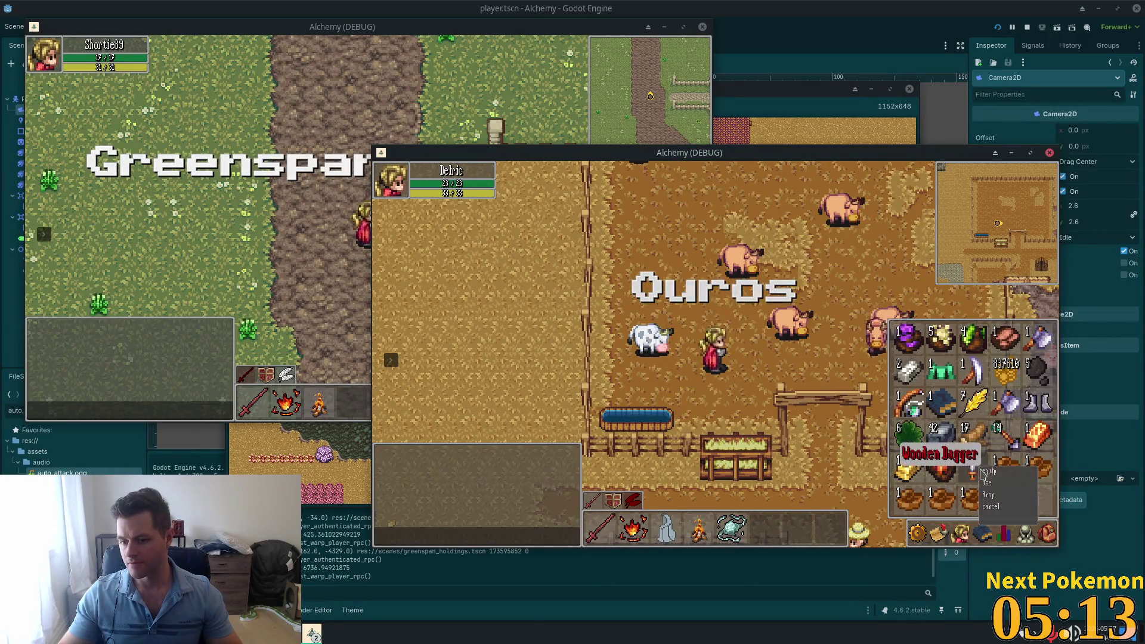
{"action": "left_click", "coordinate": [985, 472]}
{"action": "key", "text": "i"}
{"action": "key", "text": "a"}
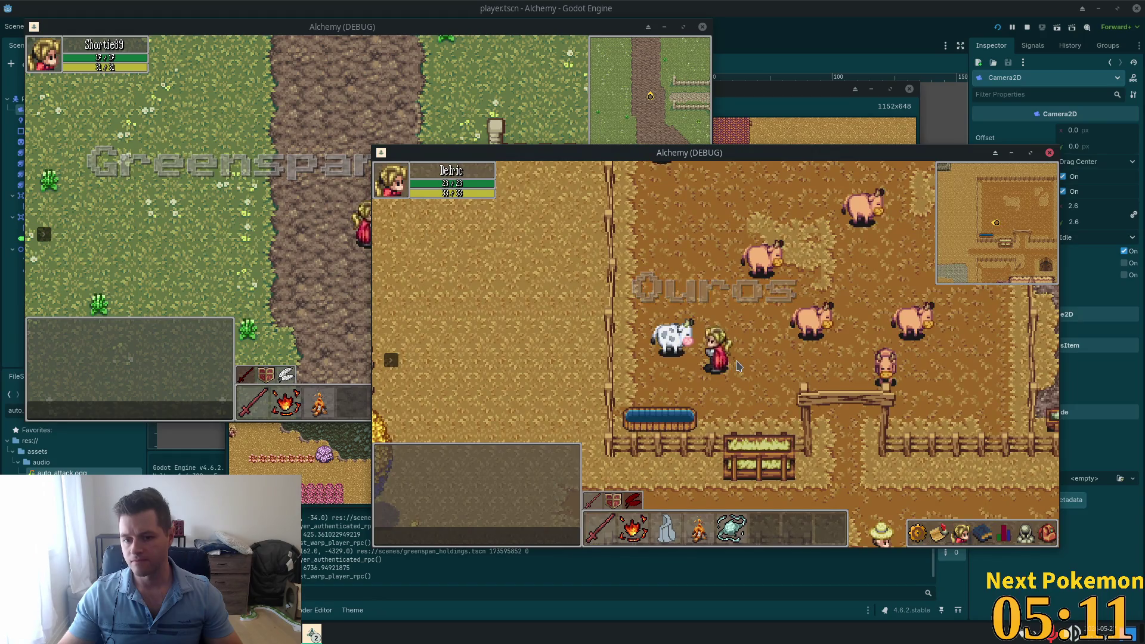
{"action": "key", "text": "space"}
{"action": "key", "text": "d"}
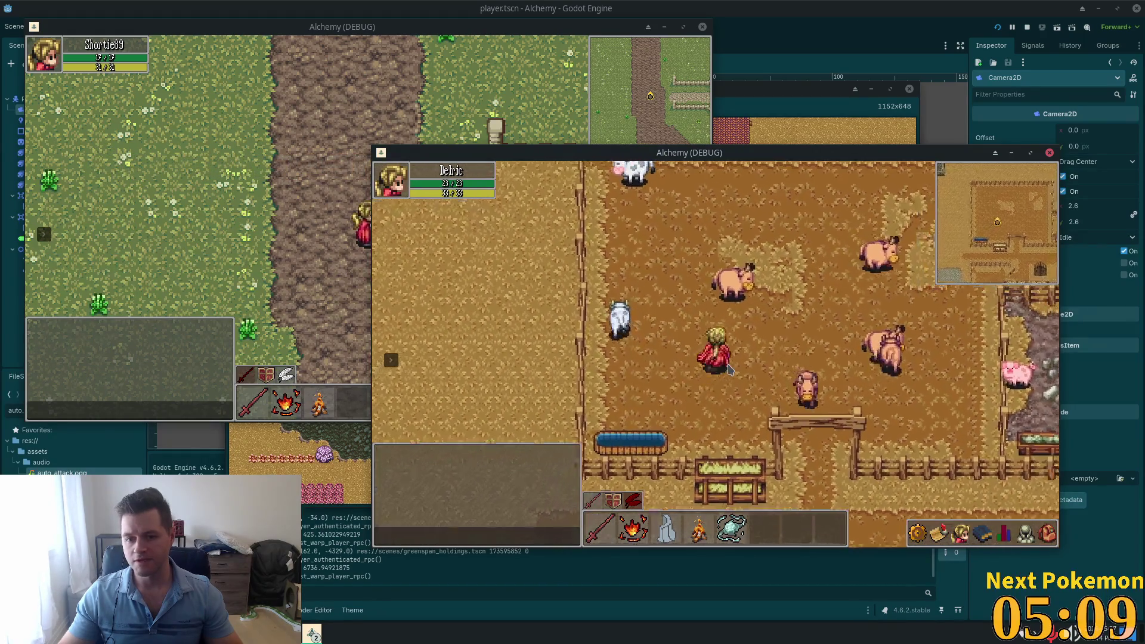
{"action": "key", "text": "F8"}
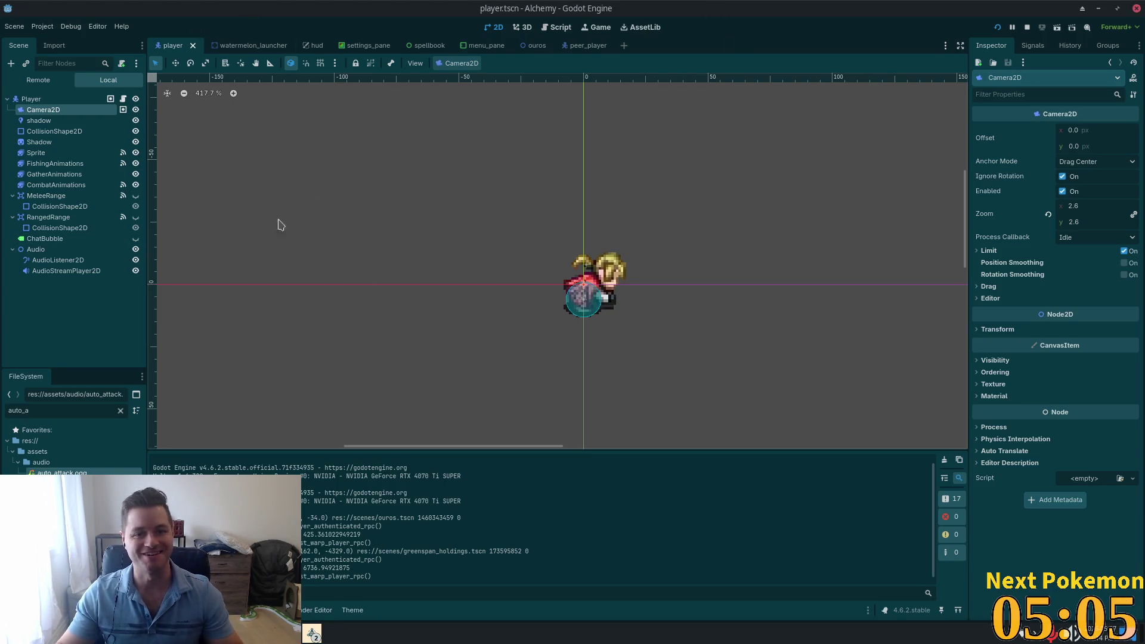
Step: Close the application launcher and select the player's Sprite node in the Scene dock
{"action": "key", "text": "super"}
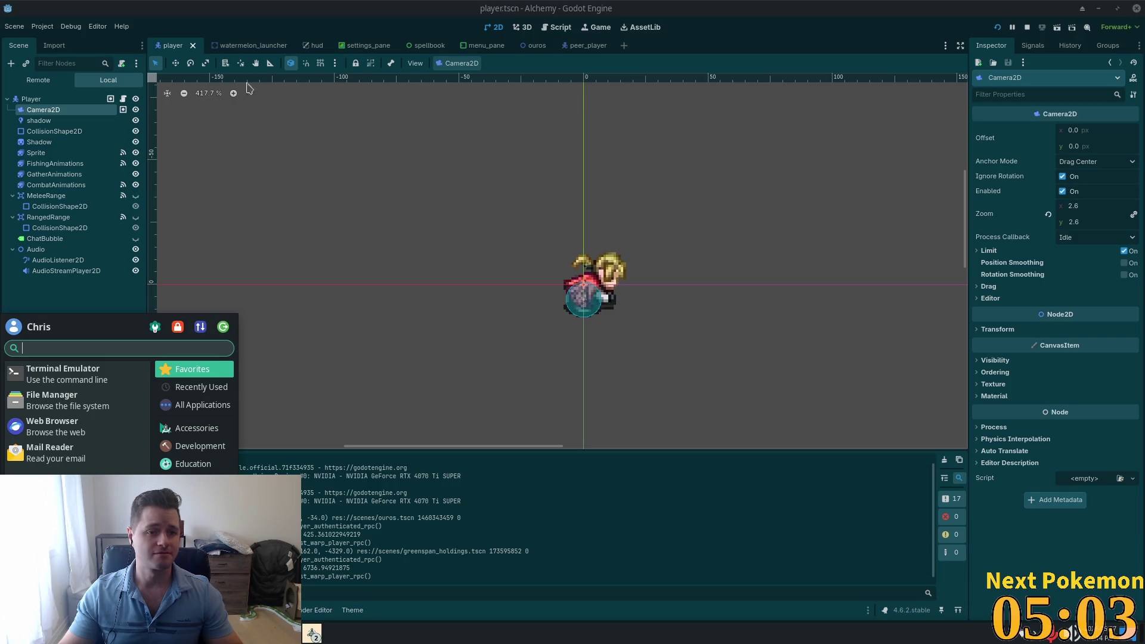
{"action": "key", "text": "Escape"}
{"action": "left_click", "coordinate": [30, 165]}
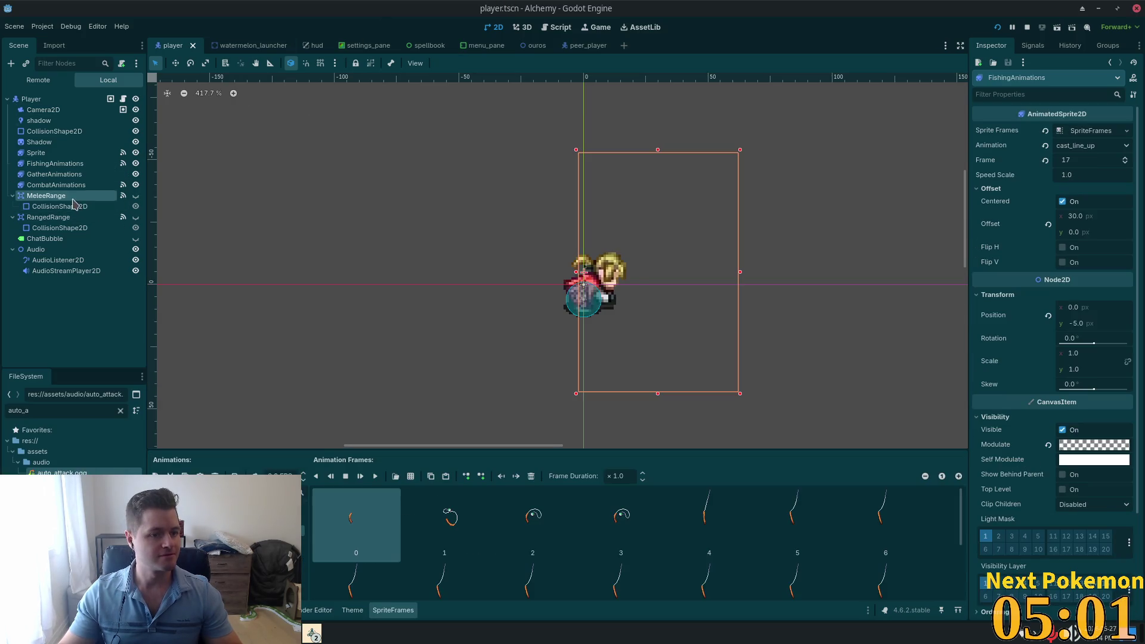
{"action": "left_click", "coordinate": [46, 195]}
{"action": "left_click", "coordinate": [36, 153]}
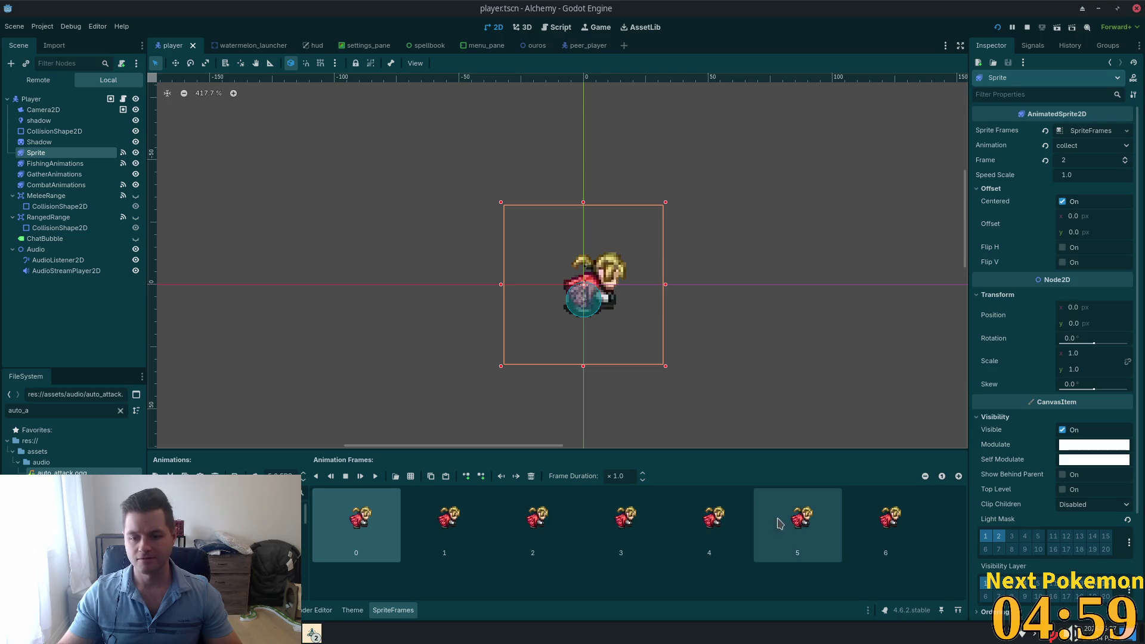
Step: Delete extra collect-animation frames down to two, save the player scene, and relaunch the game
{"action": "left_click", "coordinate": [549, 535]}
{"action": "left_click", "coordinate": [531, 476]}
{"action": "left_click", "coordinate": [531, 476]}
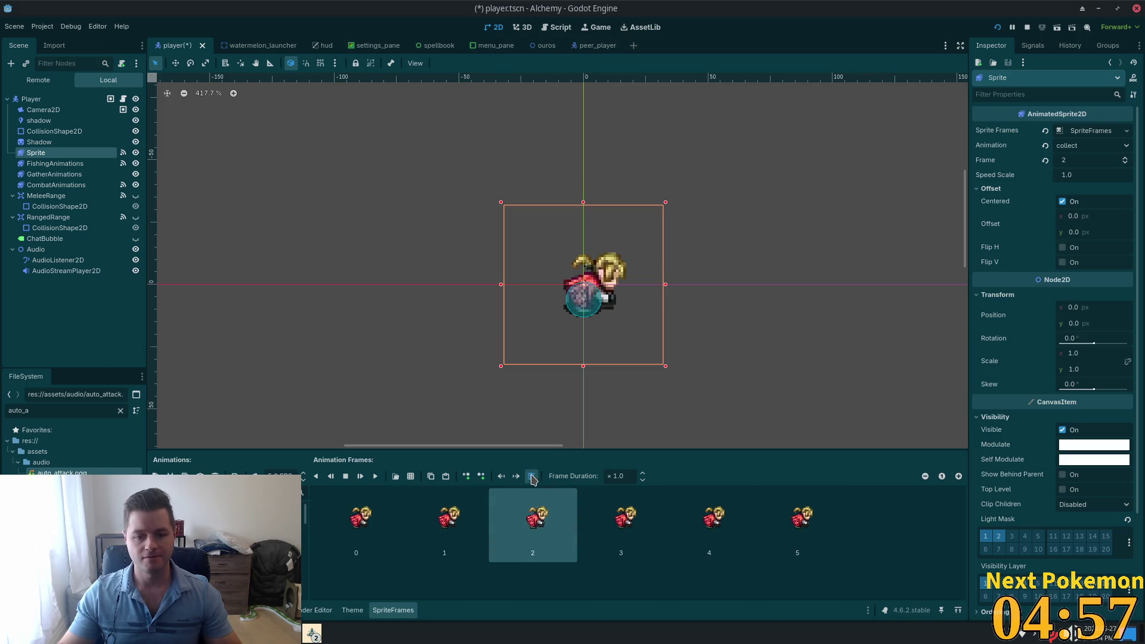
{"action": "left_click", "coordinate": [531, 476]}
{"action": "key", "text": "ctrl+s"}
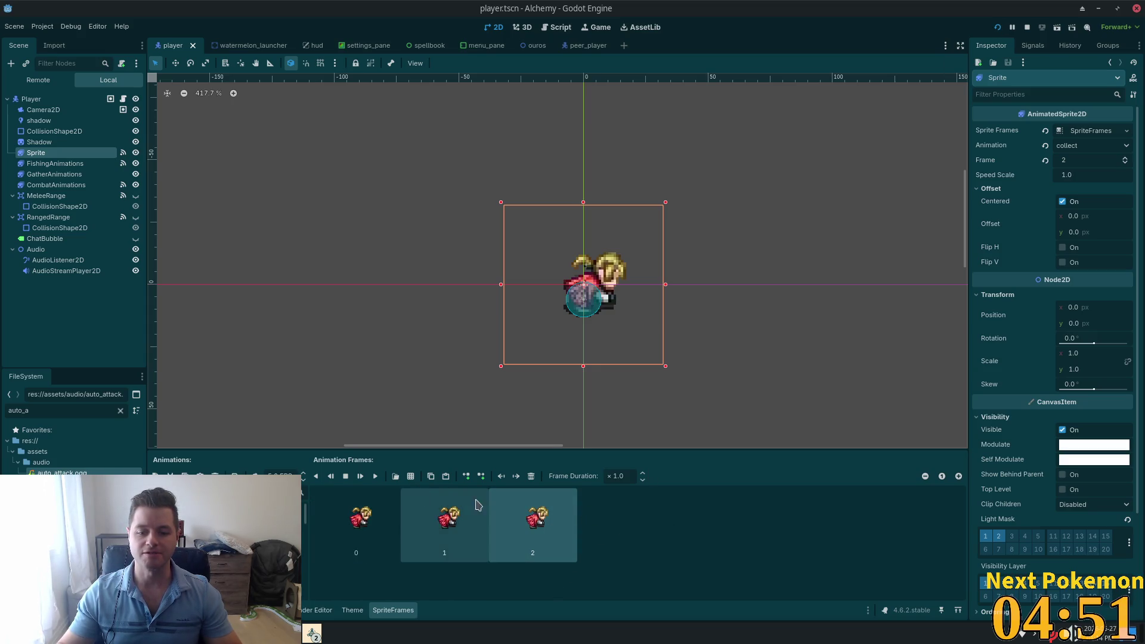
{"action": "left_click", "coordinate": [532, 476]}
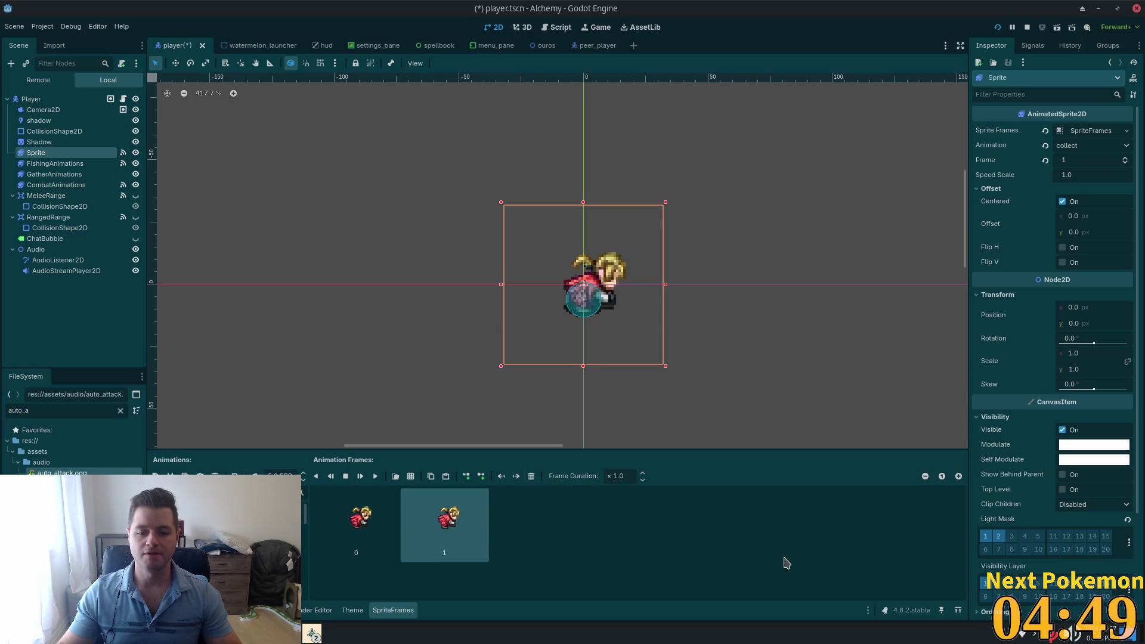
{"action": "left_click", "coordinate": [998, 27]}
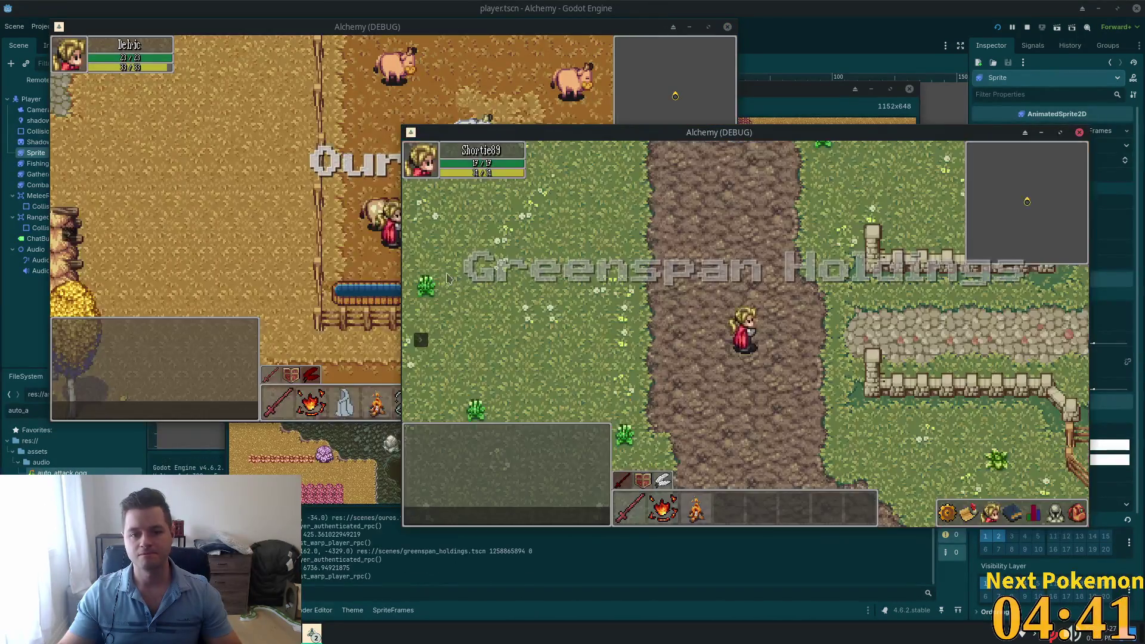
Step: Open and close the inventory and walk the character up and down the path
{"action": "left_click", "coordinate": [1077, 521]}
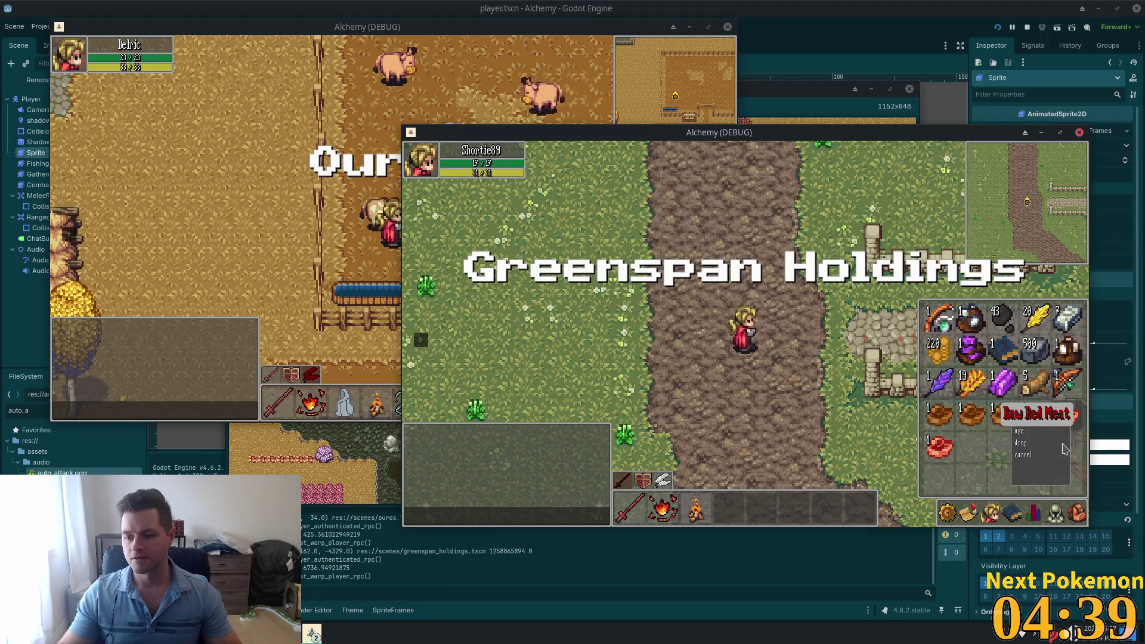
{"action": "left_click", "coordinate": [1078, 513]}
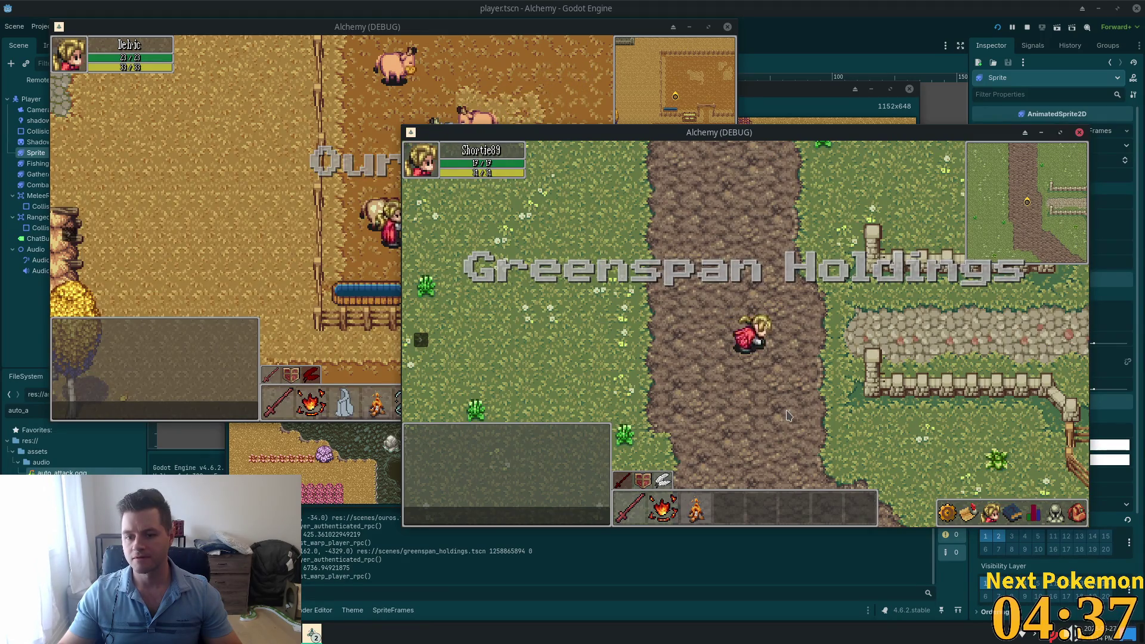
{"action": "key", "text": "w"}
{"action": "left_click", "coordinate": [1066, 515]}
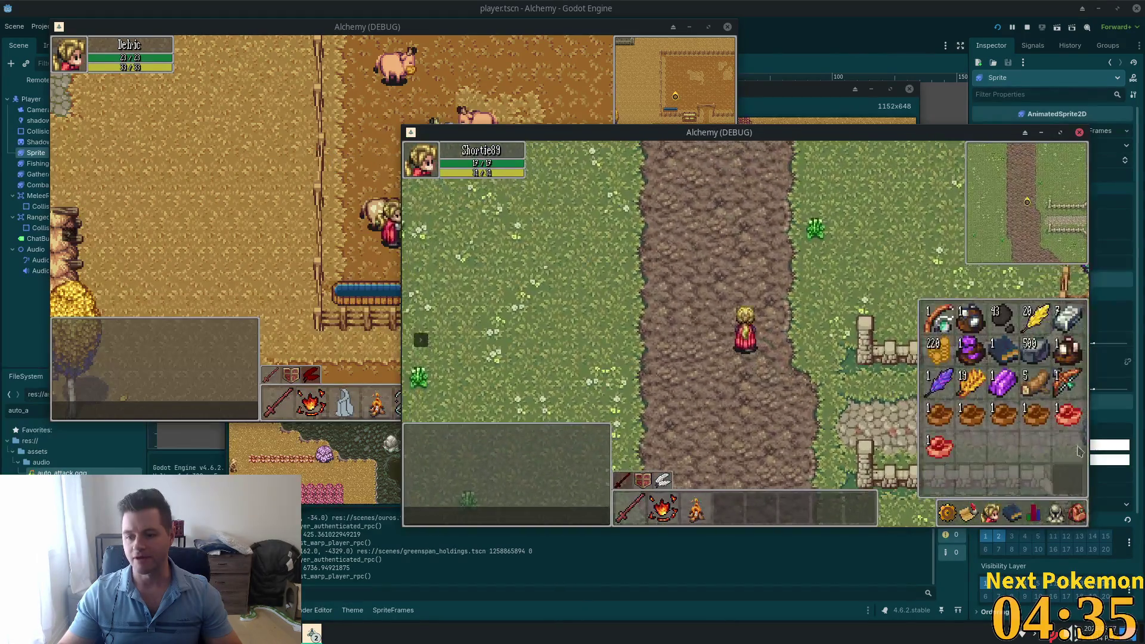
{"action": "key", "text": "Escape"}
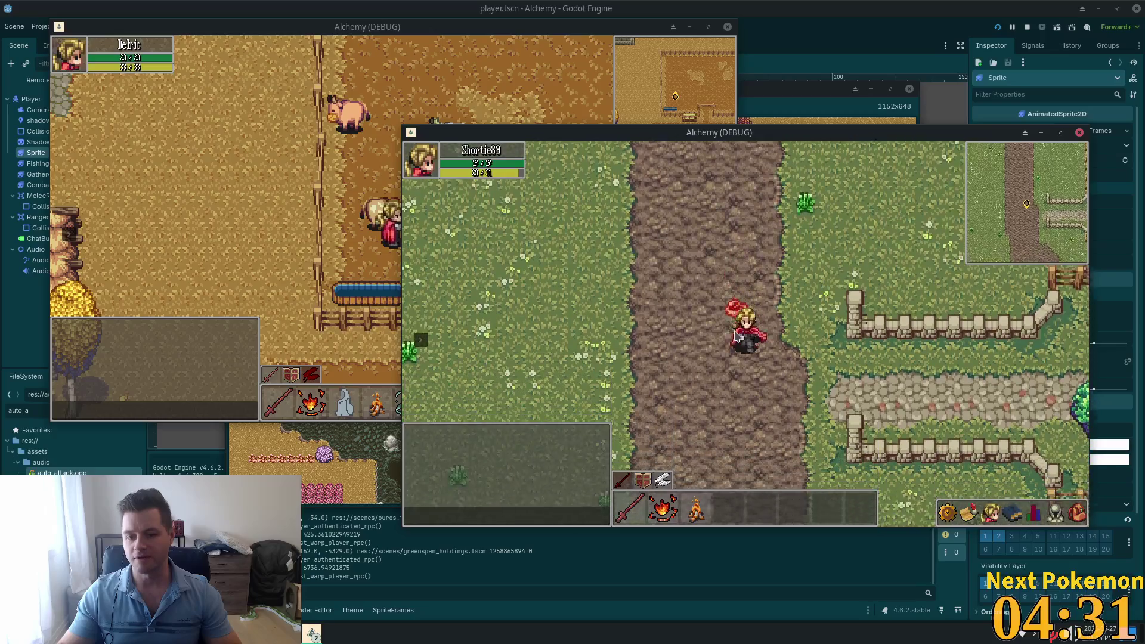
{"action": "key", "text": "s"}
{"action": "key", "text": "w"}
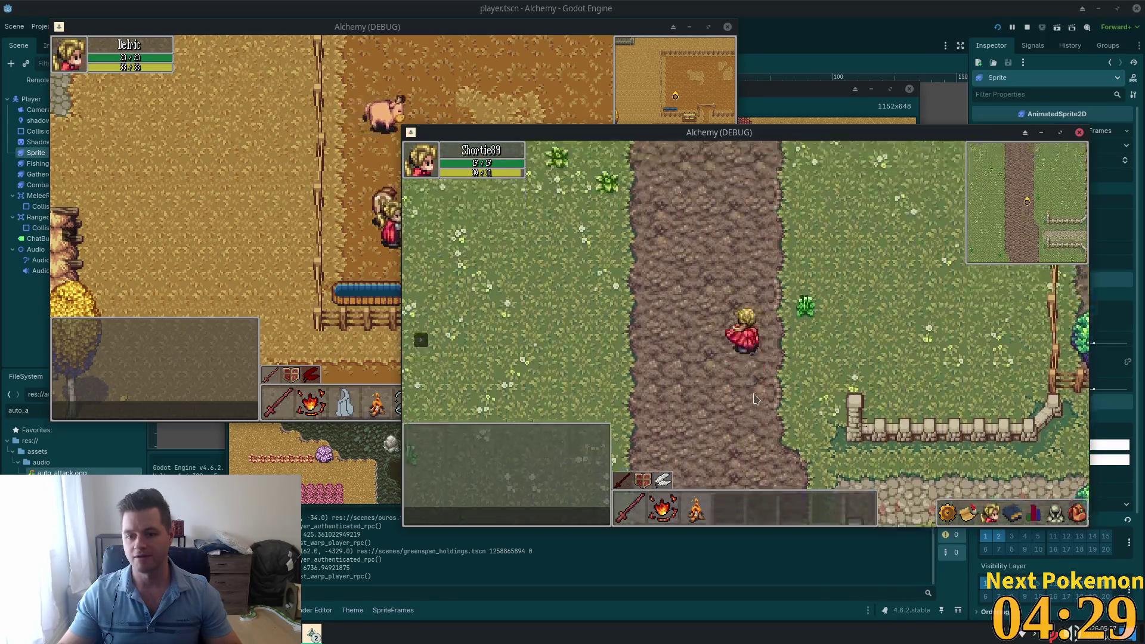
{"action": "key", "text": "w"}
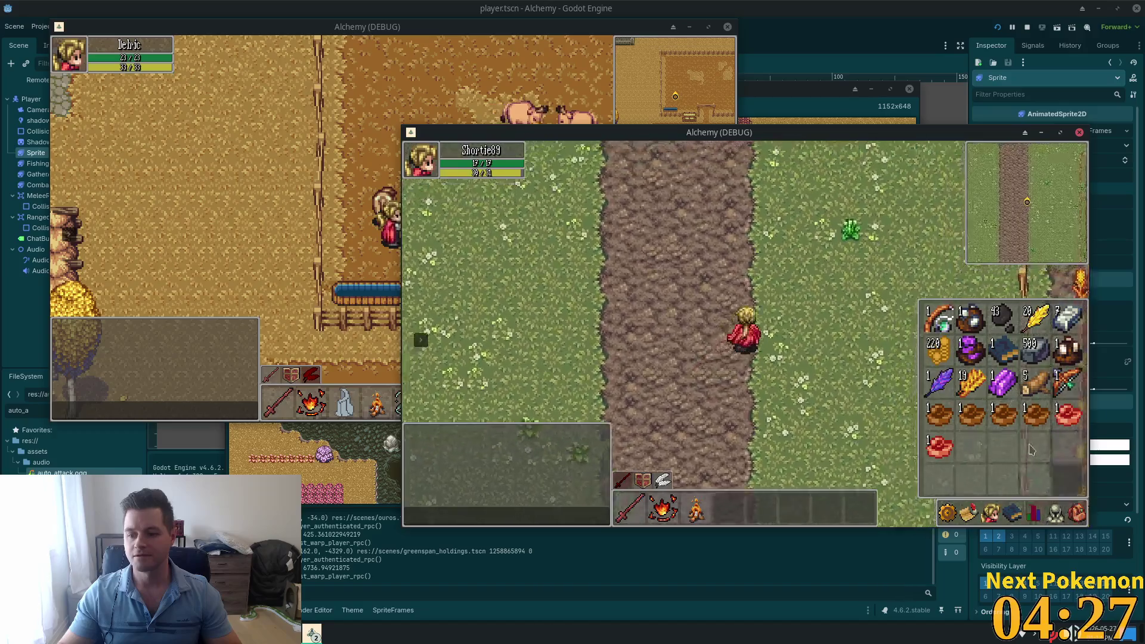
{"action": "key", "text": "d"}
Step: Drop the Cooked Red Meat from the inventory and walk back over it
{"action": "right_click", "coordinate": [1012, 419]}
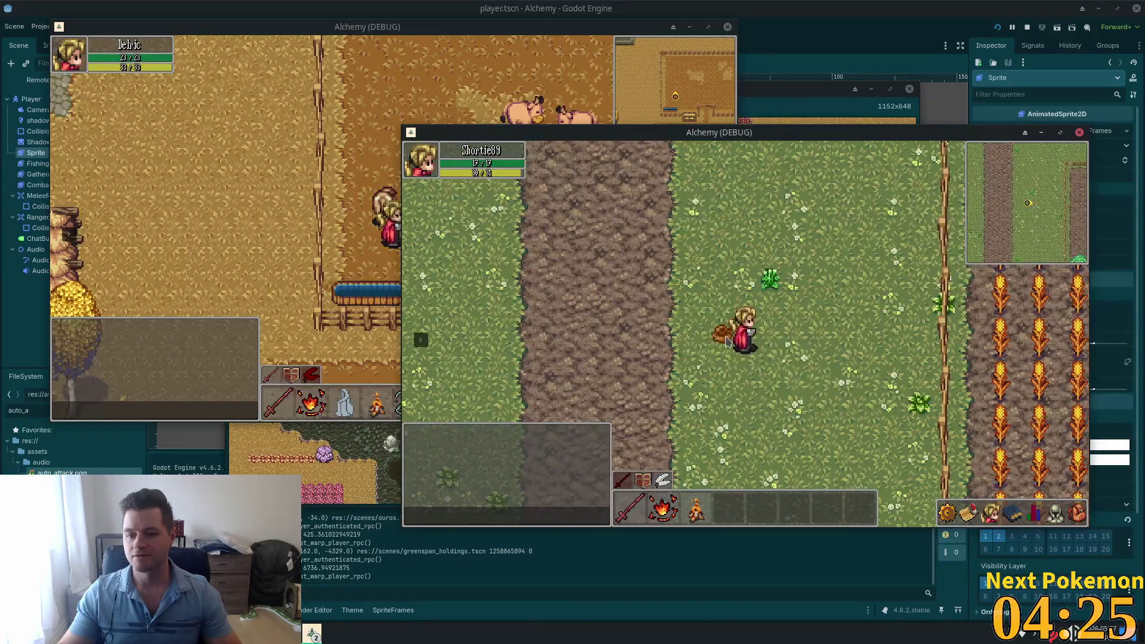
{"action": "key", "text": "a"}
{"action": "key", "text": "w"}
{"action": "key", "text": "i"}
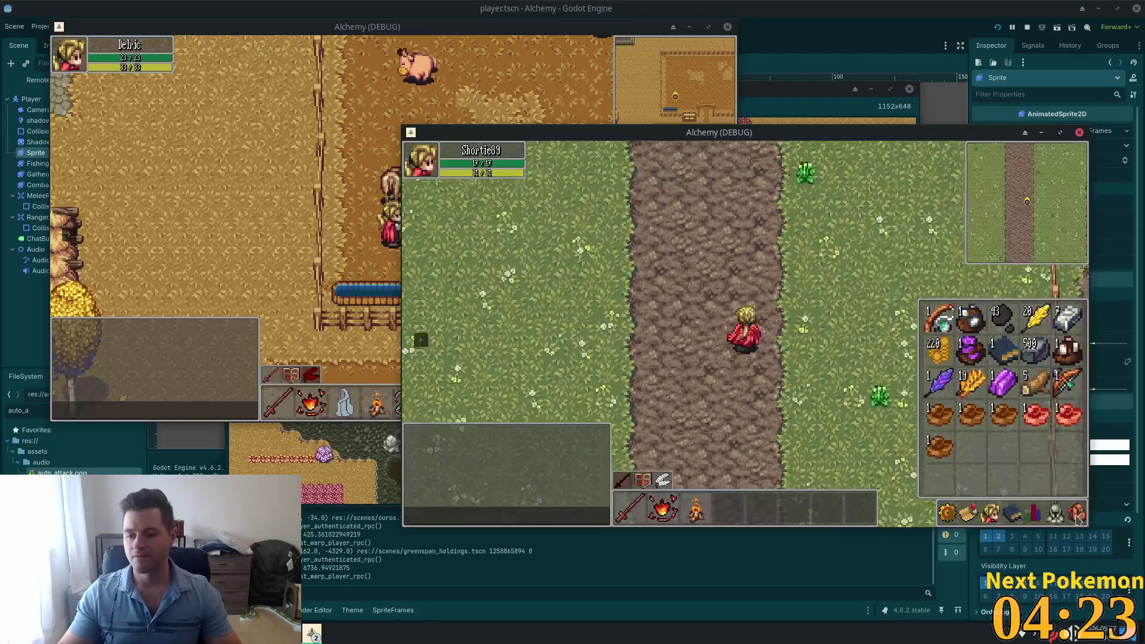
{"action": "right_click", "coordinate": [1002, 416]}
{"action": "left_click", "coordinate": [1018, 444]}
{"action": "key", "text": "i"}
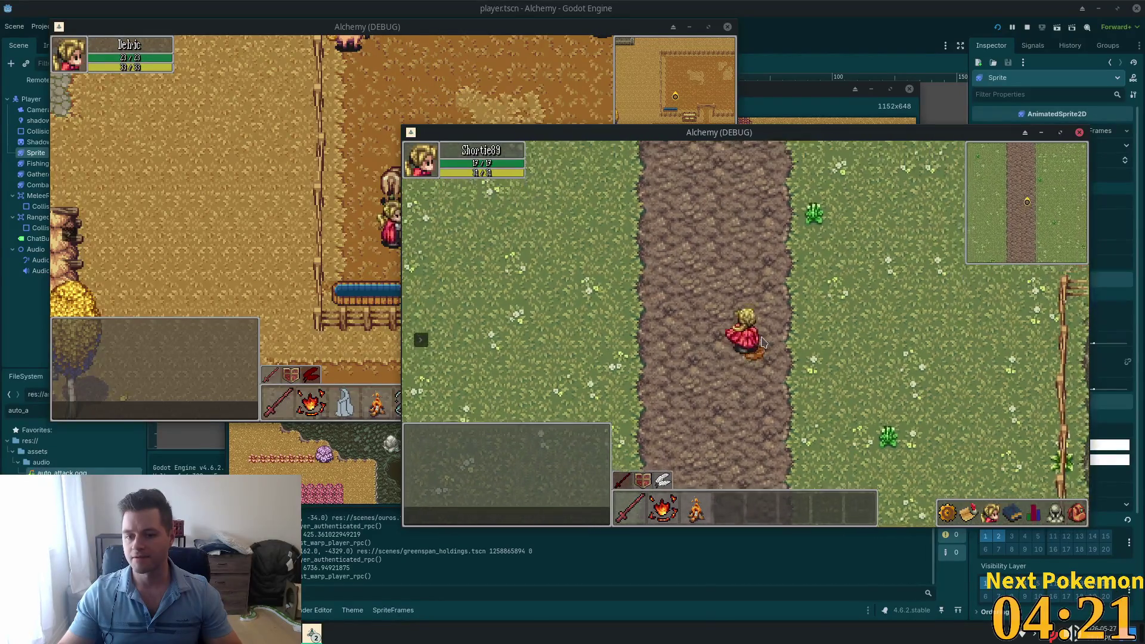
{"action": "key", "text": "a"}
{"action": "key", "text": "d"}
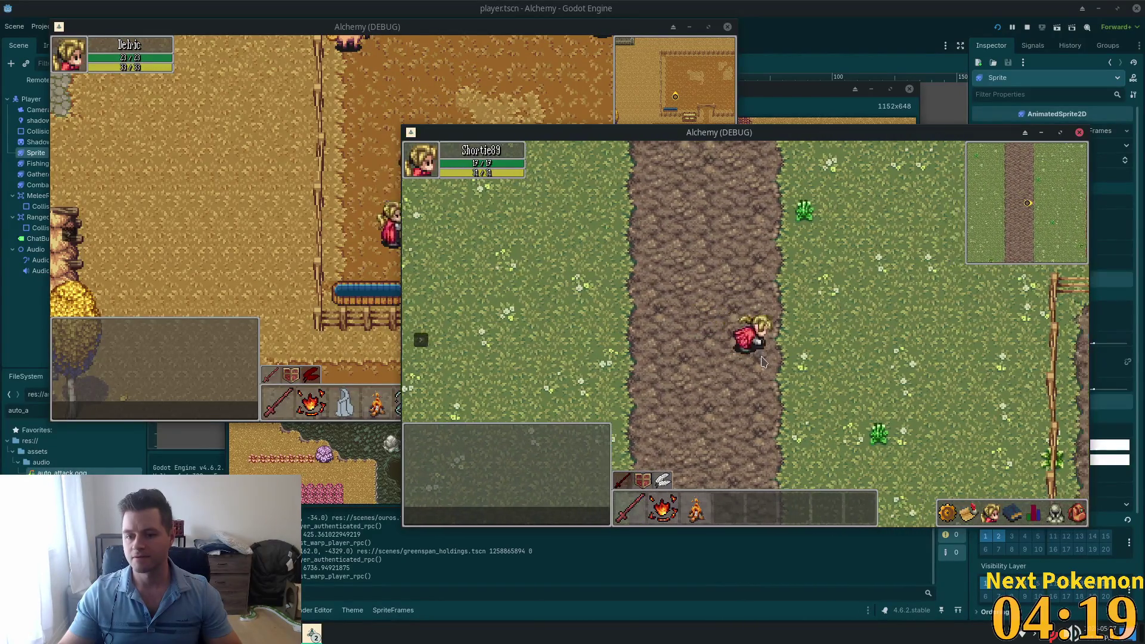
Step: Walk across the grass, bring up and dismiss the bread's item actions, then stop the game with F8
{"action": "key", "text": "w+d"}
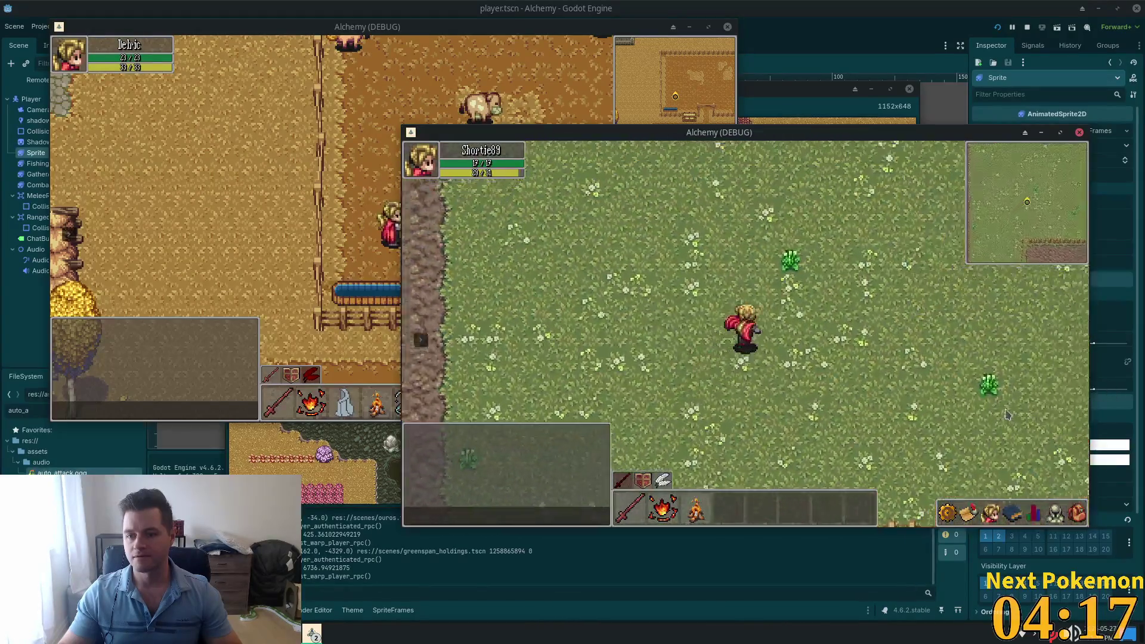
{"action": "key", "text": "s"}
{"action": "left_click", "coordinate": [1082, 519]}
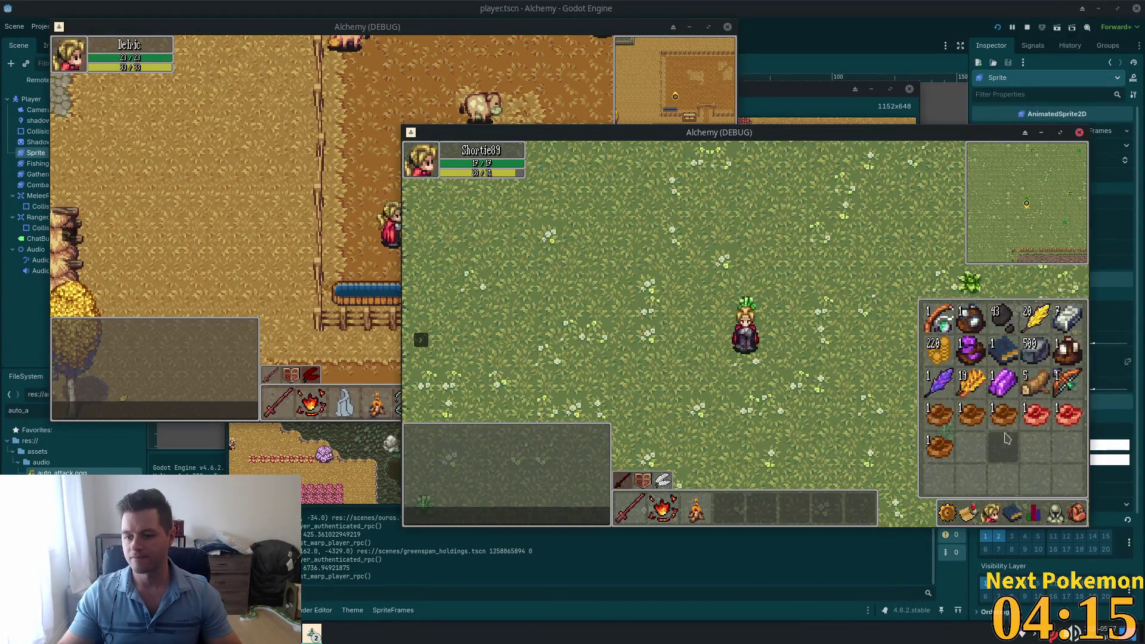
{"action": "right_click", "coordinate": [1009, 429]}
{"action": "left_click", "coordinate": [1016, 451]}
{"action": "key", "text": "w"}
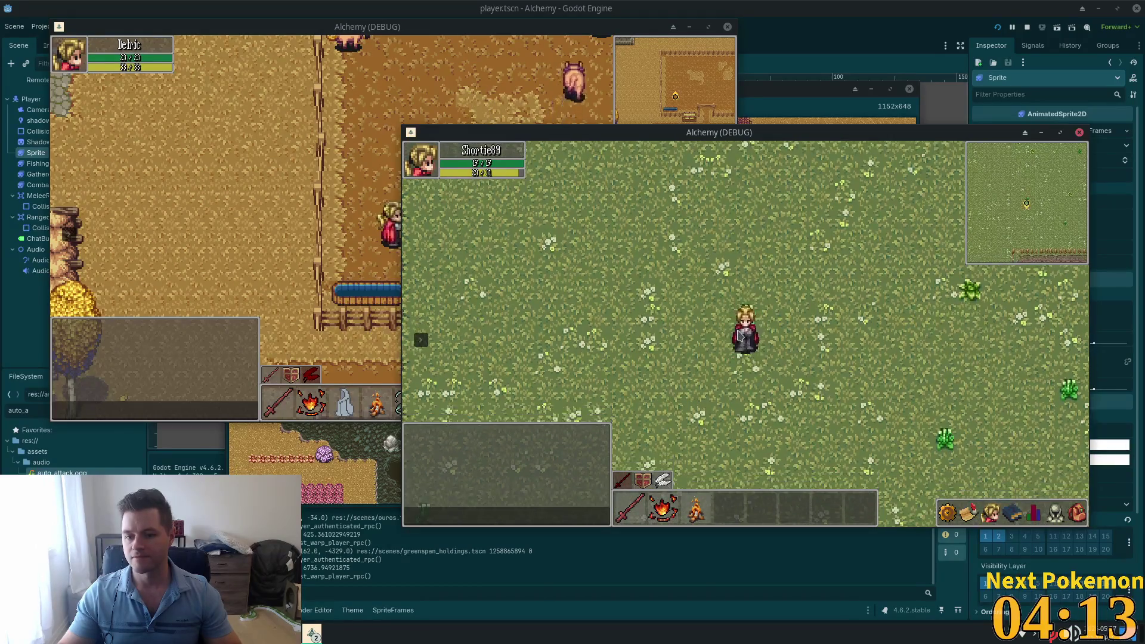
{"action": "key", "text": "w"}
{"action": "key", "text": "d"}
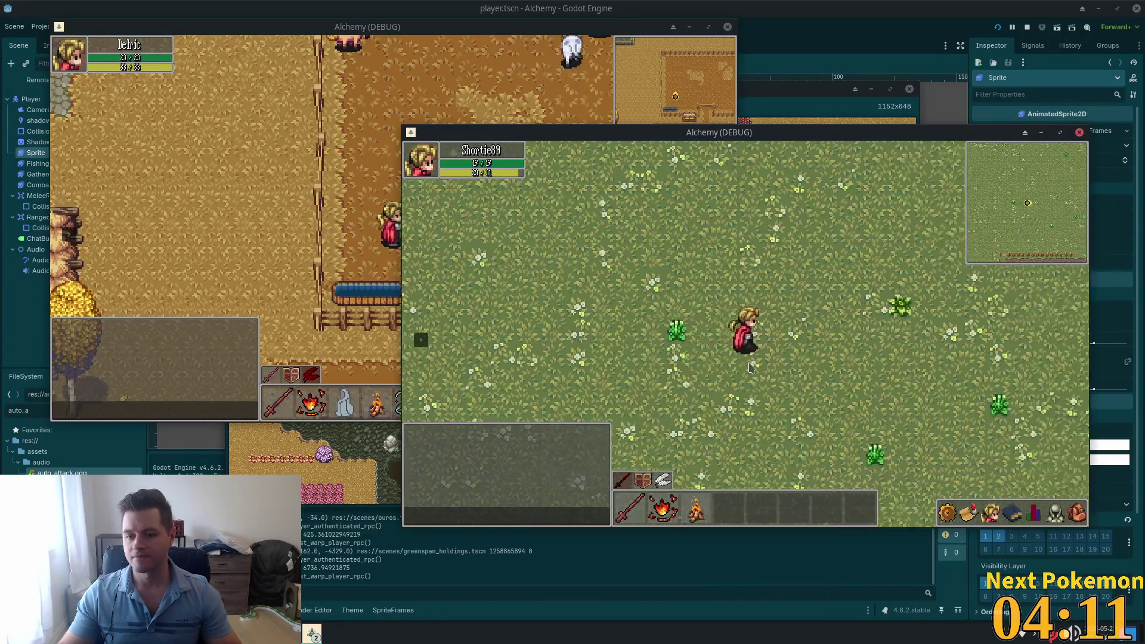
{"action": "key", "text": "F8"}
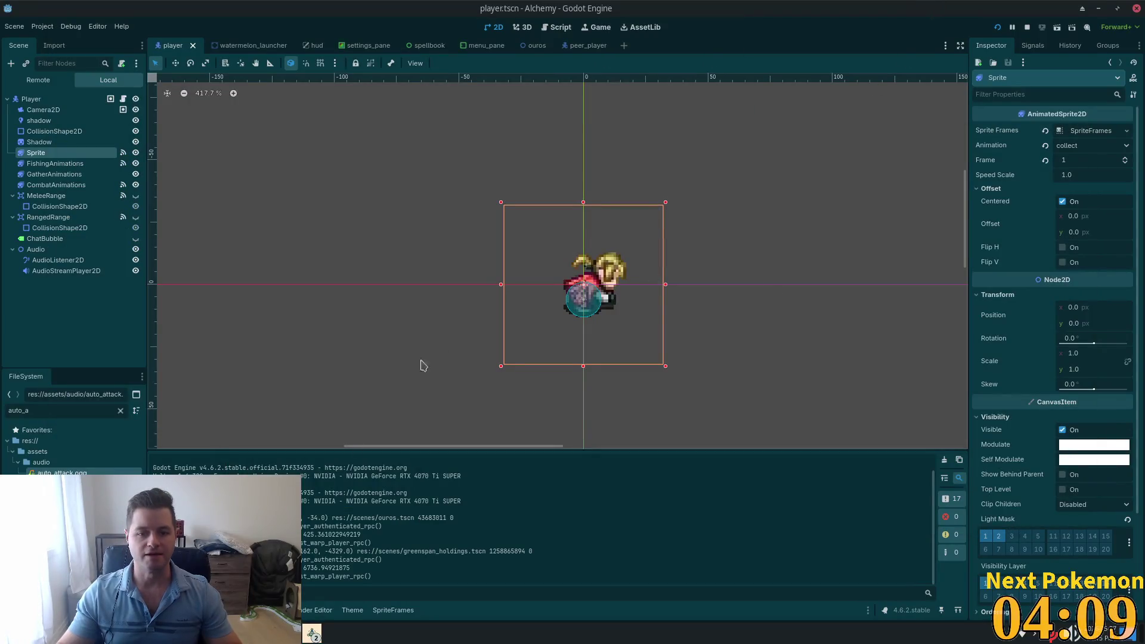
Step: Delete frame 1 of the collect animation, leaving only frame 0, and rerun the game
{"action": "left_click", "coordinate": [59, 142]}
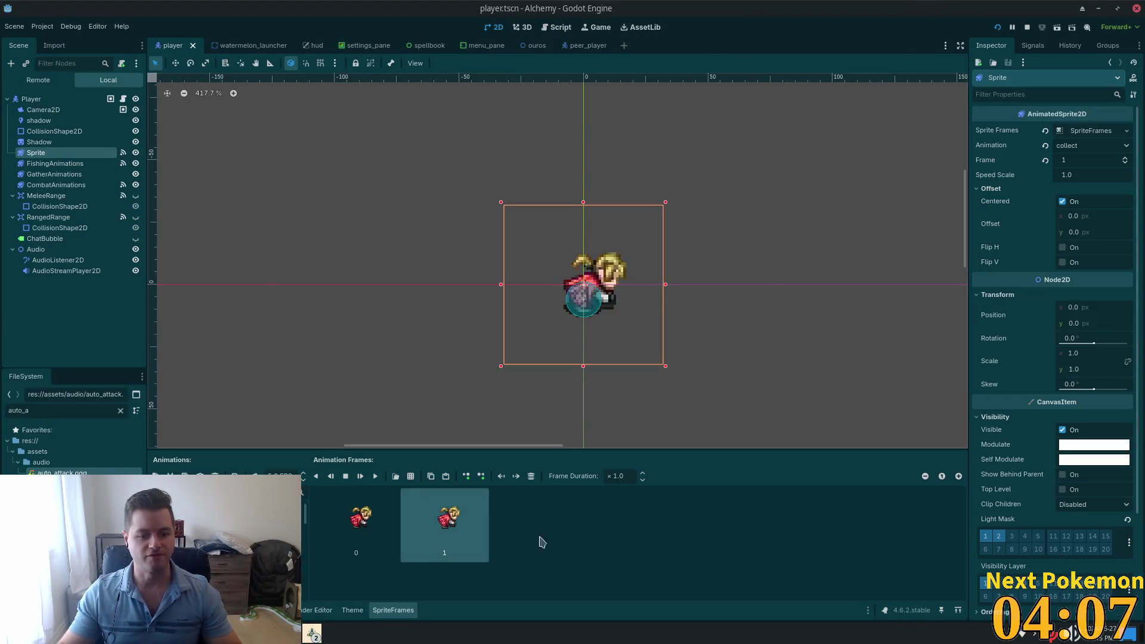
{"action": "key", "text": "Delete"}
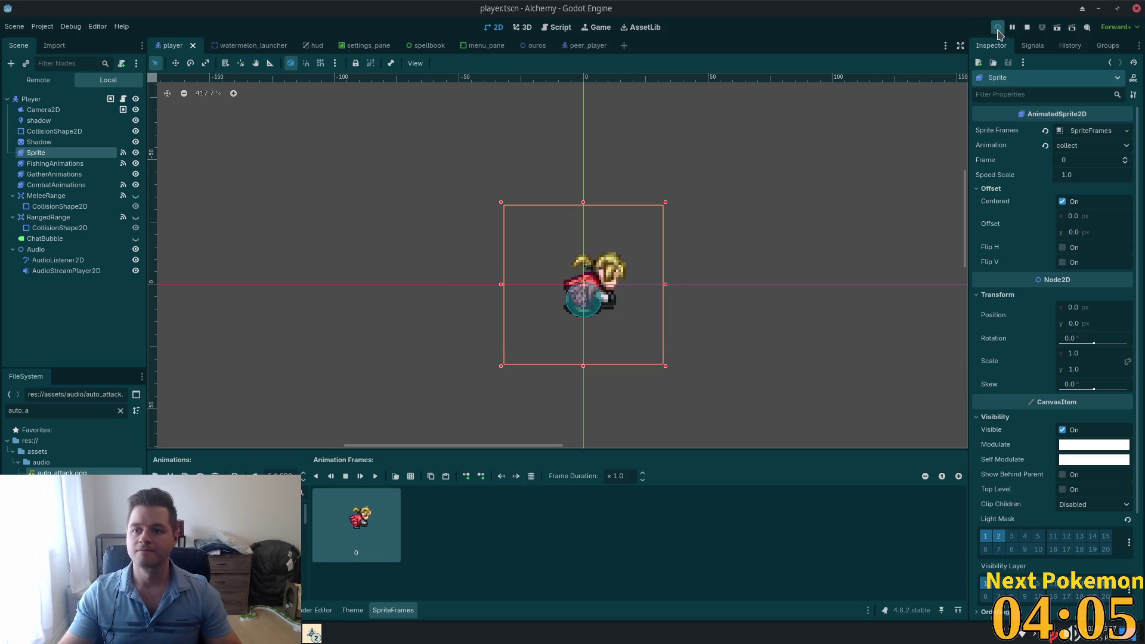
{"action": "left_click", "coordinate": [998, 30]}
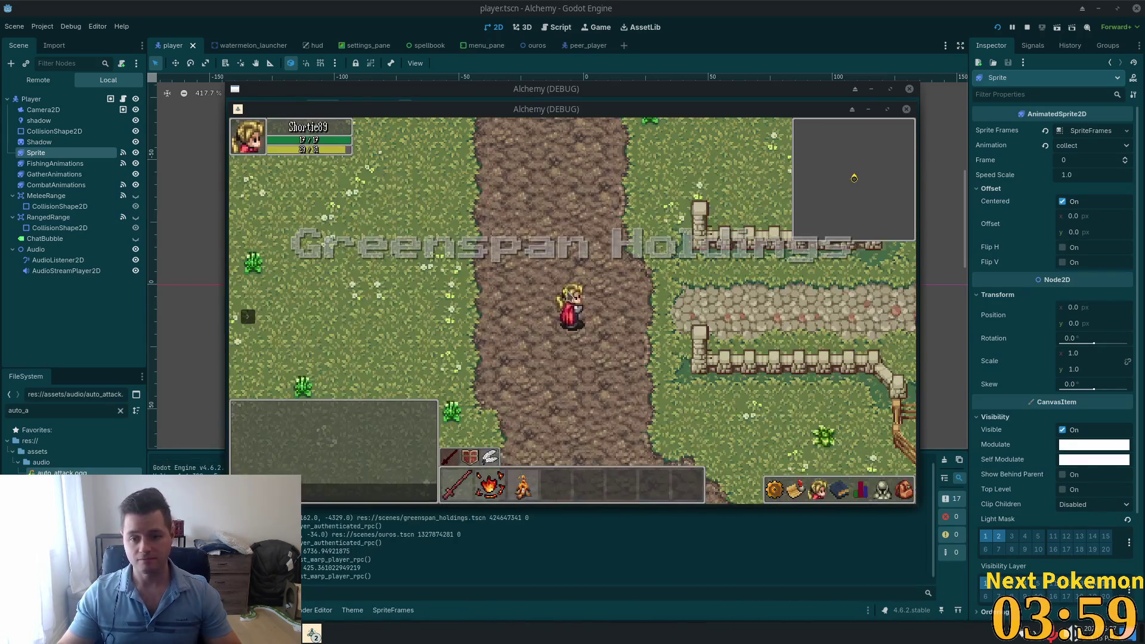
Step: Walk onto the cobblestone path and drop the Wooden Bow from the inventory
{"action": "key", "text": "d"}
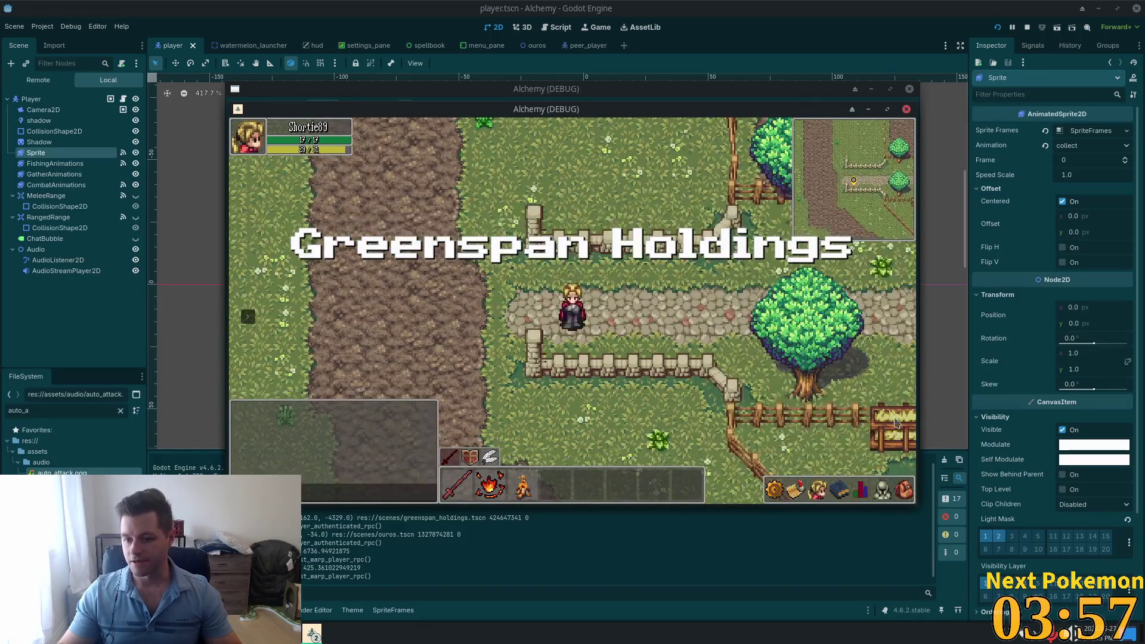
{"action": "left_click", "coordinate": [895, 368]}
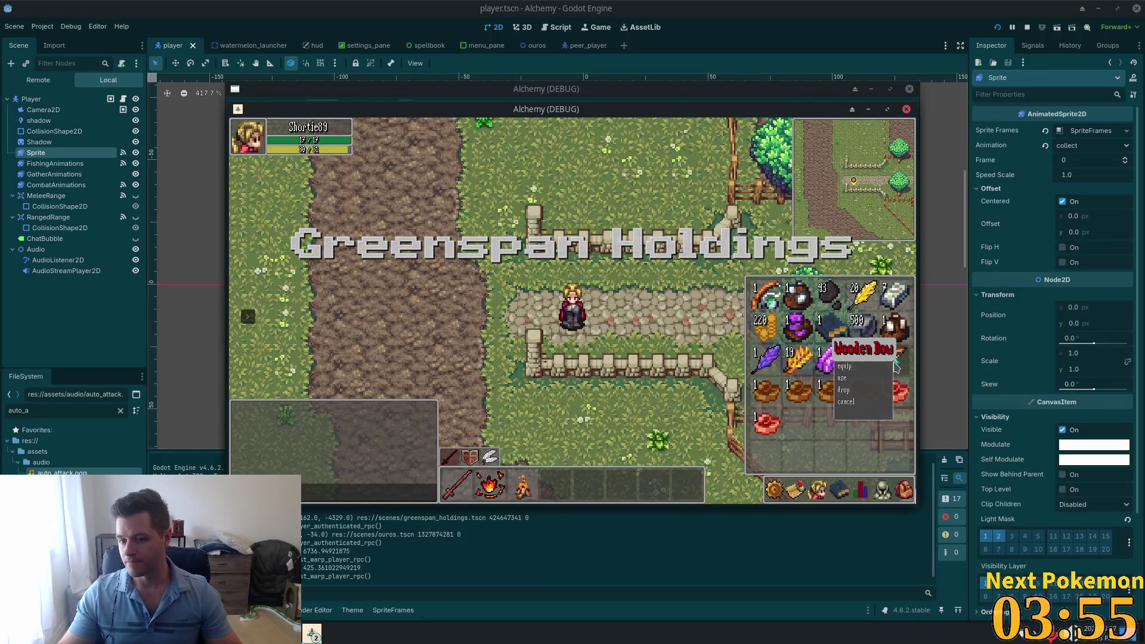
{"action": "left_click", "coordinate": [860, 390]}
Step: Walk along the cobblestone path past the red-roofed house and start gathering at the wooden structure
{"action": "key", "text": "a"}
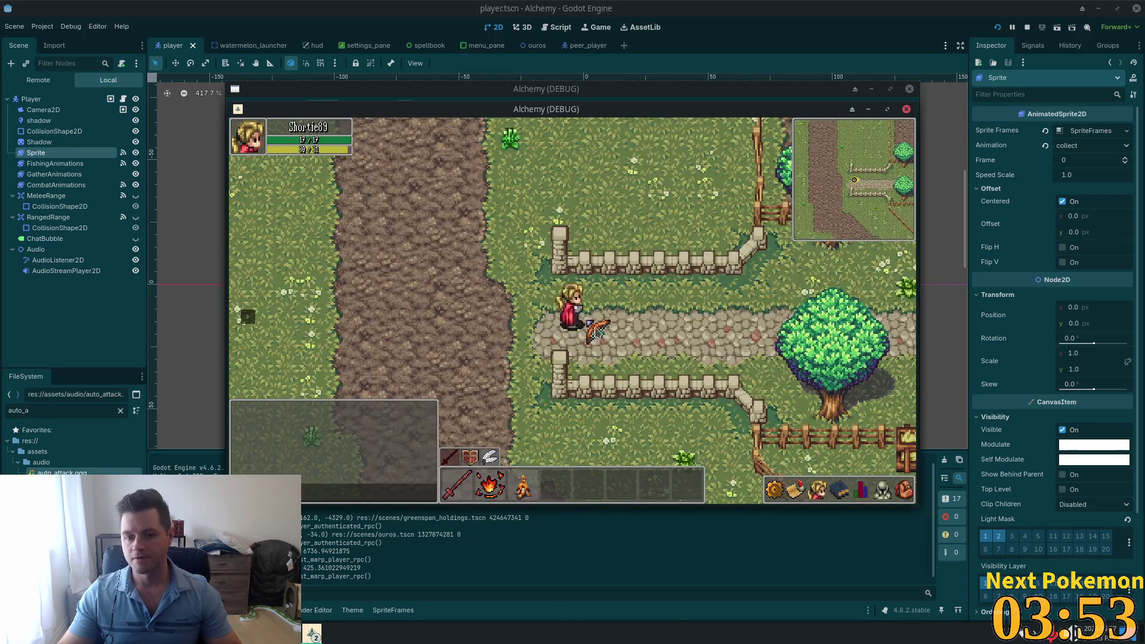
{"action": "key", "text": "d"}
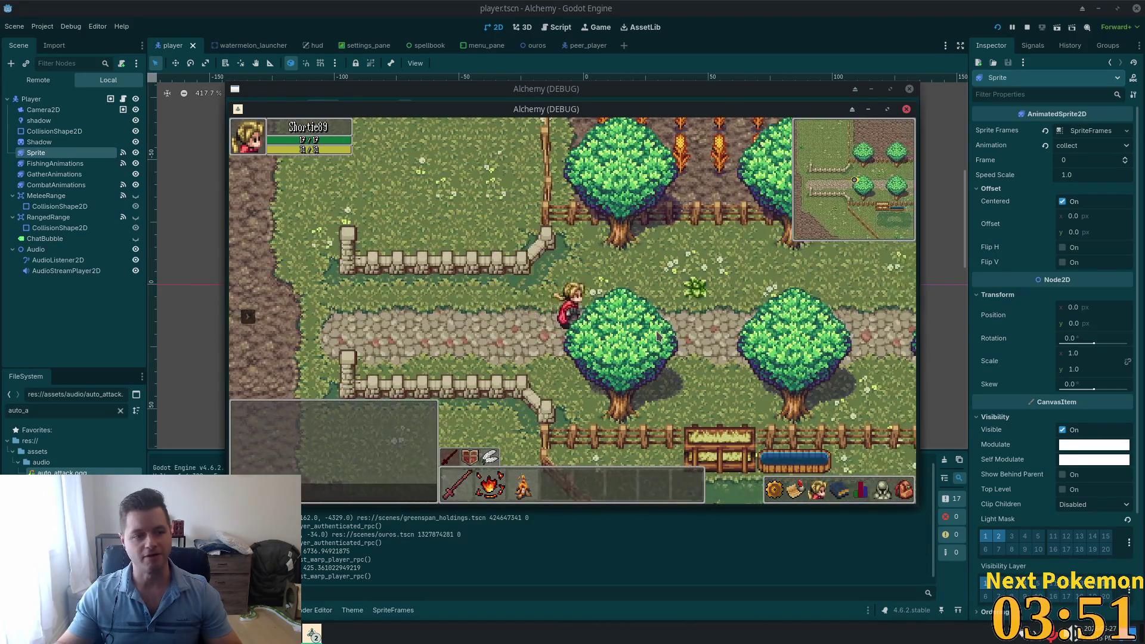
{"action": "key", "text": "d"}
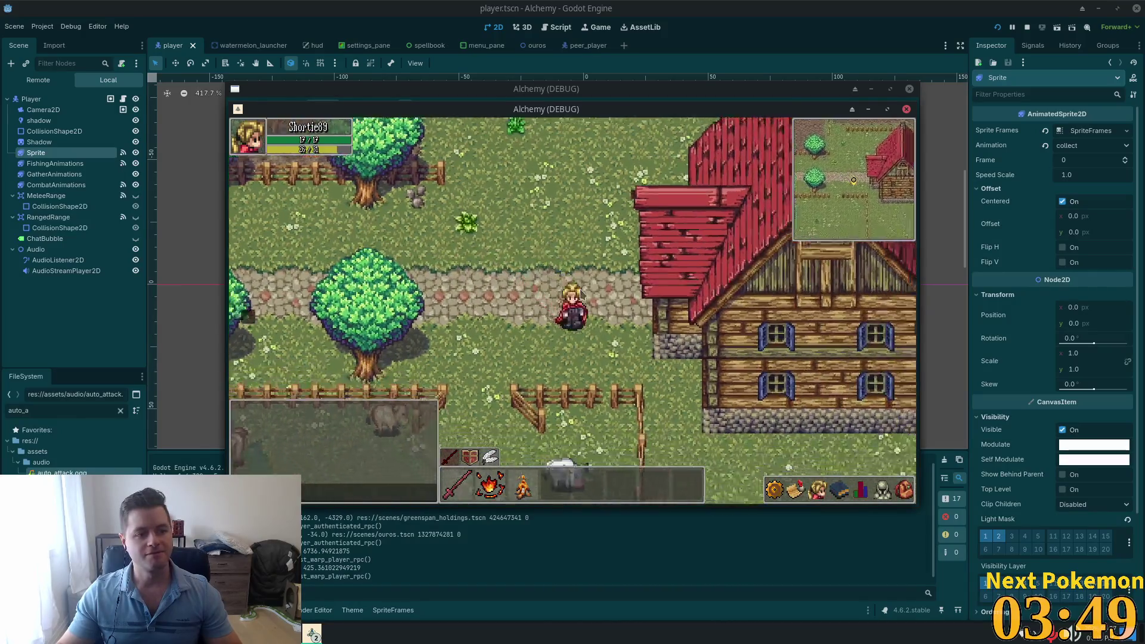
{"action": "key", "text": "d"}
{"action": "key", "text": "w"}
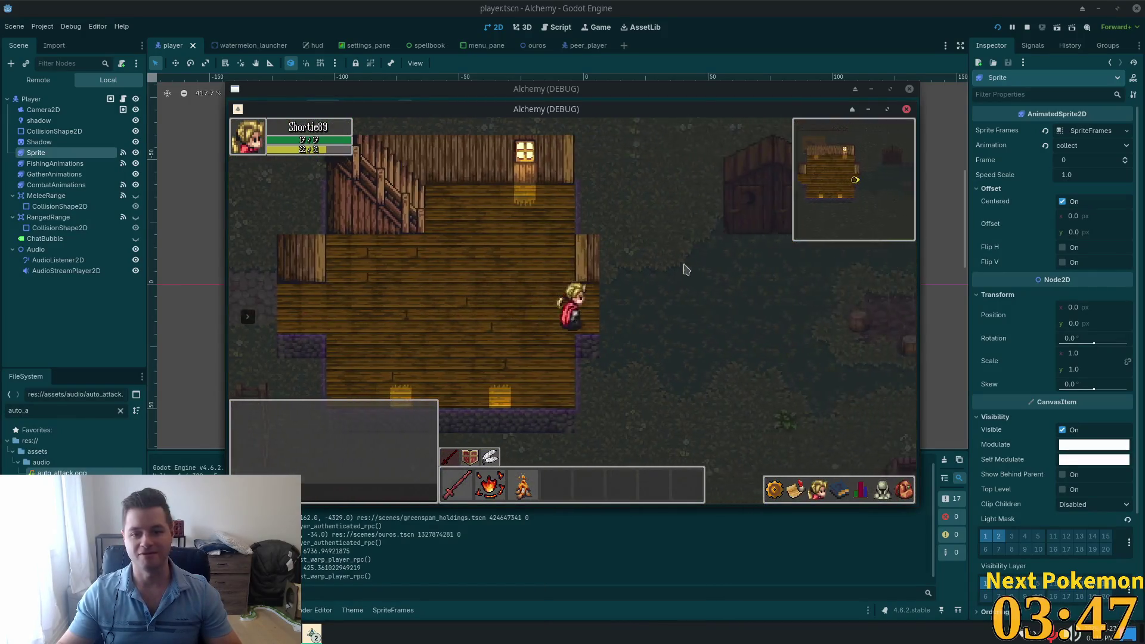
{"action": "key", "text": "d"}
{"action": "key", "text": "w"}
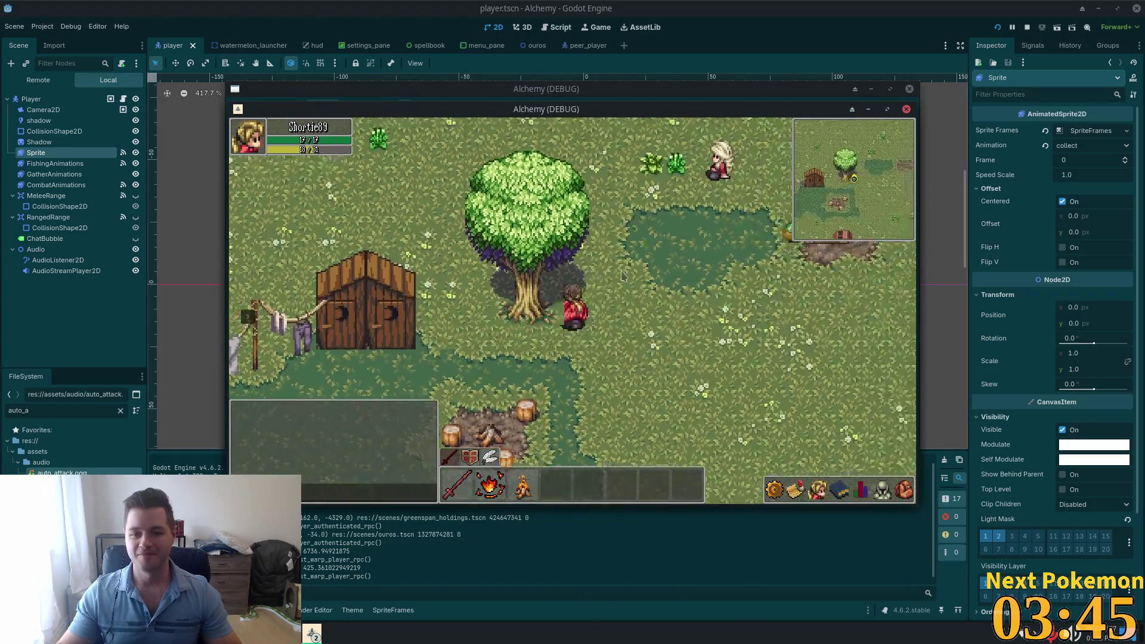
{"action": "key", "text": "d"}
{"action": "key", "text": "w"}
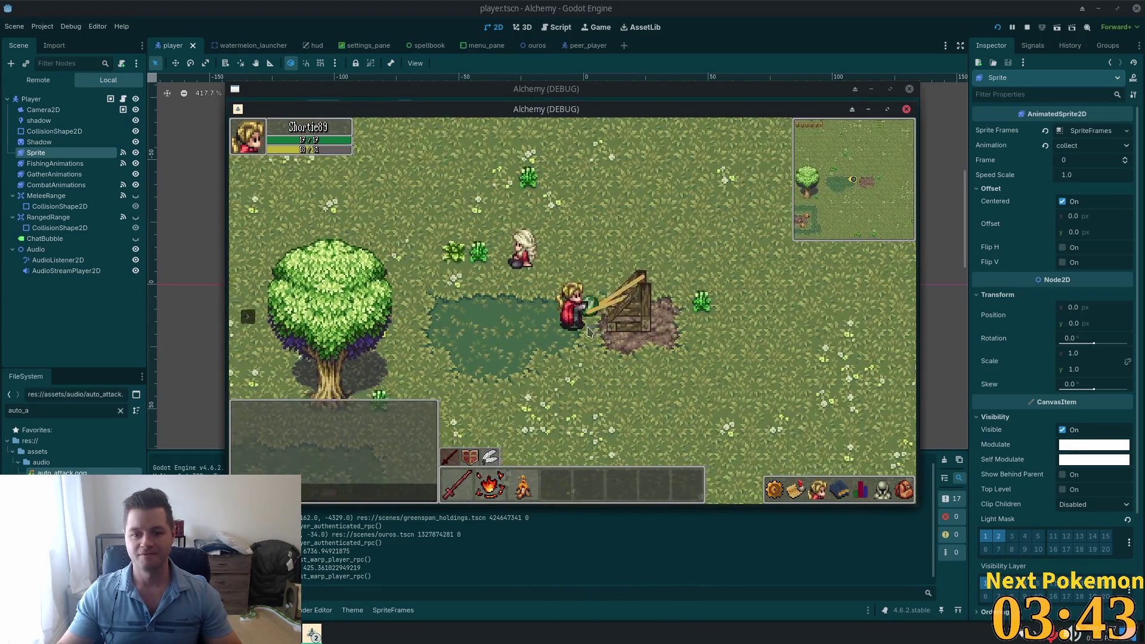
Step: Move the player left and right while tethered to the wooden structure
{"action": "key", "text": "a"}
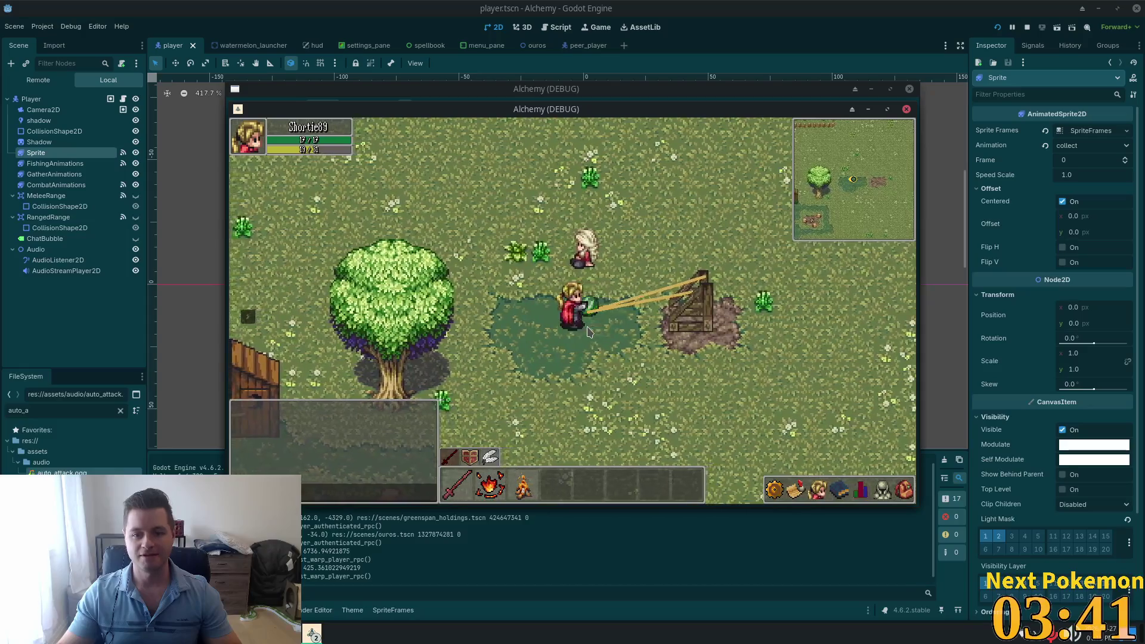
{"action": "key", "text": "a"}
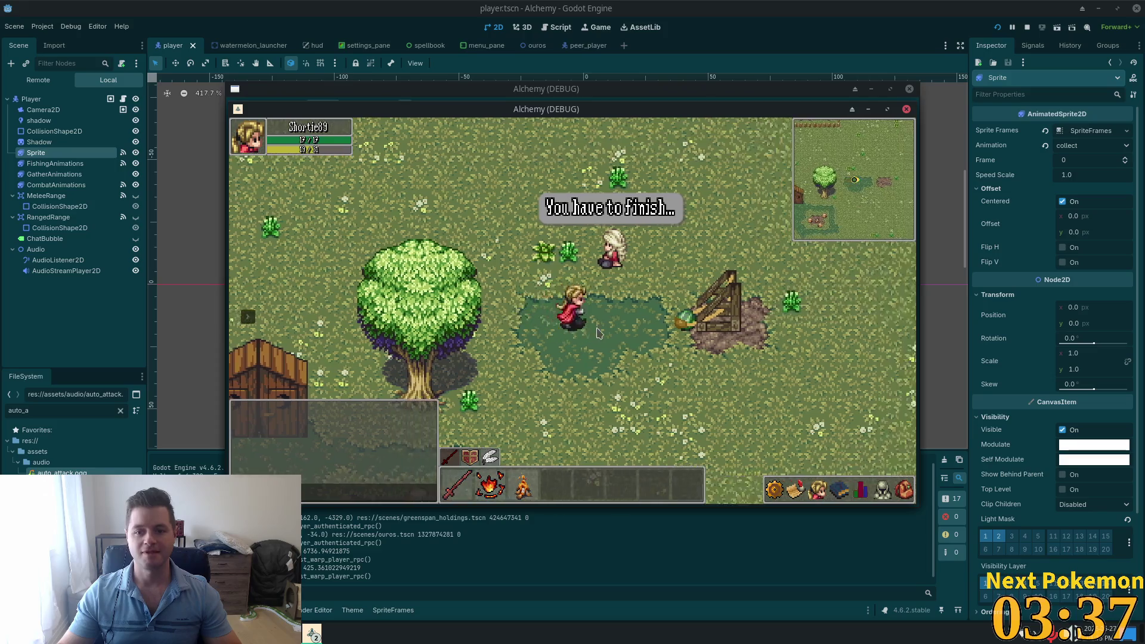
{"action": "key", "text": "a"}
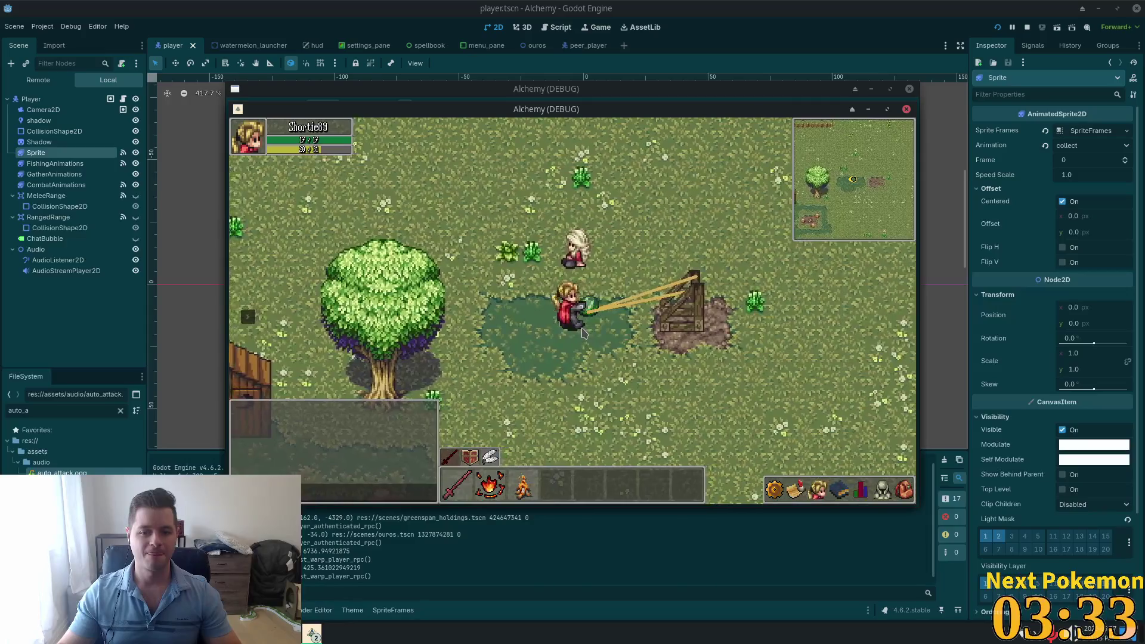
{"action": "key", "text": "a"}
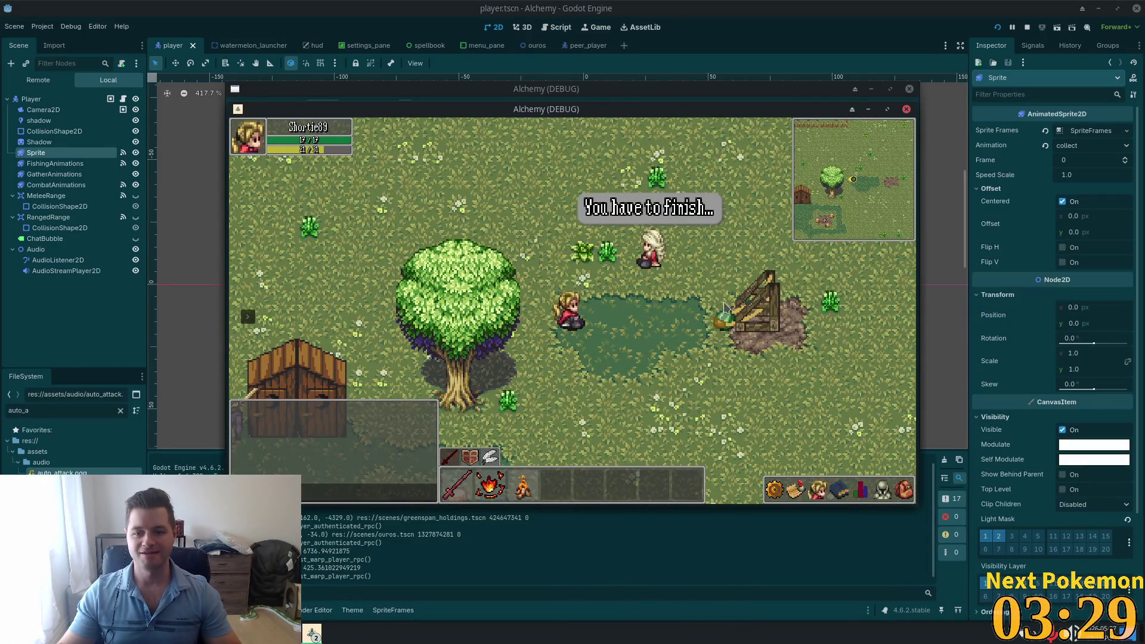
{"action": "key", "text": "d"}
{"action": "key", "text": "a"}
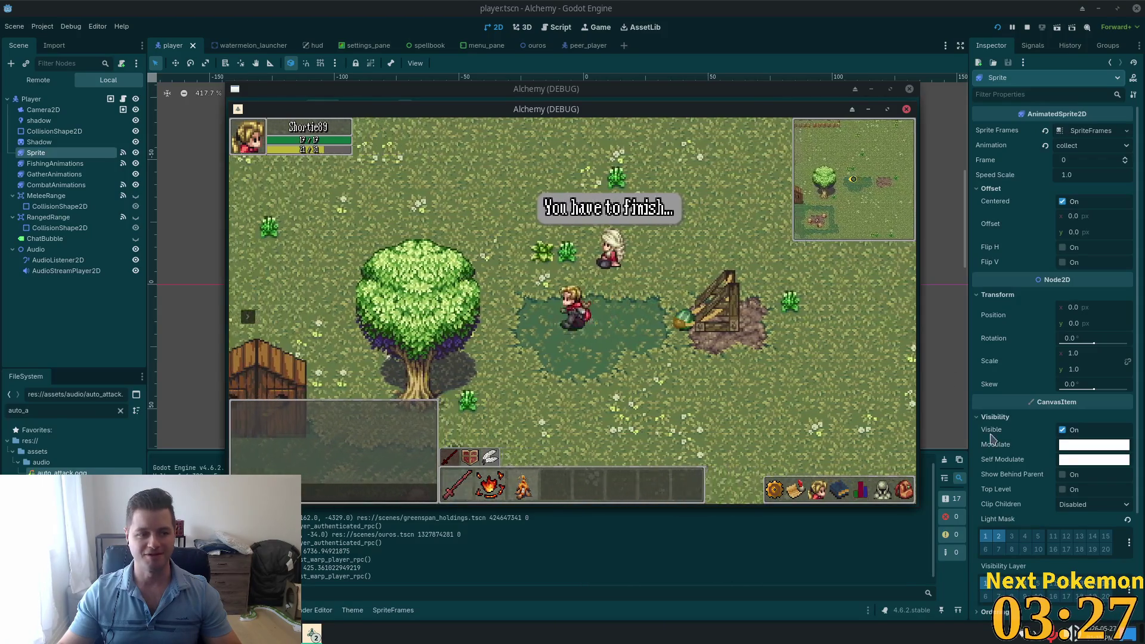
{"action": "key", "text": "a"}
{"action": "key", "text": "d"}
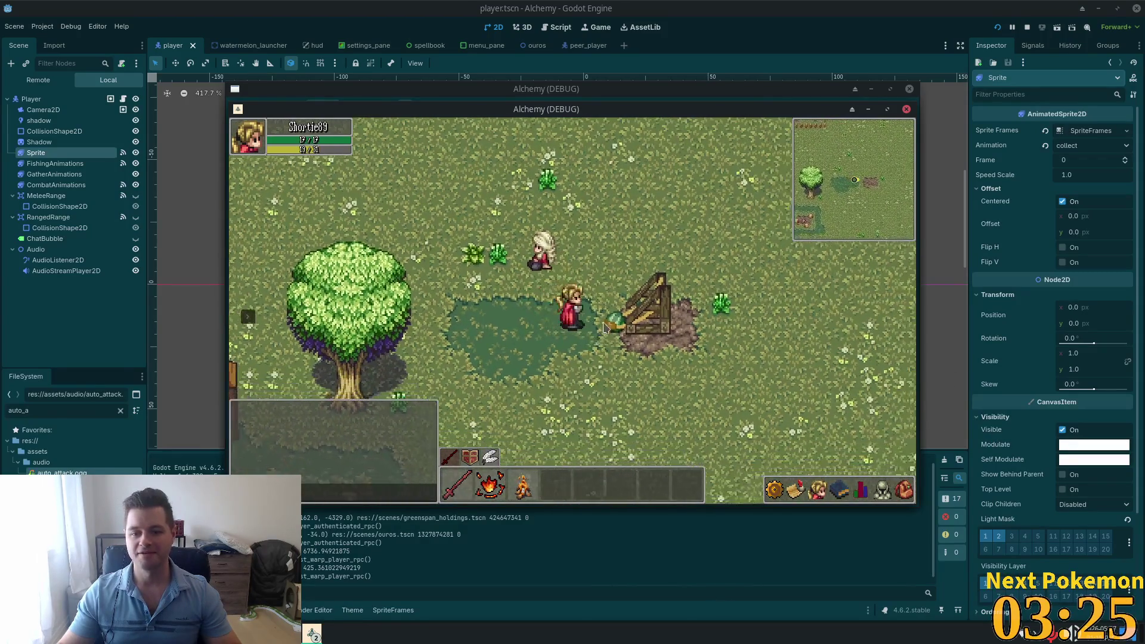
Step: Gather from the wooden crate, then walk left to interrupt the gathering
{"action": "left_click", "coordinate": [604, 325]}
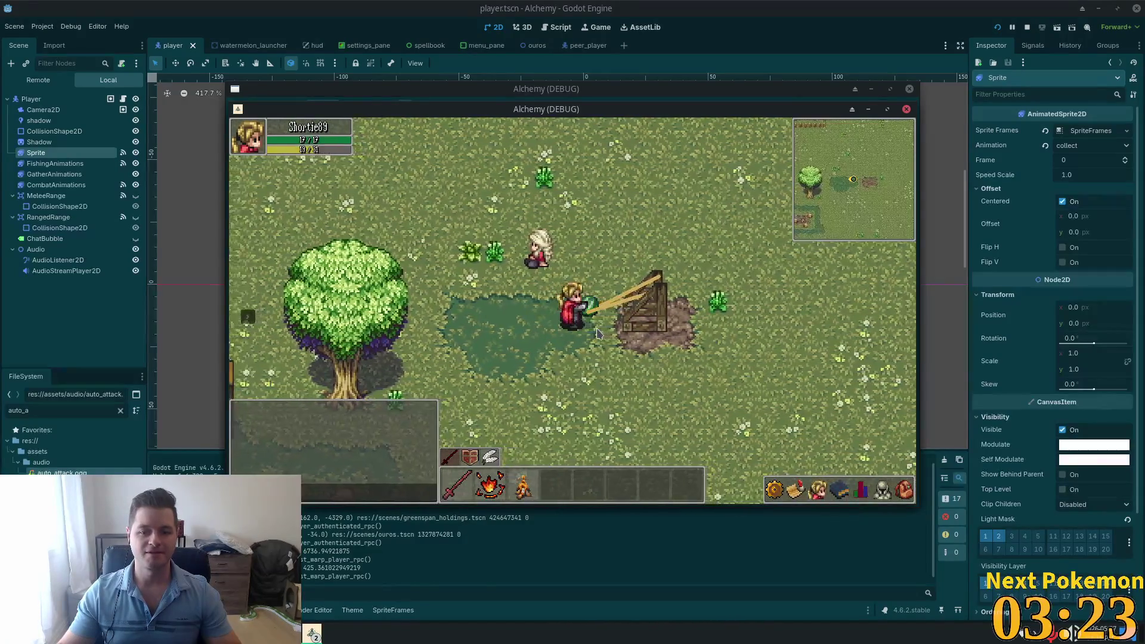
{"action": "key", "text": "a"}
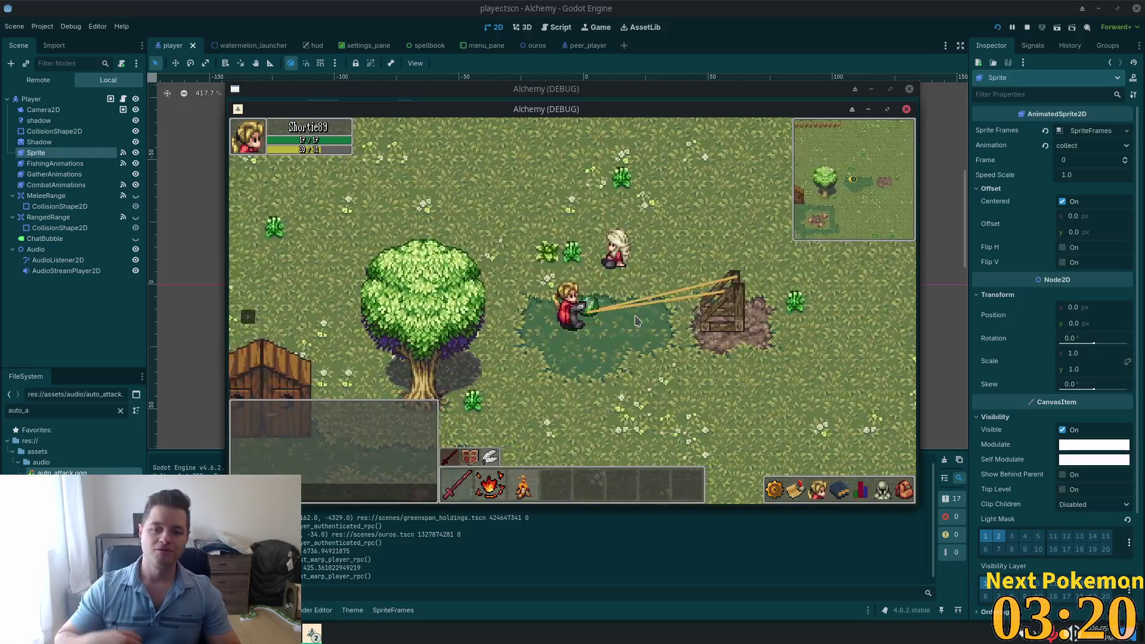
{"action": "key", "text": "a"}
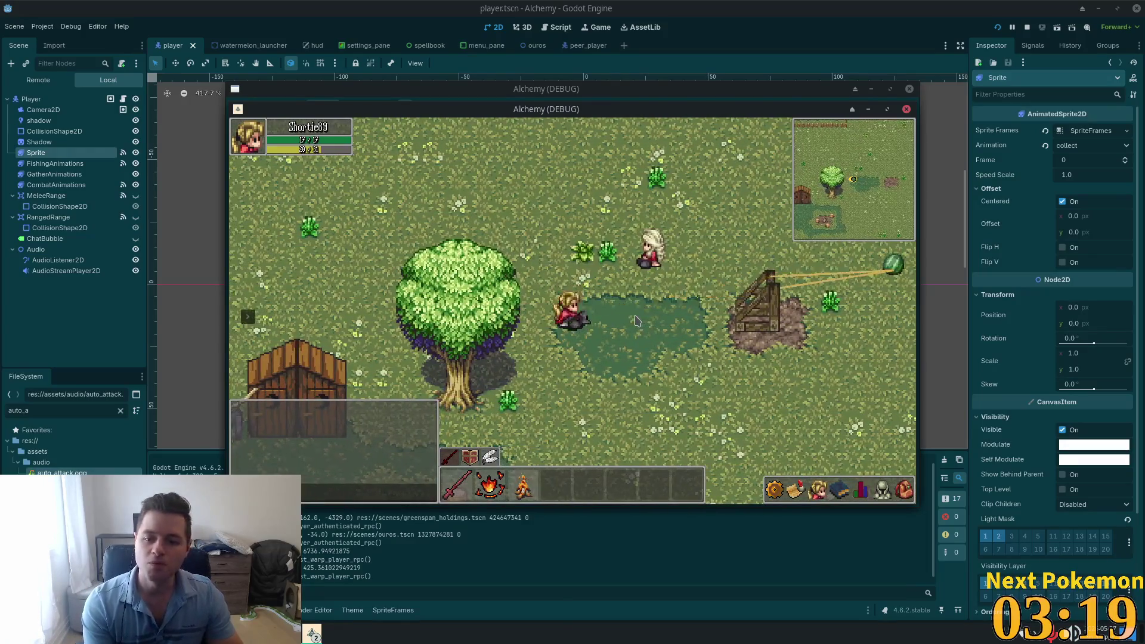
Step: Walk the player down past the tree, campfire and cabin, then left along the fenced field
{"action": "key", "text": "s"}
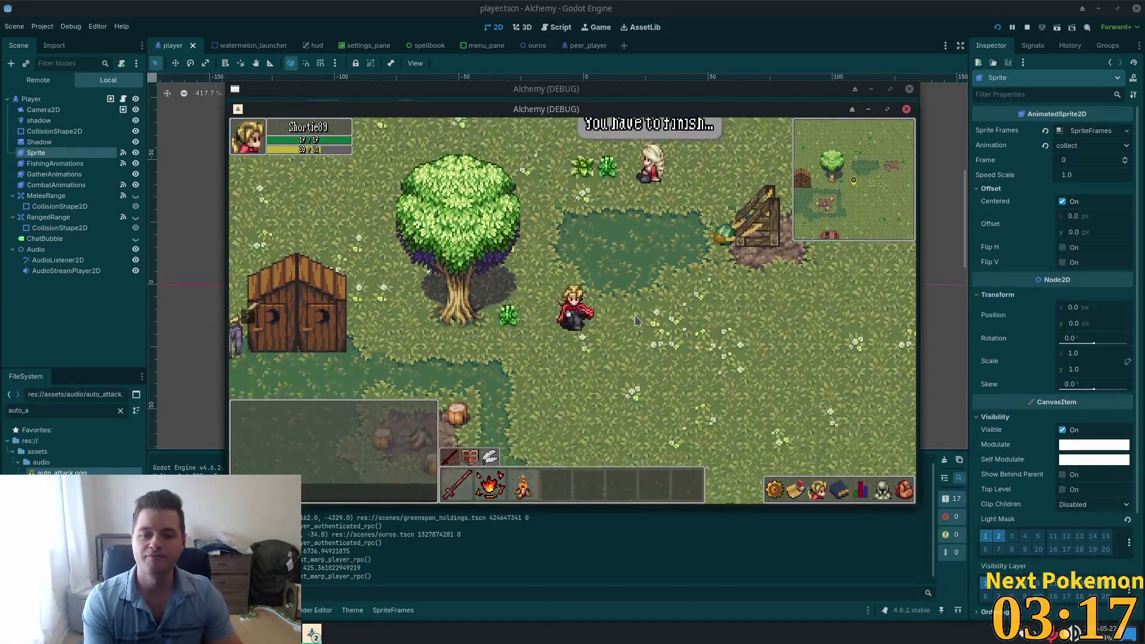
{"action": "key", "text": "a"}
{"action": "key", "text": "s"}
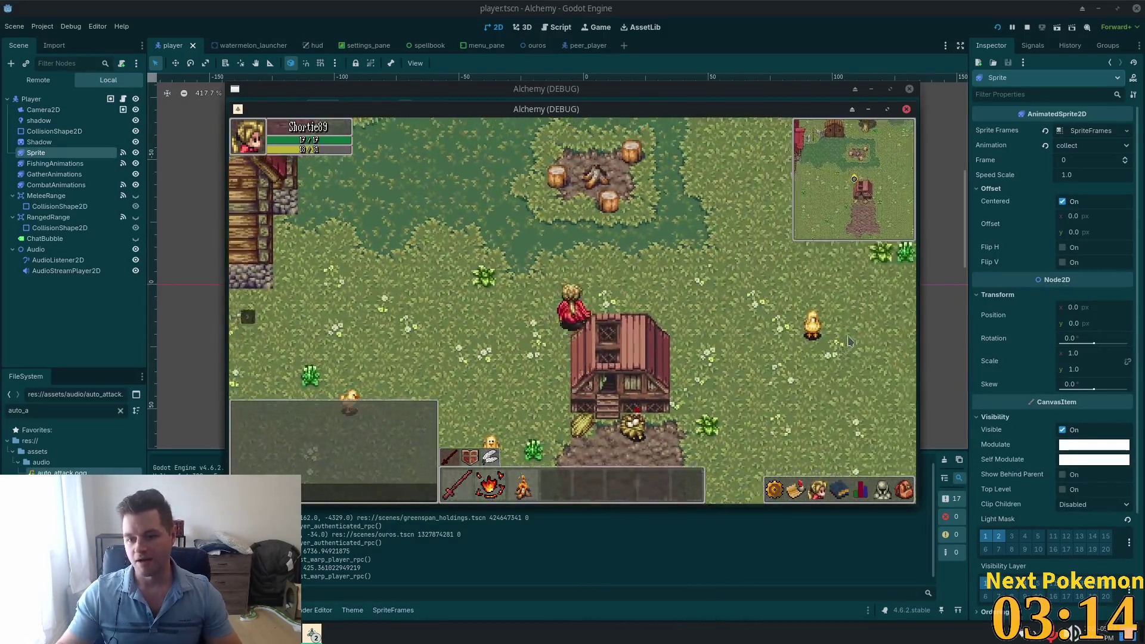
{"action": "key", "text": "d"}
{"action": "key", "text": "s"}
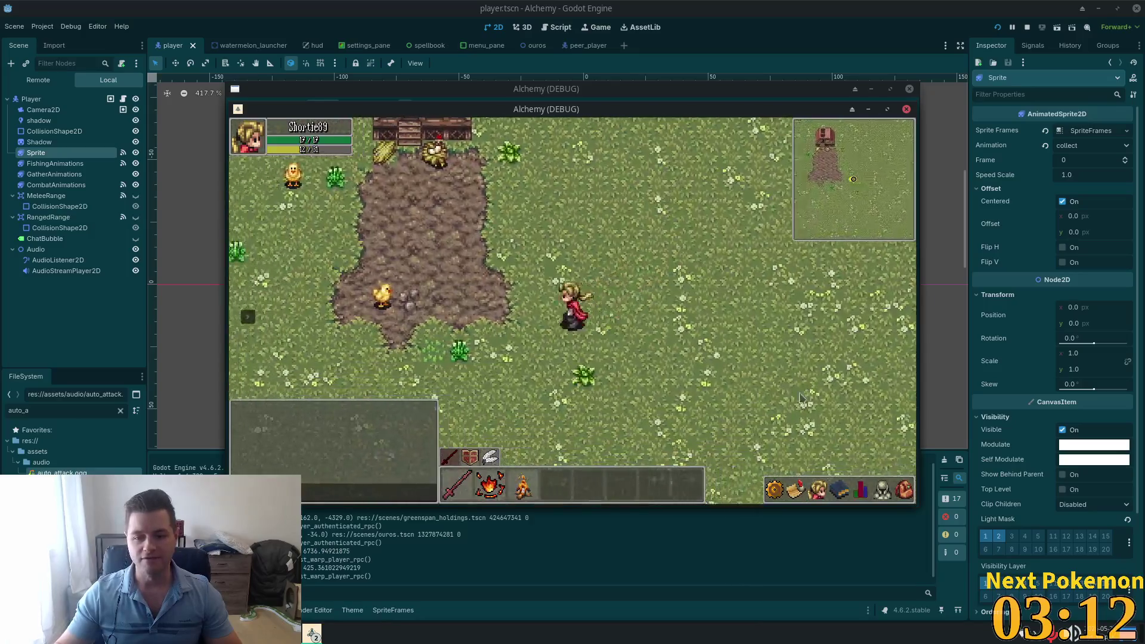
{"action": "key", "text": "w"}
{"action": "key", "text": "a"}
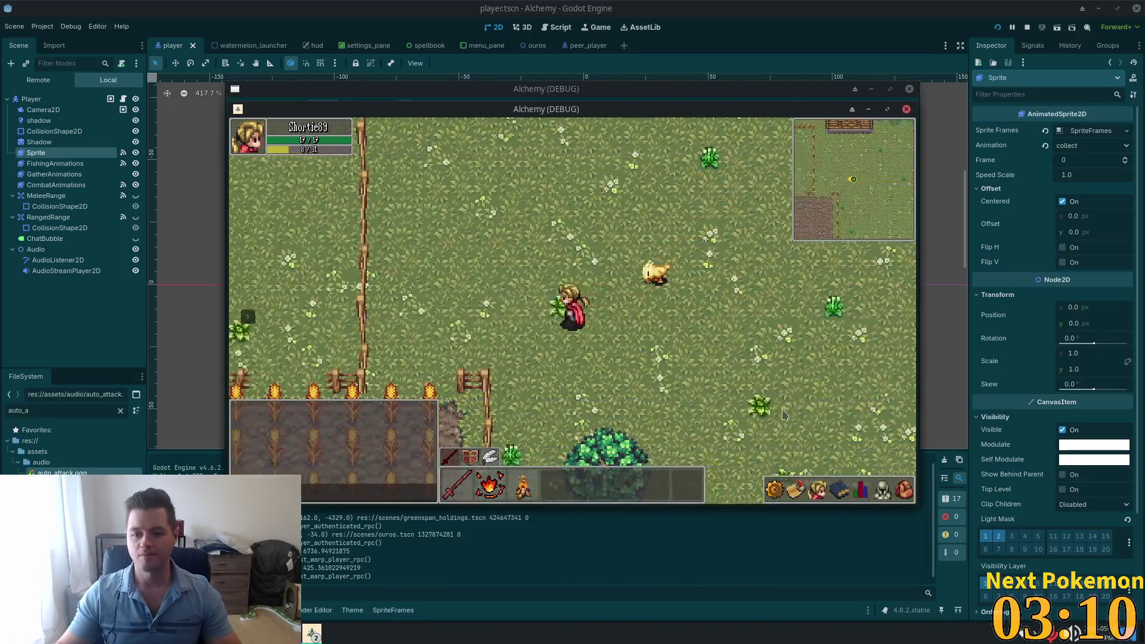
{"action": "key", "text": "a"}
{"action": "key", "text": "w"}
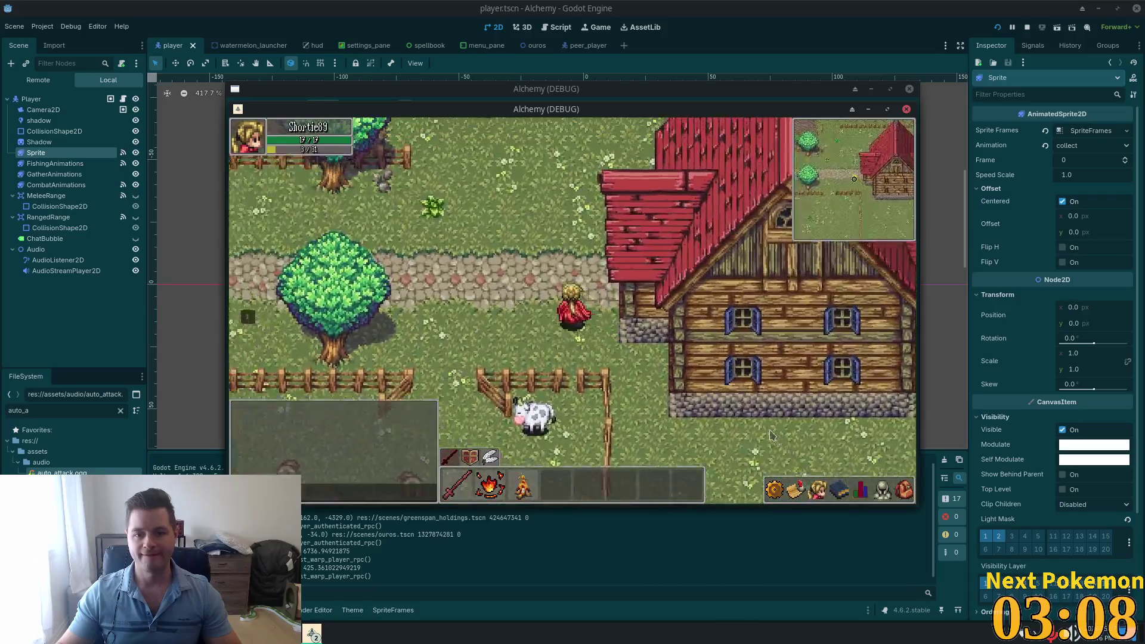
{"action": "key", "text": "a"}
Step: Check the inventory, walk down the road to the cow pasture, and attack a cow with the bow
{"action": "left_click", "coordinate": [889, 486]}
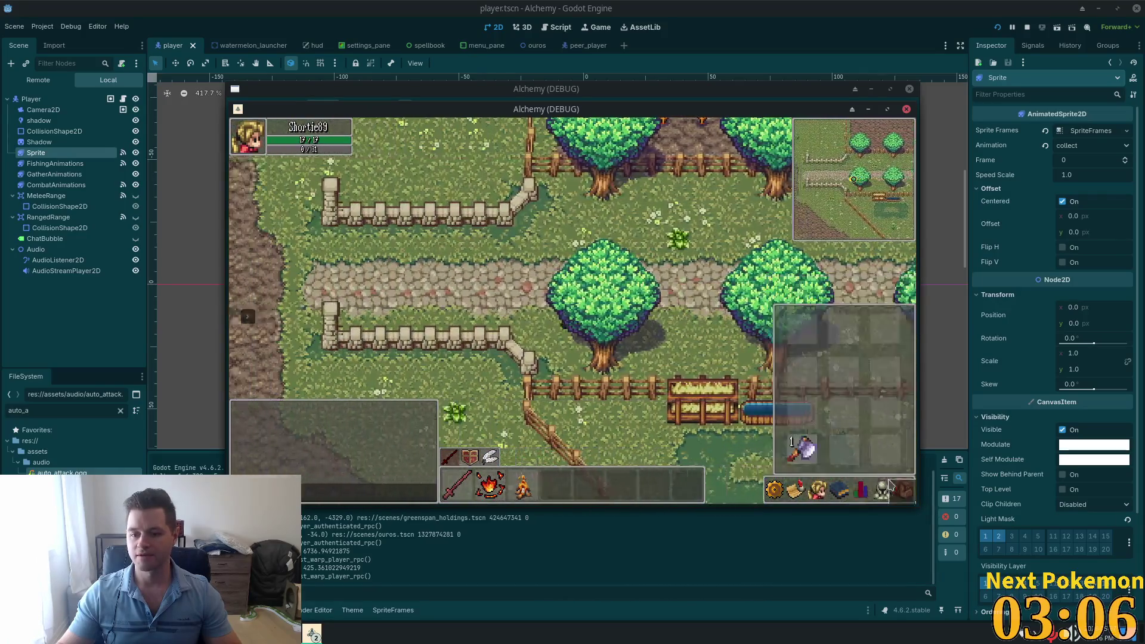
{"action": "key", "text": "a"}
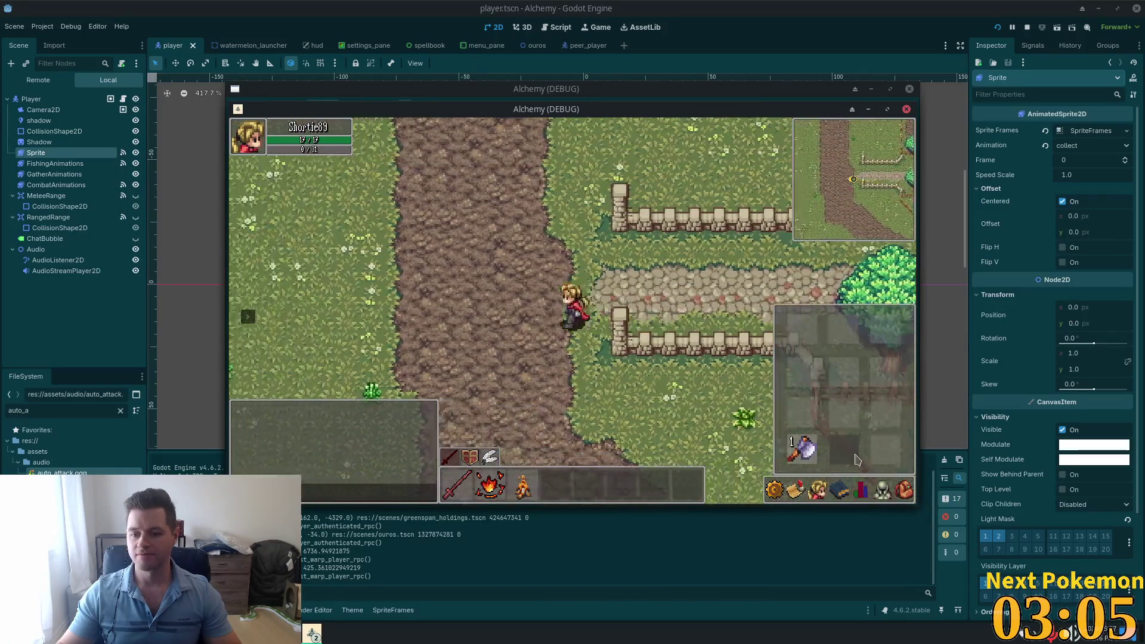
{"action": "key", "text": "Escape"}
{"action": "key", "text": "s"}
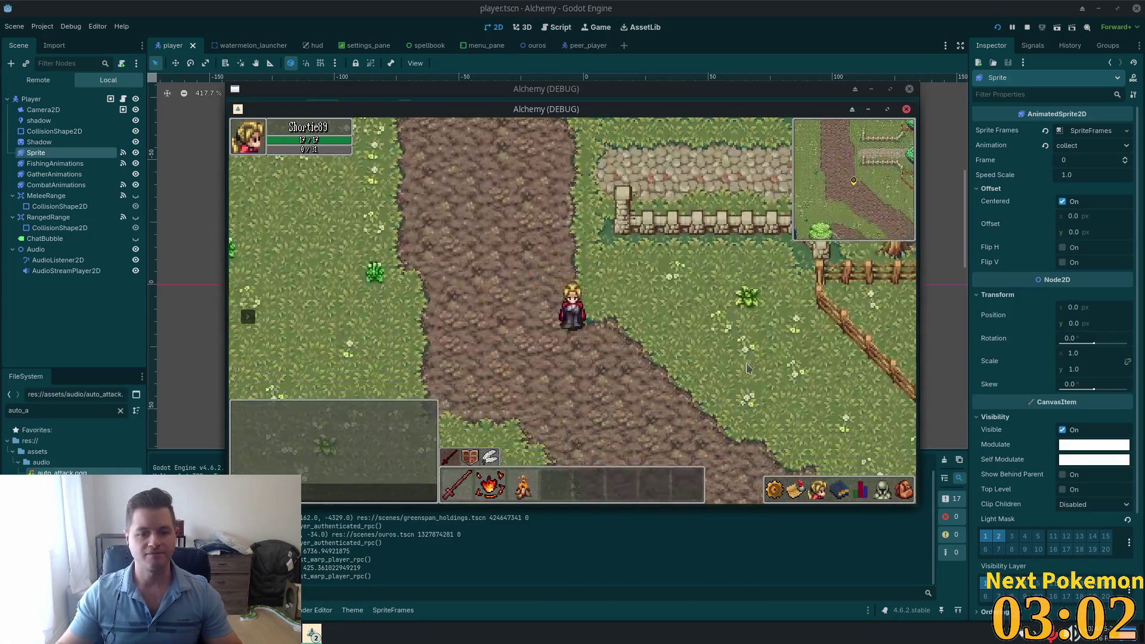
{"action": "key", "text": "d"}
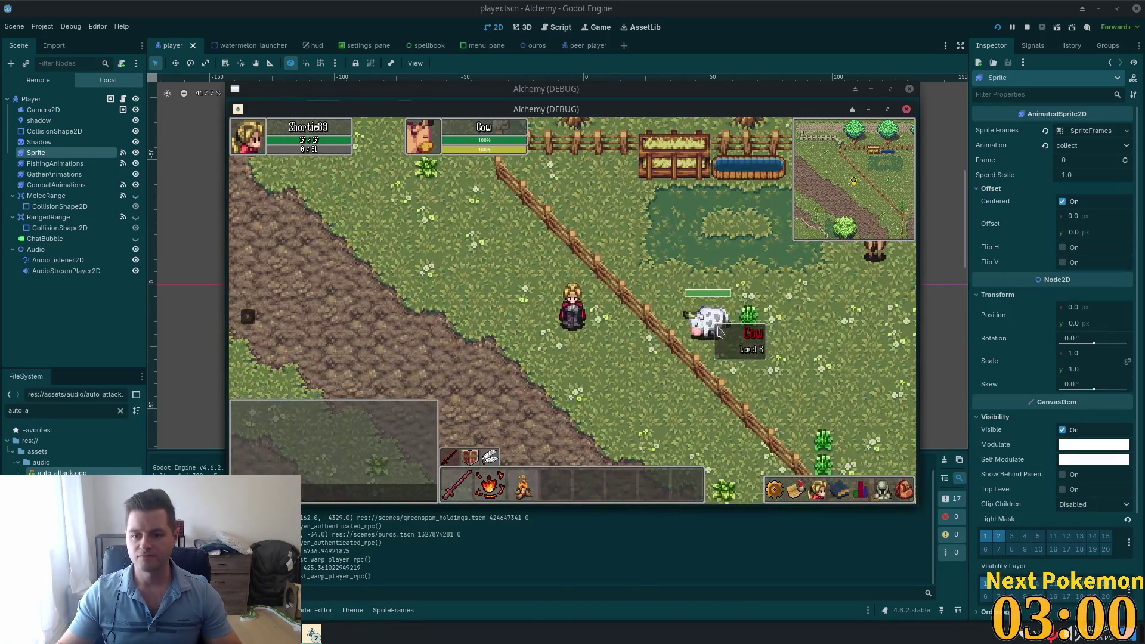
{"action": "left_click", "coordinate": [720, 332]}
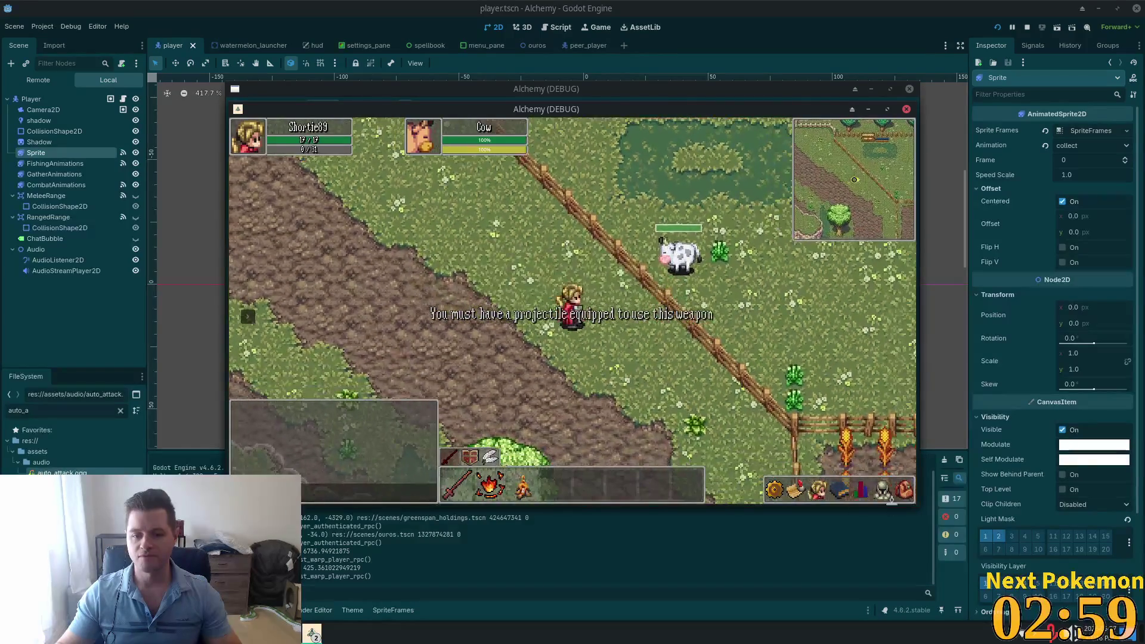
{"action": "left_click", "coordinate": [905, 491]}
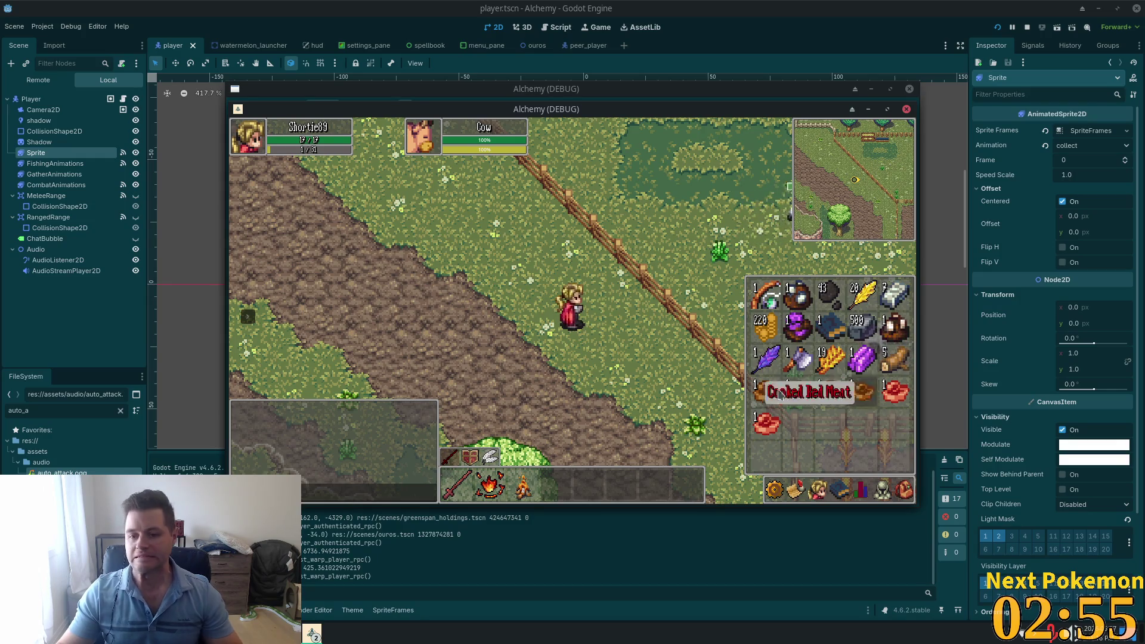
Step: Close the inventory, warp the player to Ouros, and walk up the path into the building
{"action": "key", "text": "Escape"}
{"action": "left_click", "coordinate": [249, 316]}
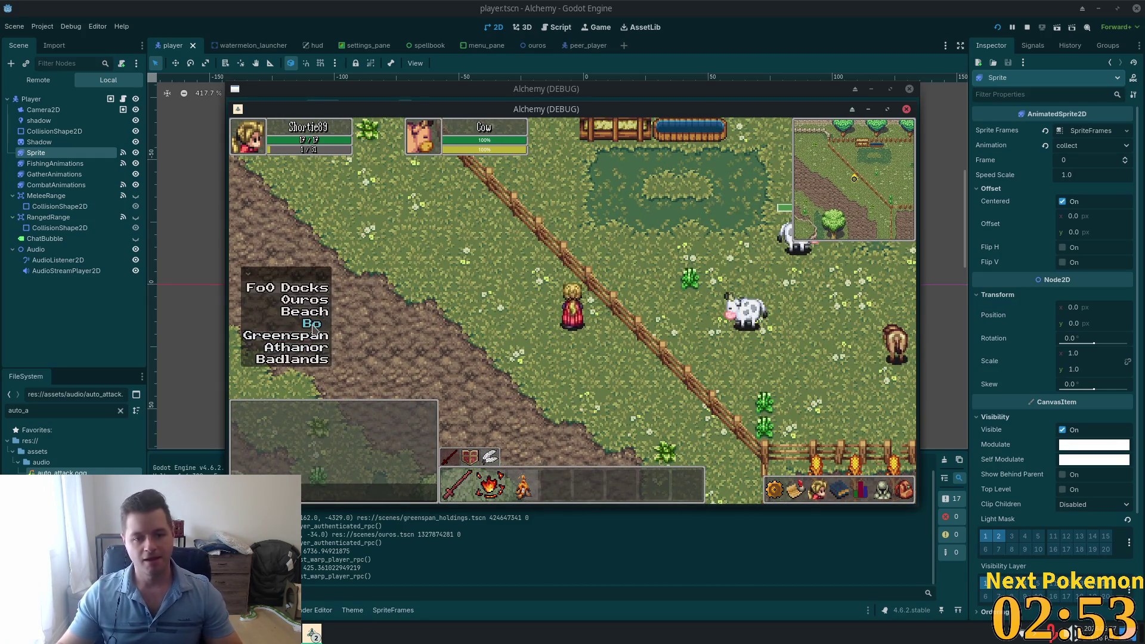
{"action": "left_click", "coordinate": [302, 304]}
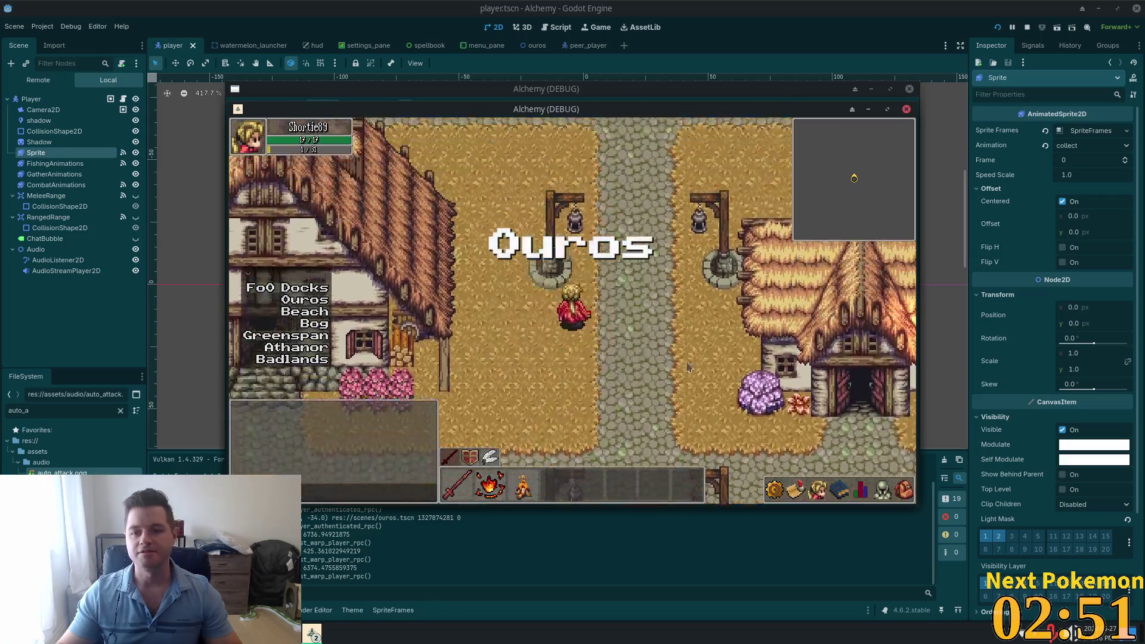
{"action": "key", "text": "w"}
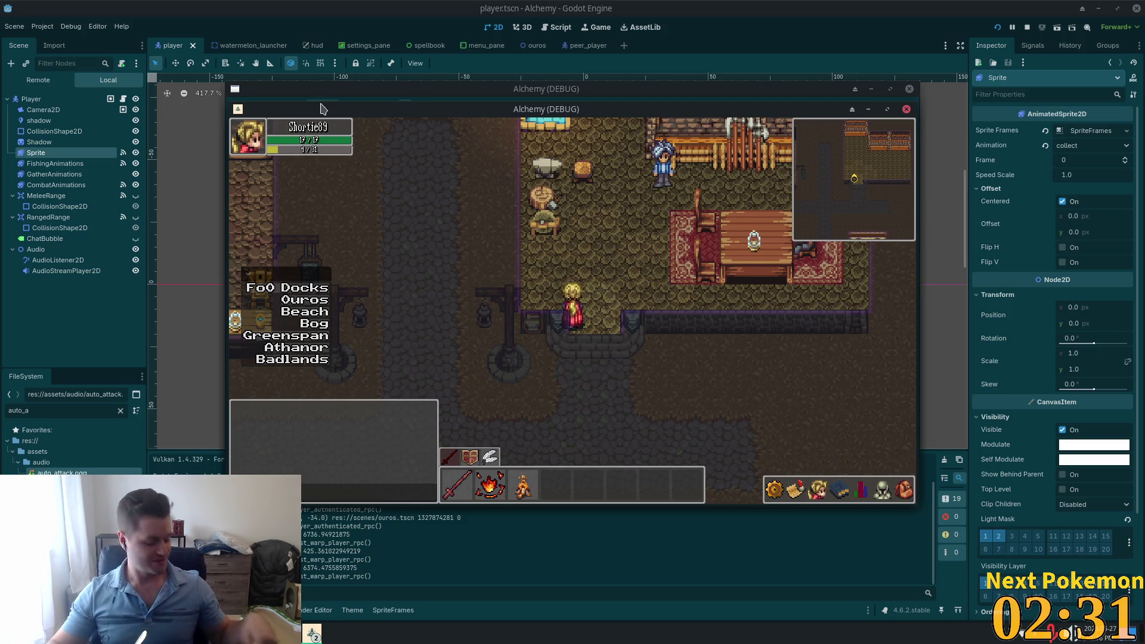
Step: Check the Wooden Arrow recipe materials at the workbench, then glance at the inventory
{"action": "left_click", "coordinate": [556, 221]}
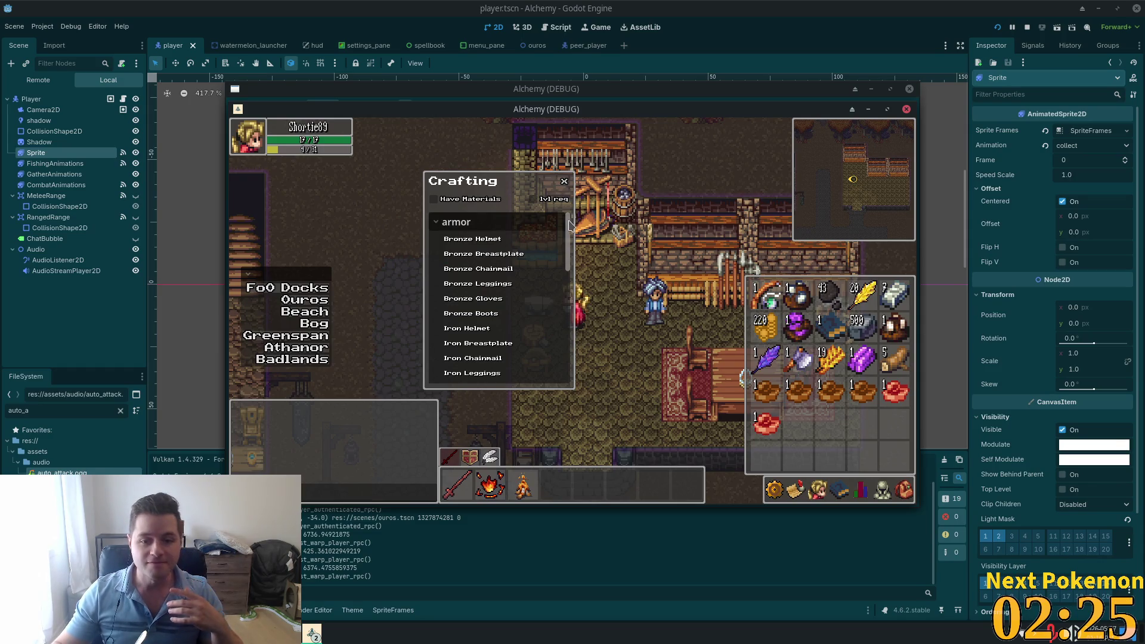
{"action": "left_click_drag", "start_coordinate": [569, 225], "coordinate": [568, 339]}
{"action": "left_click", "coordinate": [508, 372]}
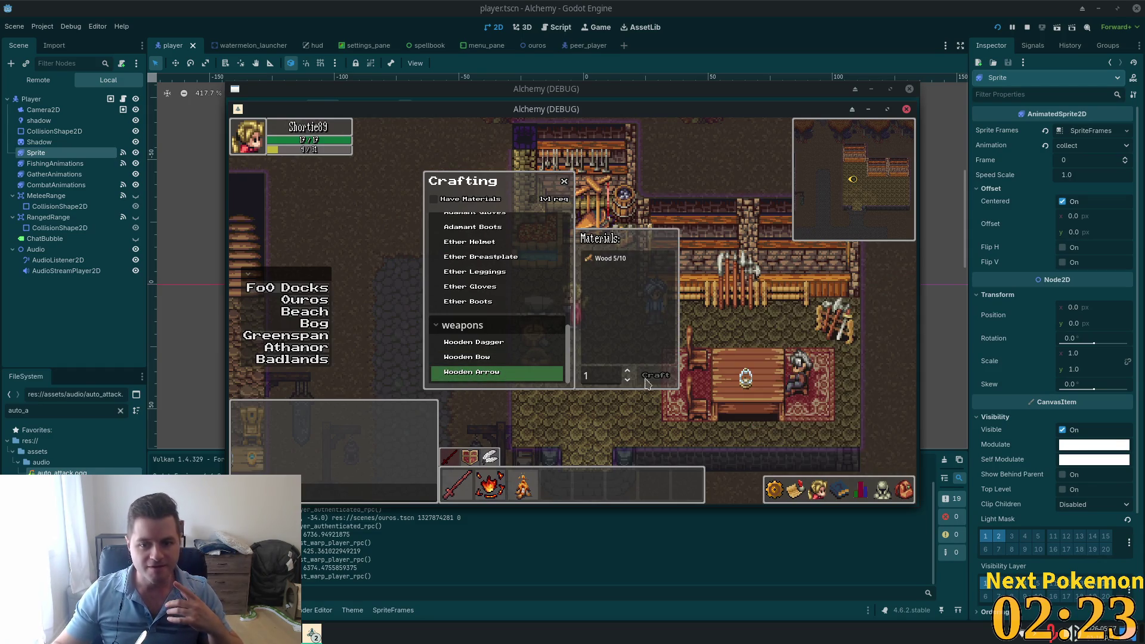
{"action": "left_click", "coordinate": [655, 448]}
{"action": "key", "text": "i"}
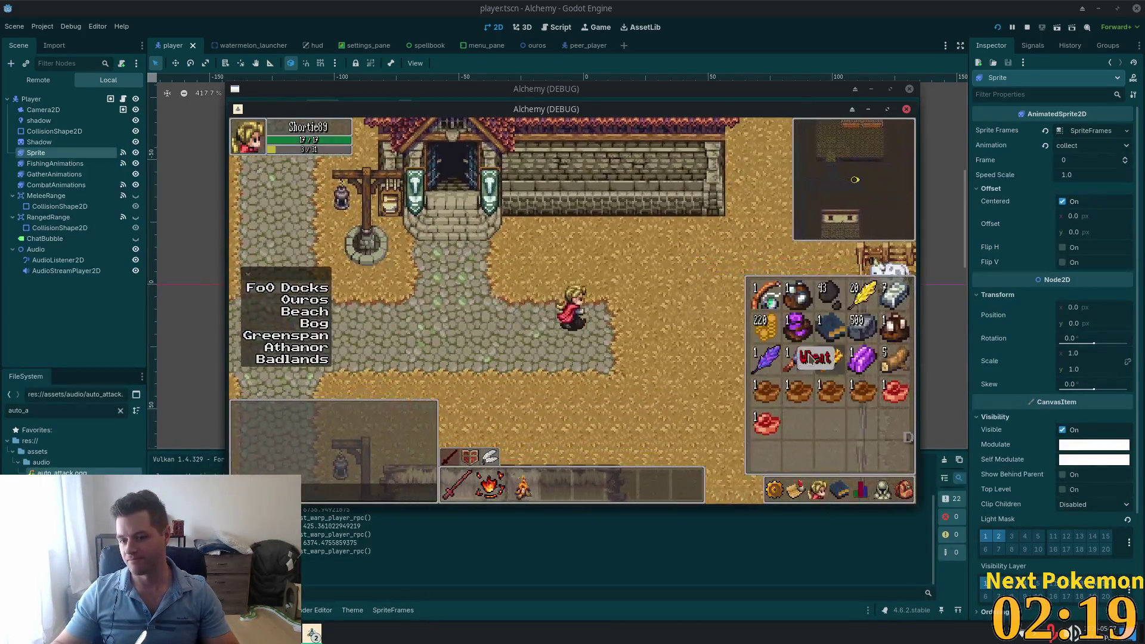
{"action": "key", "text": "i"}
Step: Walk south-east through town to a birch tree, chop it twice, and check the wood in the inventory
{"action": "left_click", "coordinate": [597, 404]}
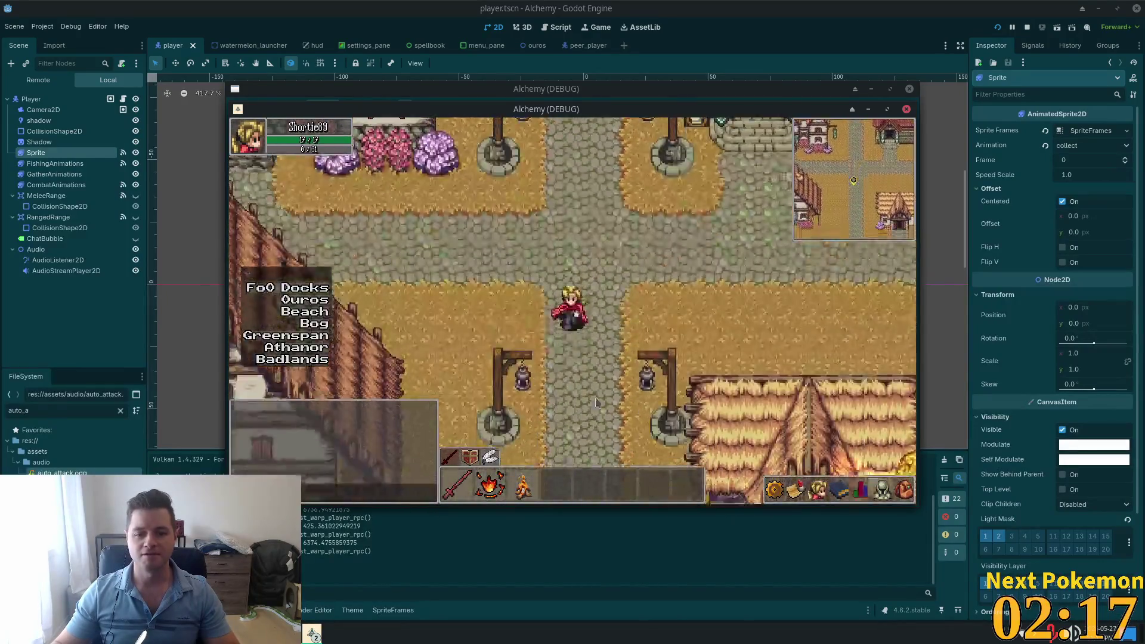
{"action": "left_click", "coordinate": [672, 395]}
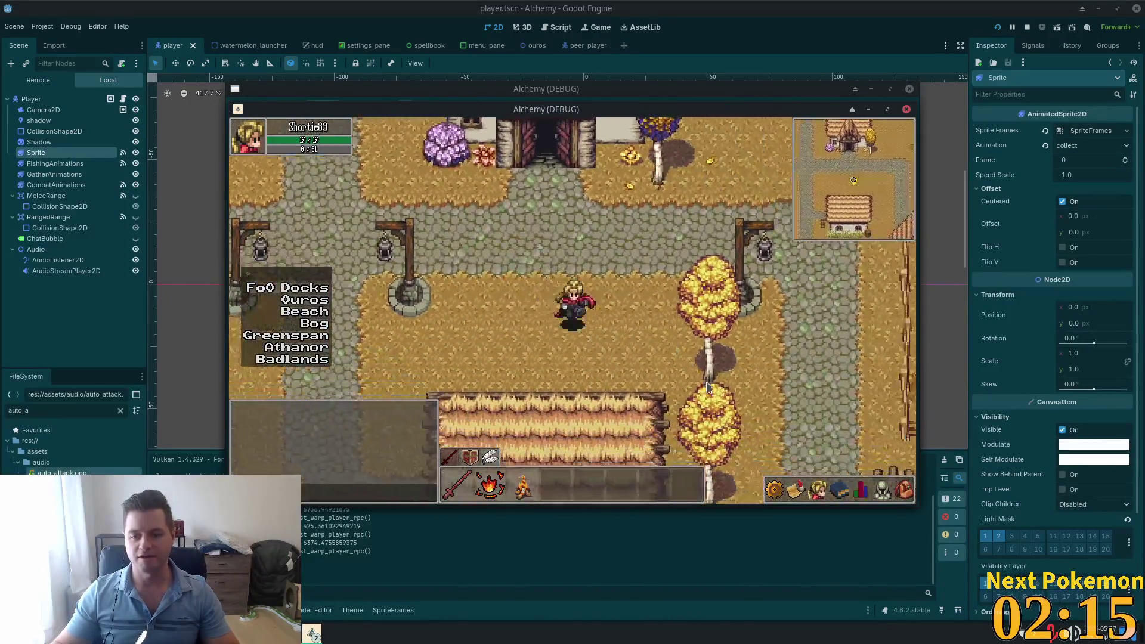
{"action": "left_click", "coordinate": [707, 387]}
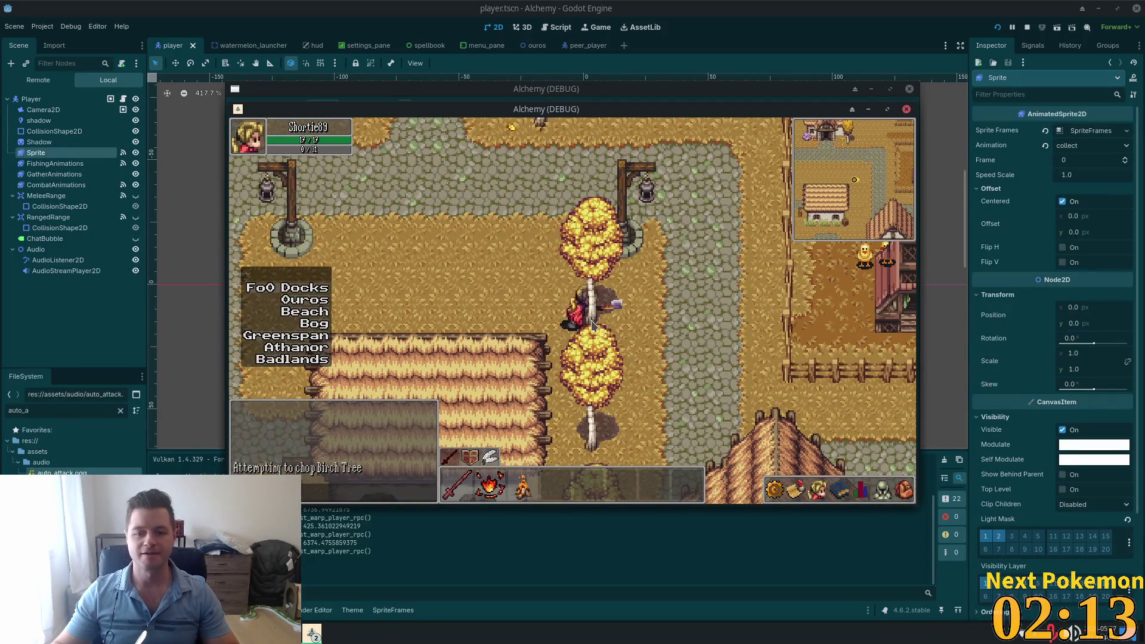
{"action": "left_click", "coordinate": [592, 325]}
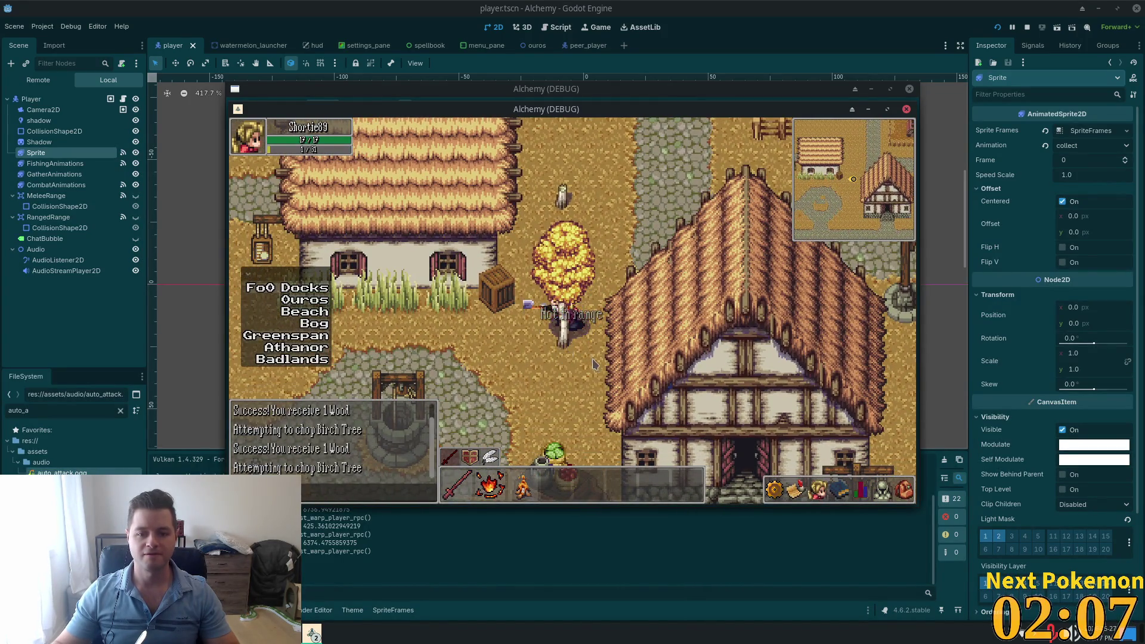
{"action": "key", "text": "i"}
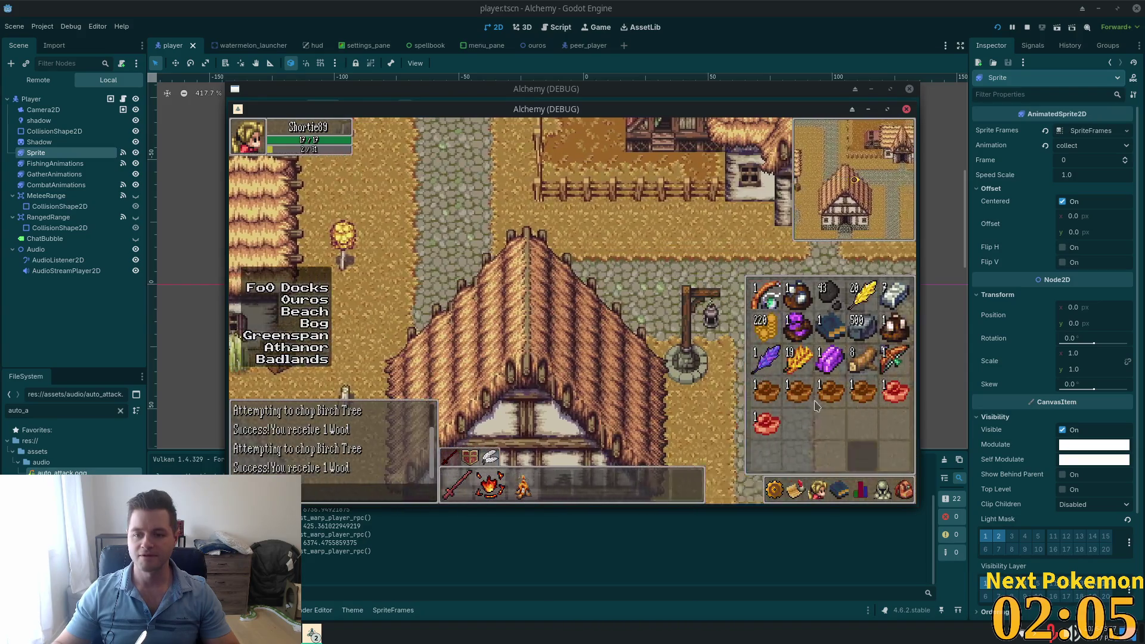
{"action": "key", "text": "i"}
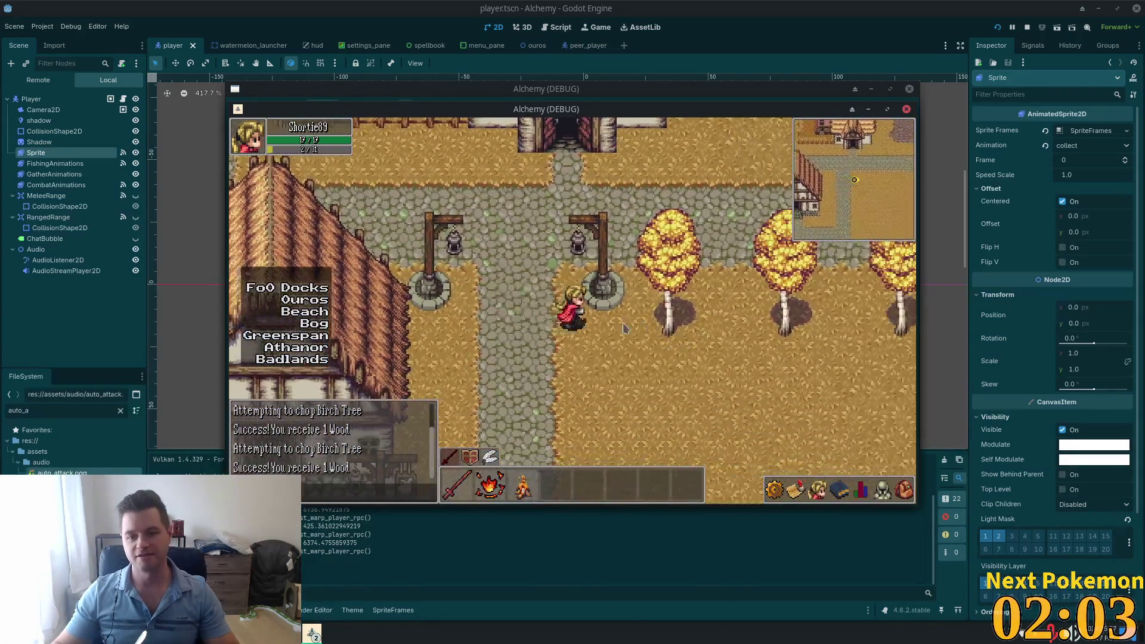
{"action": "left_click", "coordinate": [647, 328]}
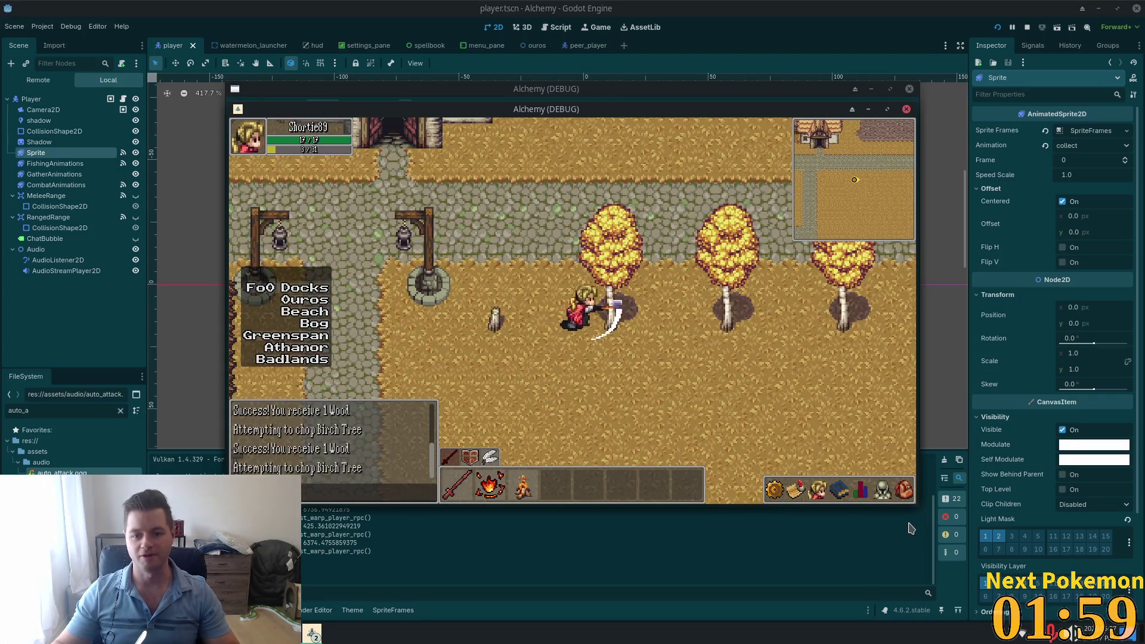
{"action": "left_click", "coordinate": [904, 493]}
{"action": "key", "text": "Escape"}
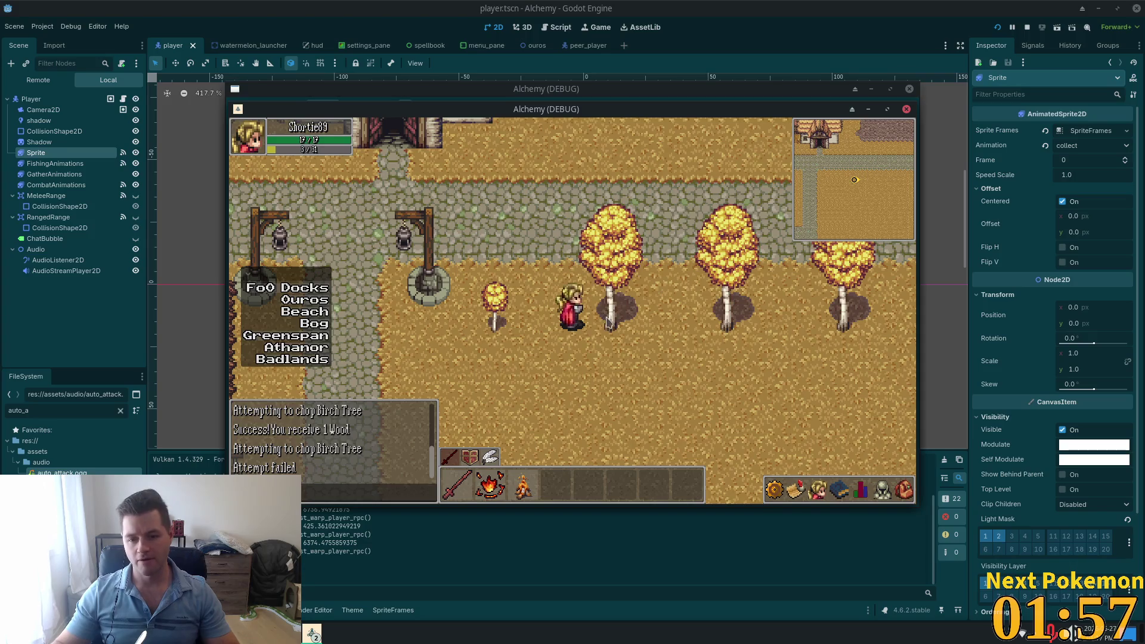
Step: Chop another birch tree, then walk west and north back through the workshop door
{"action": "left_click", "coordinate": [545, 320]}
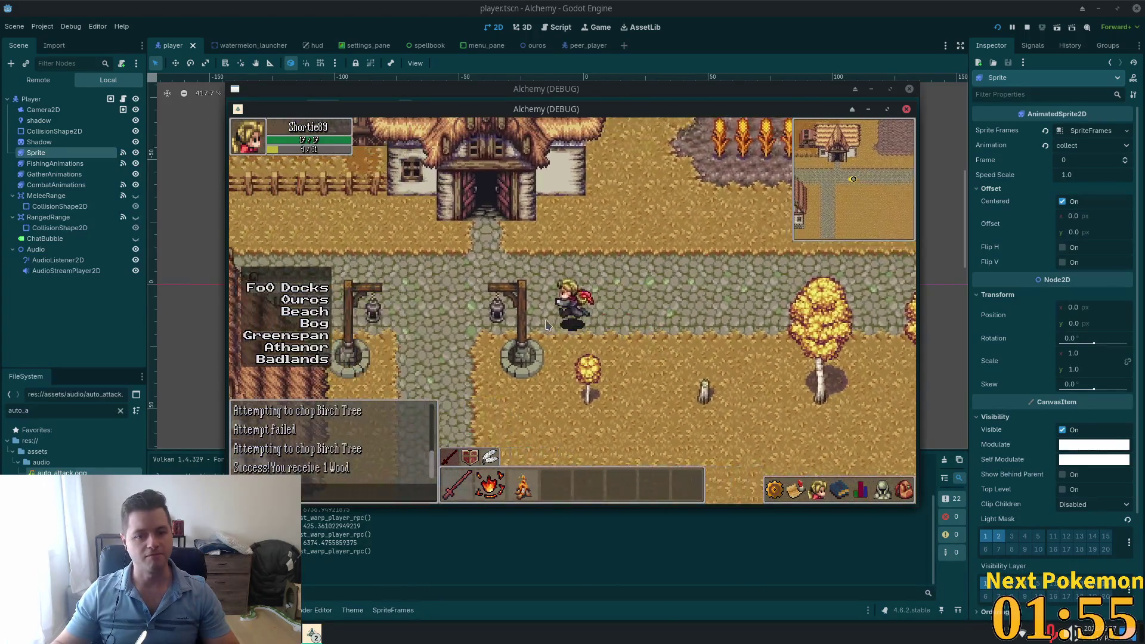
{"action": "key", "text": "Left"}
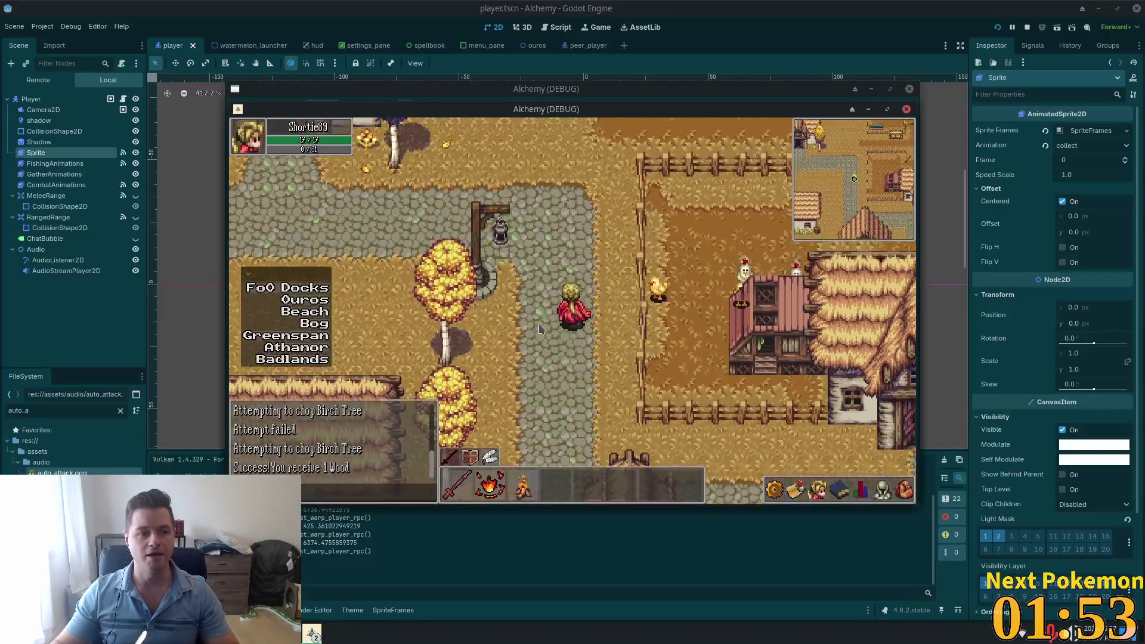
{"action": "key", "text": "Up"}
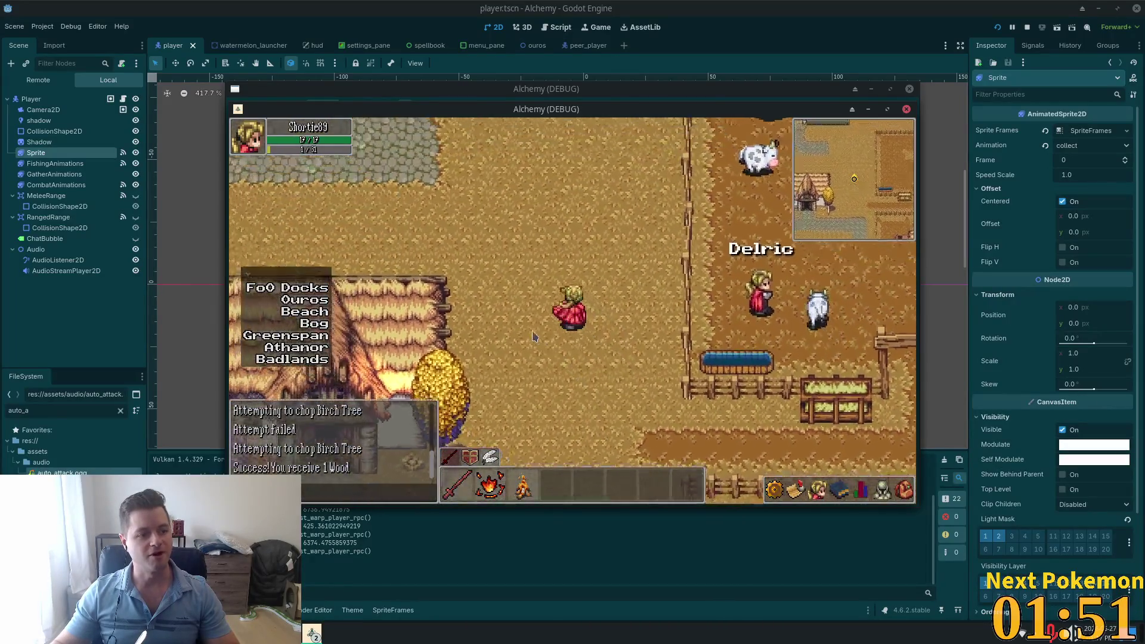
{"action": "key", "text": "Up"}
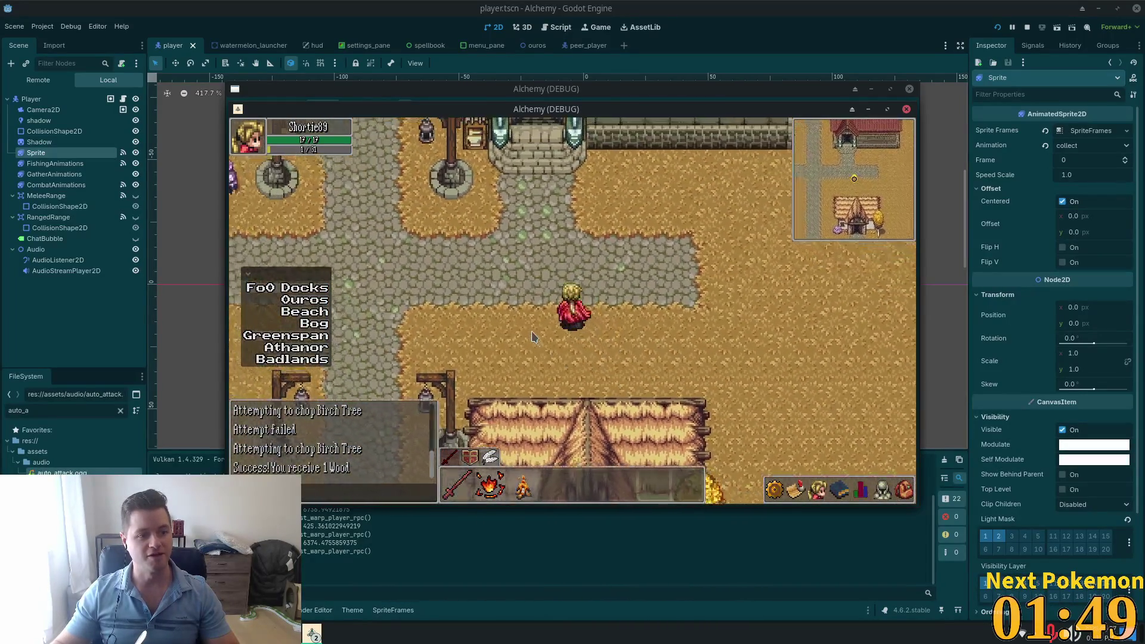
{"action": "key", "text": "Up"}
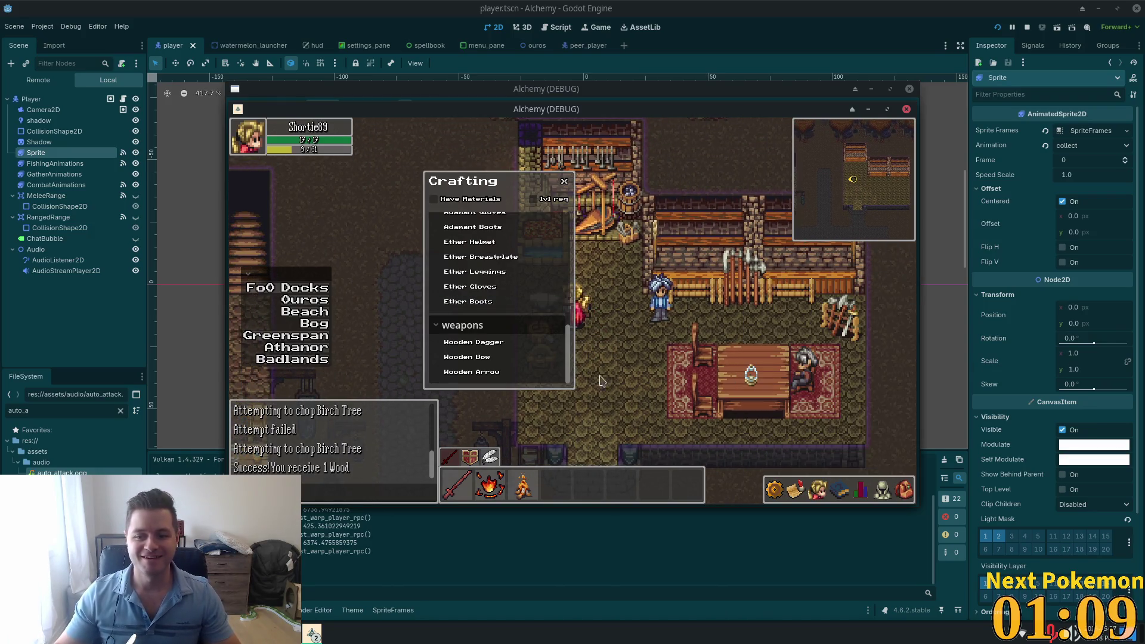
Step: Craft Wooden Arrows from the recipe, check them in the inventory, and walk outside to the stats panel
{"action": "left_click", "coordinate": [241, 281]}
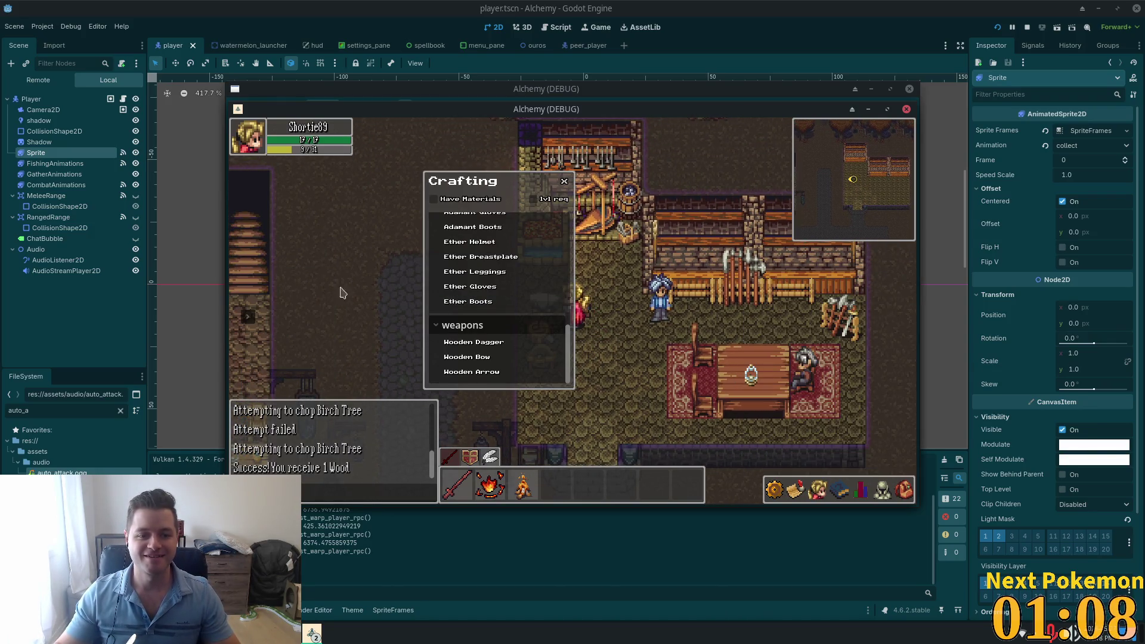
{"action": "left_click", "coordinate": [505, 373]}
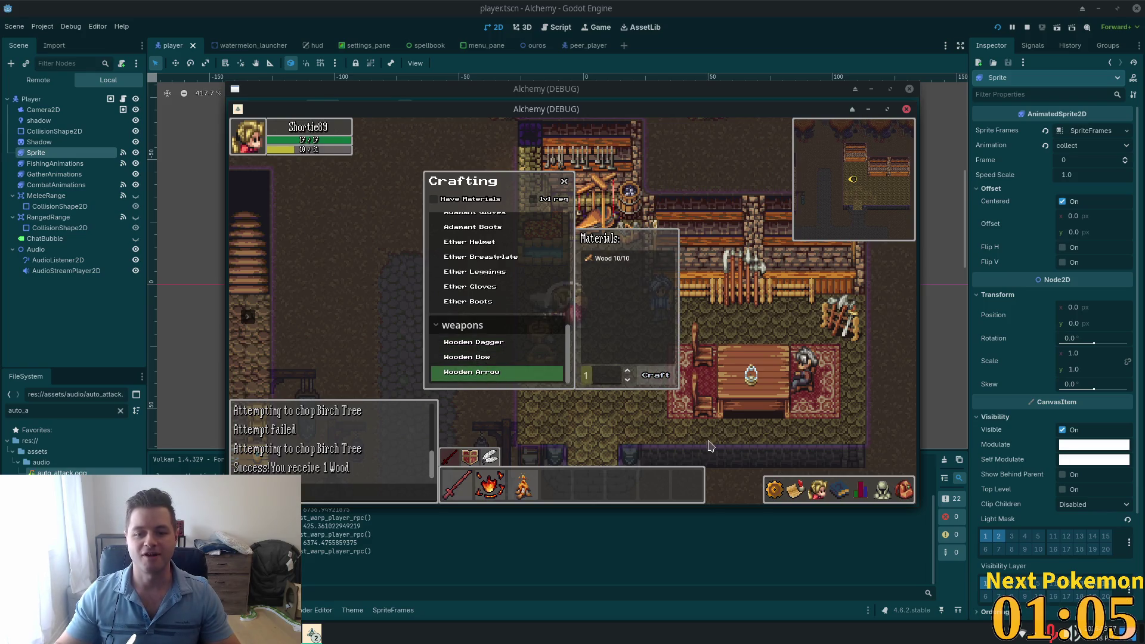
{"action": "left_click", "coordinate": [656, 375]}
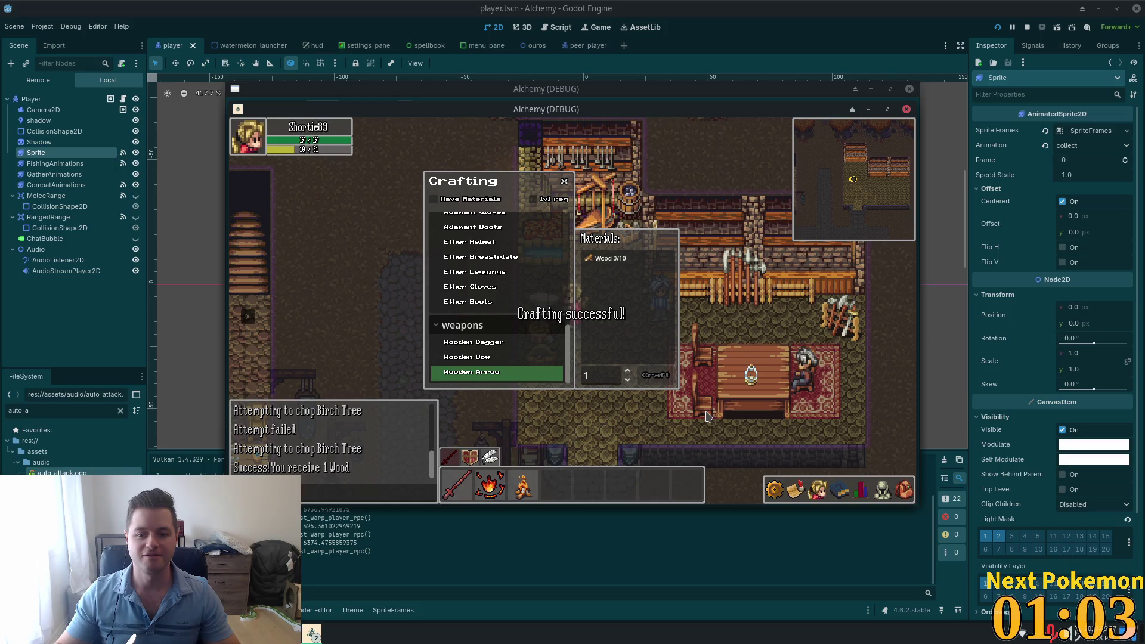
{"action": "key", "text": "s"}
{"action": "left_click", "coordinate": [904, 490]}
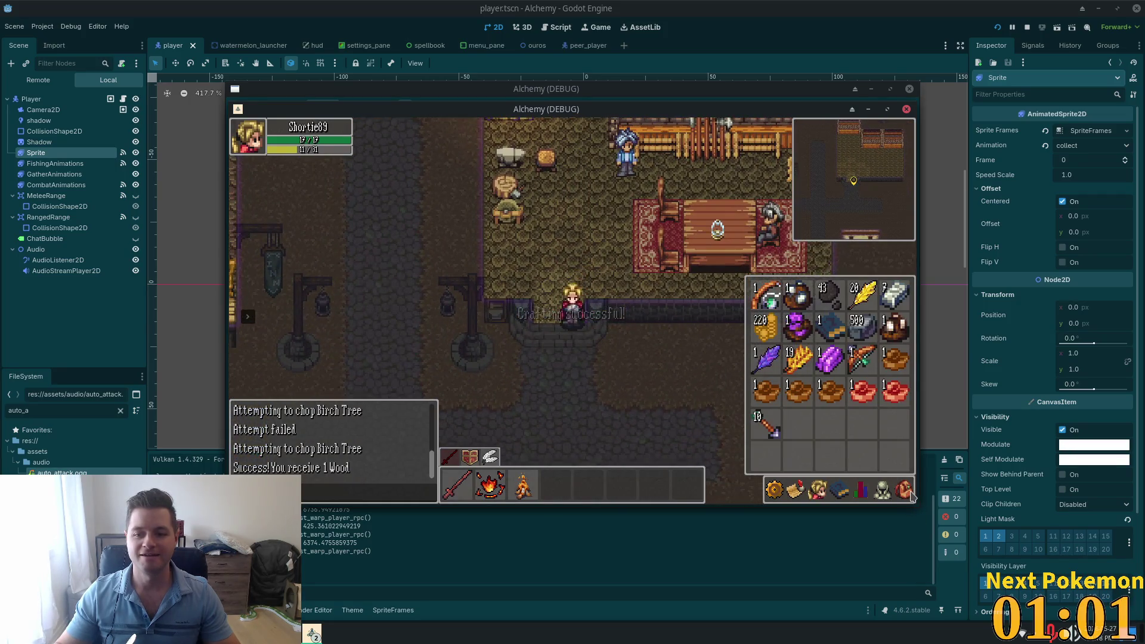
{"action": "key", "text": "s"}
{"action": "left_click", "coordinate": [861, 490]}
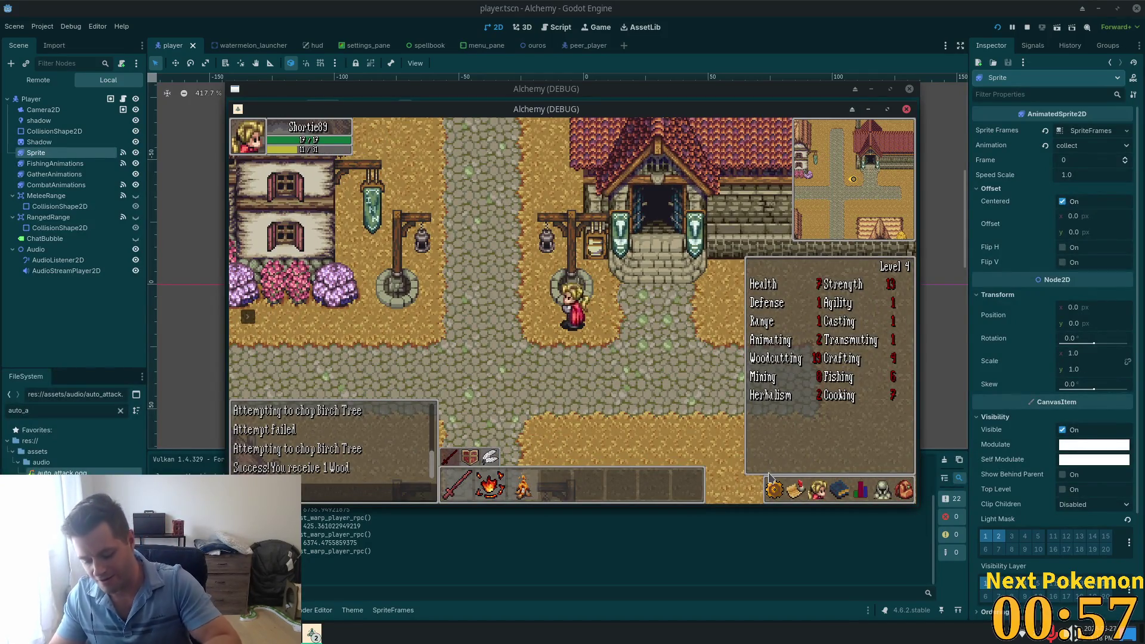
Step: Open and close the game menu twice, then walk the character right along the street
{"action": "key", "text": "Escape"}
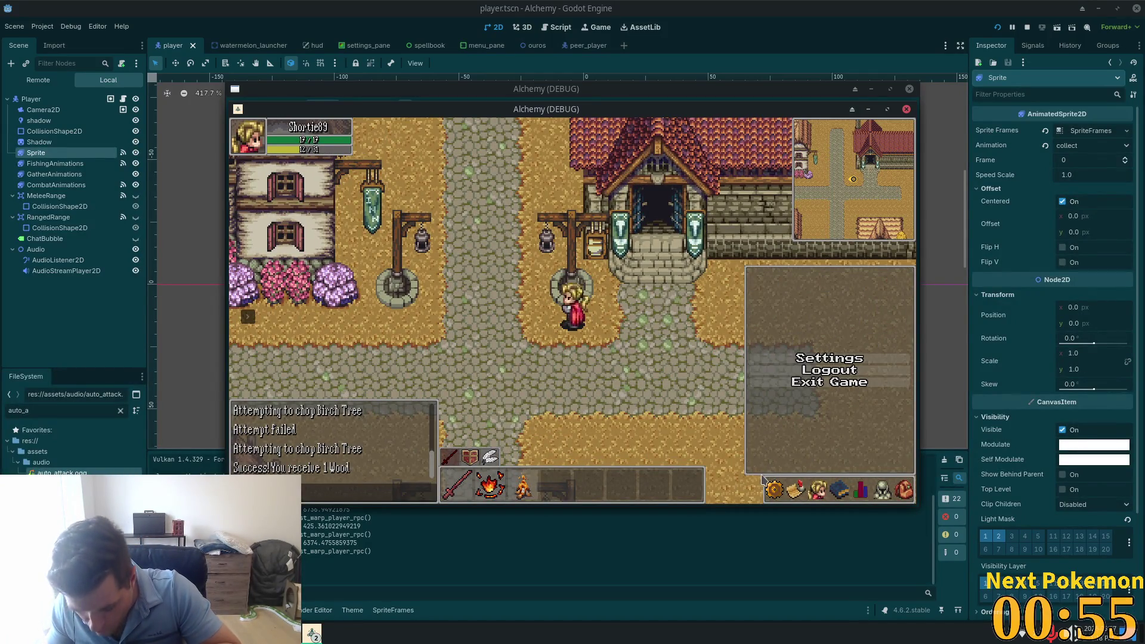
{"action": "key", "text": "Escape"}
{"action": "left_click", "coordinate": [777, 484]}
{"action": "left_click", "coordinate": [778, 482]}
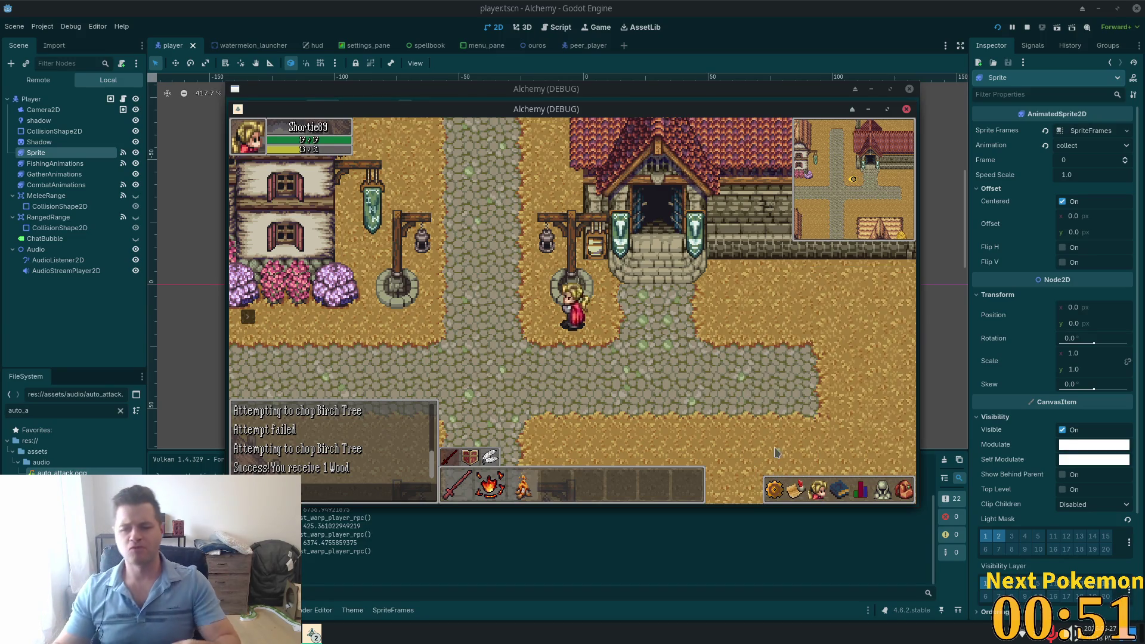
{"action": "key", "text": "d"}
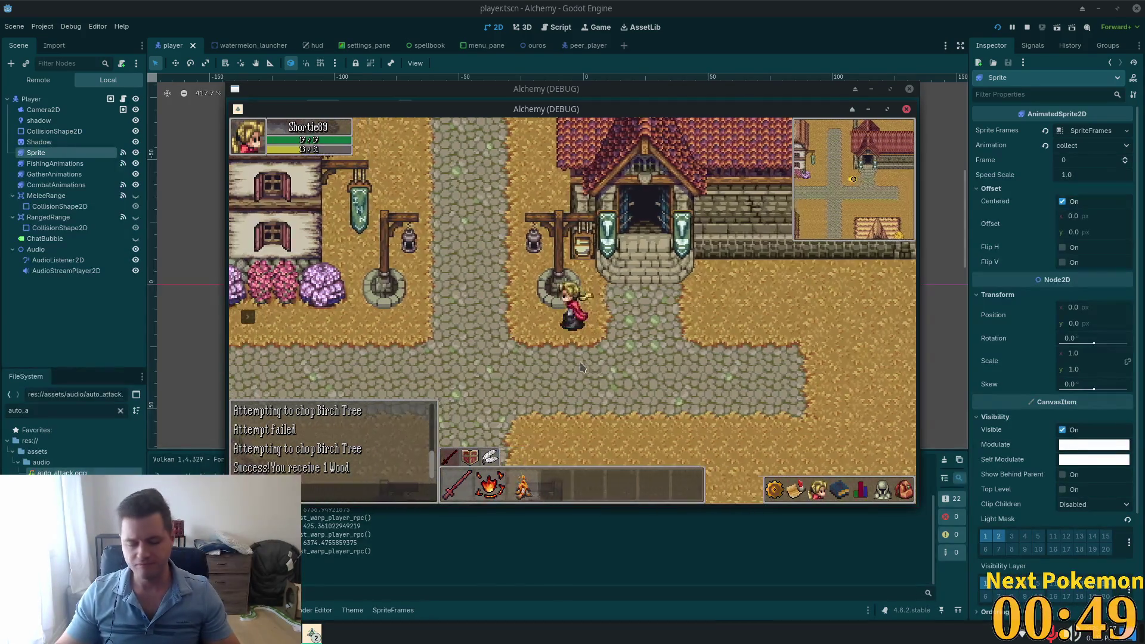
{"action": "key", "text": "d"}
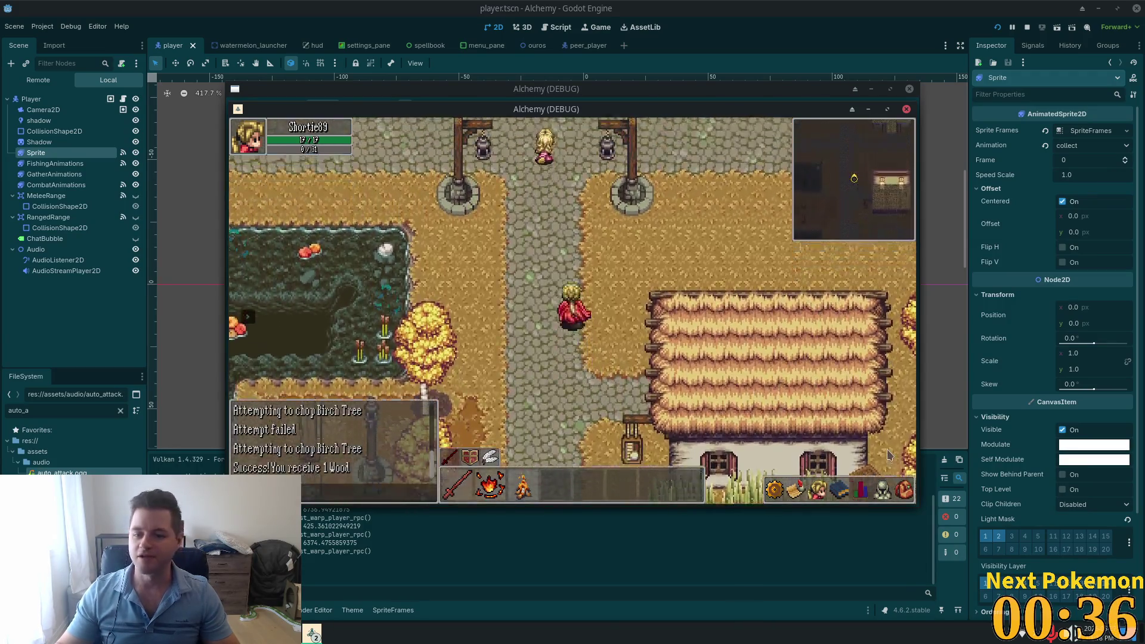
Step: Close the bank storage and inventory, then walk up to the Weapon Vendor's shop
{"action": "left_click", "coordinate": [904, 489]}
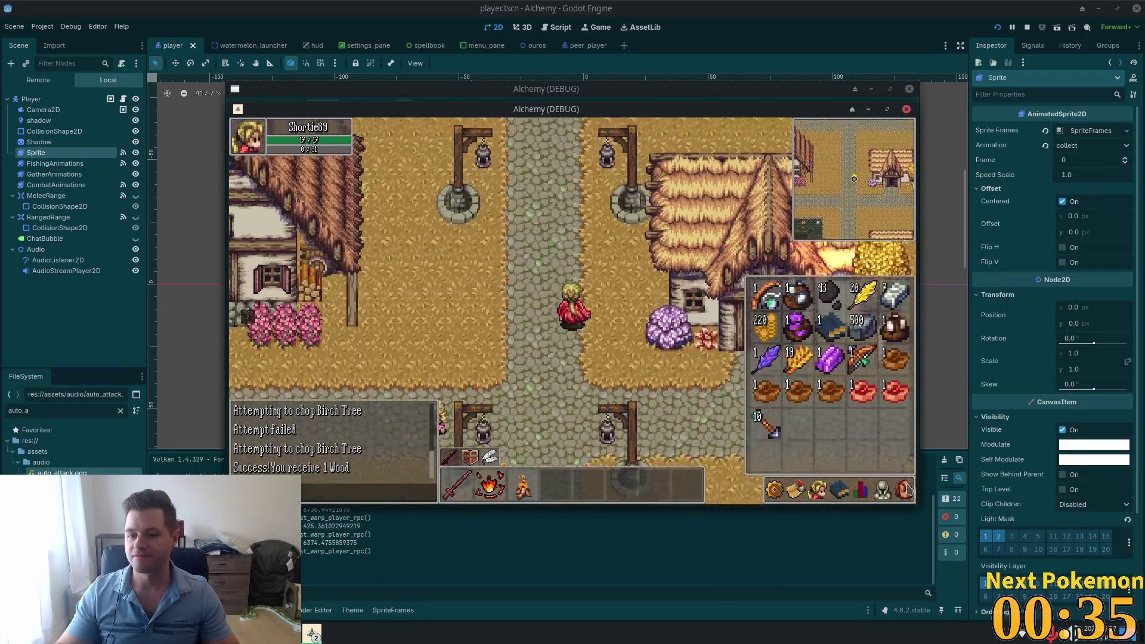
{"action": "key", "text": "w"}
{"action": "left_click", "coordinate": [908, 489]}
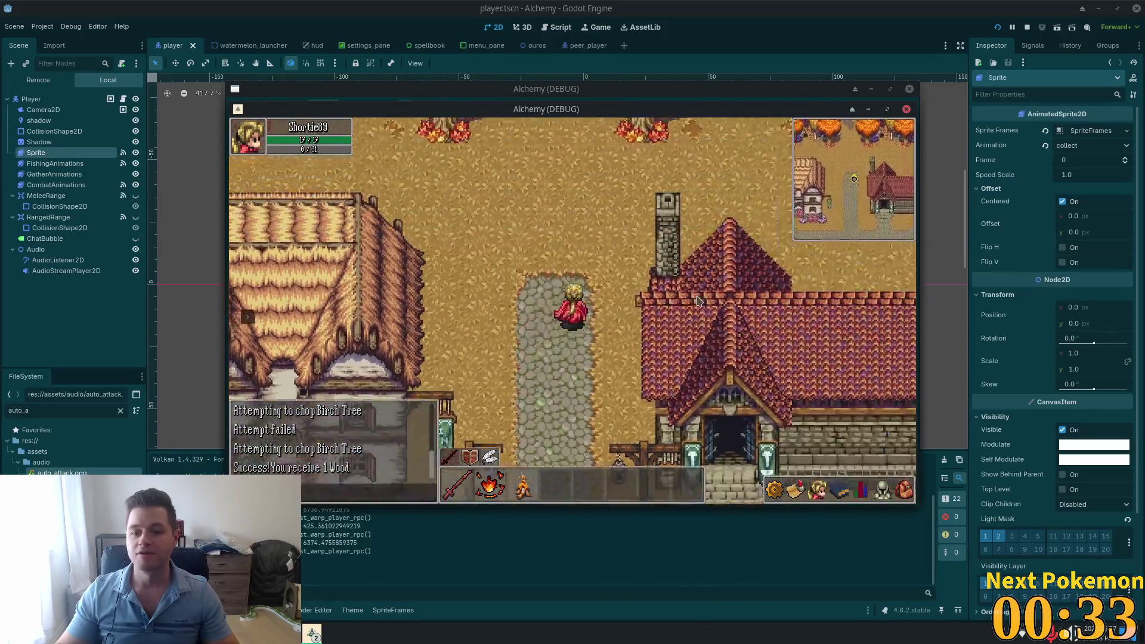
{"action": "key", "text": "s"}
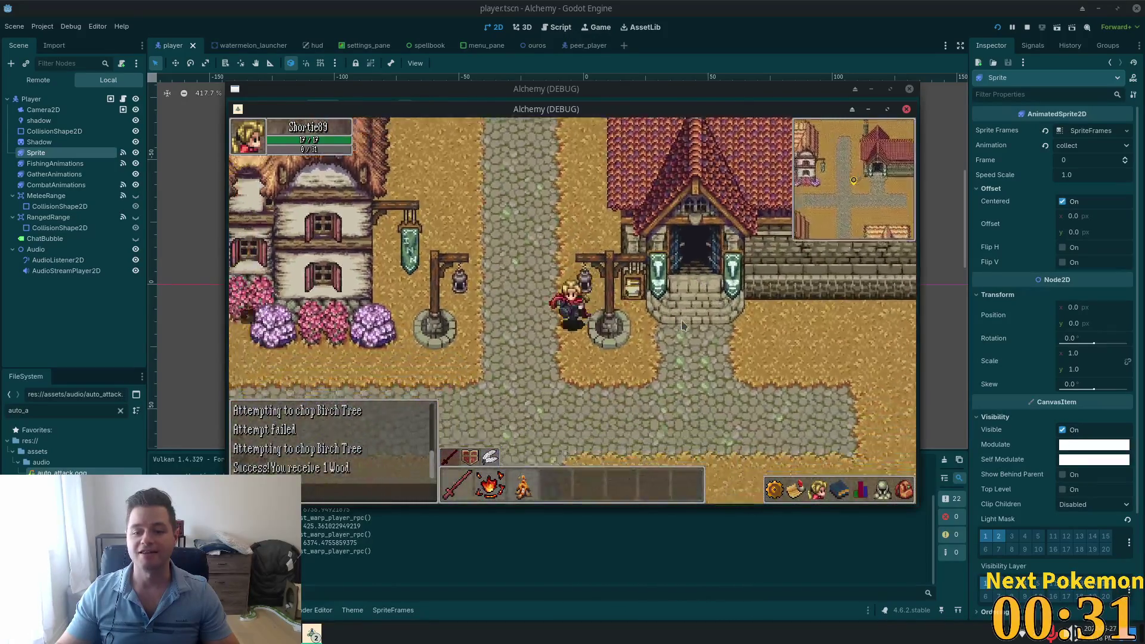
{"action": "key", "text": "w"}
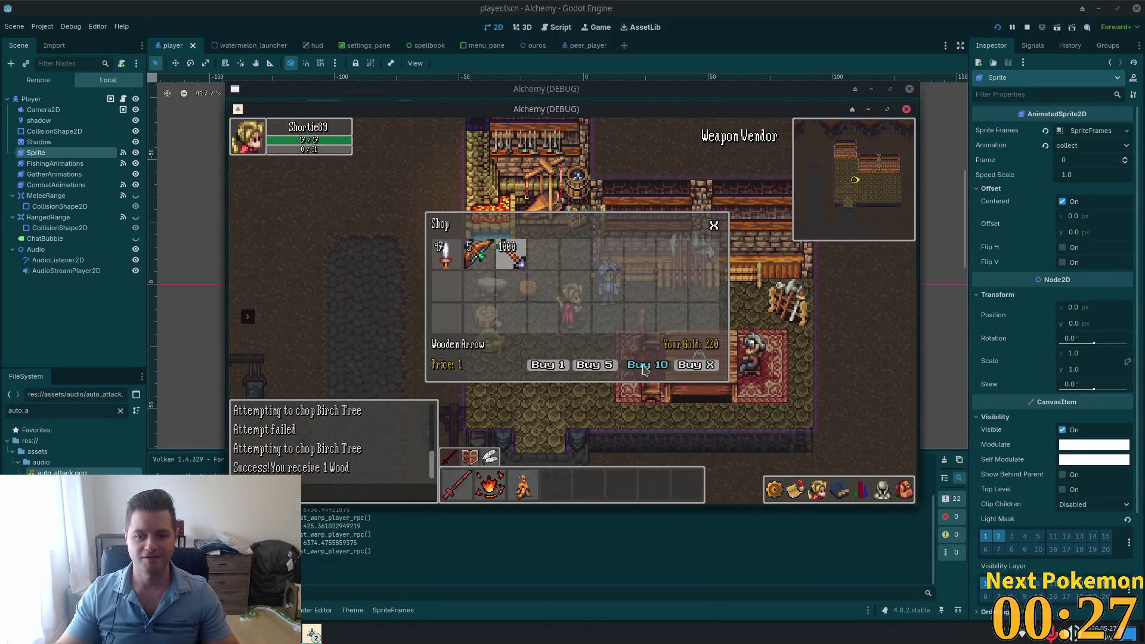
Step: Buy 10 wooden arrows, then buy a custom quantity of 100 more
{"action": "left_click", "coordinate": [645, 367]}
{"action": "left_click", "coordinate": [695, 365]}
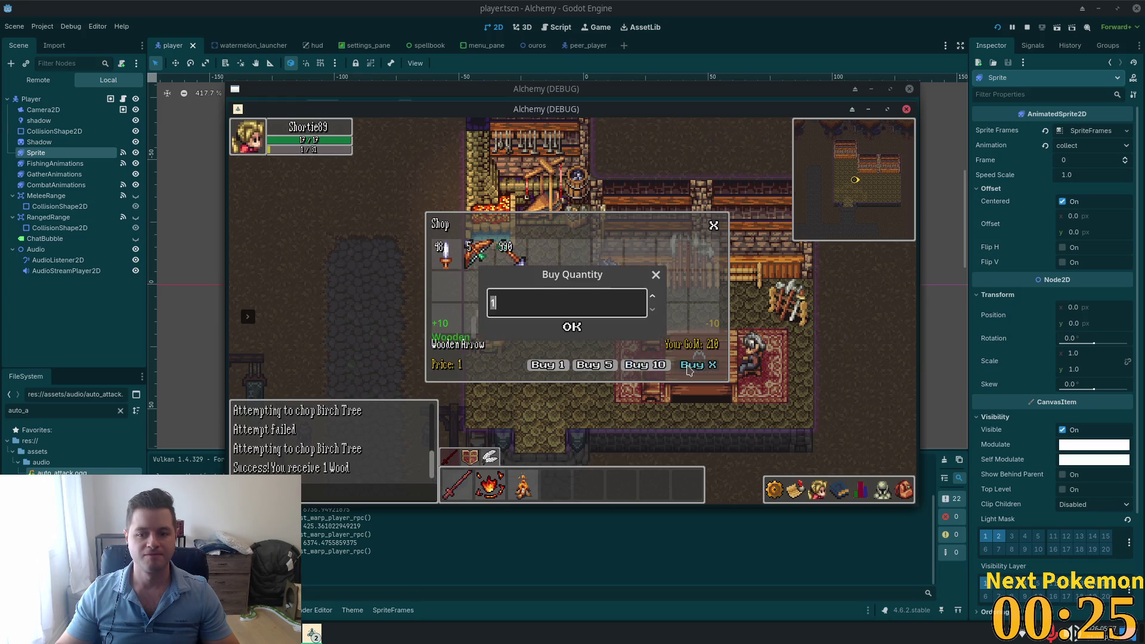
{"action": "type", "text": "1"}
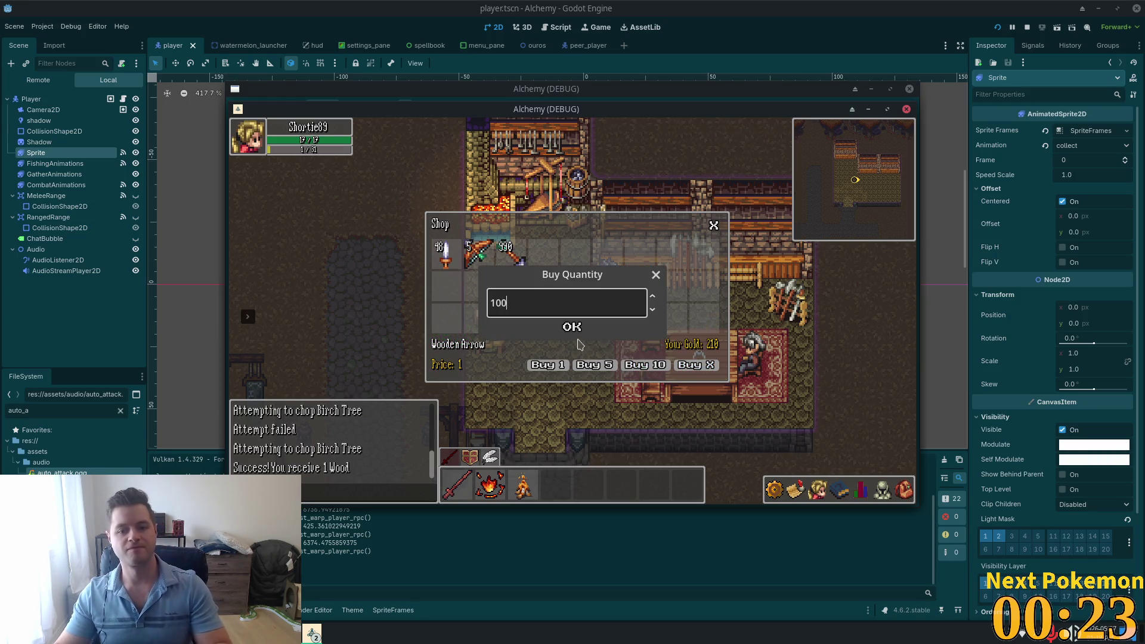
{"action": "key", "text": "Return"}
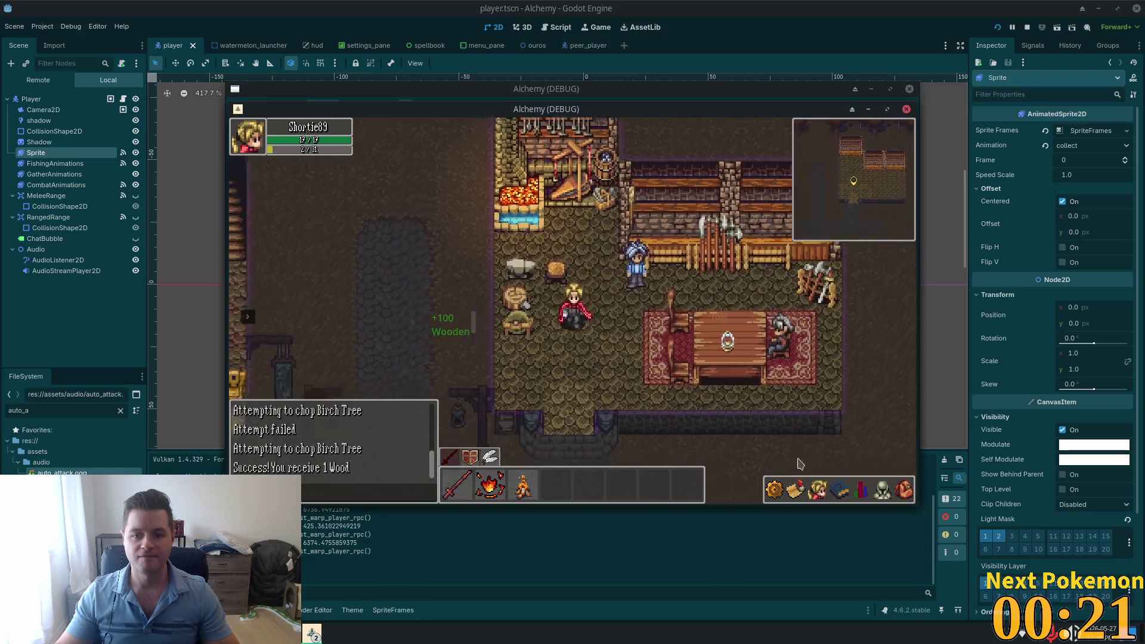
Step: Check the arrows in the inventory, toggle the stats panel, and walk back through the village
{"action": "left_click", "coordinate": [840, 490]}
{"action": "left_click", "coordinate": [864, 491]}
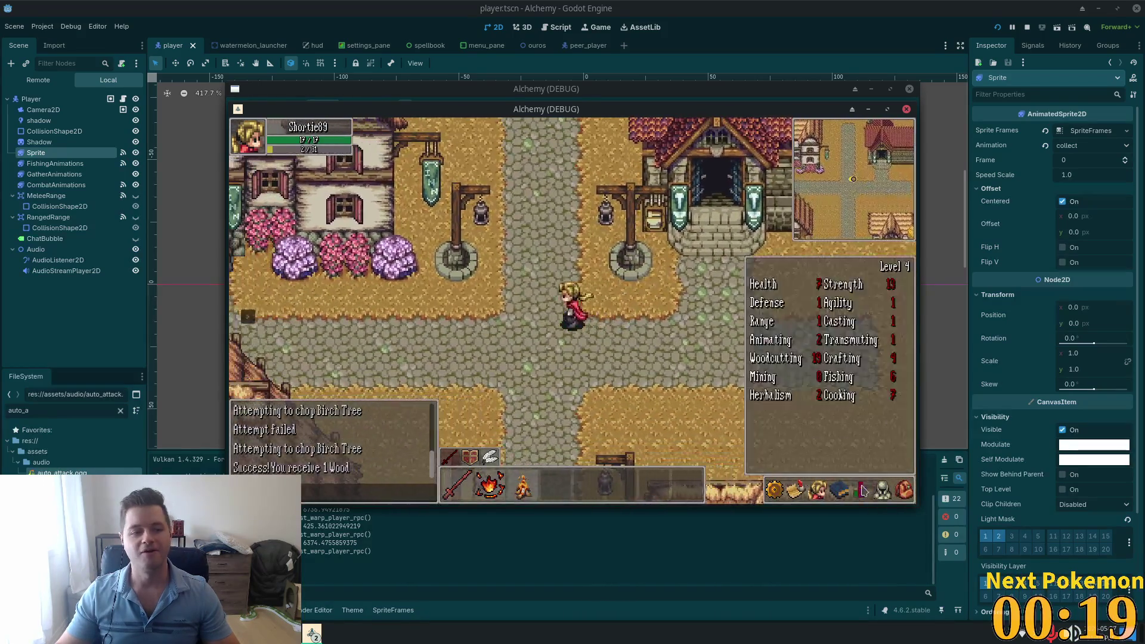
{"action": "left_click", "coordinate": [863, 491]}
{"action": "key", "text": "Left"}
{"action": "key", "text": "Down"}
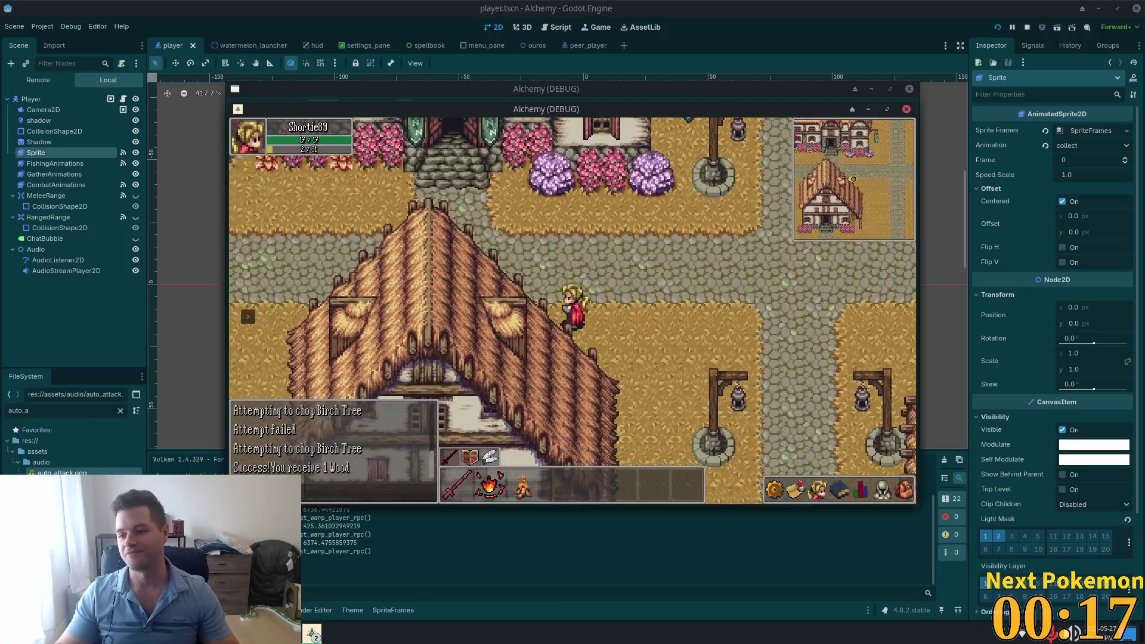
{"action": "key", "text": "Up"}
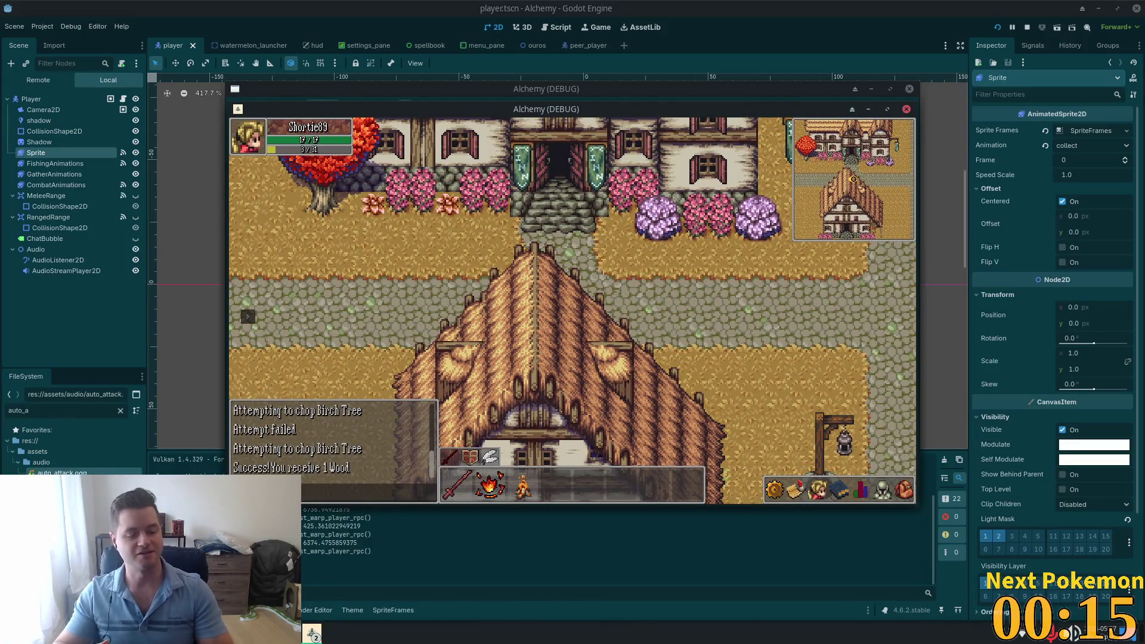
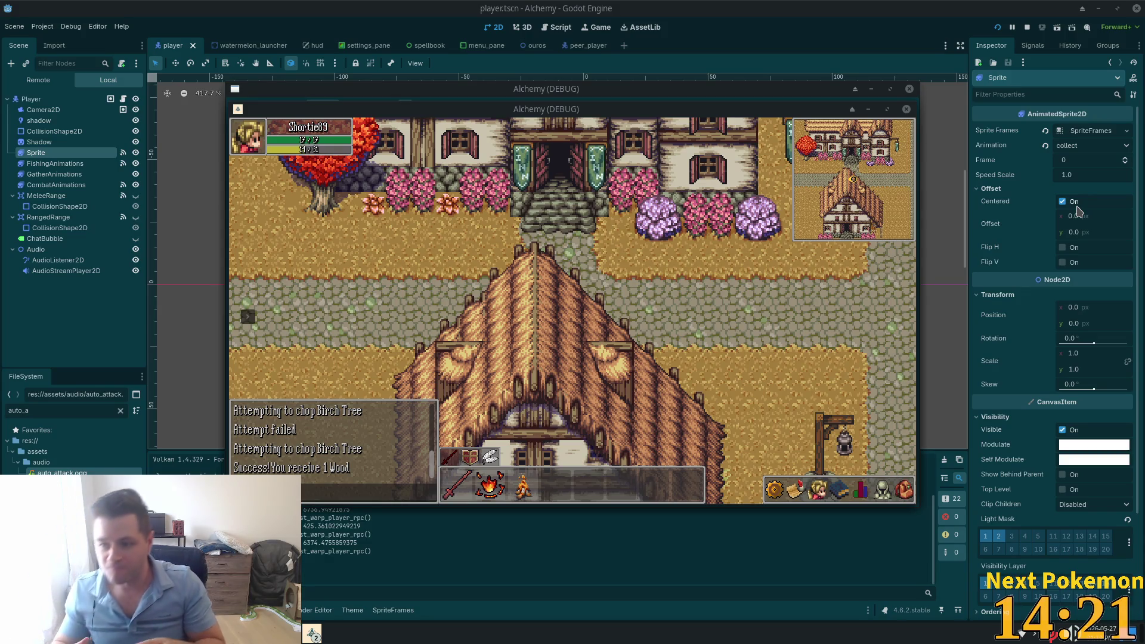
Step: Walk the character around town with the WASD keys
{"action": "key", "text": "d"}
{"action": "key", "text": "s"}
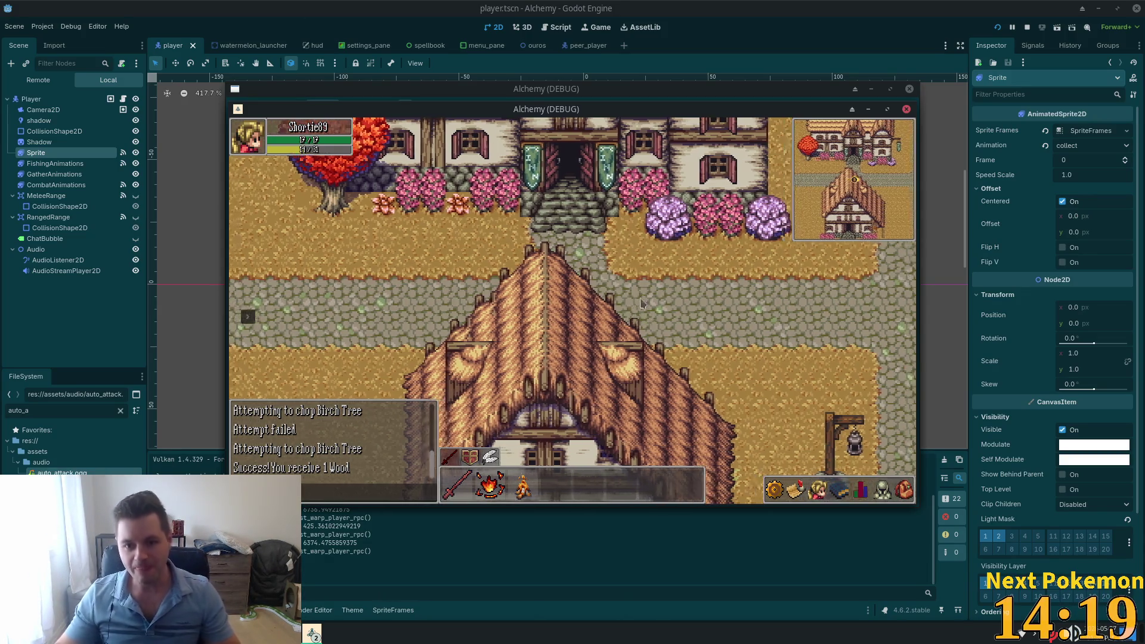
{"action": "key", "text": "s"}
{"action": "key", "text": "d"}
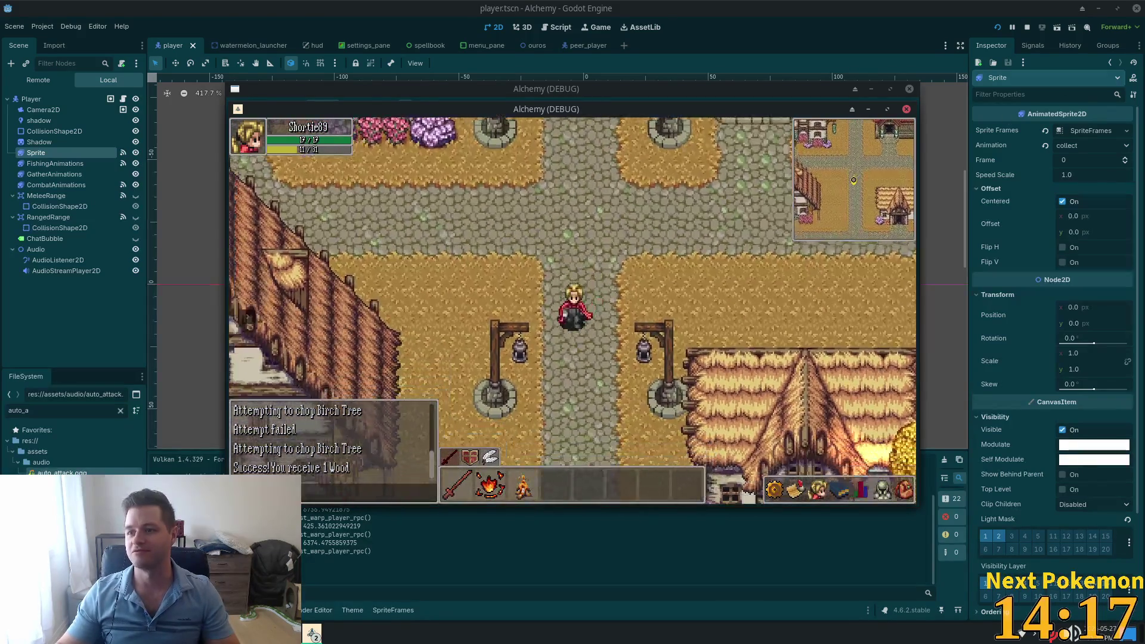
{"action": "key", "text": "w"}
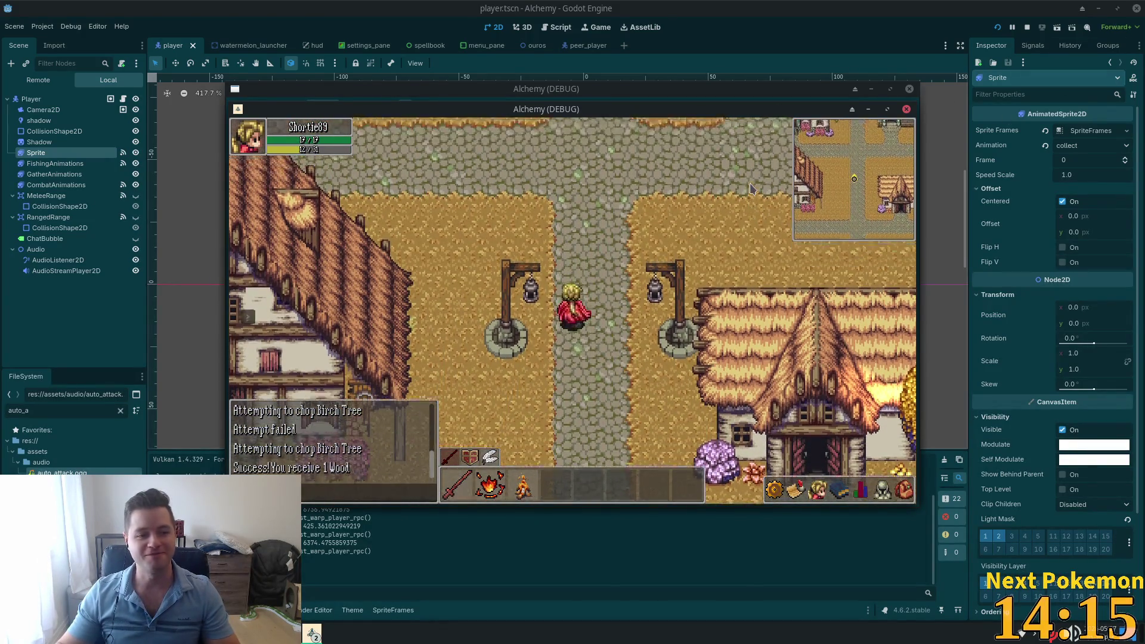
{"action": "key", "text": "a"}
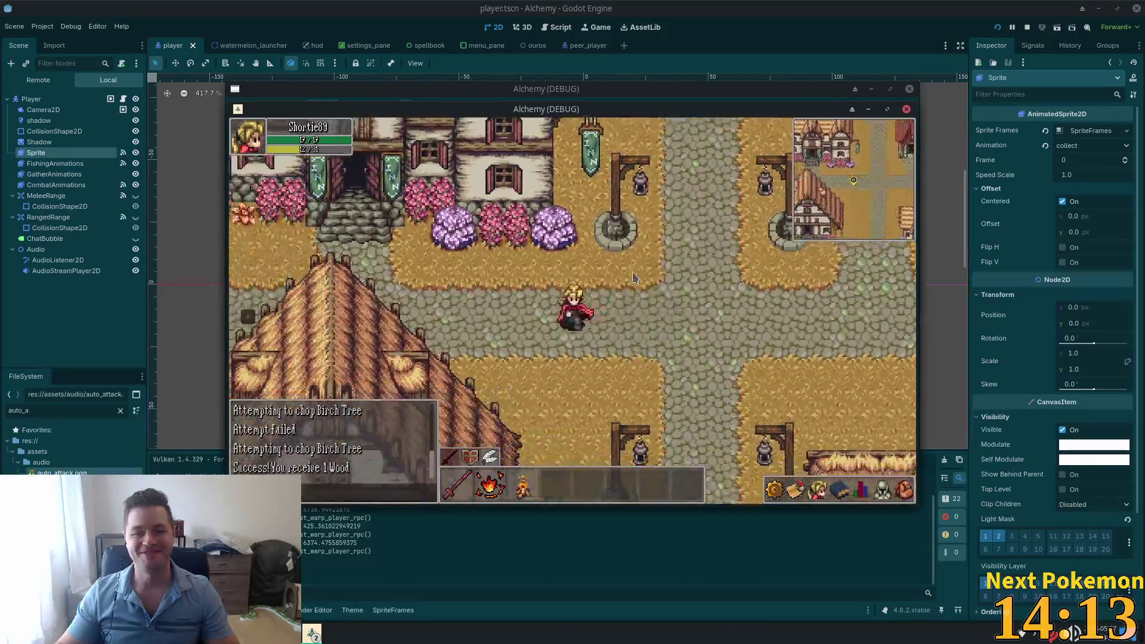
Step: Check the inventory and equipped items grid, then close the inventory panel
{"action": "left_click", "coordinate": [903, 492]}
{"action": "key", "text": "d"}
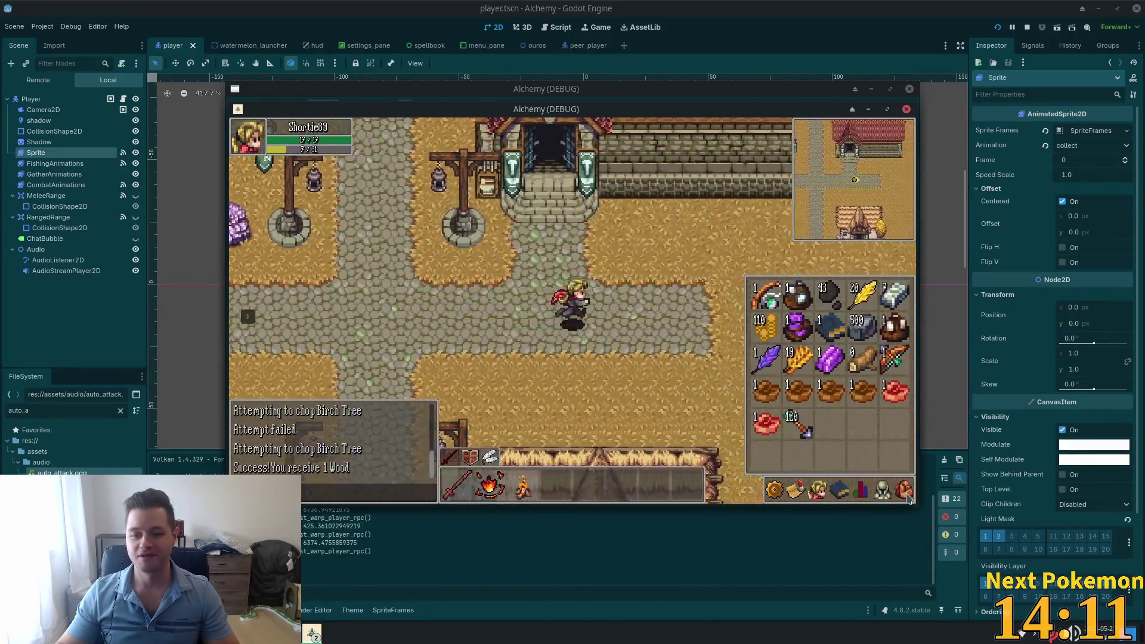
{"action": "left_click", "coordinate": [793, 416]}
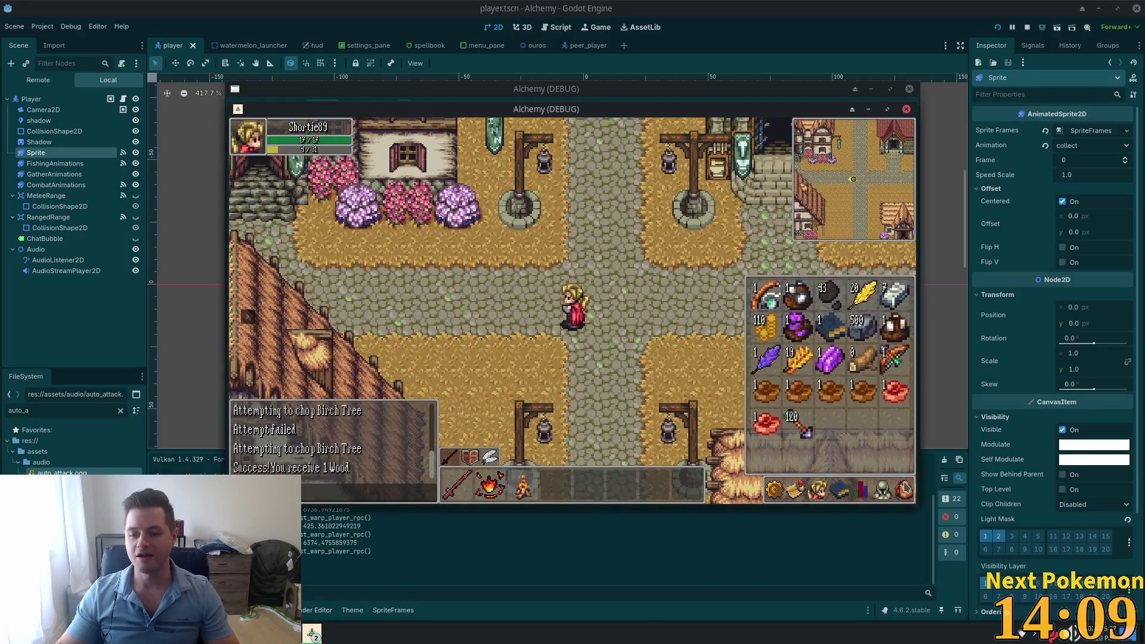
{"action": "key", "text": "Escape"}
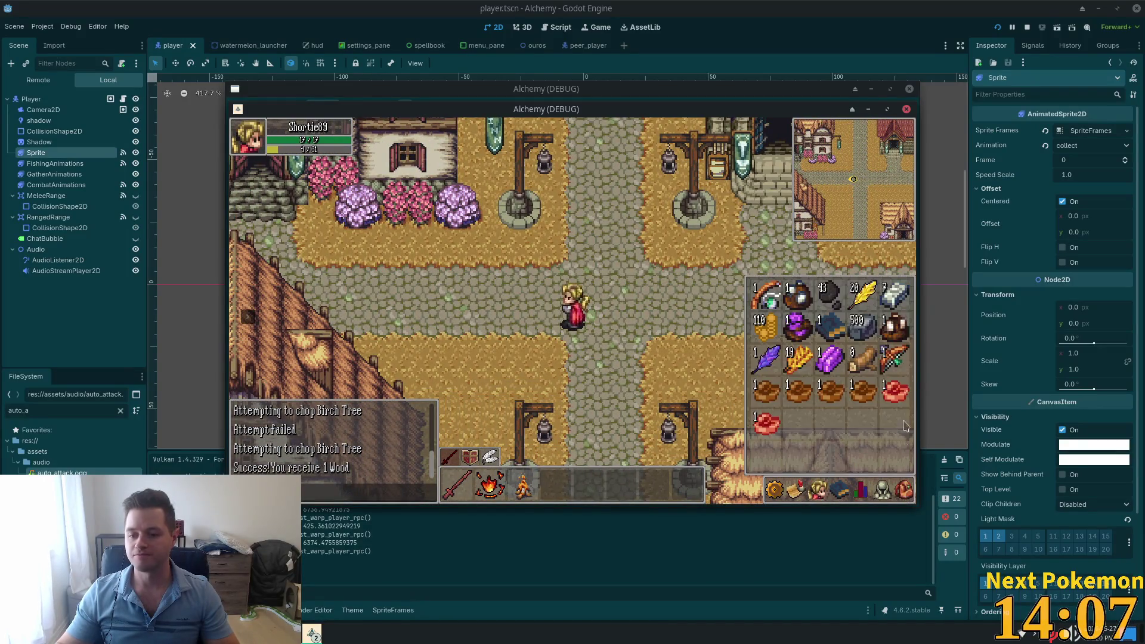
Step: Walk to the cow farm and target a cow to shoot it
{"action": "key", "text": "d"}
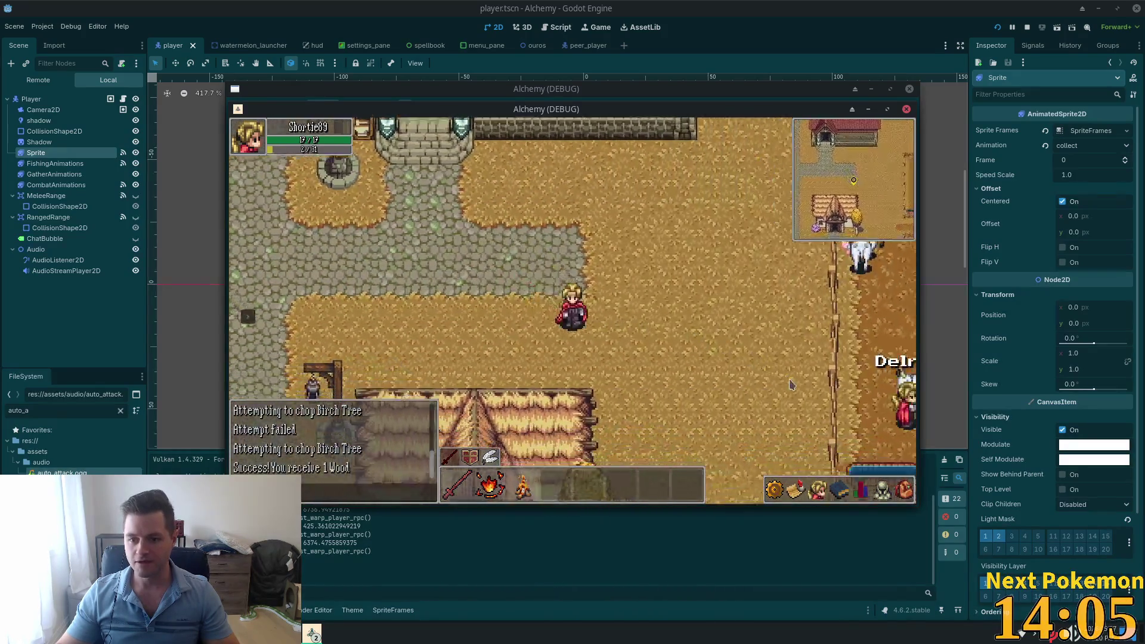
{"action": "key", "text": "s"}
{"action": "left_click", "coordinate": [697, 229]}
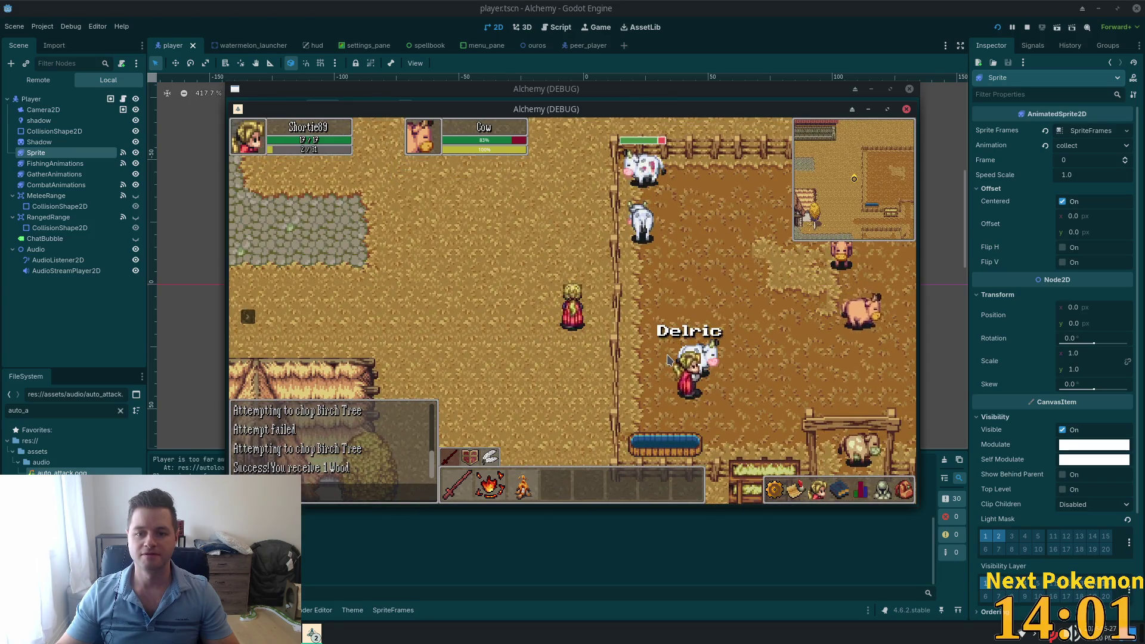
{"action": "key", "text": "Escape"}
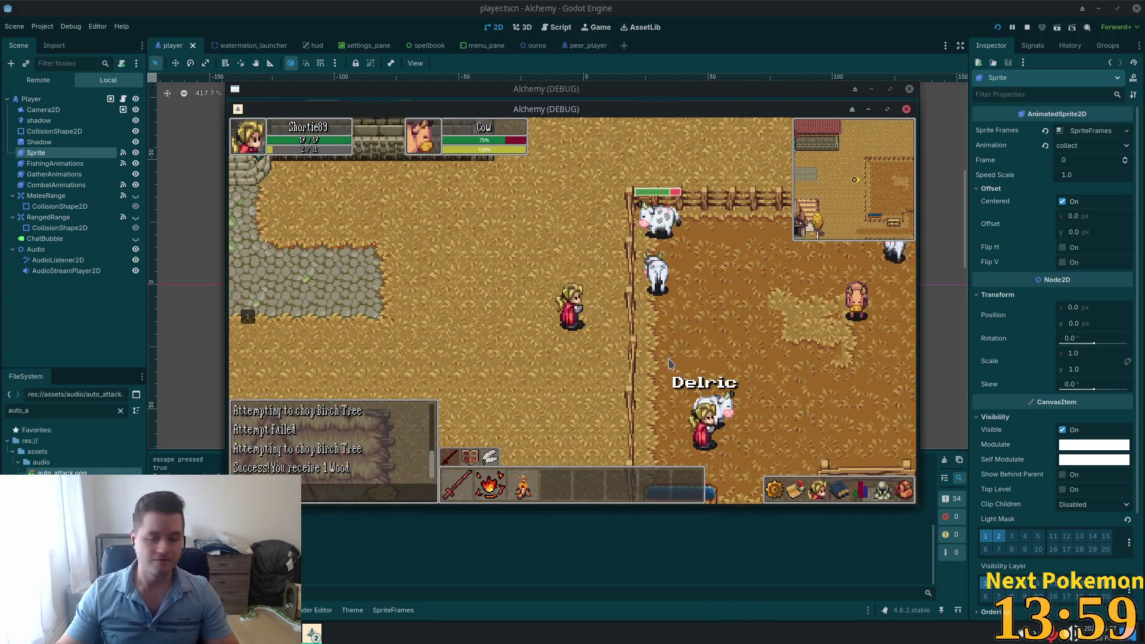
Step: Keep moving around the pen while shooting the cow until ranged reaches level 2
{"action": "key", "text": "w"}
{"action": "key", "text": "a"}
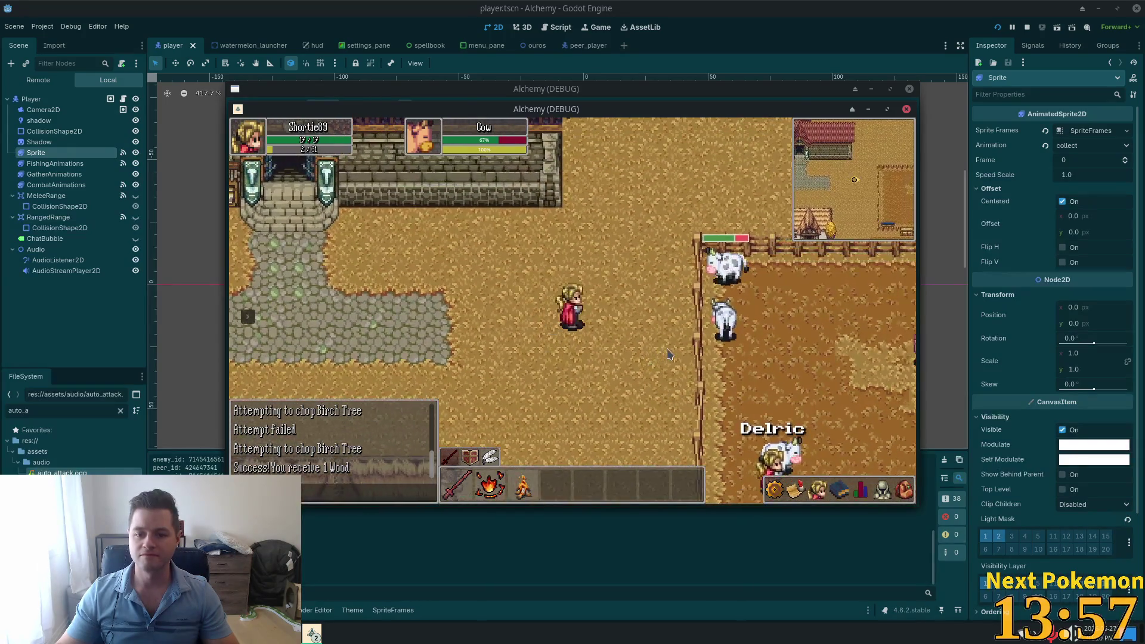
{"action": "key", "text": "w"}
{"action": "key", "text": "d"}
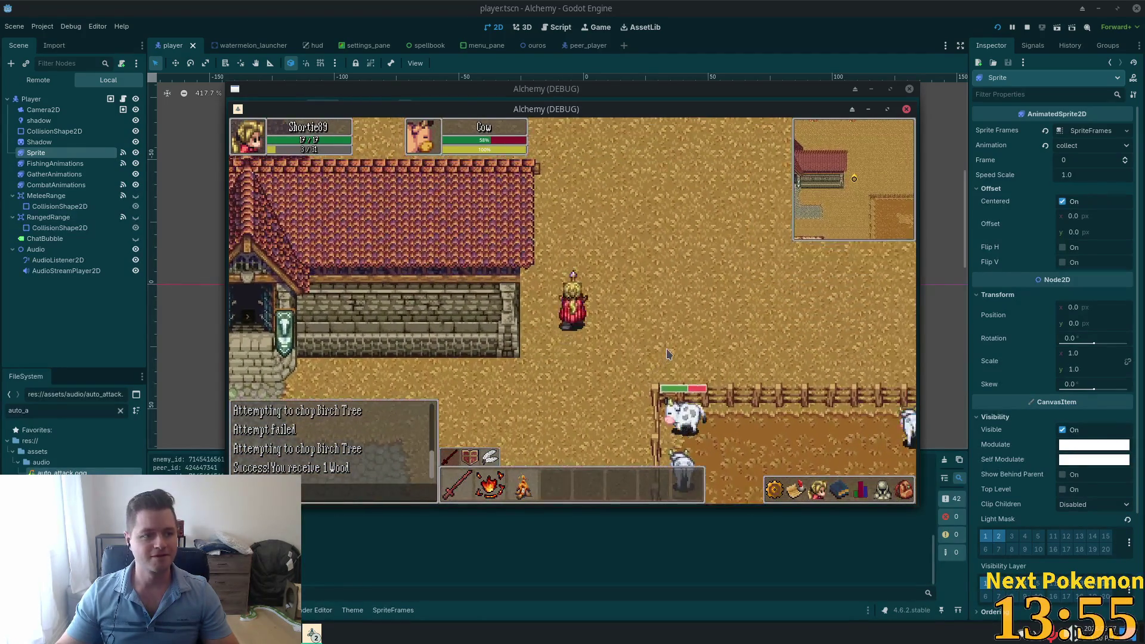
{"action": "key", "text": "w"}
{"action": "key", "text": "d"}
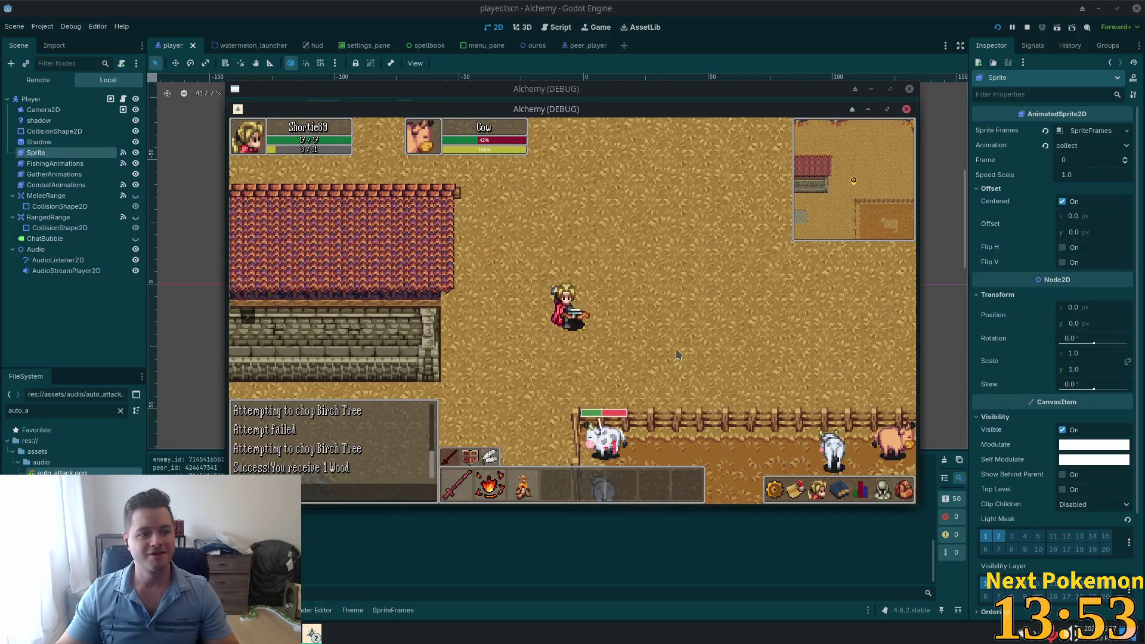
{"action": "key", "text": "d"}
{"action": "key", "text": "s"}
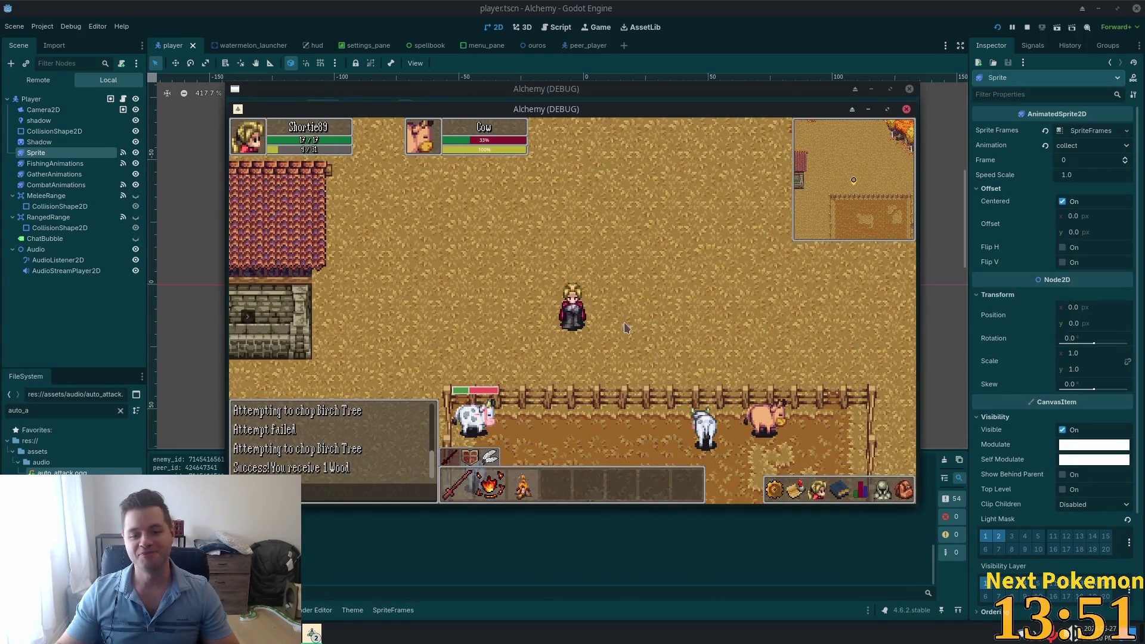
{"action": "key", "text": "d"}
{"action": "key", "text": "d"}
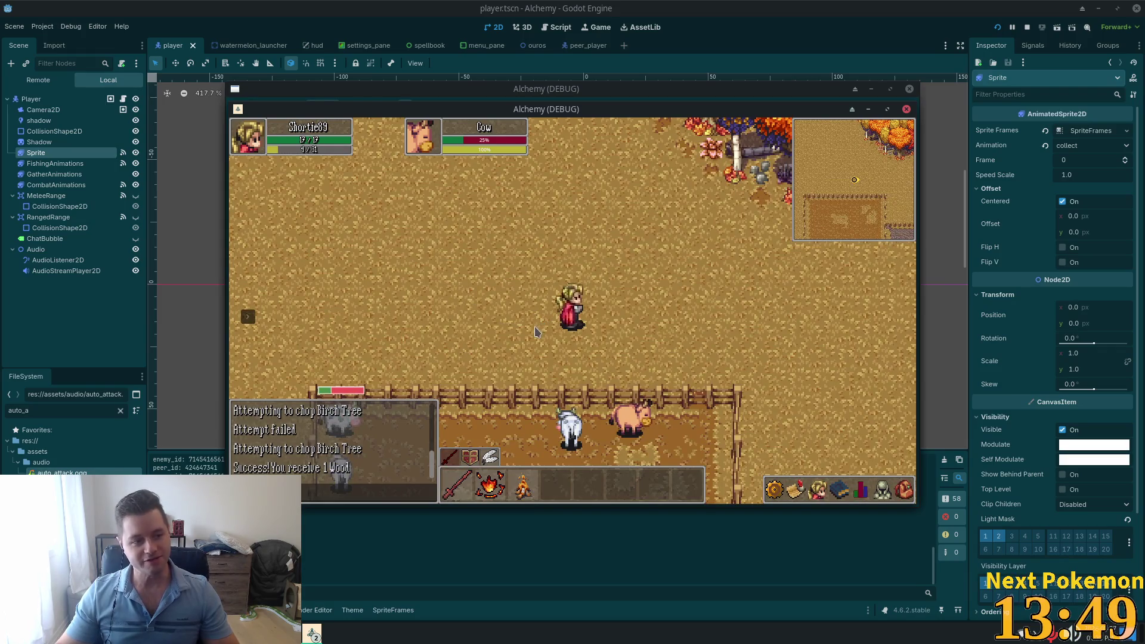
{"action": "key", "text": "a"}
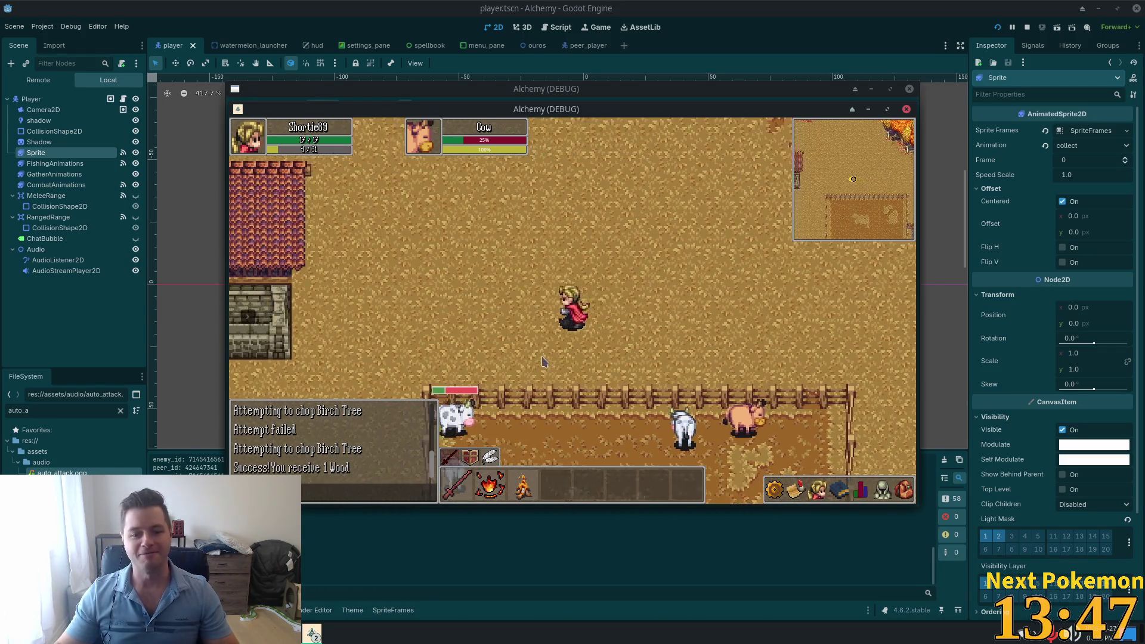
{"action": "key", "text": "a"}
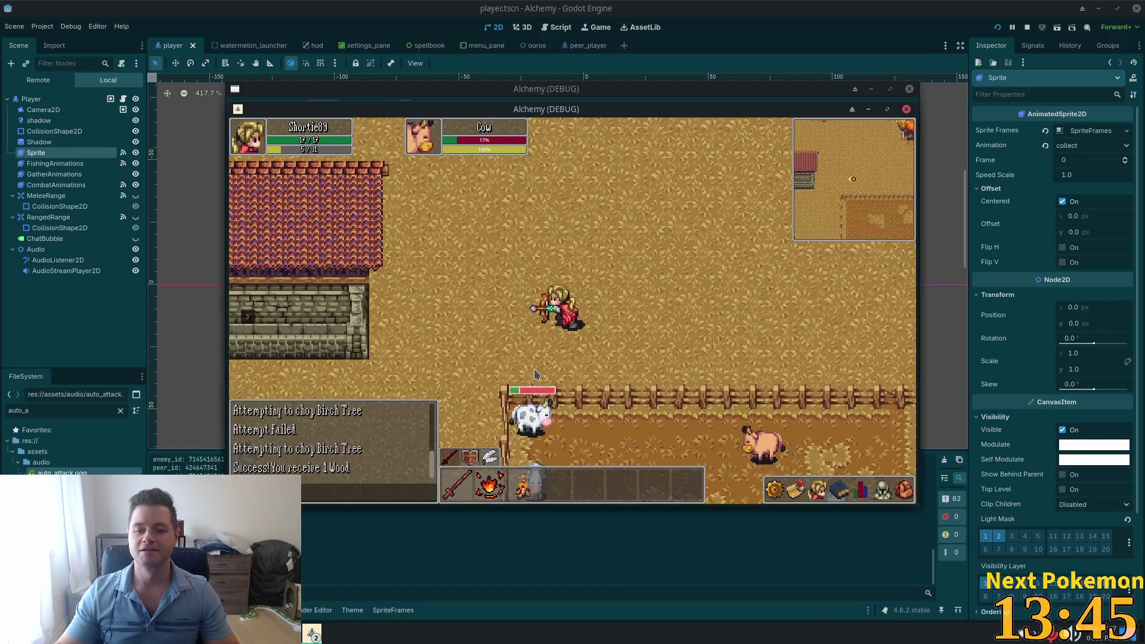
{"action": "key", "text": "a"}
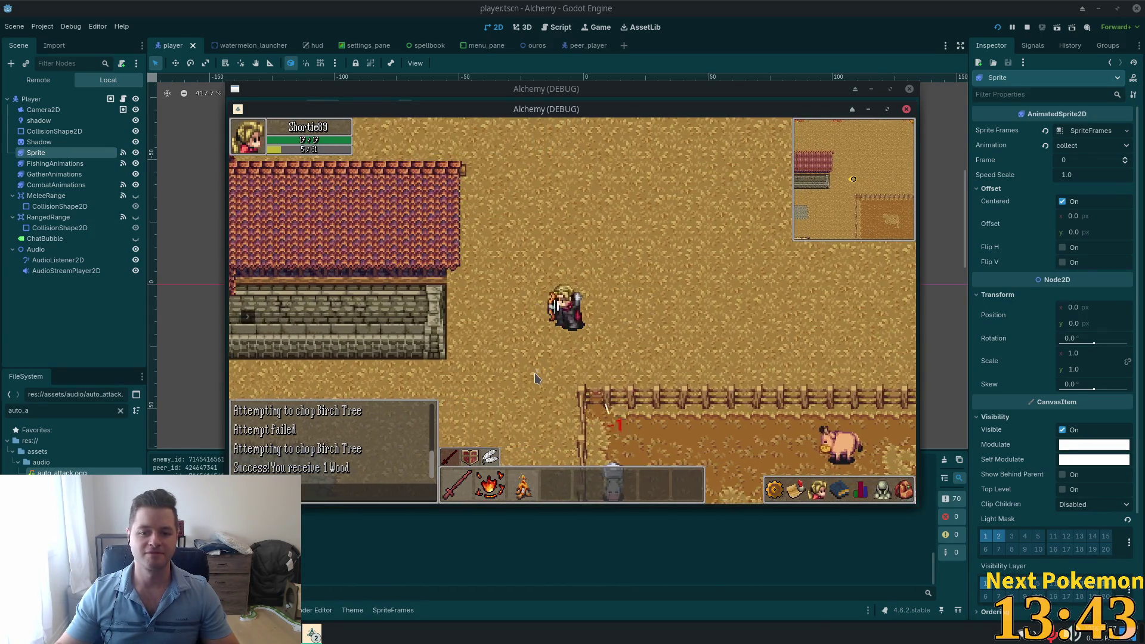
Step: Walk through the pasture to the gate and exit the cow pen southwest
{"action": "key", "text": "s"}
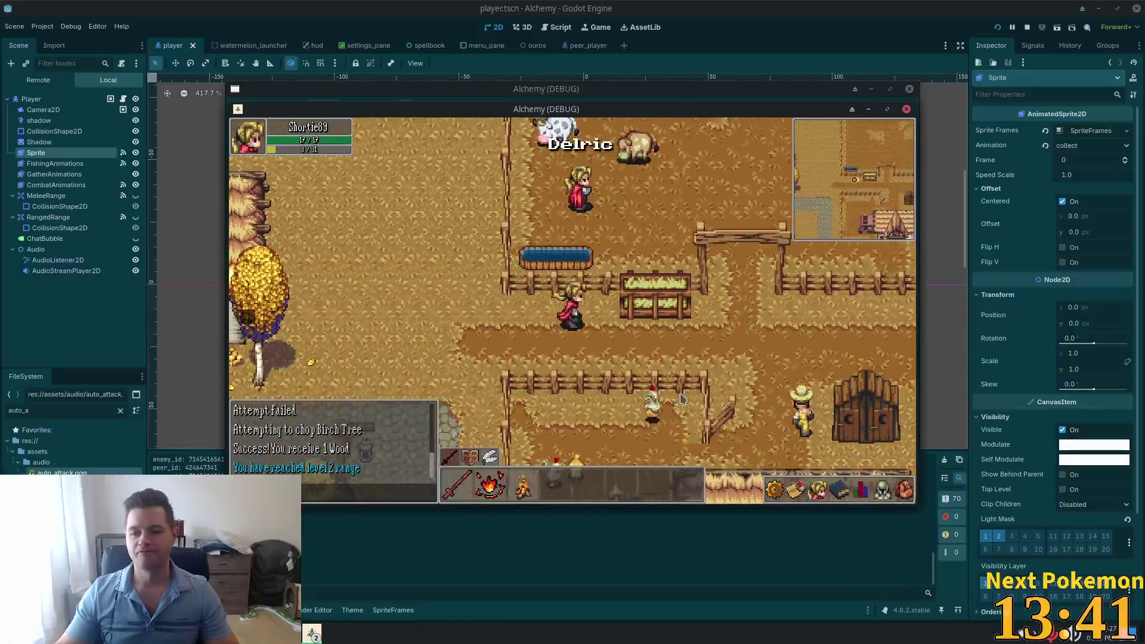
{"action": "key", "text": "w"}
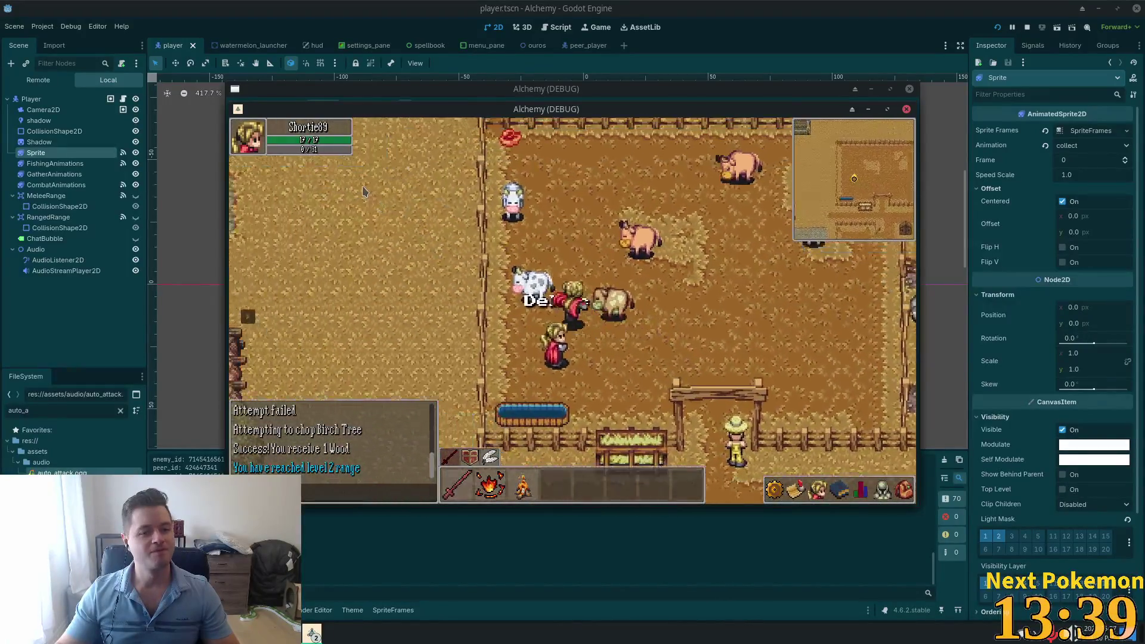
{"action": "key", "text": "w"}
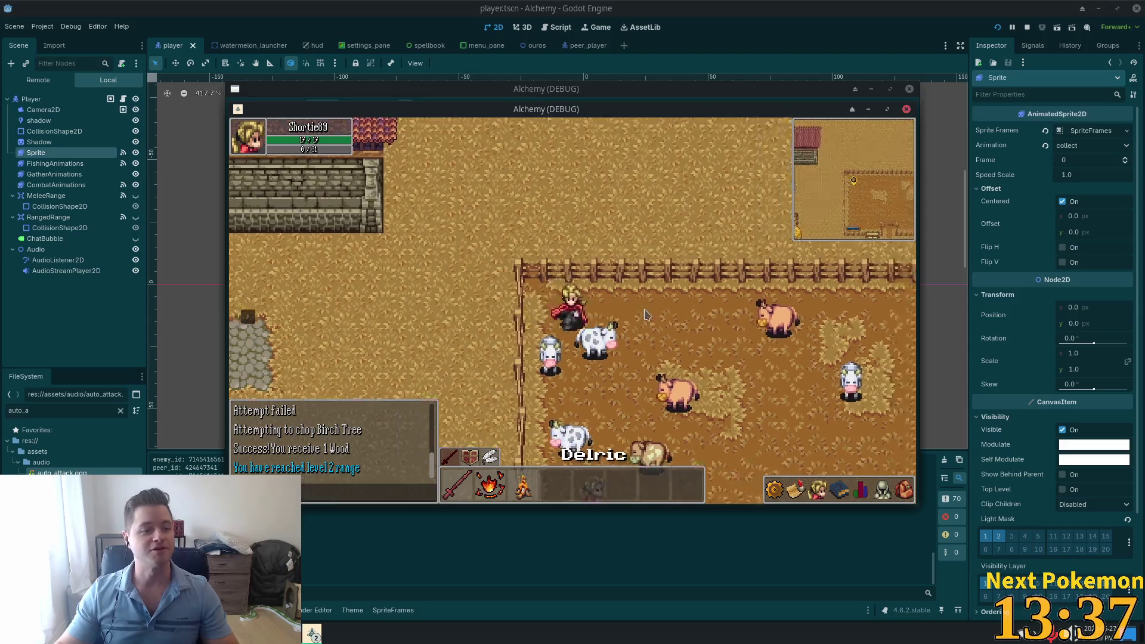
{"action": "key", "text": "s"}
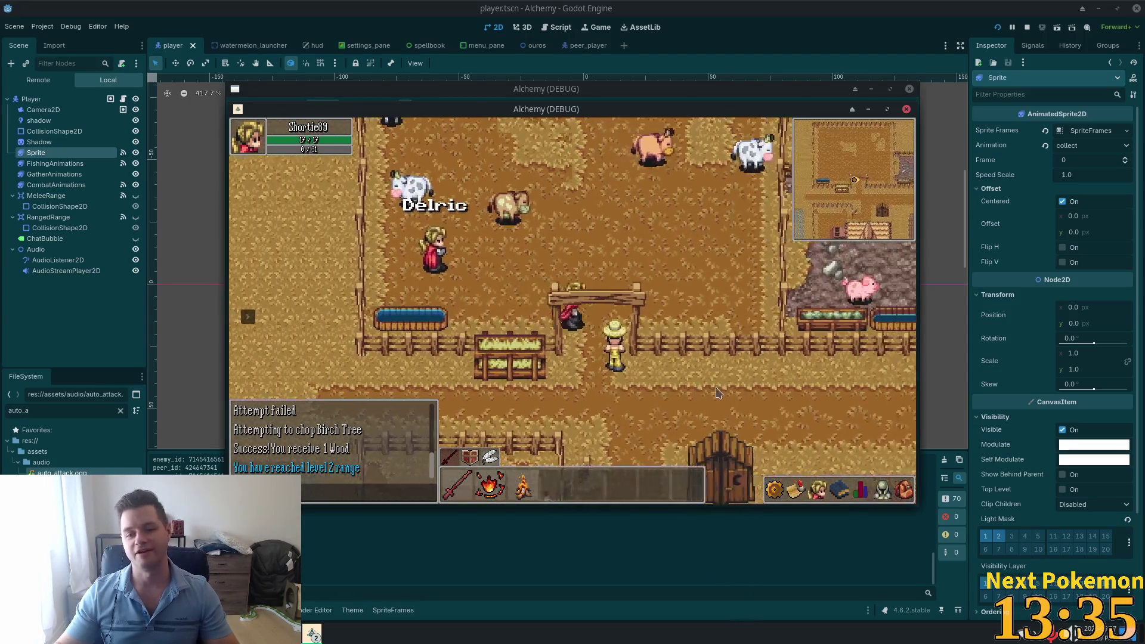
{"action": "key", "text": "s"}
{"action": "key", "text": "a"}
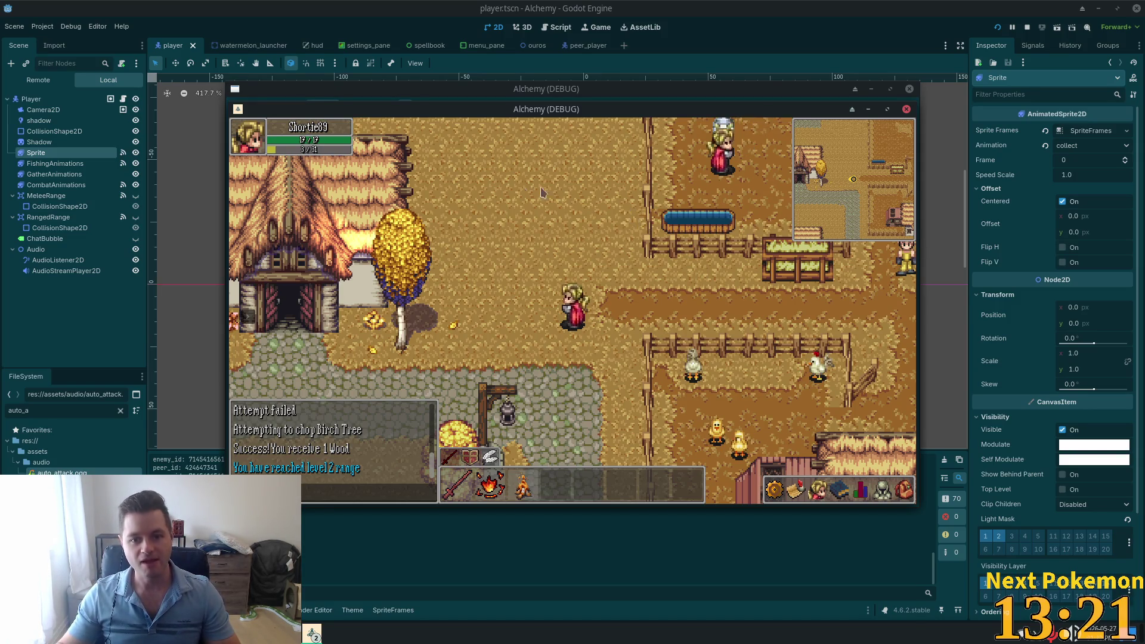
Step: Walk west past the pond, through the crossroads, and along the road to the inn
{"action": "key", "text": "Left"}
{"action": "key", "text": "Down"}
{"action": "key", "text": "Left"}
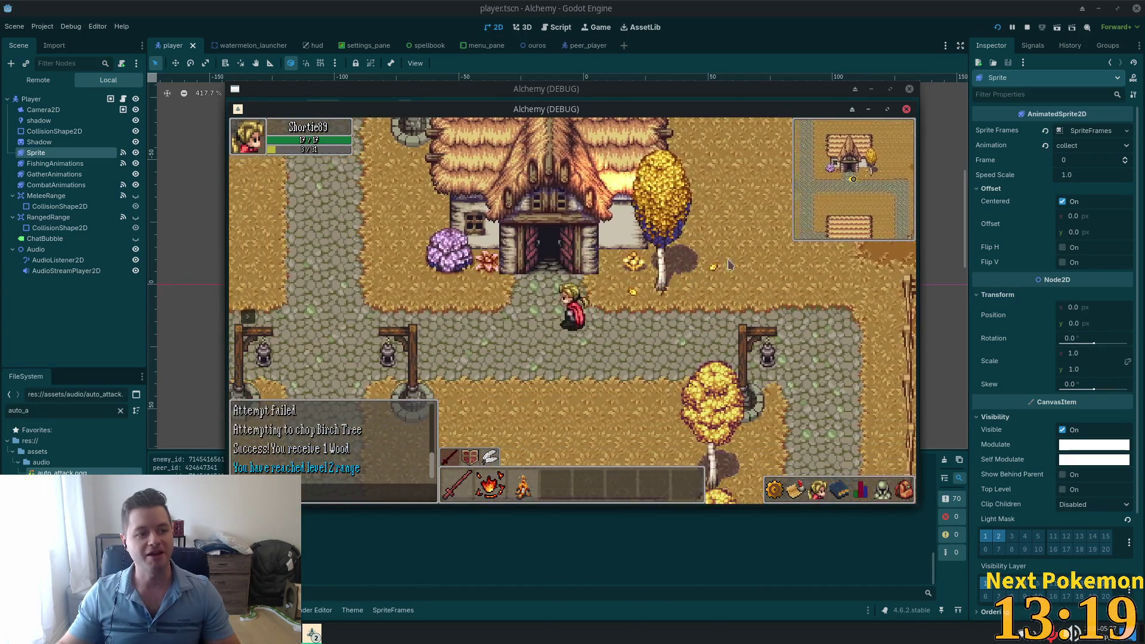
{"action": "key", "text": "Left"}
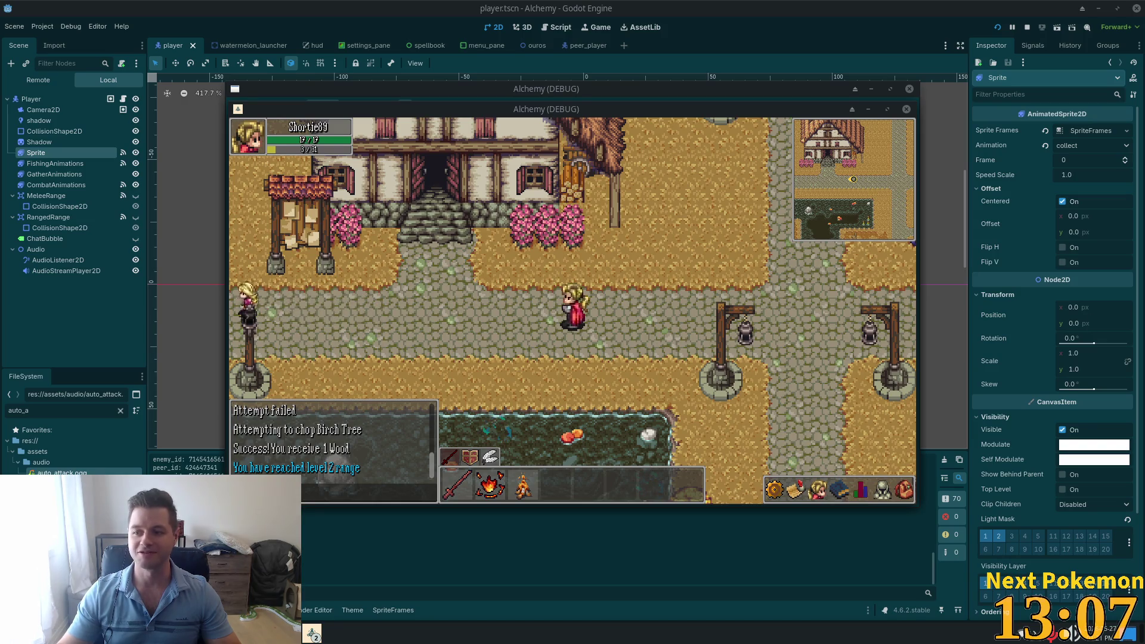
{"action": "key", "text": "d"}
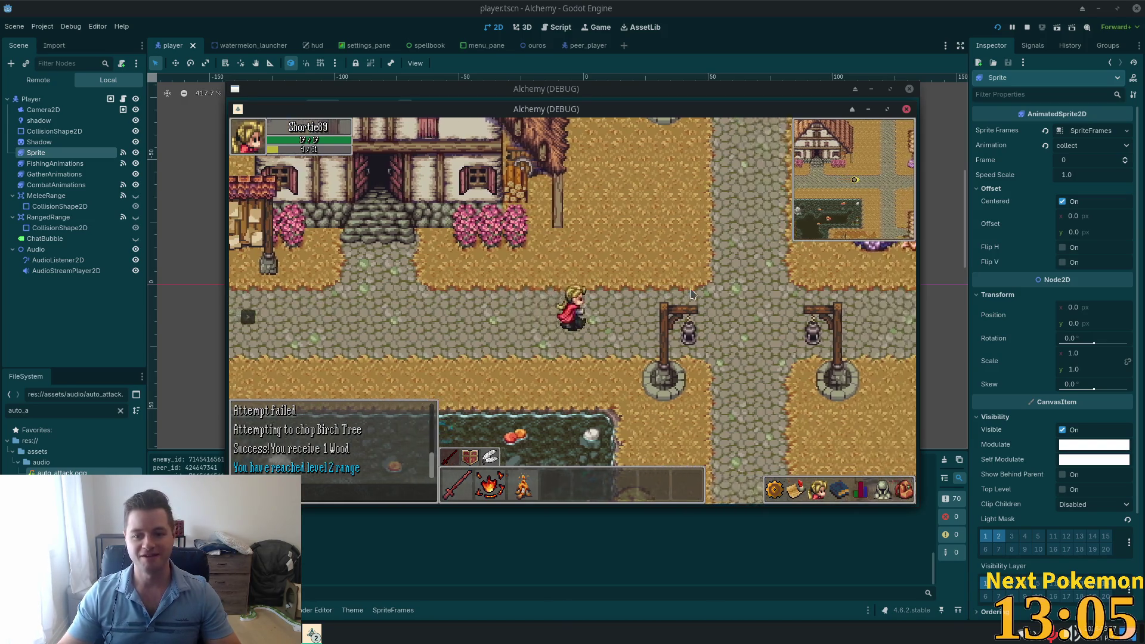
{"action": "key", "text": "s"}
{"action": "key", "text": "w"}
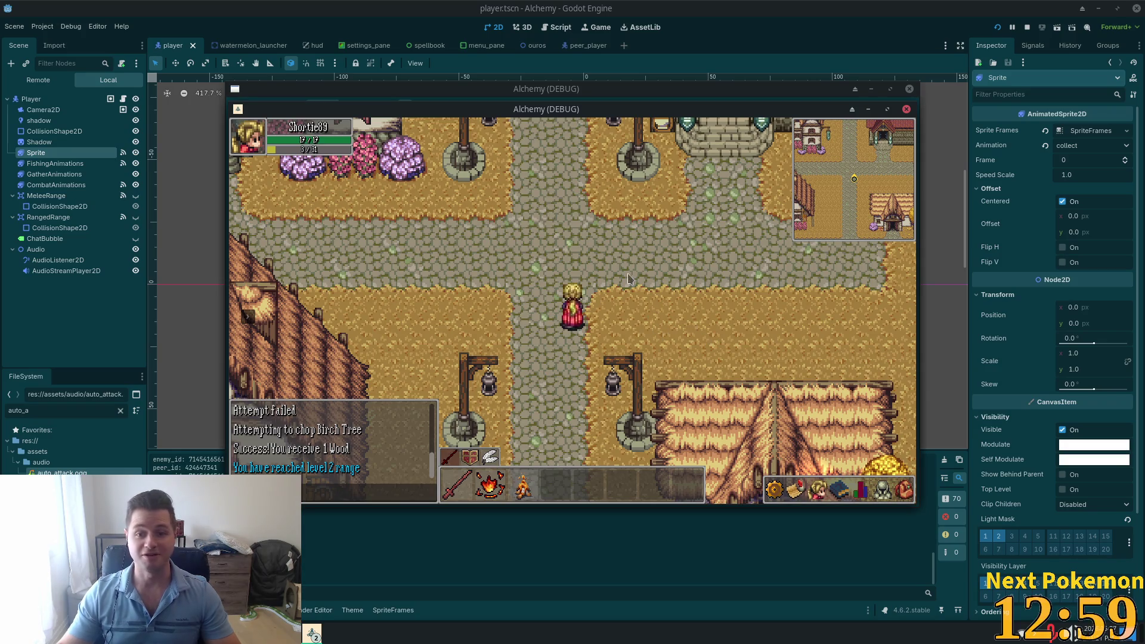
{"action": "key", "text": "Up"}
{"action": "key", "text": "Left"}
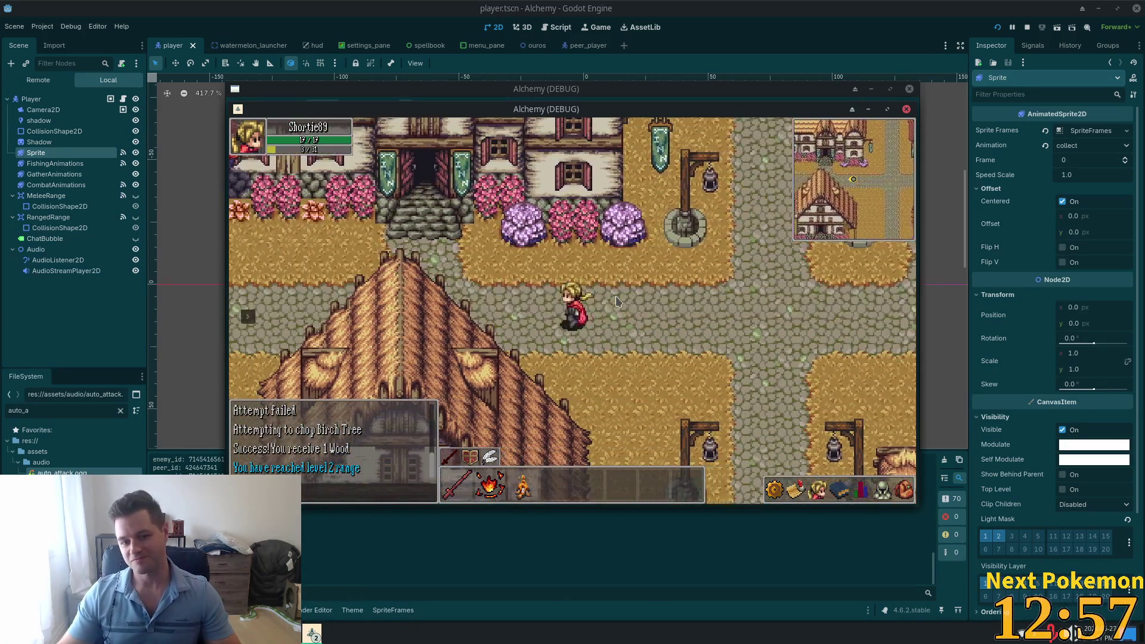
{"action": "key", "text": "Left"}
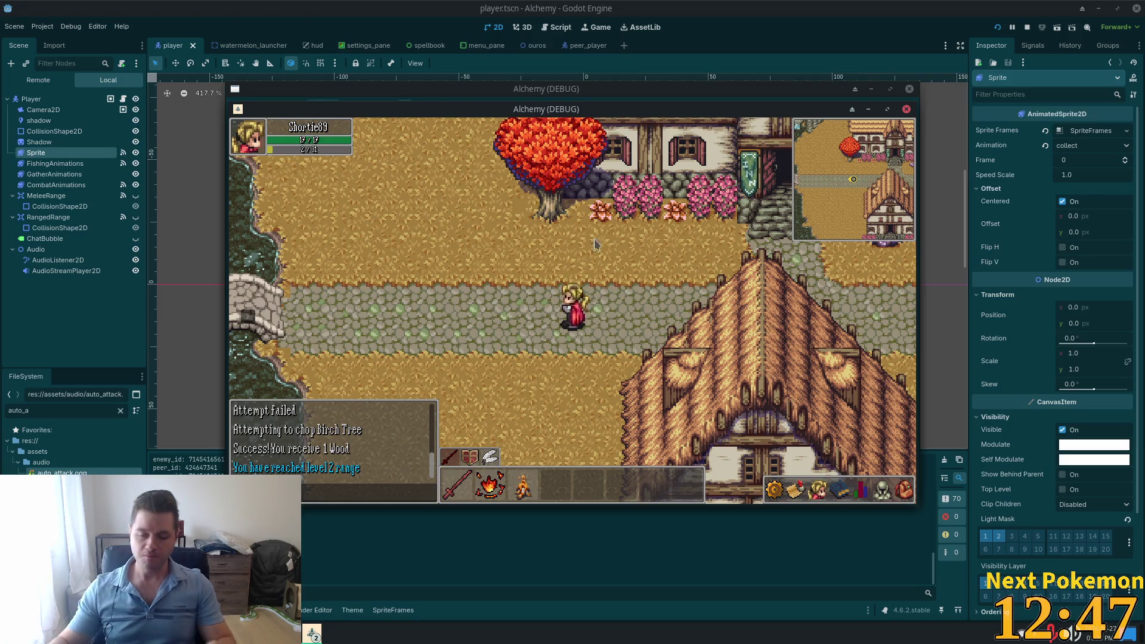
Step: Walk across the bridges and up the stone steps to the village crossroads
{"action": "key", "text": "Left"}
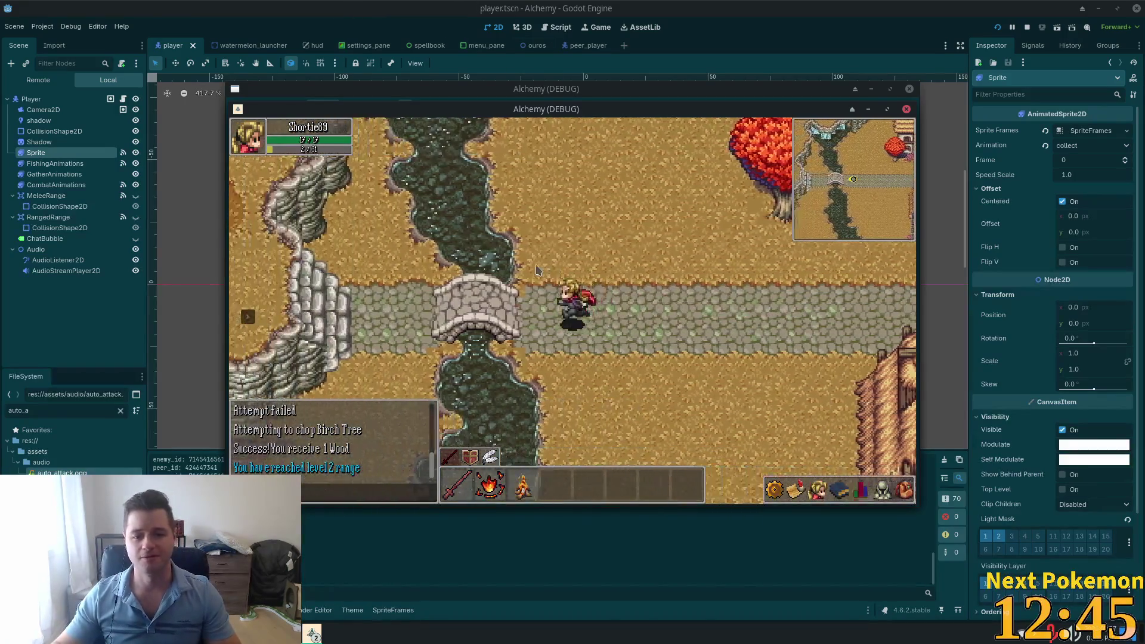
{"action": "key", "text": "Up"}
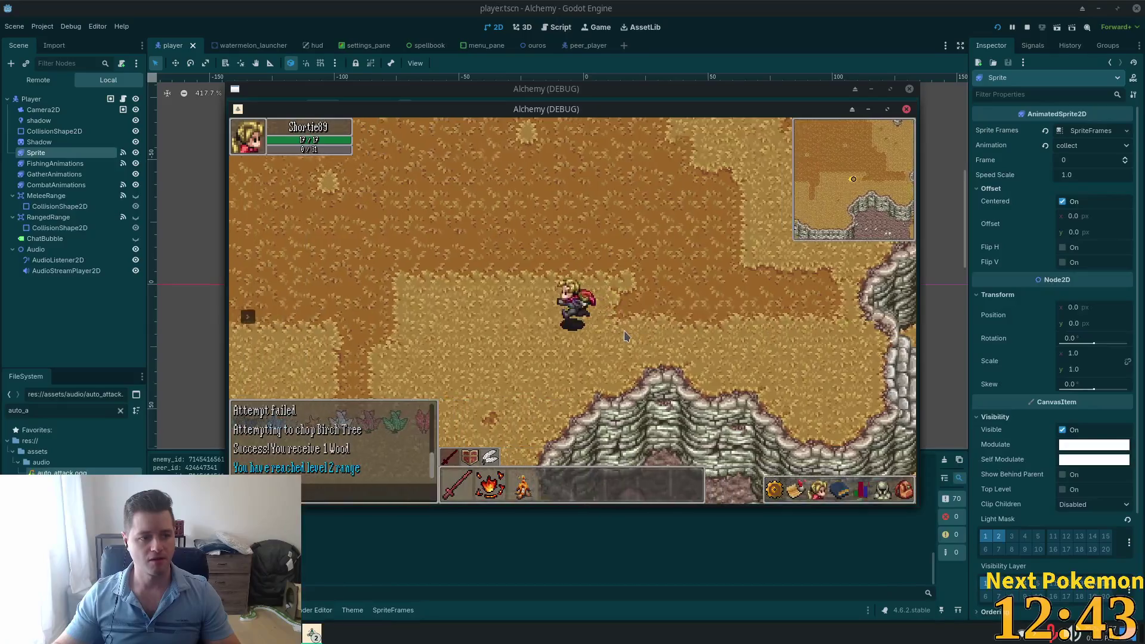
{"action": "key", "text": "Right"}
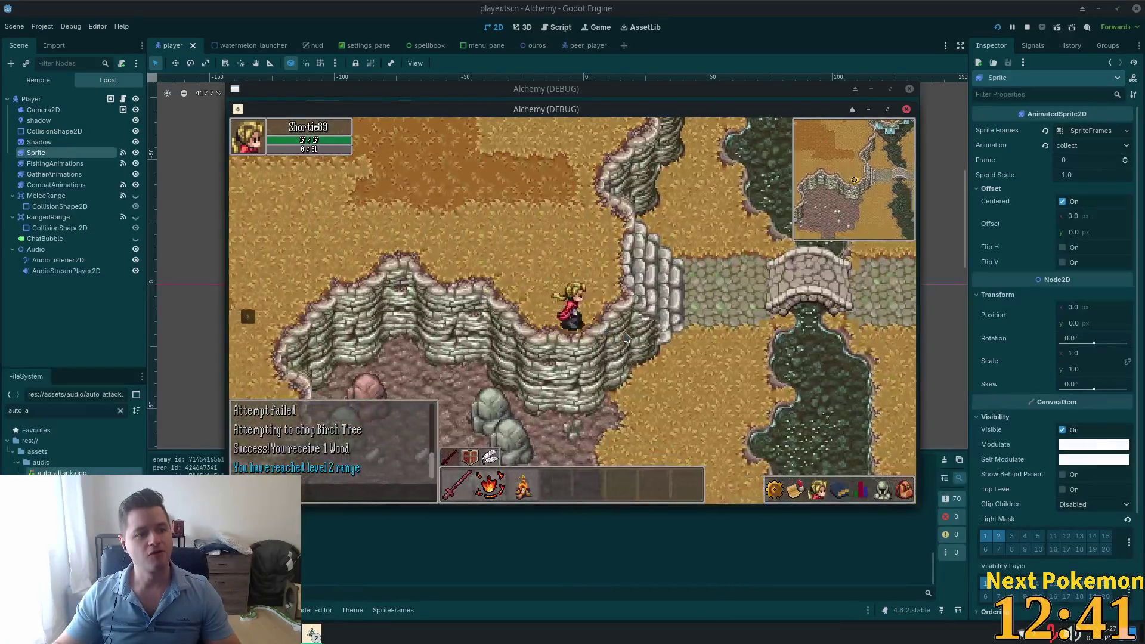
{"action": "key", "text": "Right"}
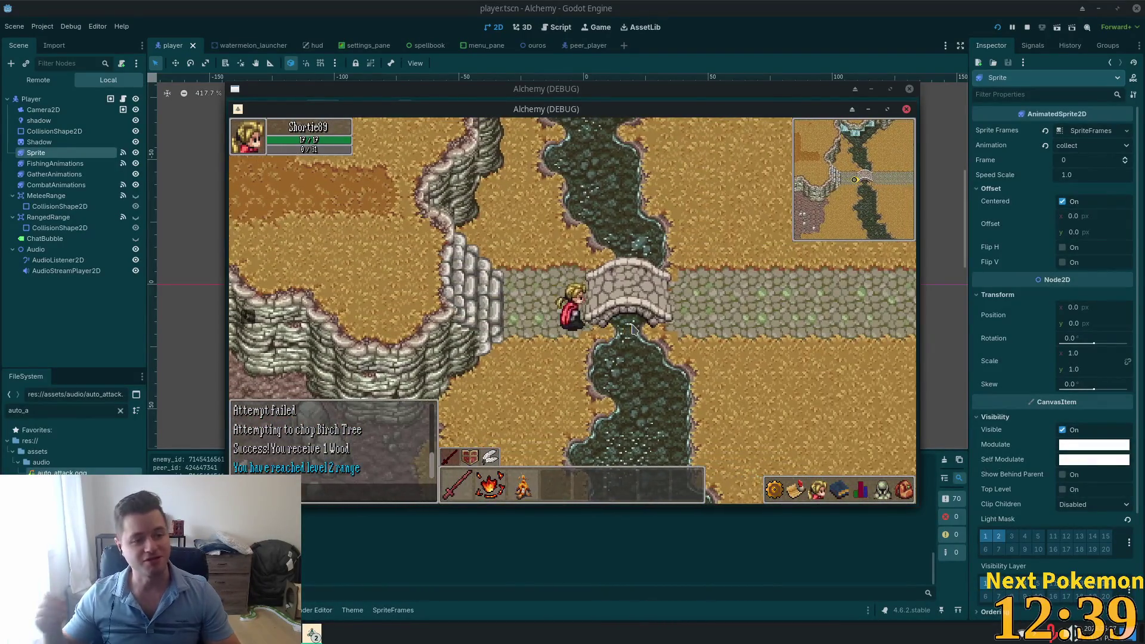
{"action": "key", "text": "Right"}
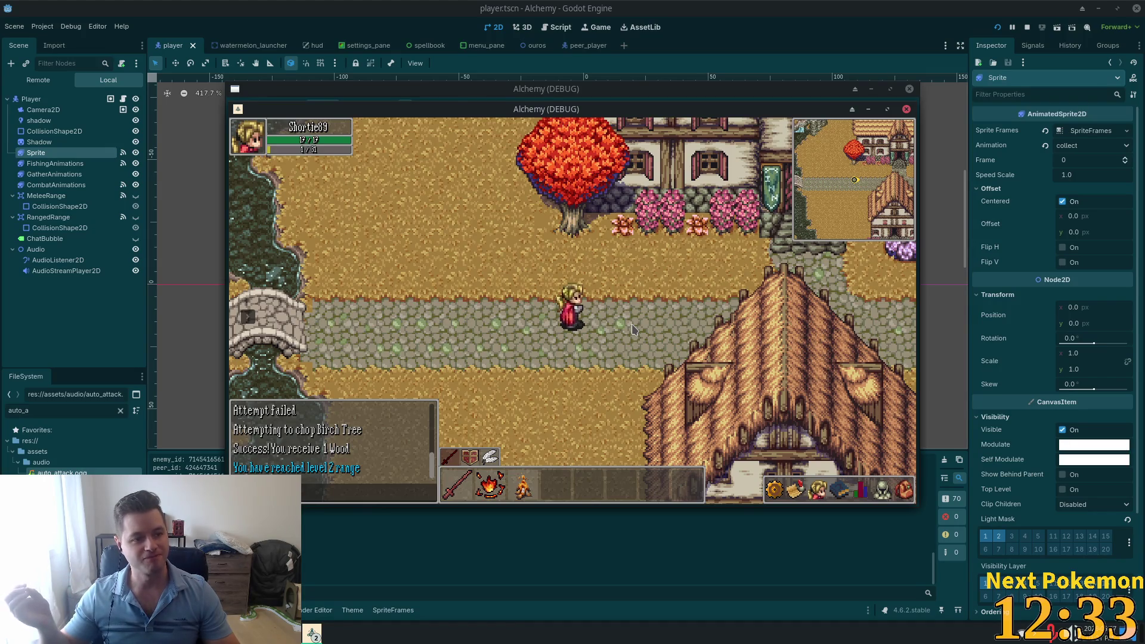
{"action": "key", "text": "Right"}
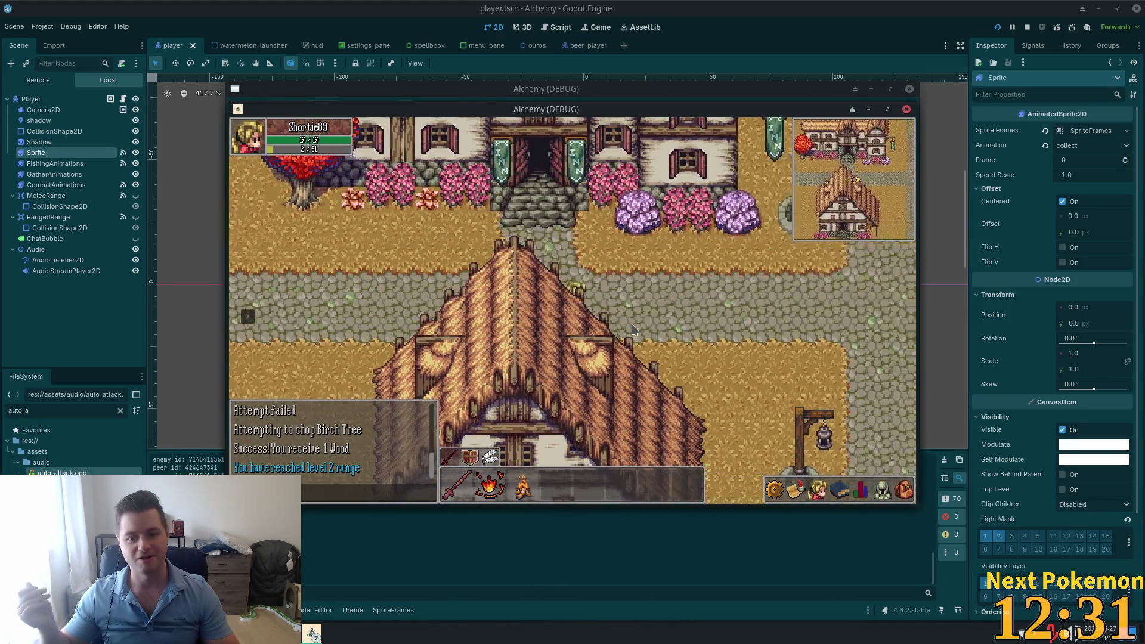
{"action": "key", "text": "Right"}
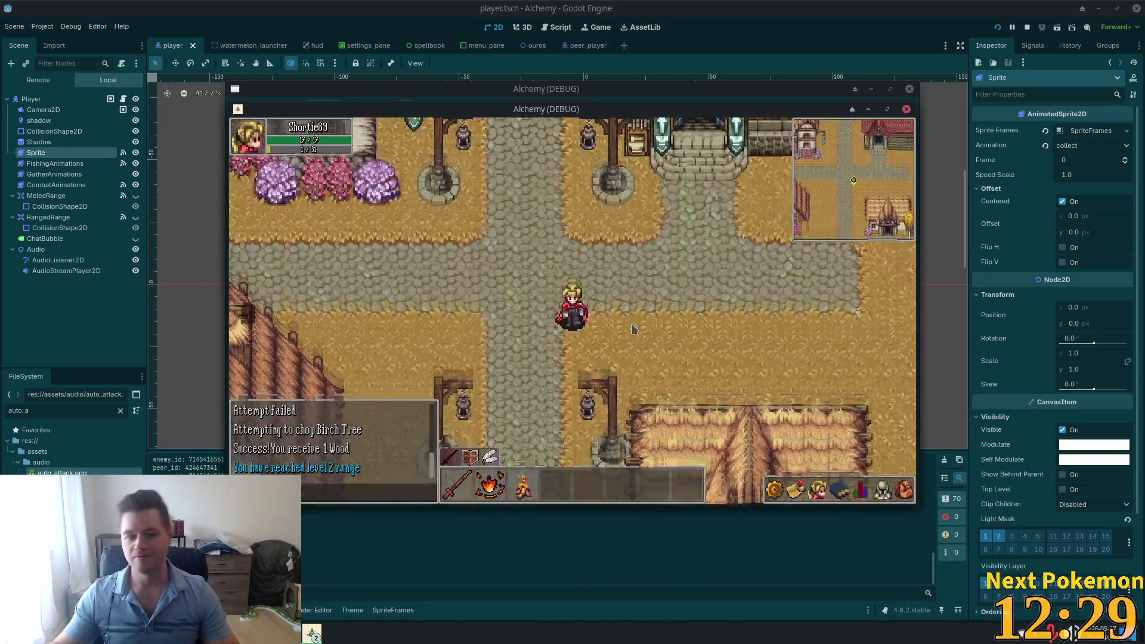
{"action": "key", "text": "Down"}
Step: Walk past the well between pink fields back to the crossroads, then stop the game with F8
{"action": "key", "text": "s"}
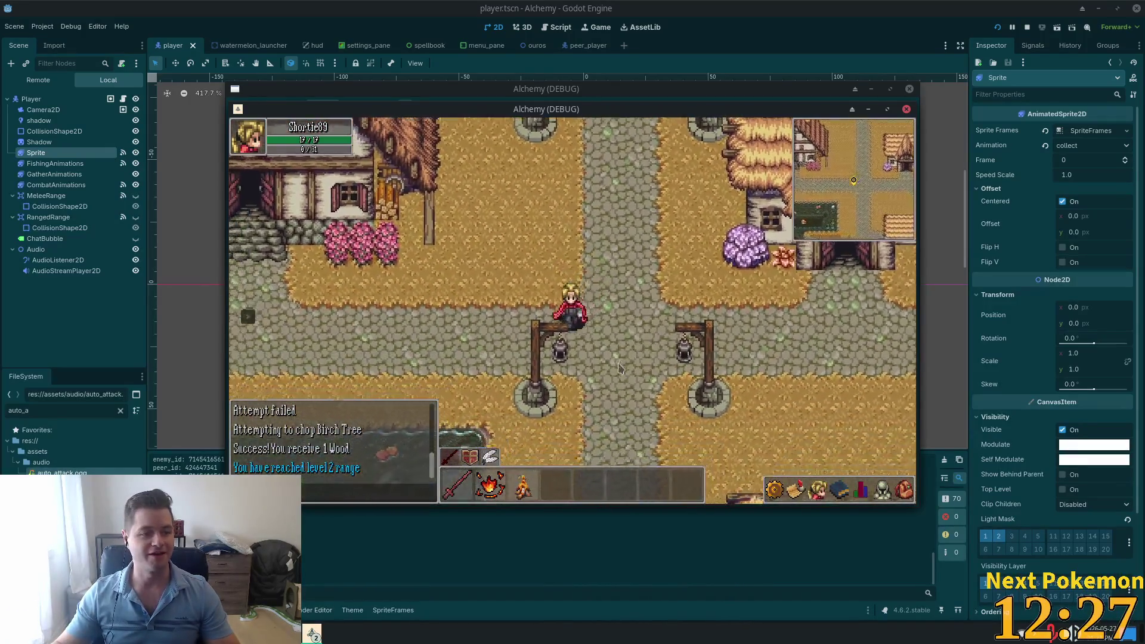
{"action": "key", "text": "a"}
{"action": "key", "text": "a"}
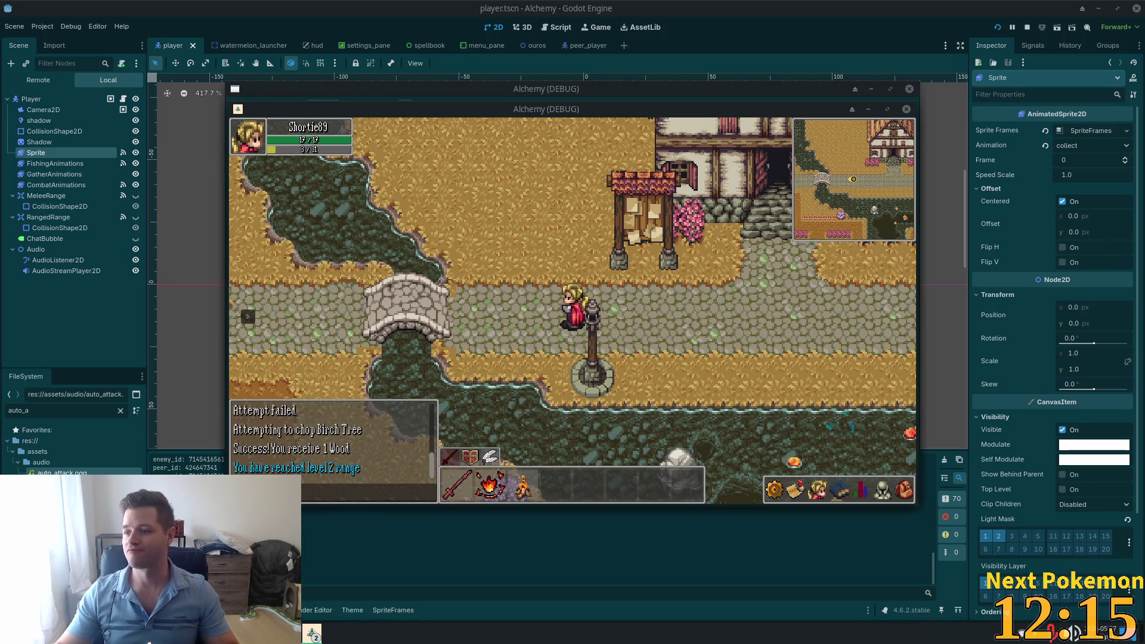
{"action": "key", "text": "a"}
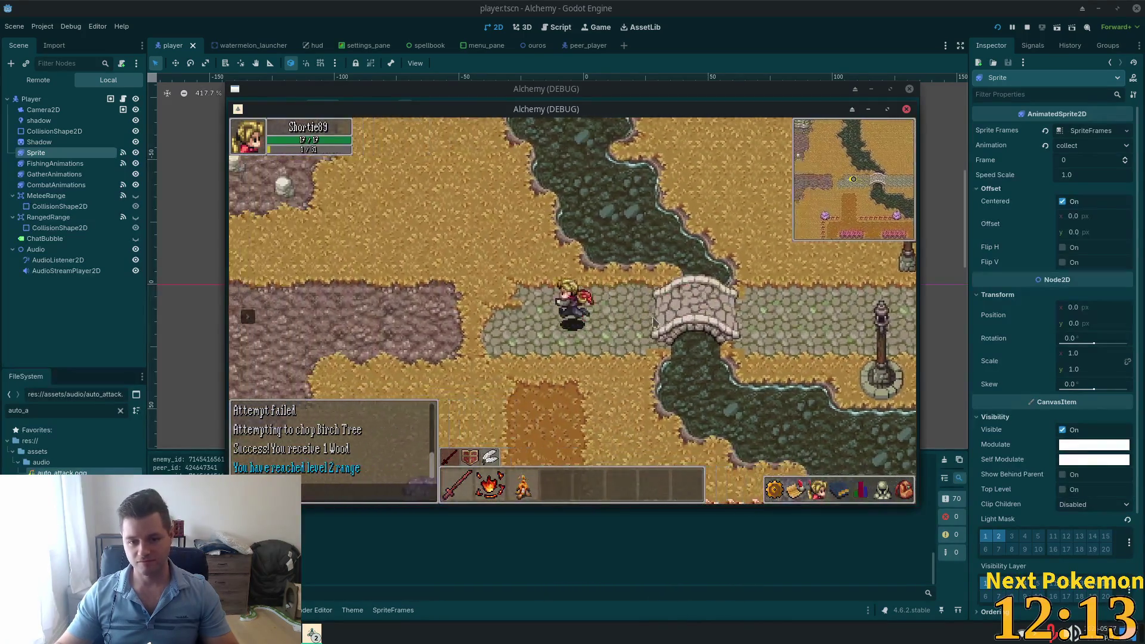
{"action": "key", "text": "s"}
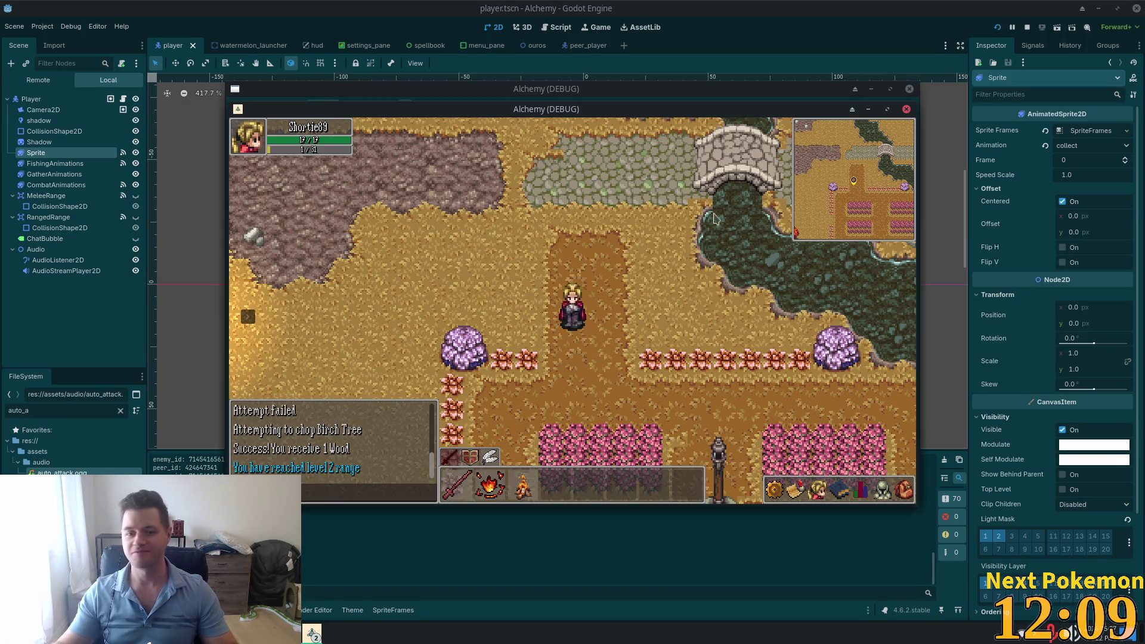
{"action": "key", "text": "s"}
{"action": "key", "text": "d"}
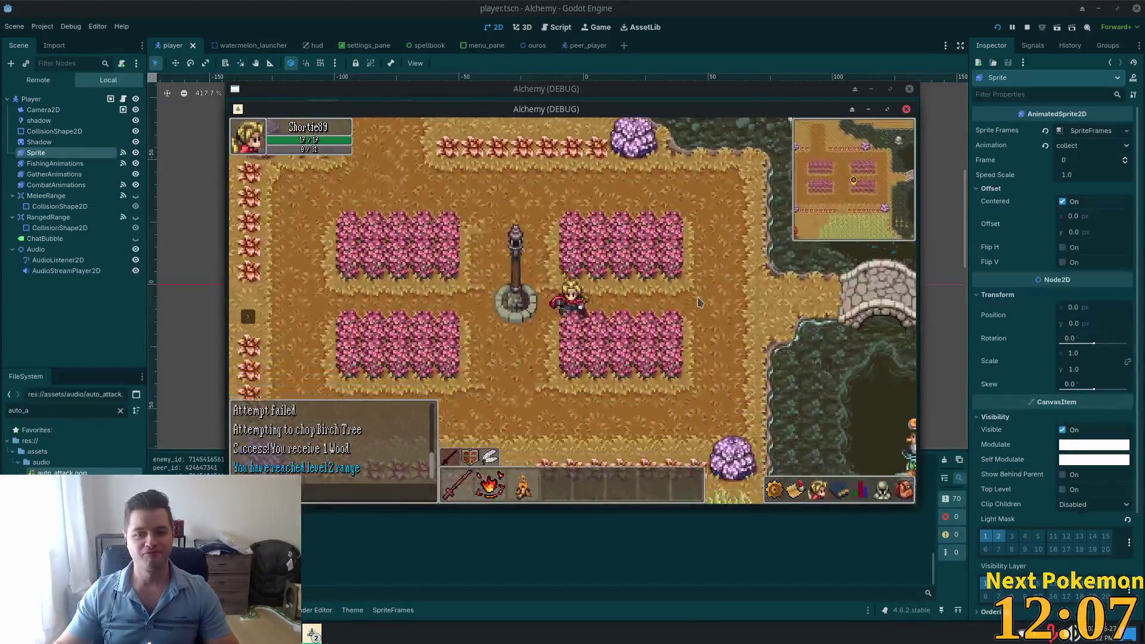
{"action": "key", "text": "d"}
{"action": "key", "text": "w"}
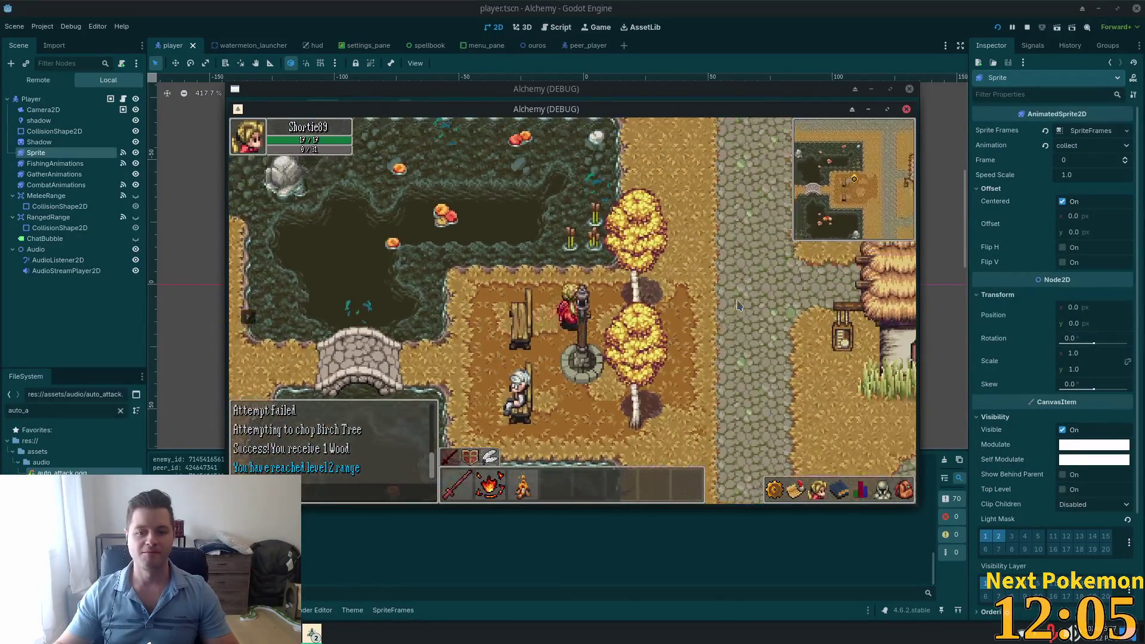
{"action": "key", "text": "d"}
{"action": "key", "text": "w"}
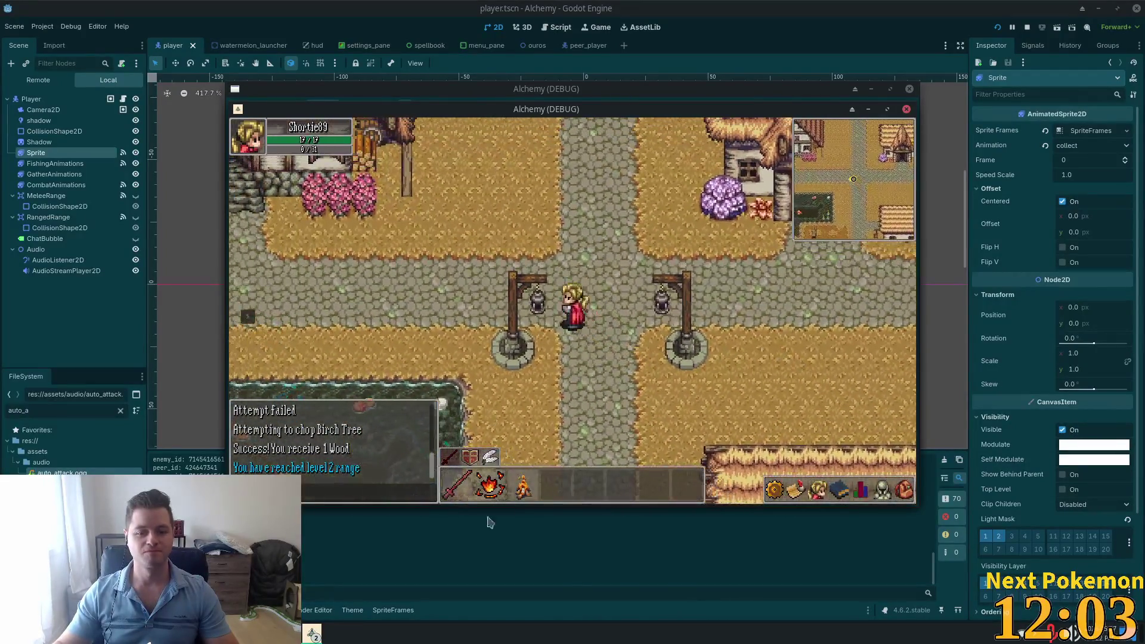
{"action": "key", "text": "F8"}
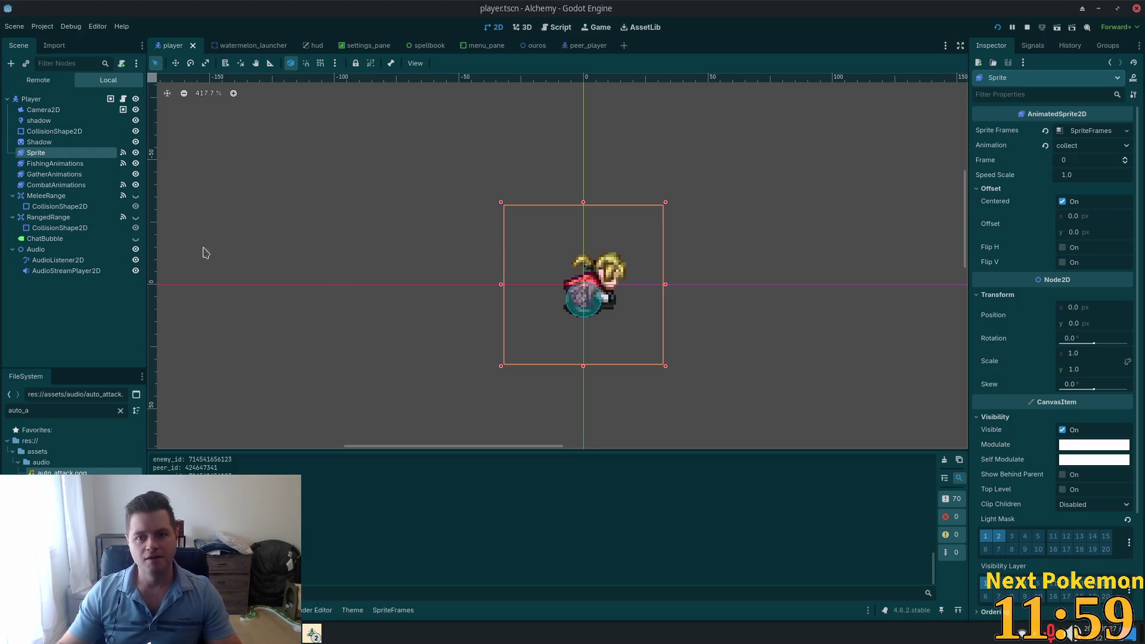
{"action": "key", "text": "alt+Tab"}
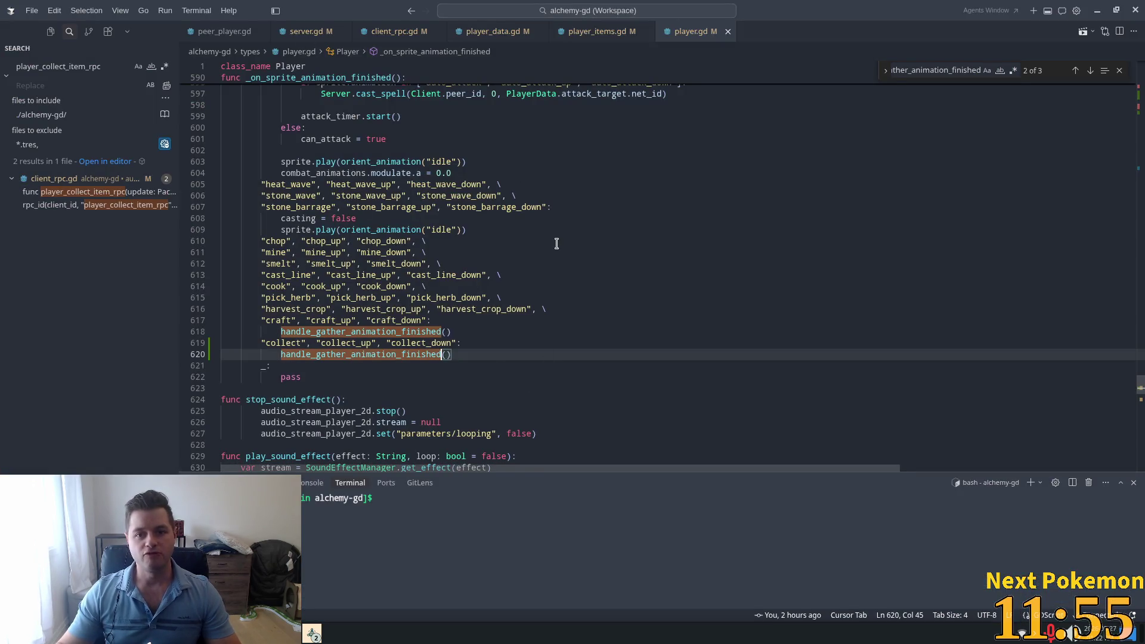
{"action": "scroll", "coordinate": [556, 243], "scroll_direction": "up", "scroll_amount": 5}
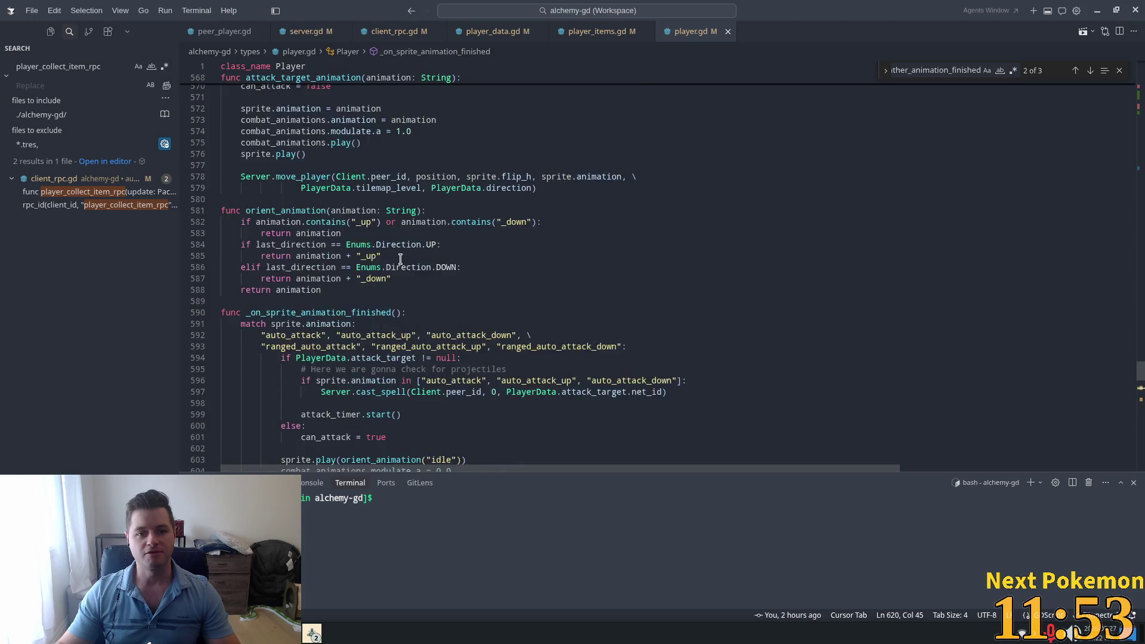
{"action": "scroll", "coordinate": [401, 259], "scroll_direction": "up", "scroll_amount": 2}
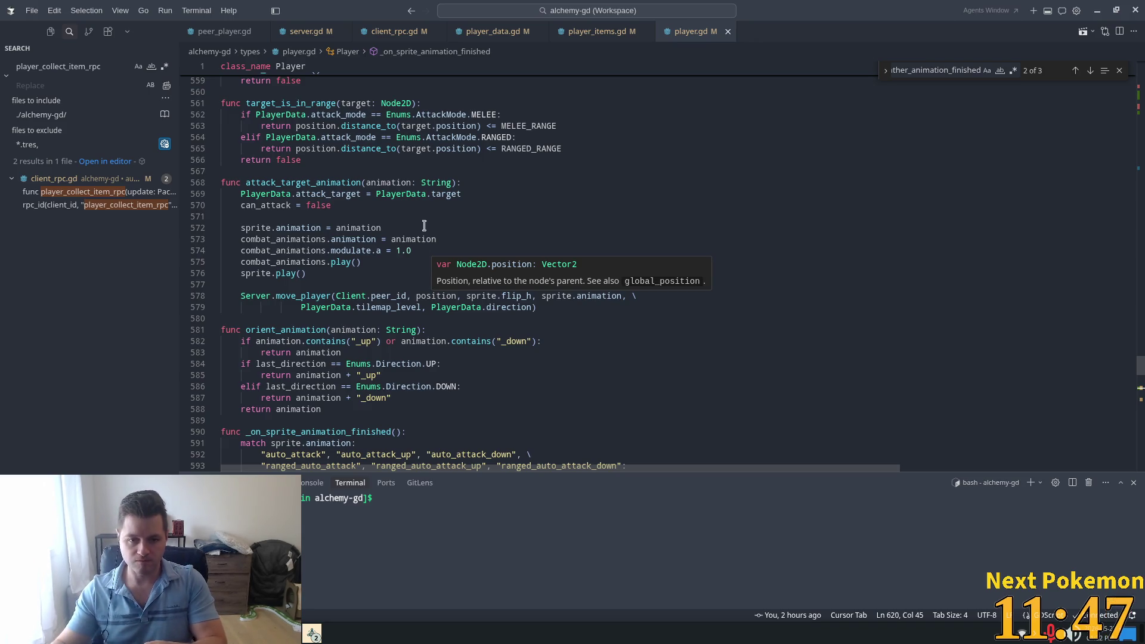
{"action": "scroll", "coordinate": [502, 209], "scroll_direction": "up", "scroll_amount": 5}
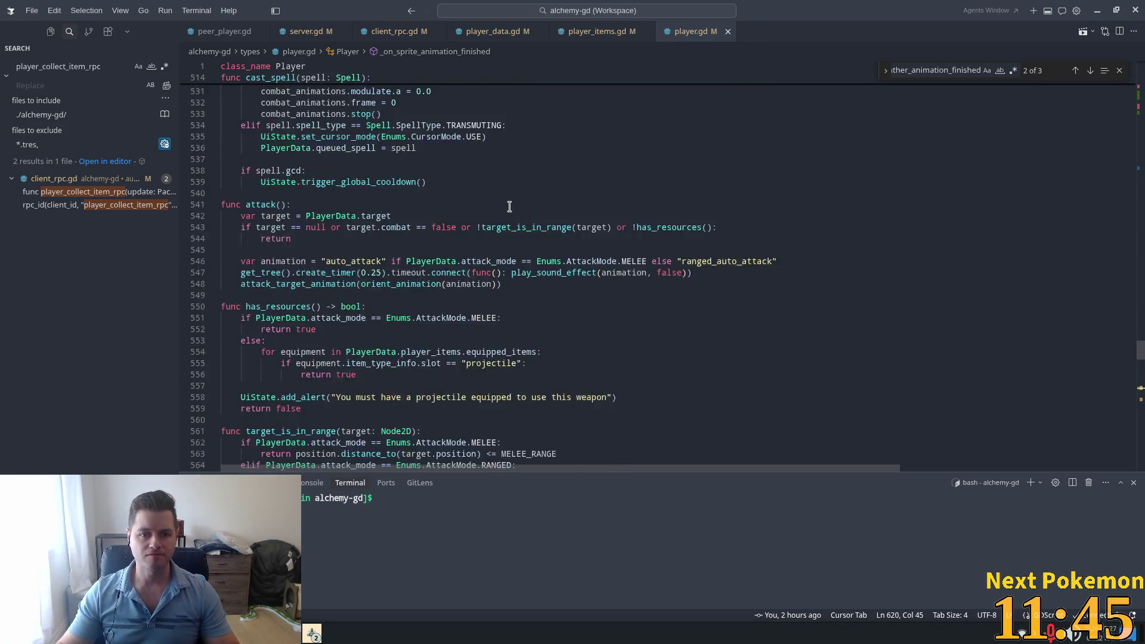
{"action": "scroll", "coordinate": [510, 206], "scroll_direction": "up", "scroll_amount": 3}
{"action": "scroll", "coordinate": [511, 207], "scroll_direction": "up", "scroll_amount": 4}
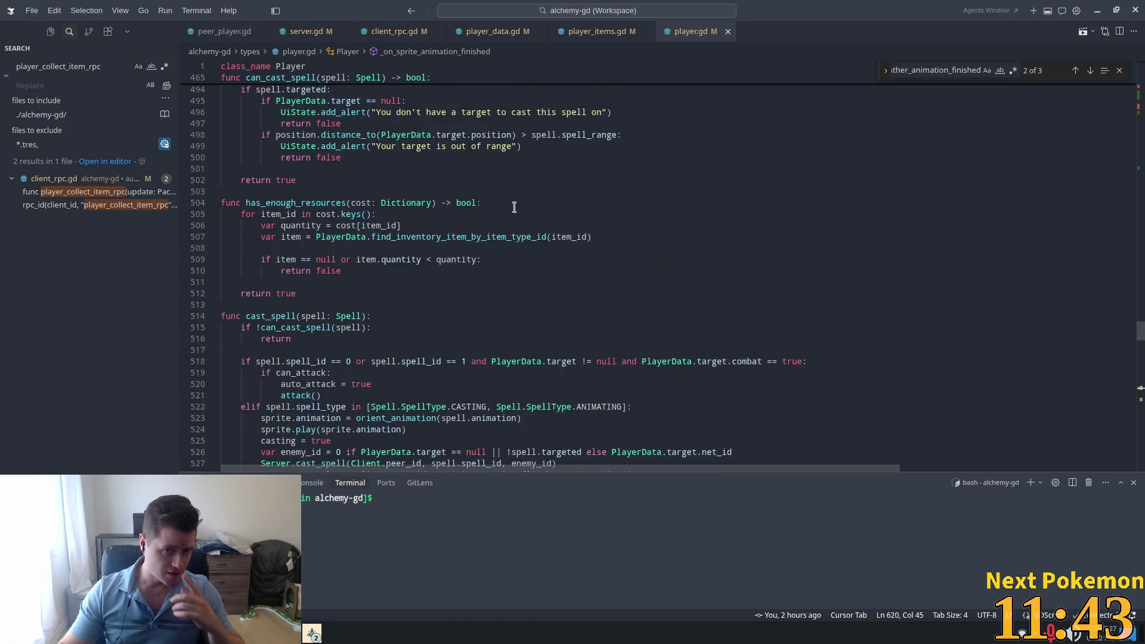
{"action": "left_click", "coordinate": [691, 124]}
{"action": "key", "text": "alt+Tab"}
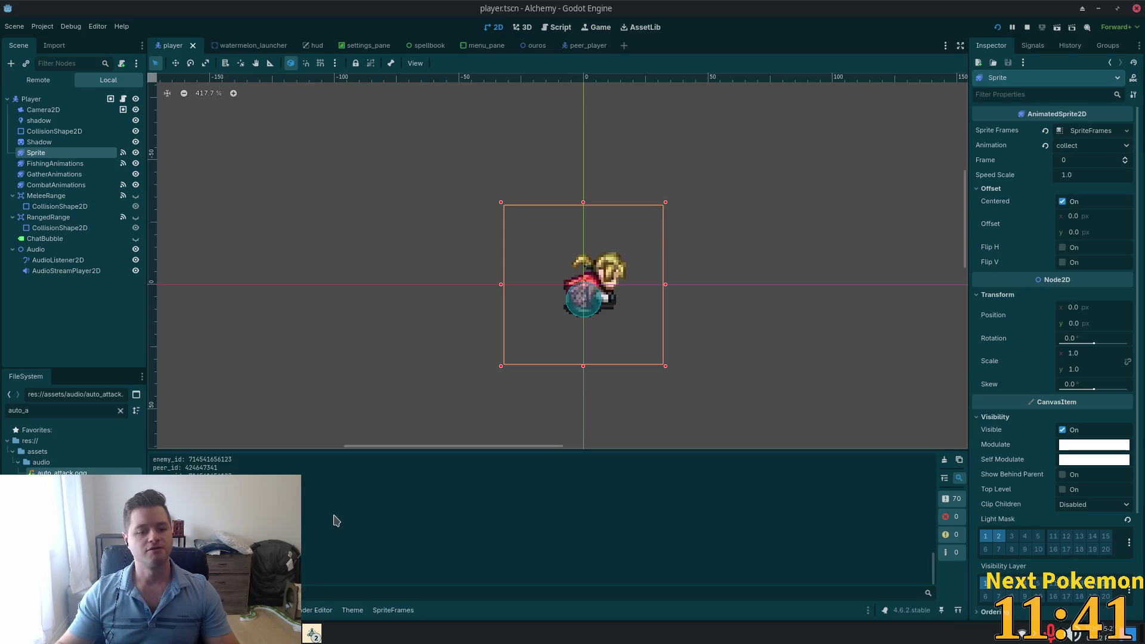
Step: Move 'add animation for picking up items' under the CombatAnimations highlight, save, and return to Godot
{"action": "key", "text": "alt+Tab"}
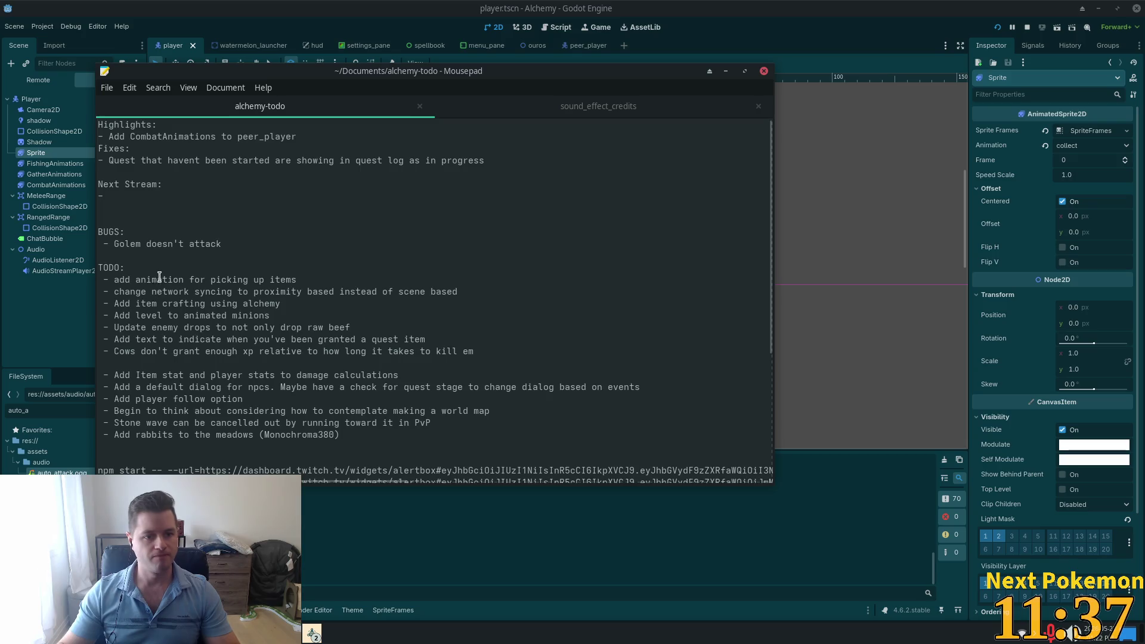
{"action": "left_click_drag", "start_coordinate": [322, 281], "coordinate": [103, 280]}
{"action": "key", "text": "ctrl+c"}
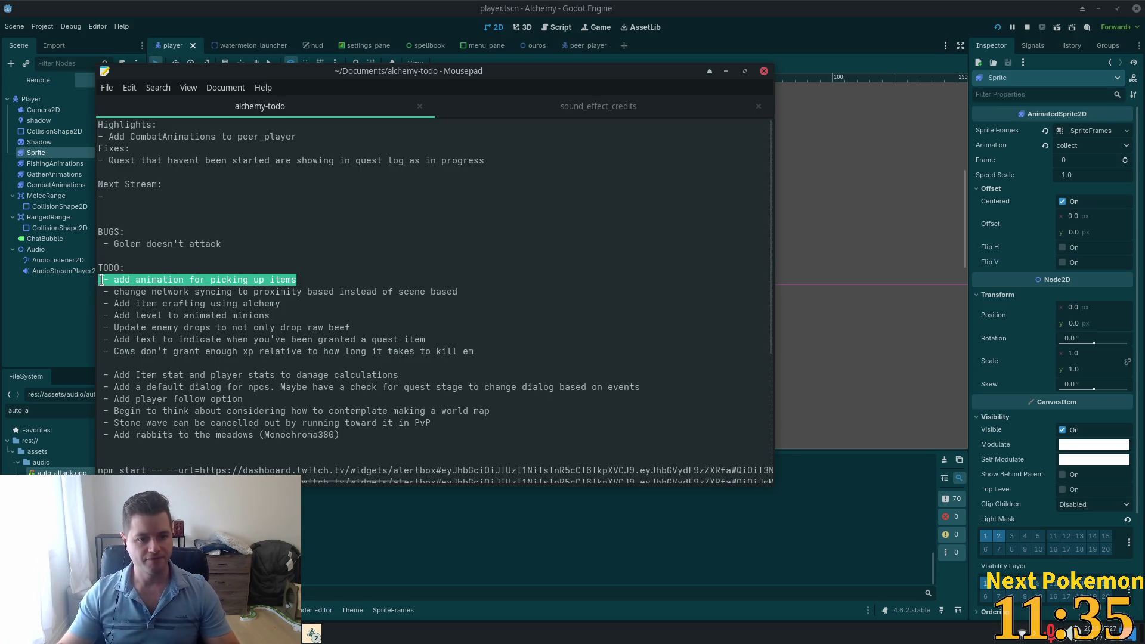
{"action": "key", "text": "BackSpace"}
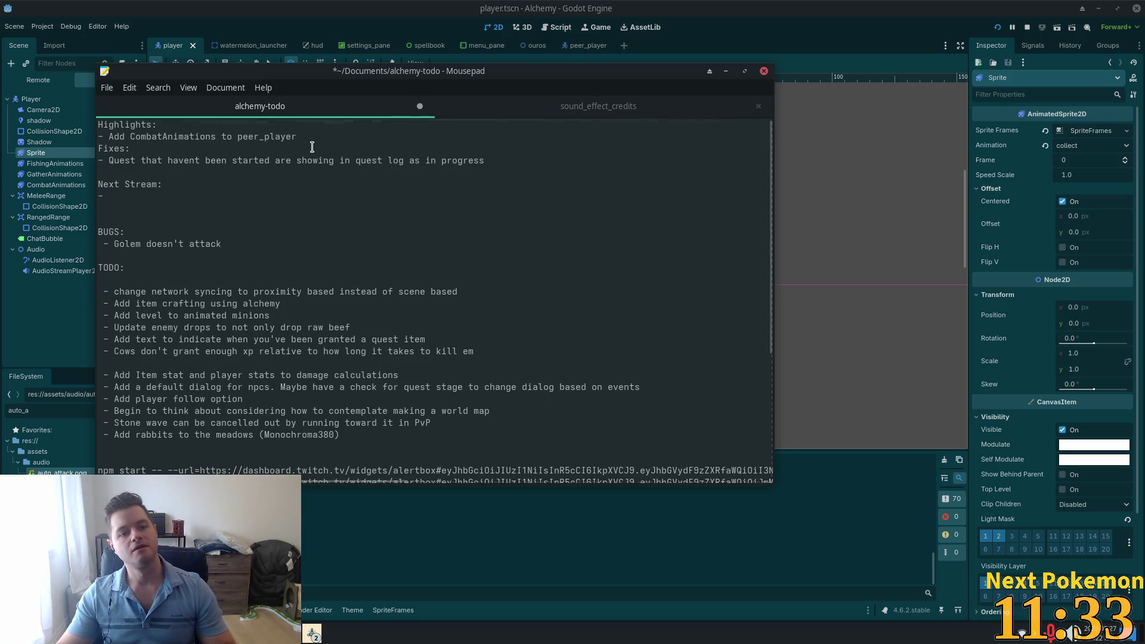
{"action": "left_click", "coordinate": [304, 136]}
{"action": "key", "text": "Return"}
{"action": "key", "text": "ctrl+v"}
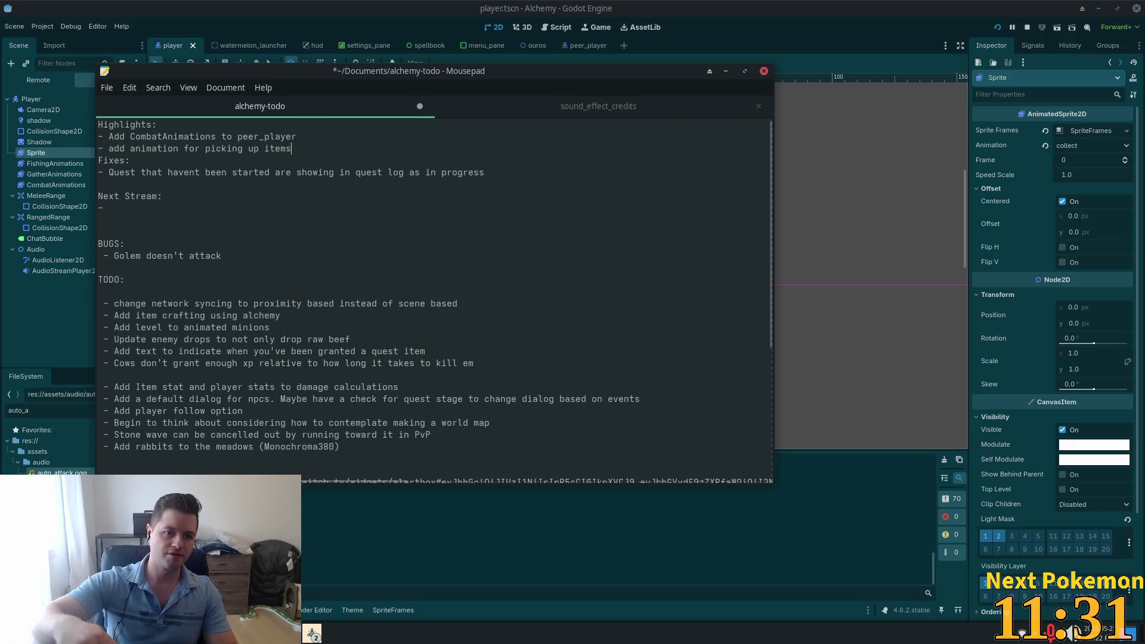
{"action": "key", "text": "ctrl+s"}
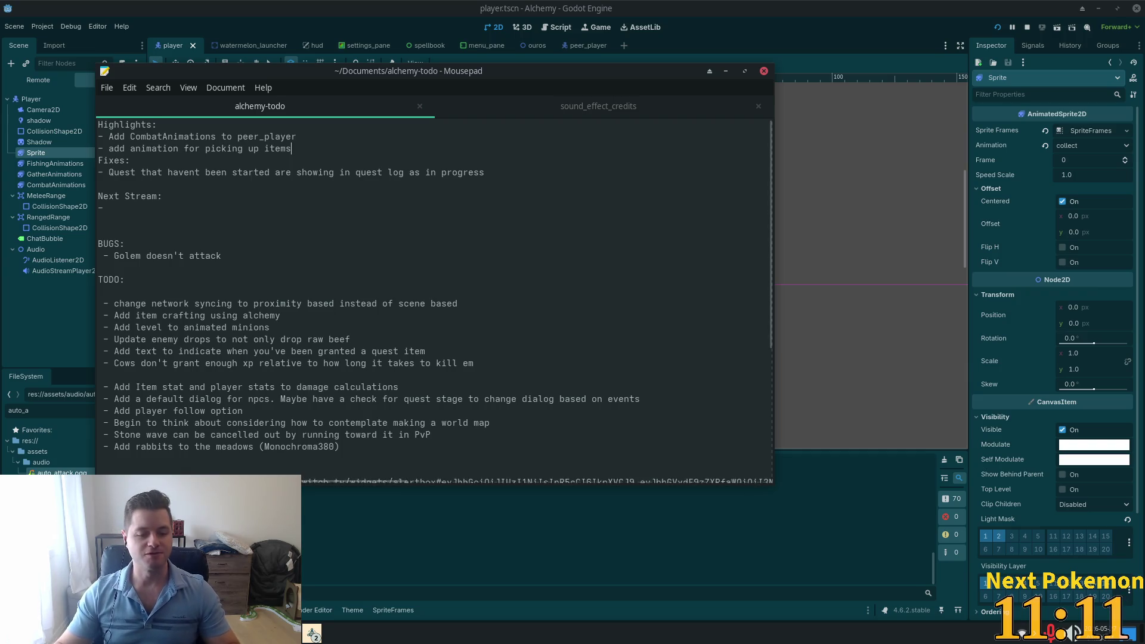
{"action": "left_click", "coordinate": [963, 519]}
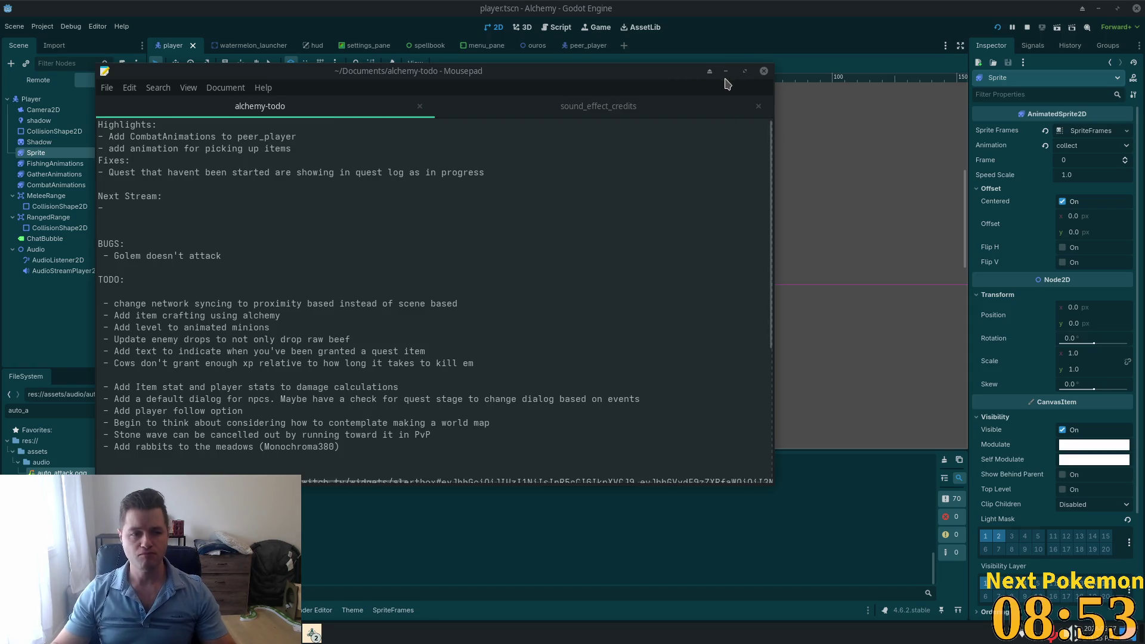
{"action": "left_click", "coordinate": [822, 5]}
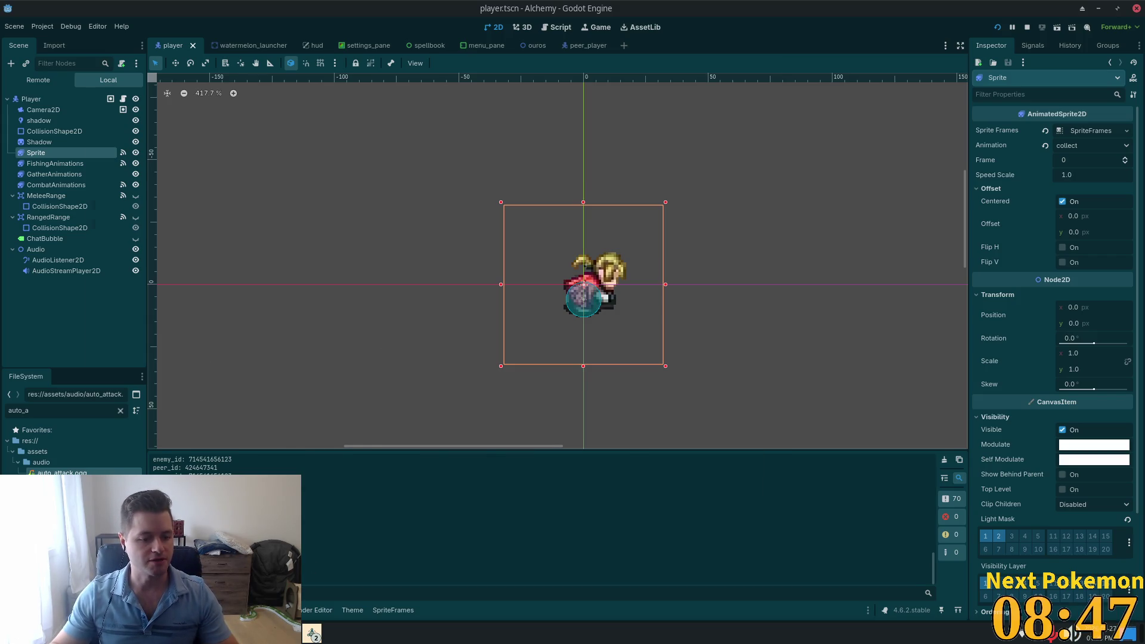
{"action": "key", "text": "alt+Tab"}
{"action": "triple_click", "coordinate": [174, 252]}
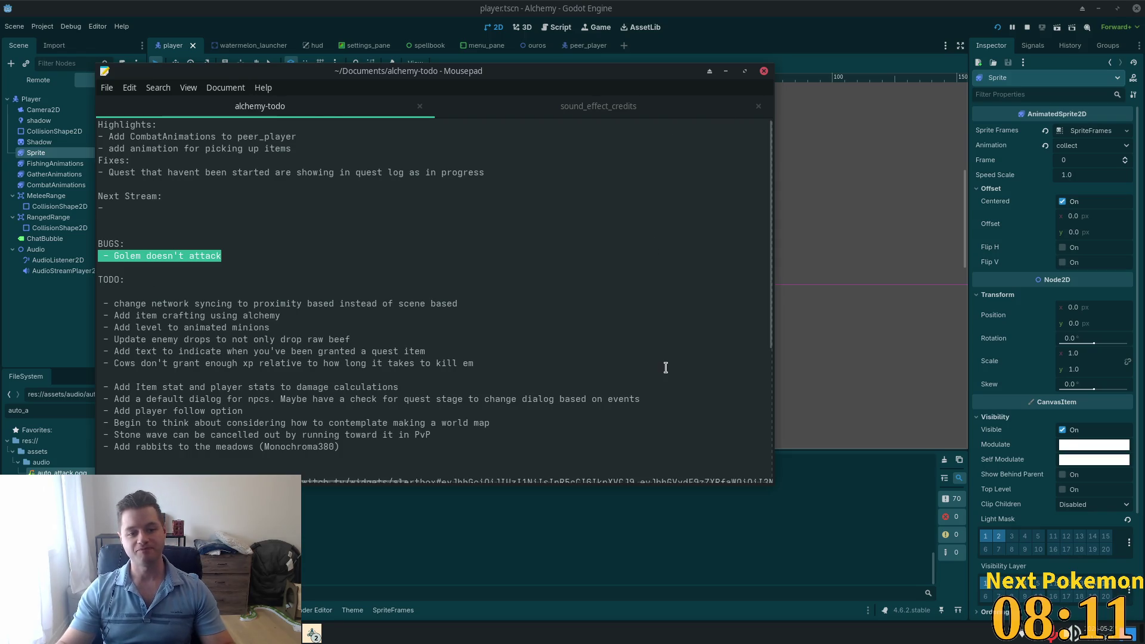
Step: Highlight the 'when', 'Cows xp' and 'Golem doesn't attack' notes, then switch back to Godot
{"action": "key", "text": "Right"}
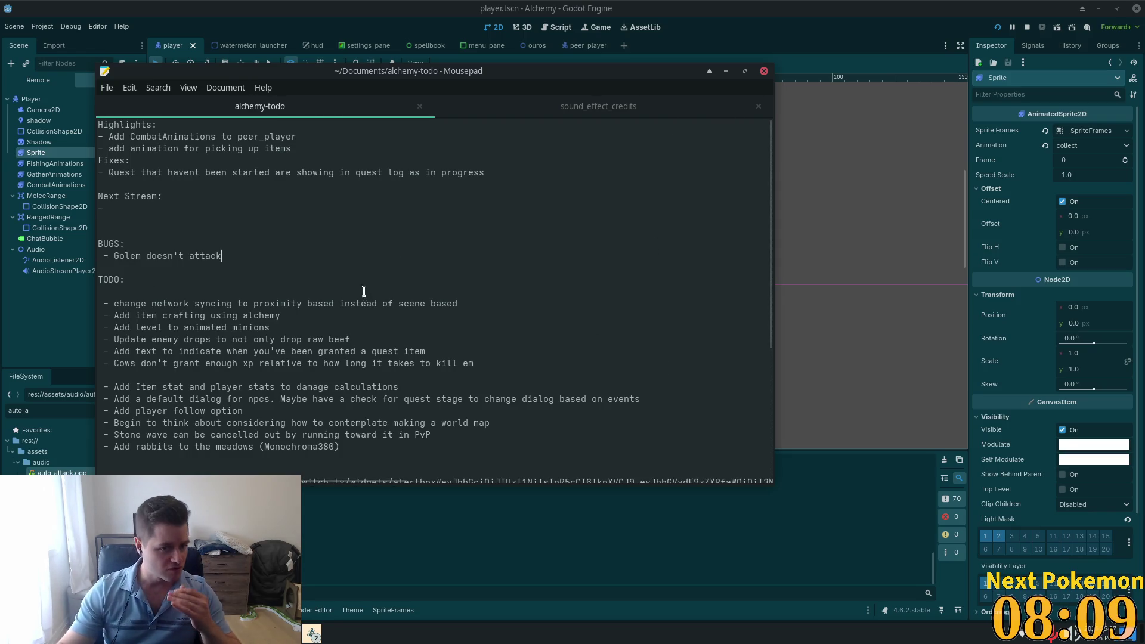
{"action": "double_click", "coordinate": [237, 351]}
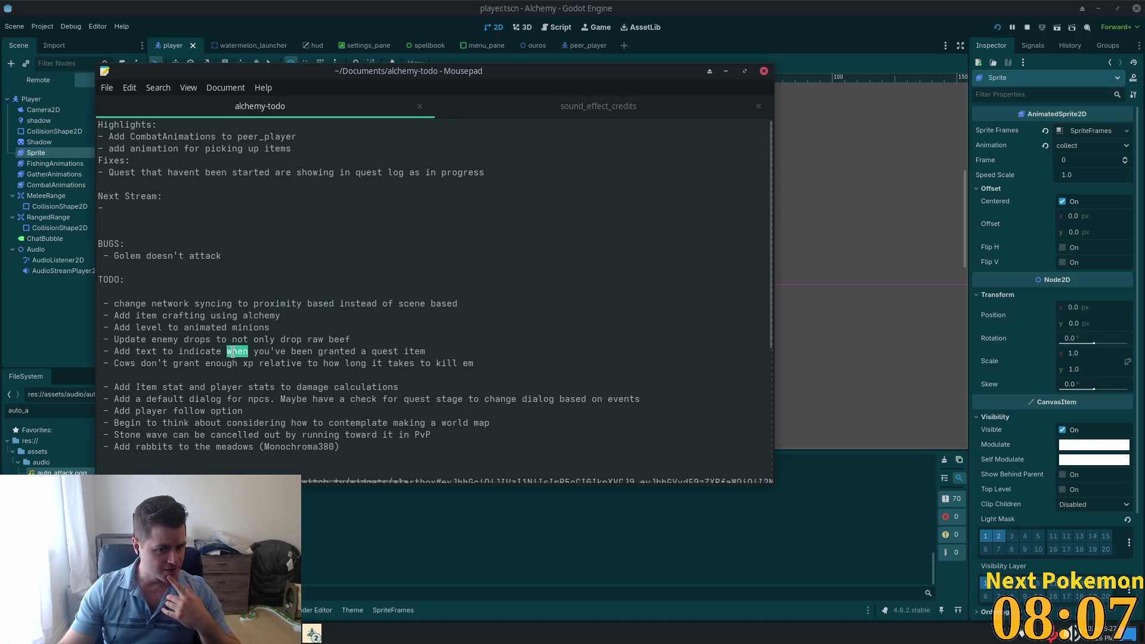
{"action": "double_click", "coordinate": [124, 364]}
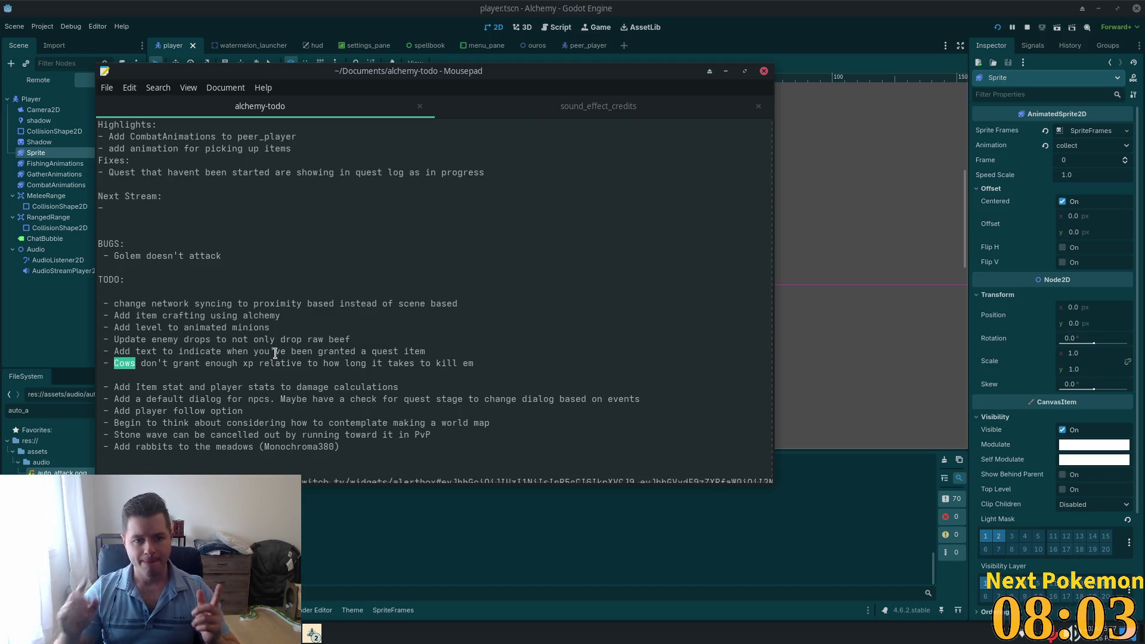
{"action": "double_click", "coordinate": [200, 255]}
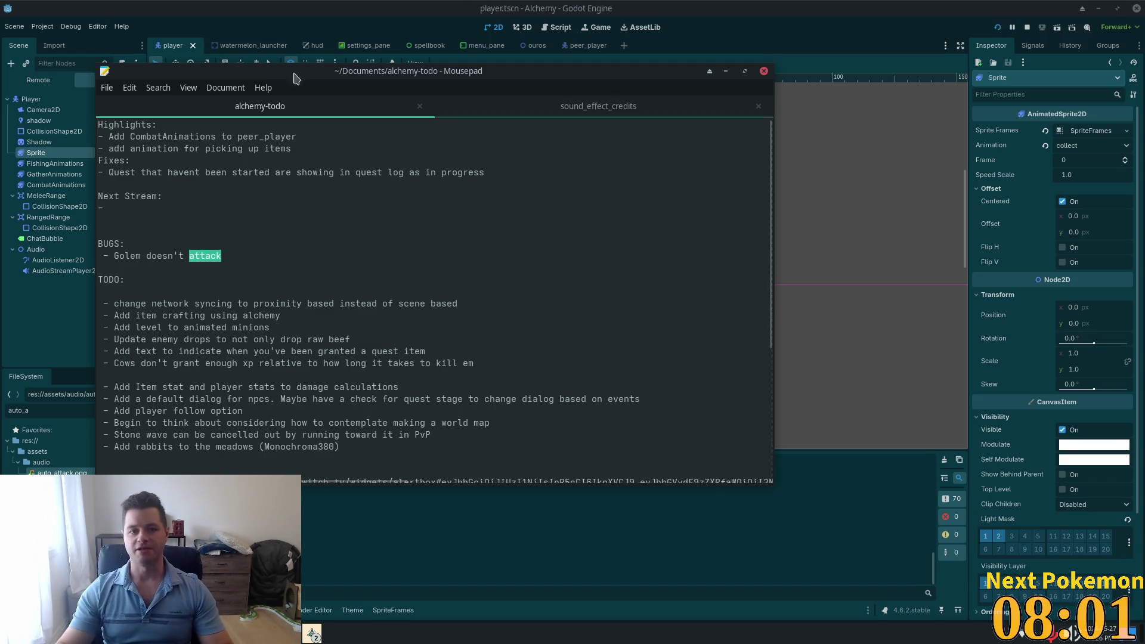
{"action": "scroll", "coordinate": [293, 260], "scroll_direction": "down", "scroll_amount": 6}
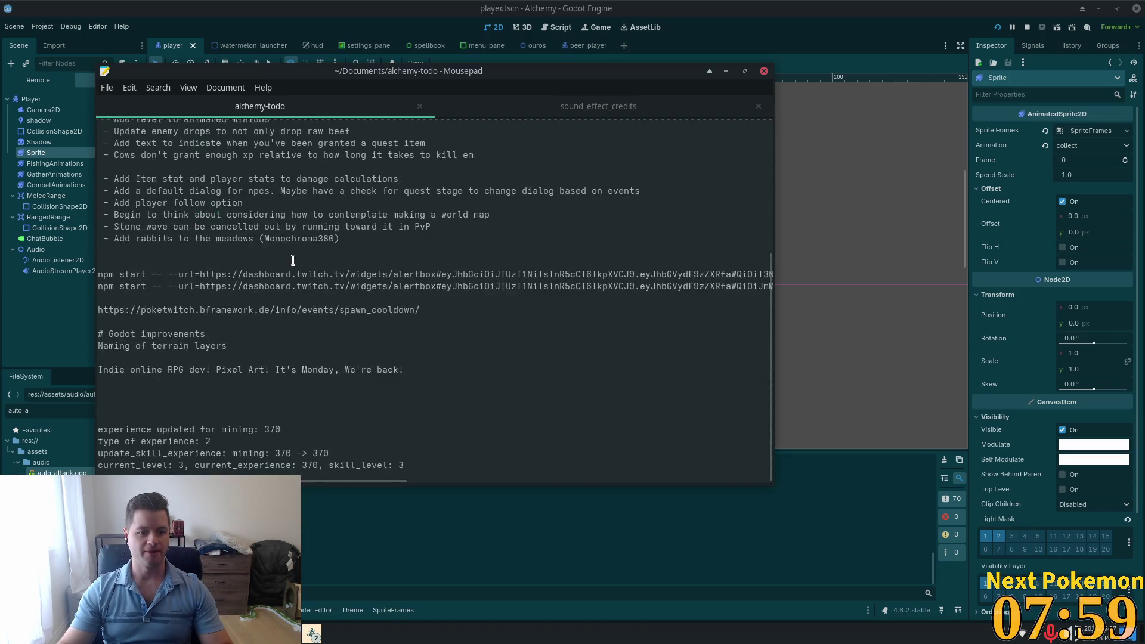
{"action": "scroll", "coordinate": [293, 260], "scroll_direction": "up", "scroll_amount": 4}
{"action": "key", "text": "alt+Tab"}
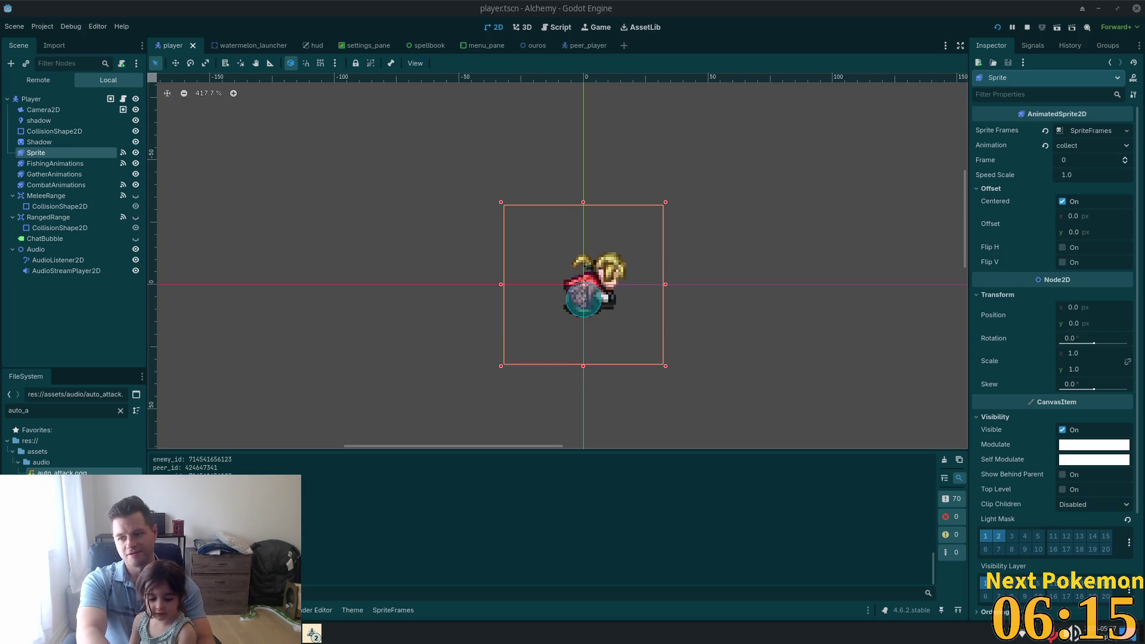
Step: Run the project in debug to reach the ALCHEMY! title screen
{"action": "left_click", "coordinate": [996, 30]}
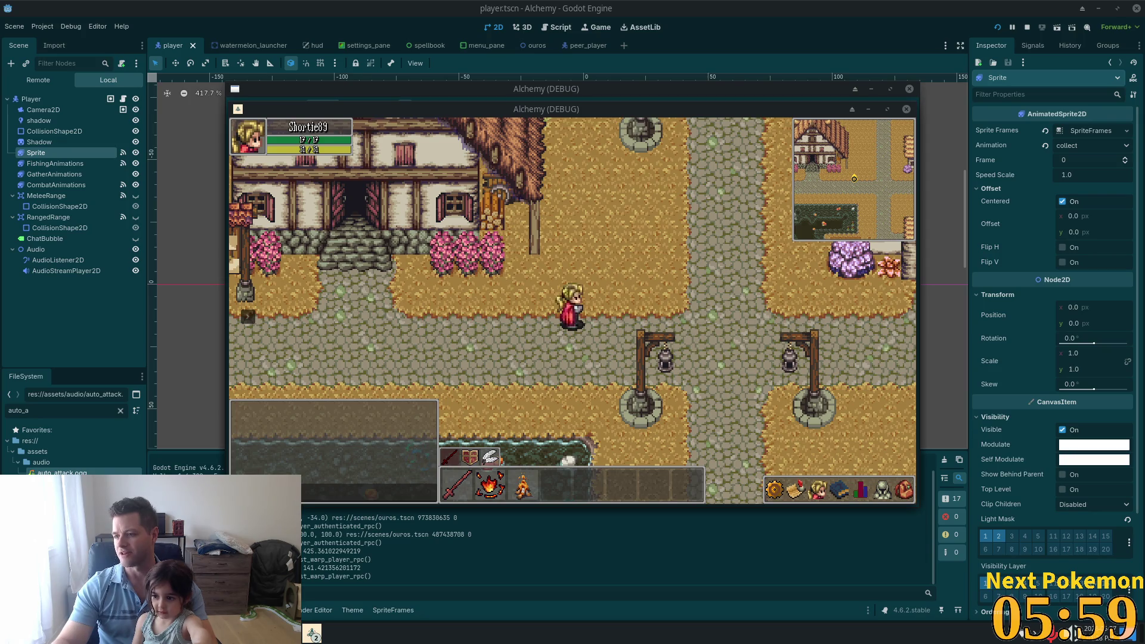
Step: Click-walk the character east and down the road out of Ouros, then minimise the second game window
{"action": "left_click", "coordinate": [740, 297]}
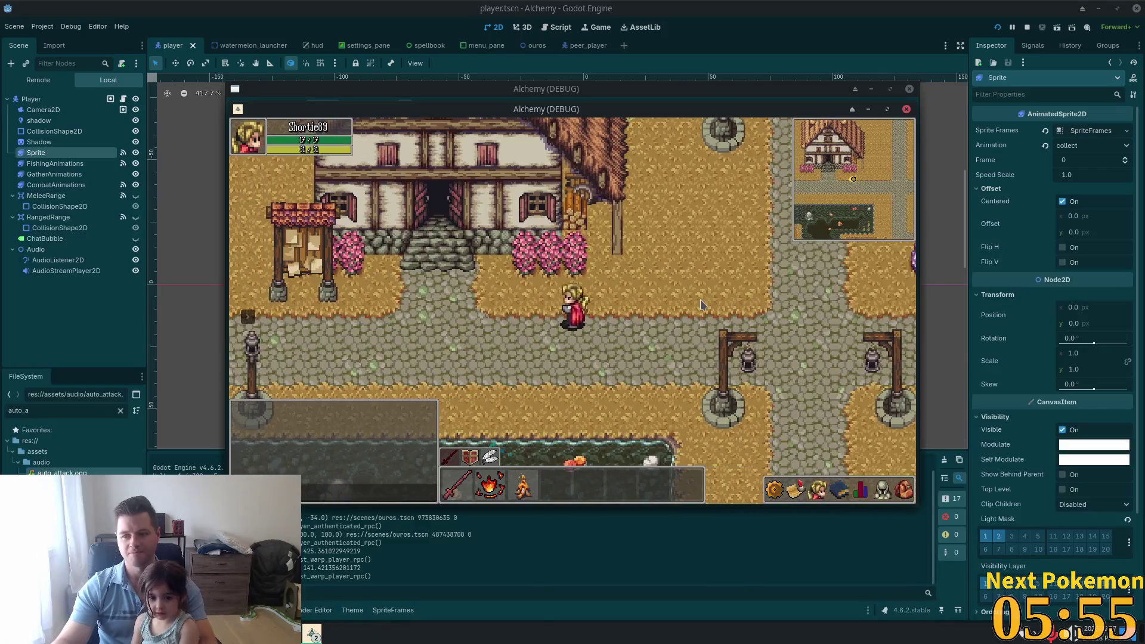
{"action": "left_click", "coordinate": [748, 302]}
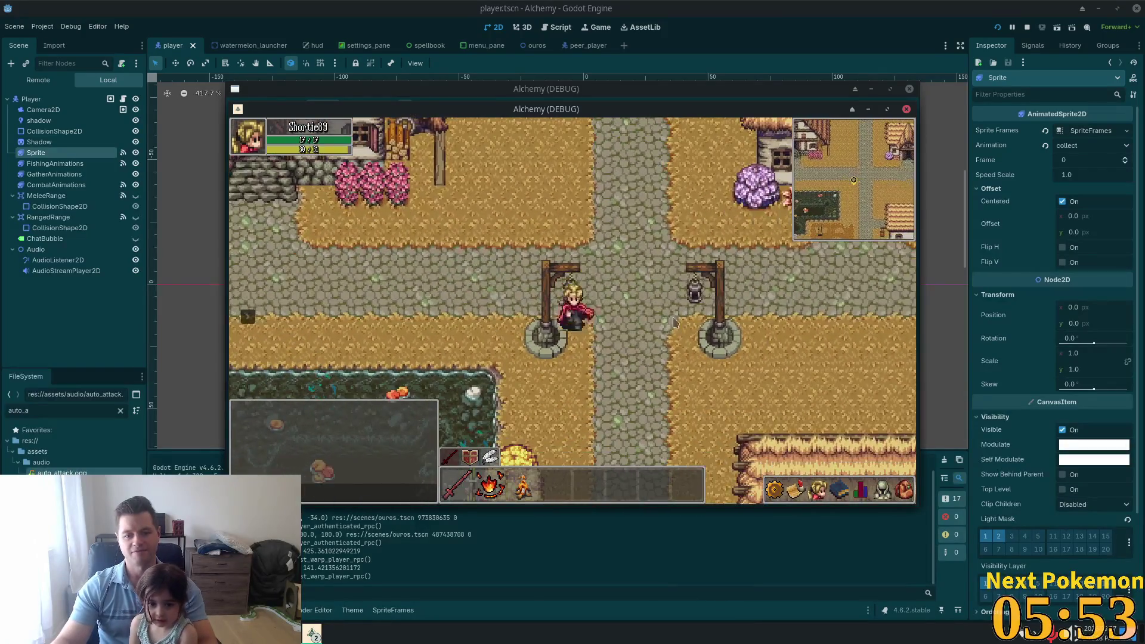
{"action": "left_click", "coordinate": [598, 363]}
{"action": "mouse_move", "coordinate": [598, 364]}
{"action": "left_mouse_down"}
{"action": "mouse_move", "coordinate": [606, 327]}
{"action": "mouse_move", "coordinate": [538, 318]}
{"action": "mouse_move", "coordinate": [597, 355]}
{"action": "left_mouse_up"}
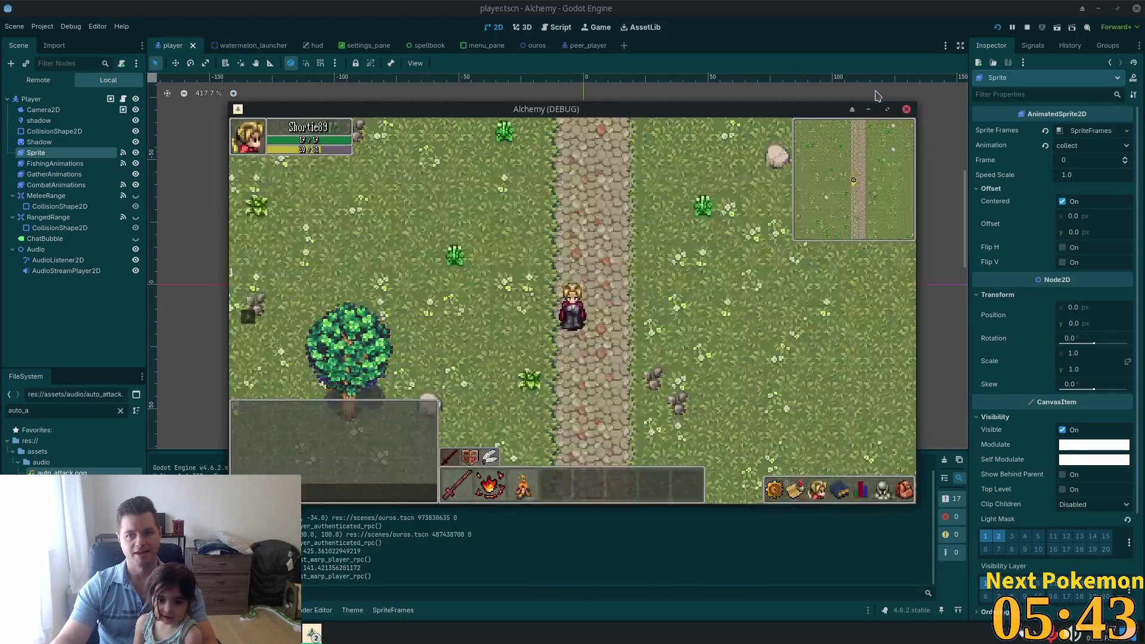
{"action": "left_click", "coordinate": [869, 109]}
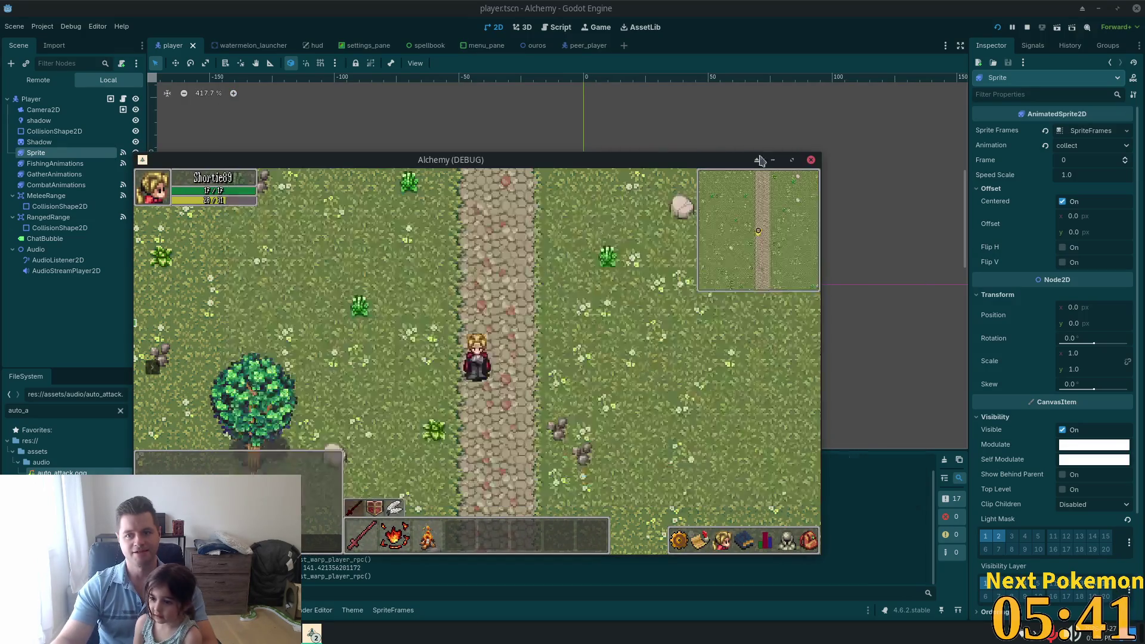
Step: Walk down onto the docks to the side dock by the Sardines spot
{"action": "key", "text": "Up"}
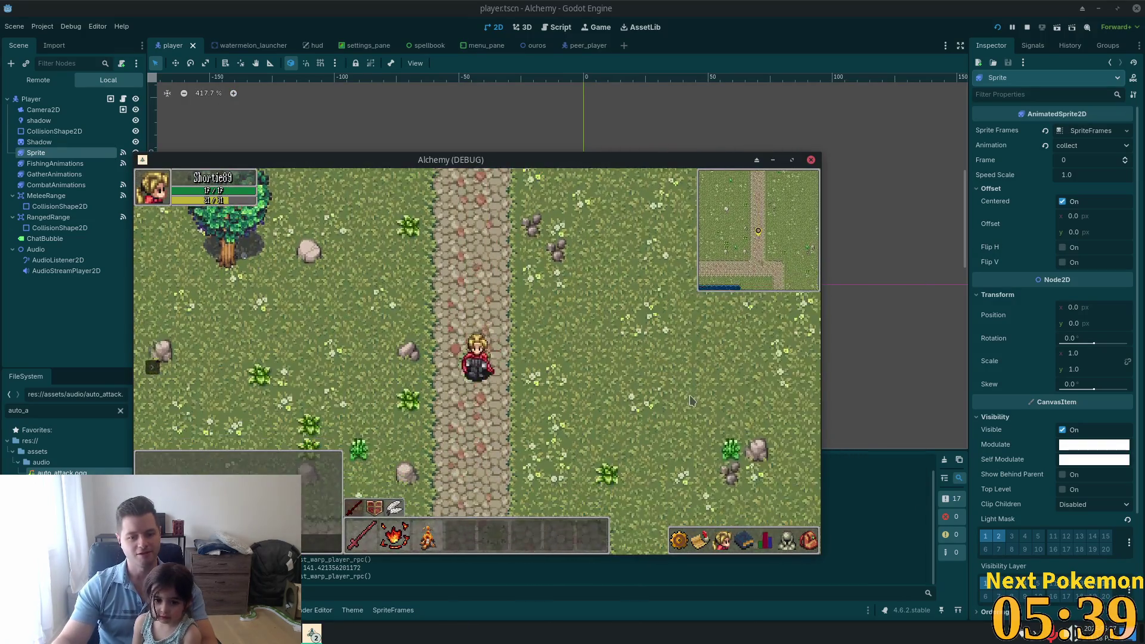
{"action": "key", "text": "Down"}
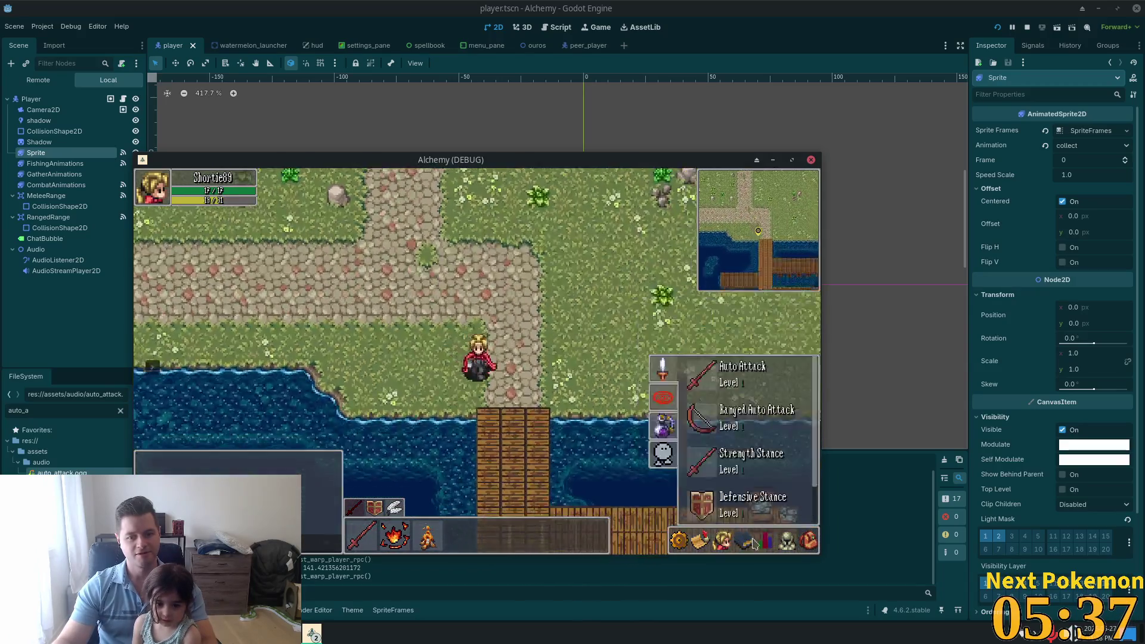
{"action": "left_click", "coordinate": [809, 542]}
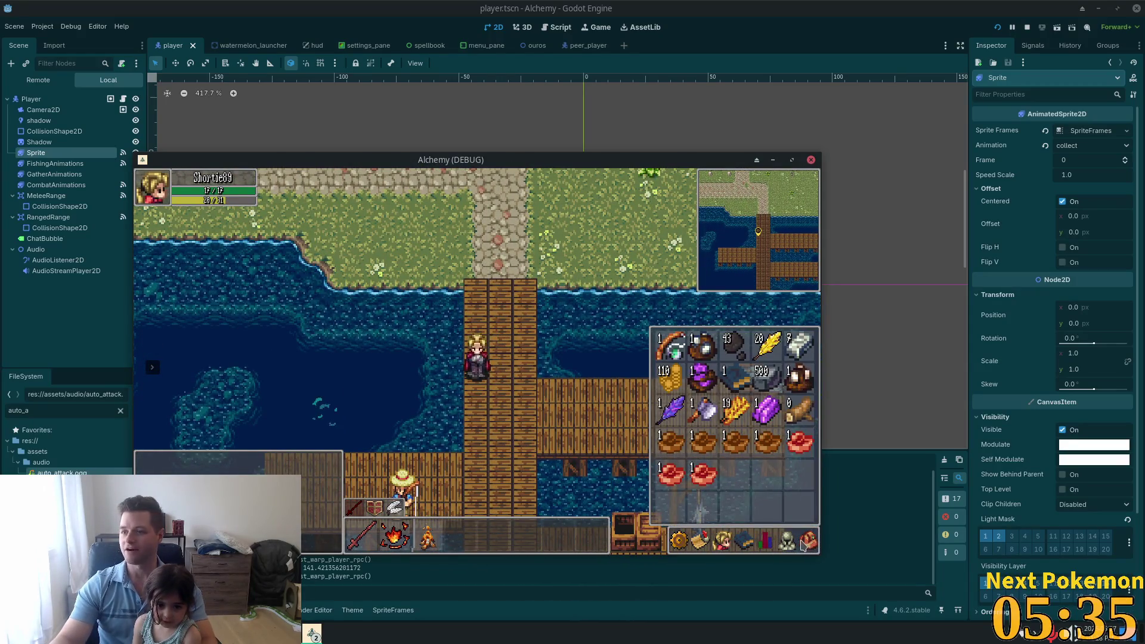
{"action": "left_click", "coordinate": [804, 545]}
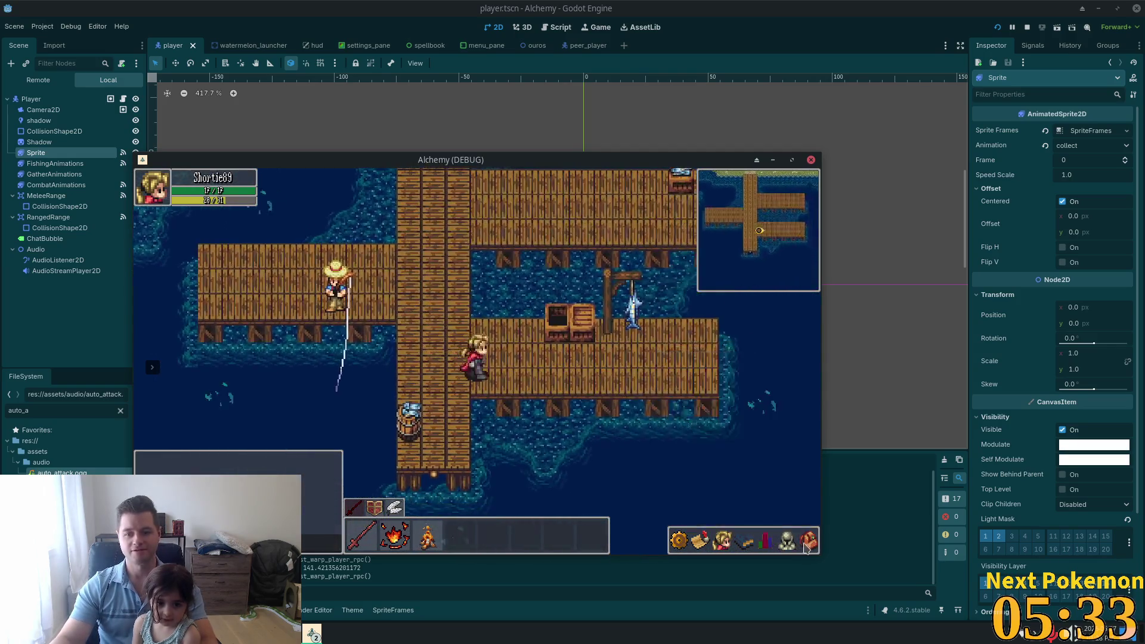
{"action": "left_click", "coordinate": [807, 546]}
{"action": "key", "text": "Right"}
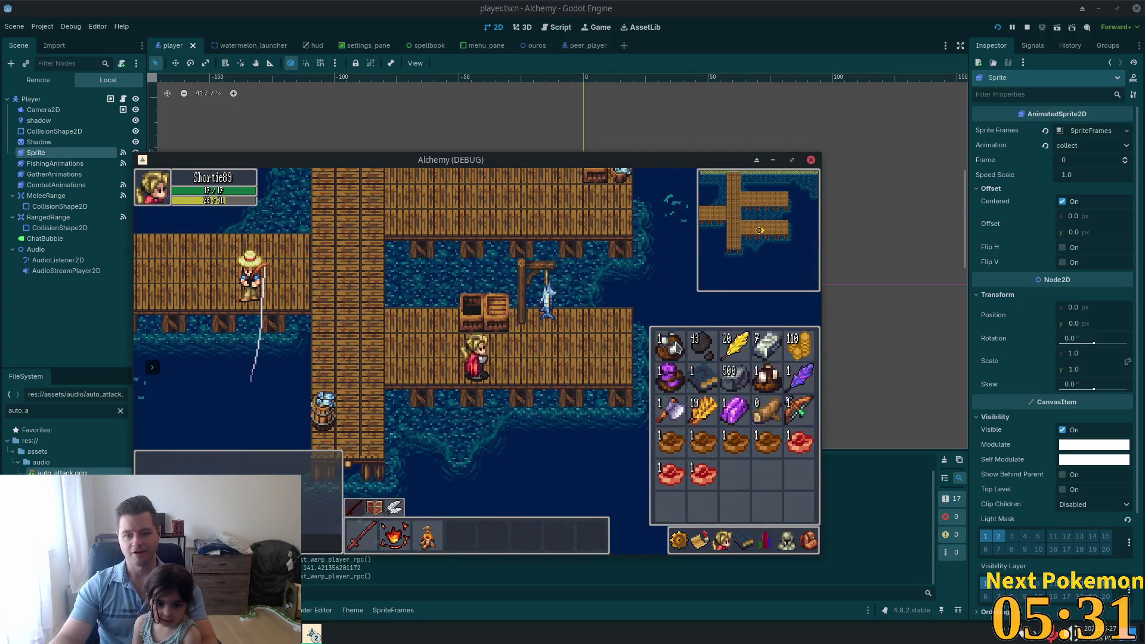
{"action": "key", "text": "Escape"}
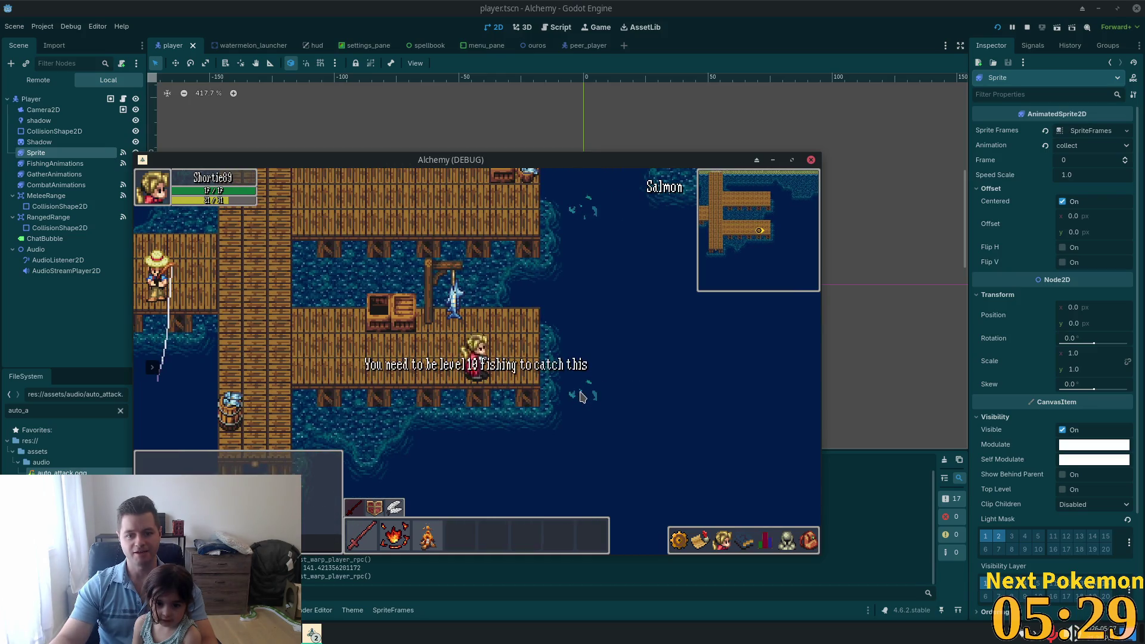
{"action": "key", "text": "Left"}
{"action": "key", "text": "Up"}
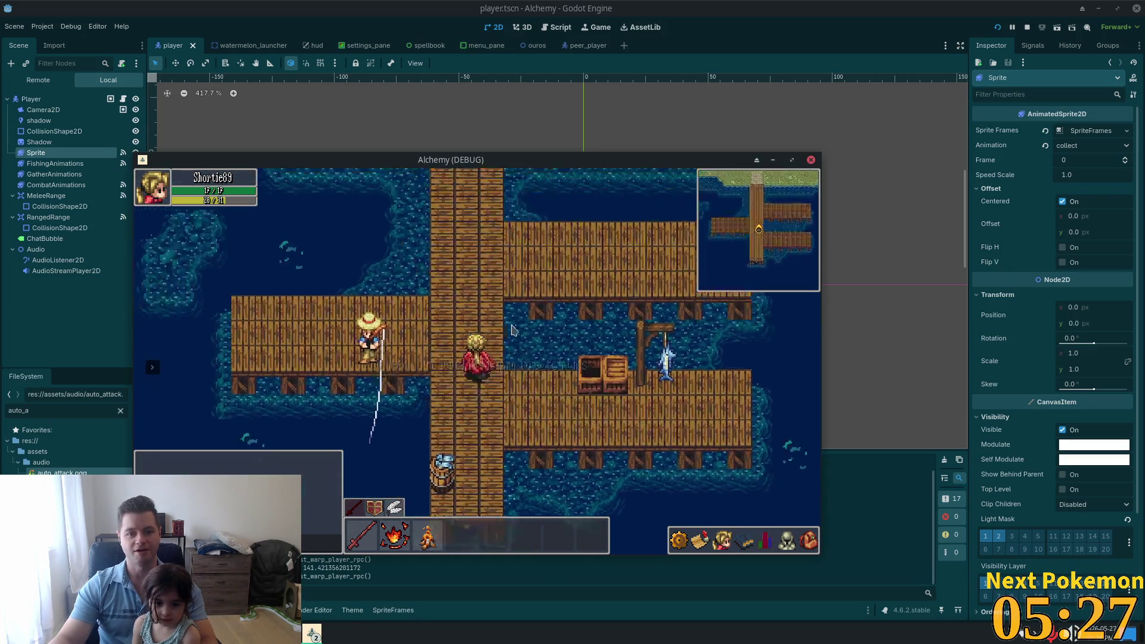
{"action": "key", "text": "Right"}
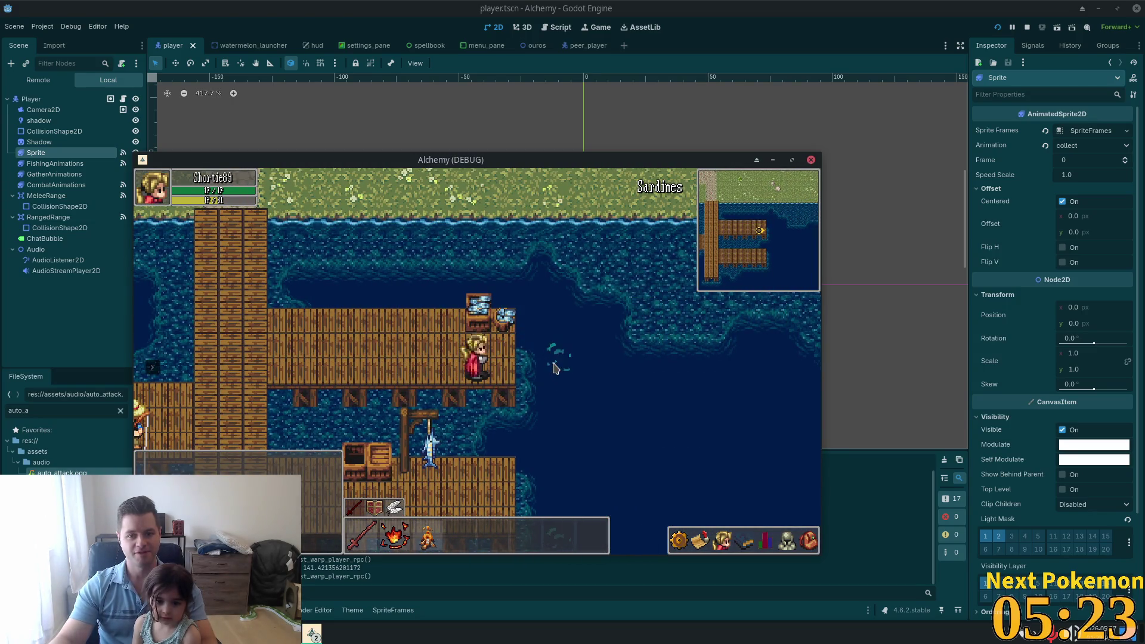
Step: Fish at the Sardines spot and confirm 1 Sardines in the inventory
{"action": "left_click", "coordinate": [809, 540]}
{"action": "left_click", "coordinate": [562, 410]}
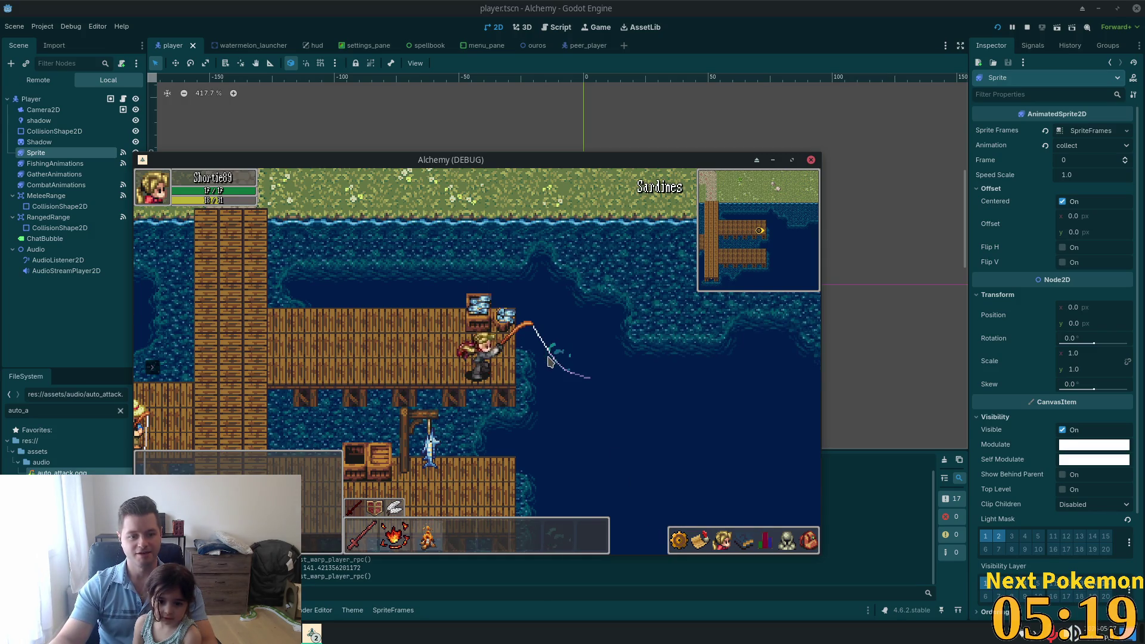
{"action": "key", "text": "i"}
{"action": "key", "text": "i"}
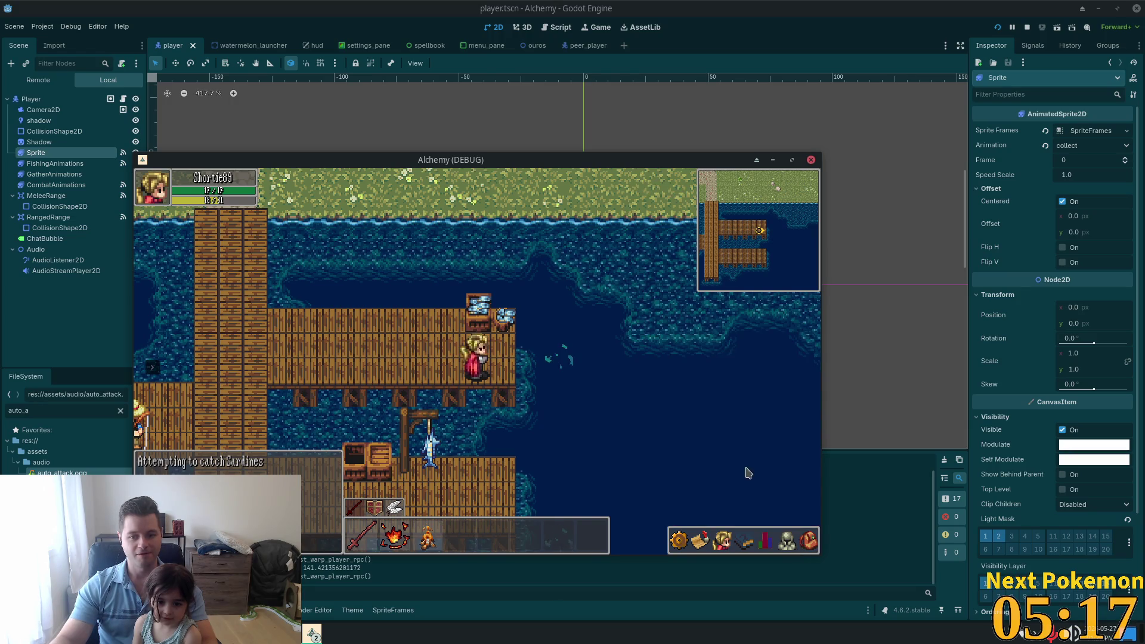
{"action": "left_click", "coordinate": [806, 533]}
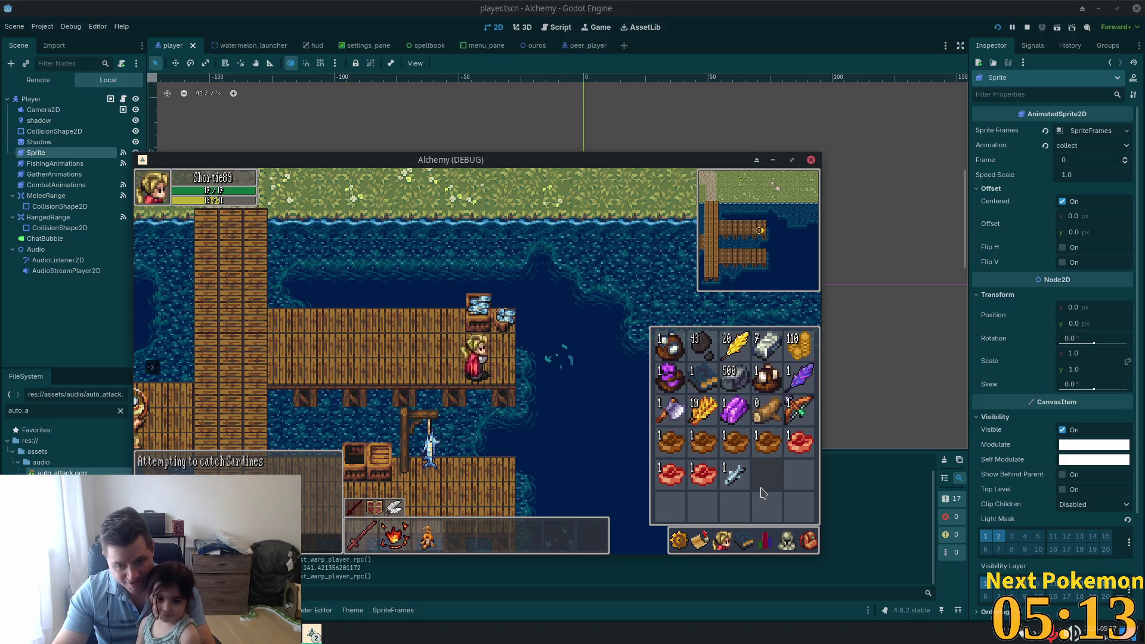
{"action": "key", "text": "i"}
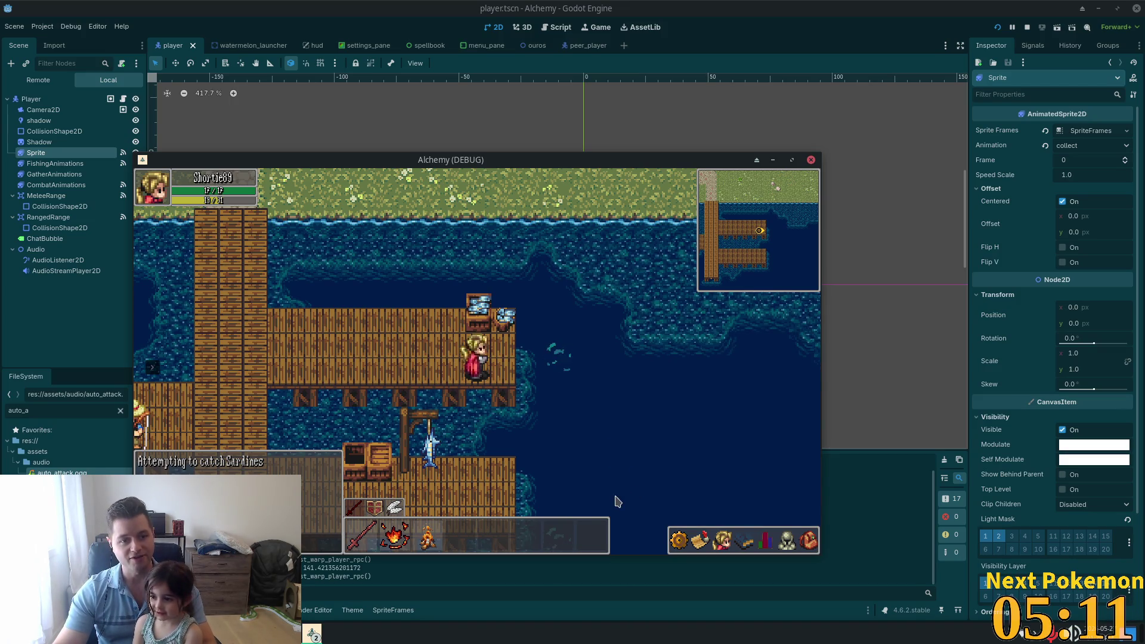
Step: Move the game window aside and bring the farm game window to the front
{"action": "left_click_drag", "start_coordinate": [453, 163], "coordinate": [345, 73]}
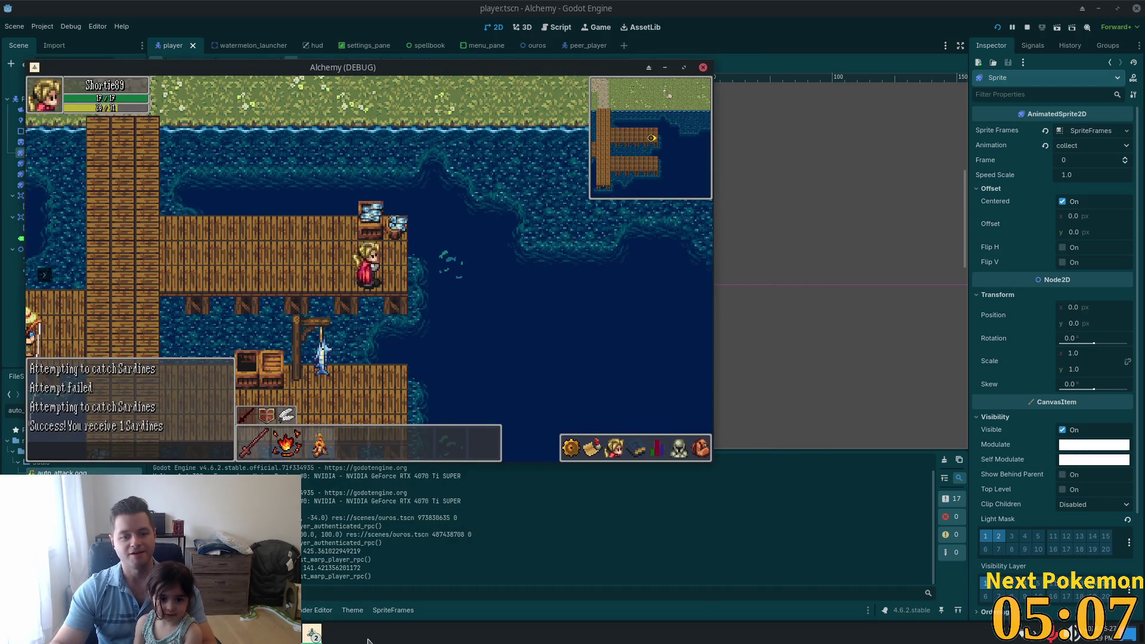
{"action": "mouse_move", "coordinate": [333, 637]}
{"action": "left_click", "coordinate": [409, 590]}
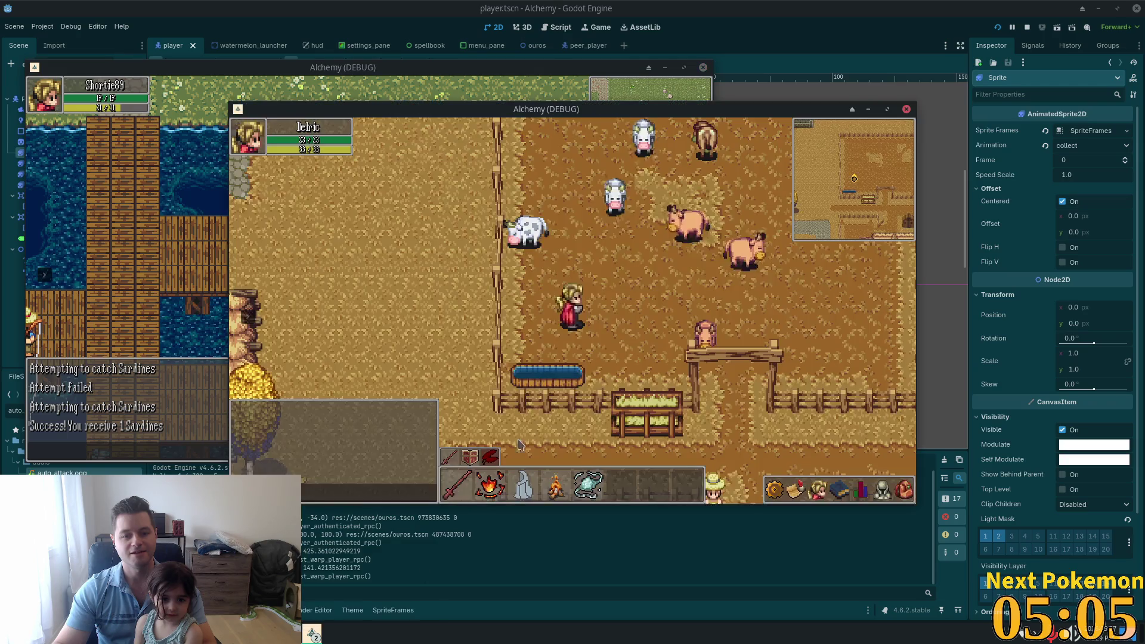
Step: Teleport the character to the FoO Docks location
{"action": "left_click", "coordinate": [662, 69]}
{"action": "left_click", "coordinate": [667, 67]}
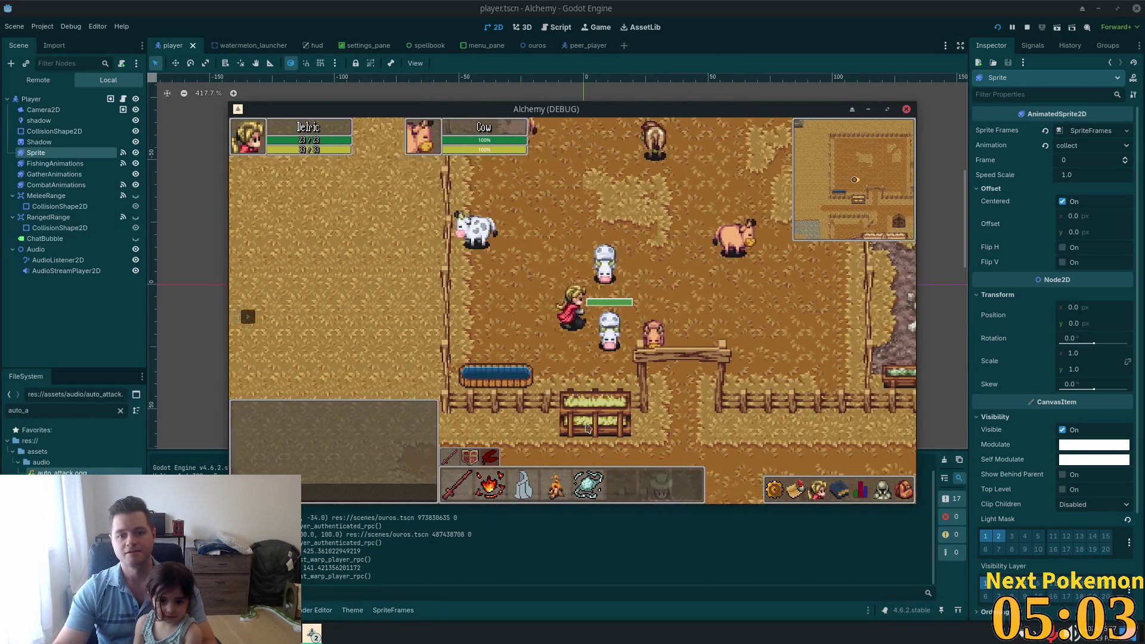
{"action": "mouse_move", "coordinate": [263, 333]}
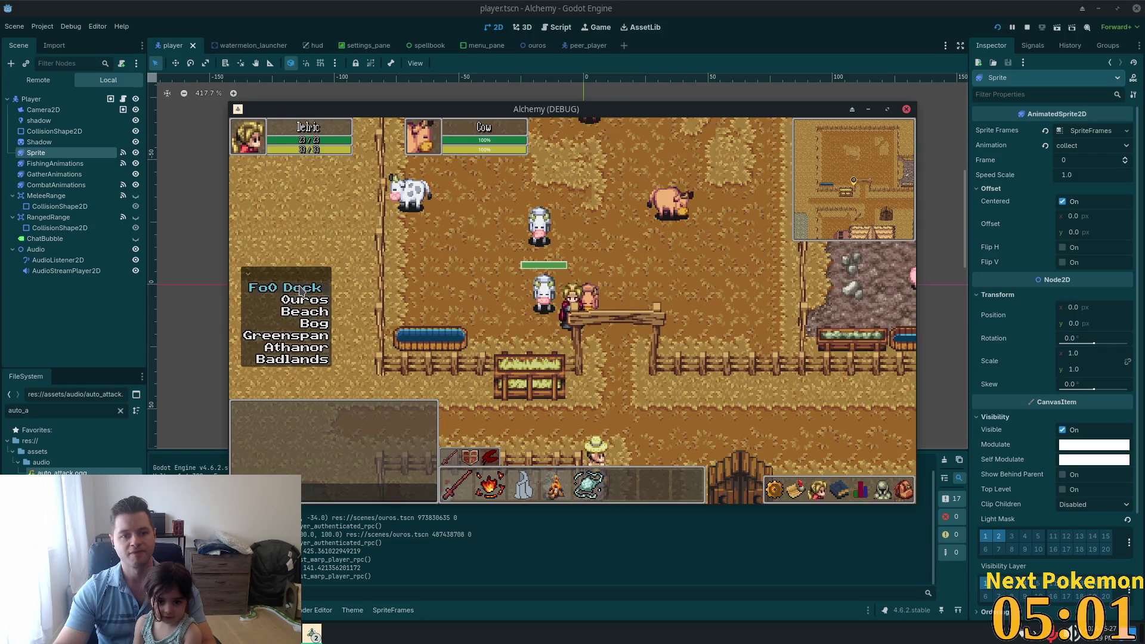
{"action": "left_click", "coordinate": [287, 287]}
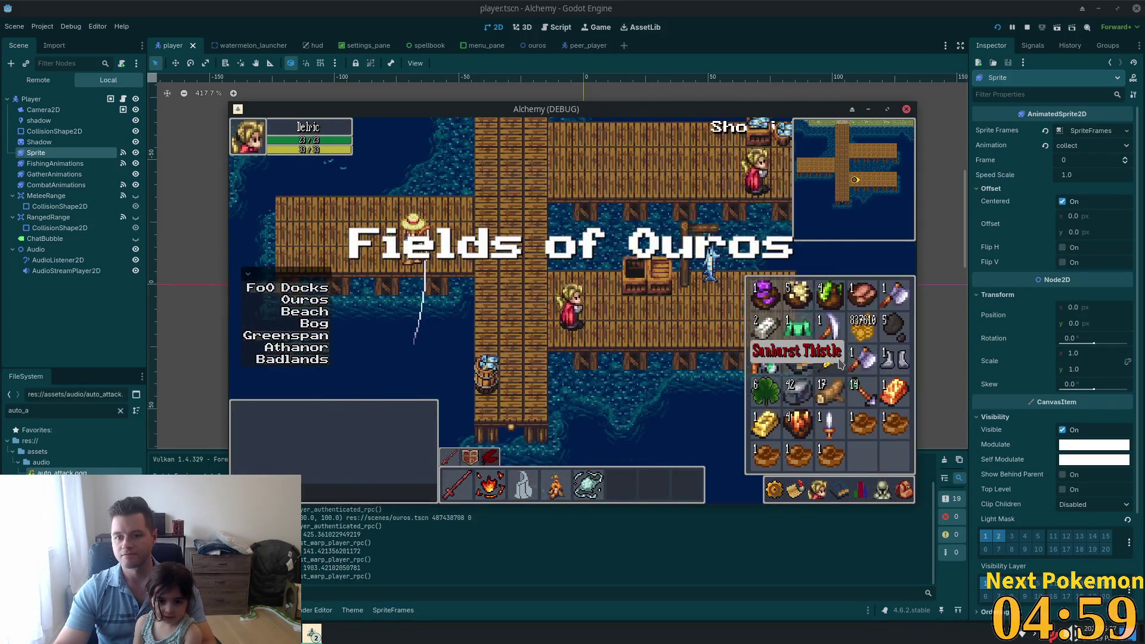
Step: Fish at the ripple until a Salmon is caught, then check the inventory
{"action": "key", "text": "i"}
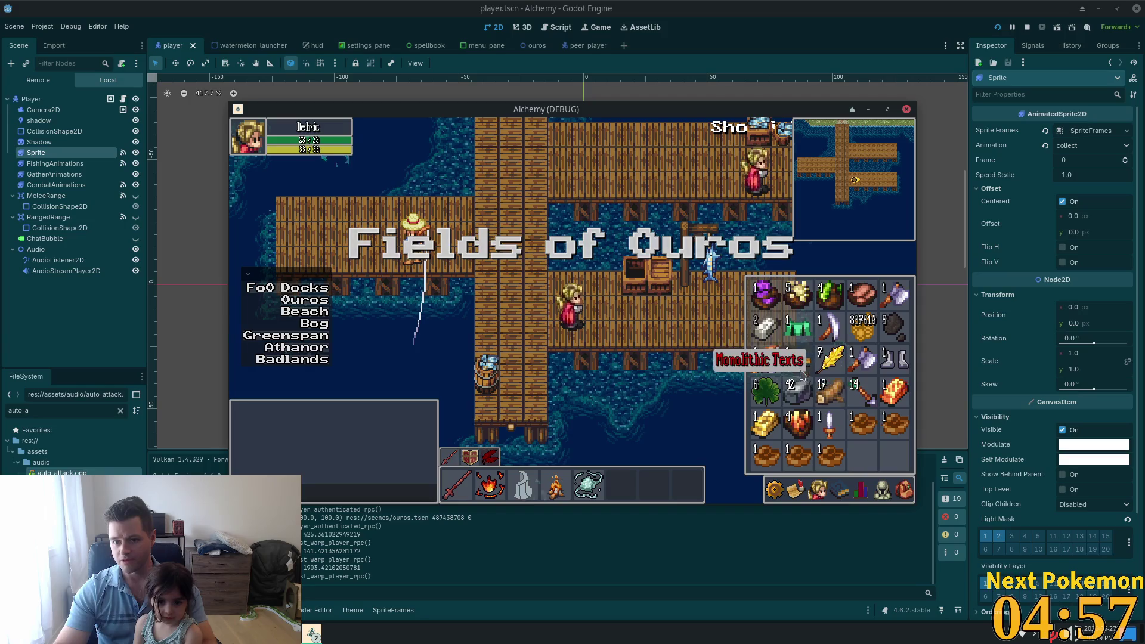
{"action": "left_click", "coordinate": [684, 335]}
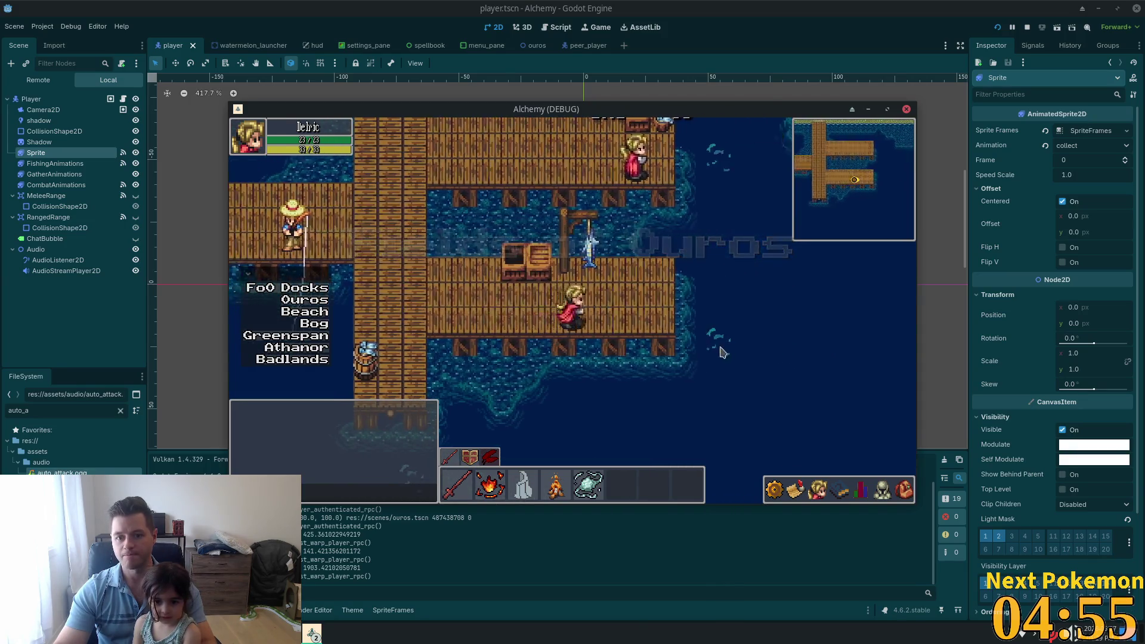
{"action": "left_click", "coordinate": [691, 347]}
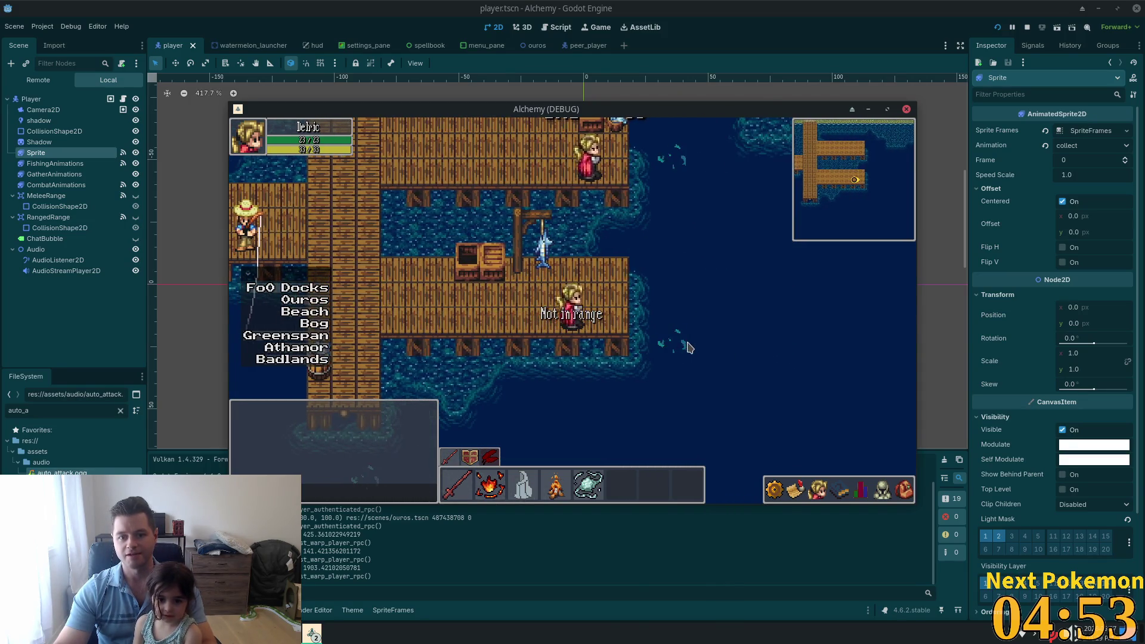
{"action": "left_click", "coordinate": [677, 347]}
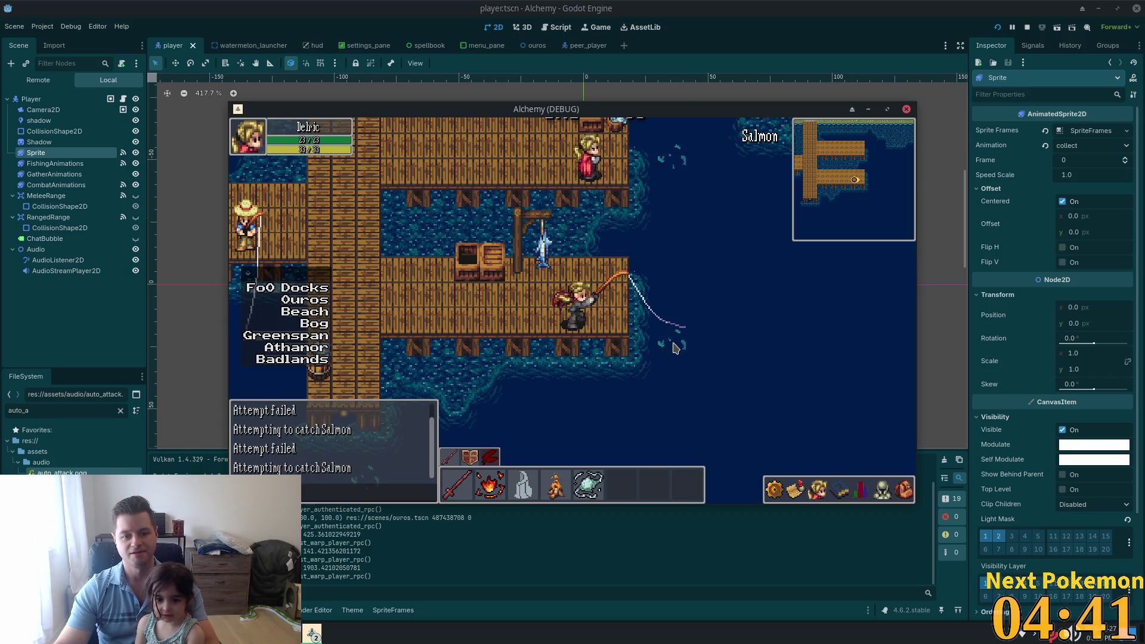
{"action": "left_click", "coordinate": [904, 497]}
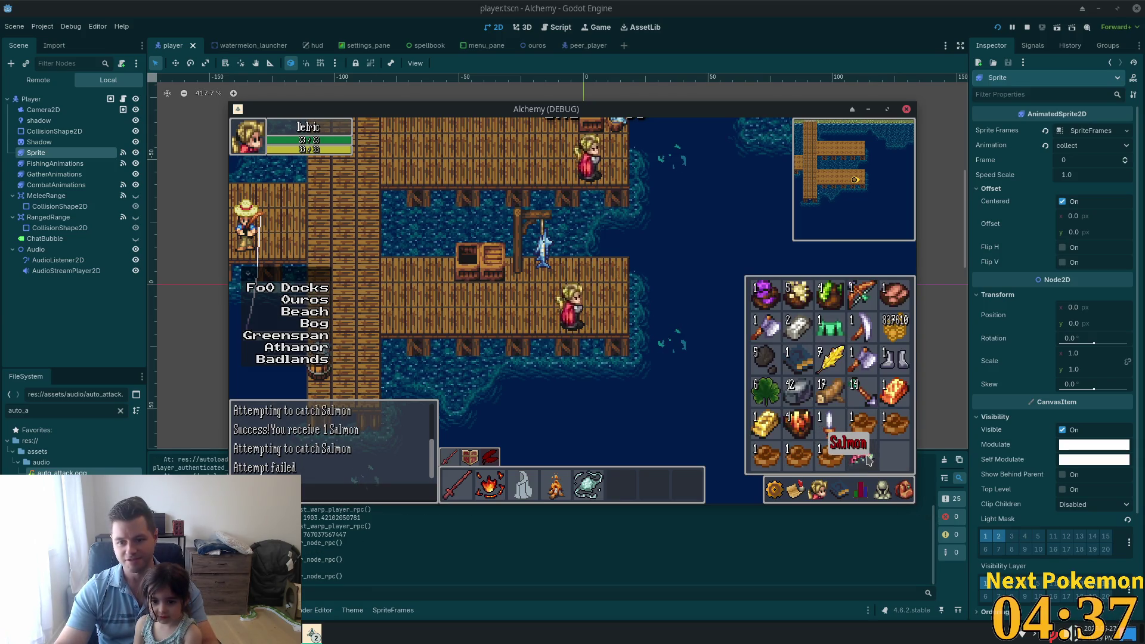
Step: Eat four Cooked Red Meat from the bag, then close the inventory
{"action": "left_click", "coordinate": [867, 434]}
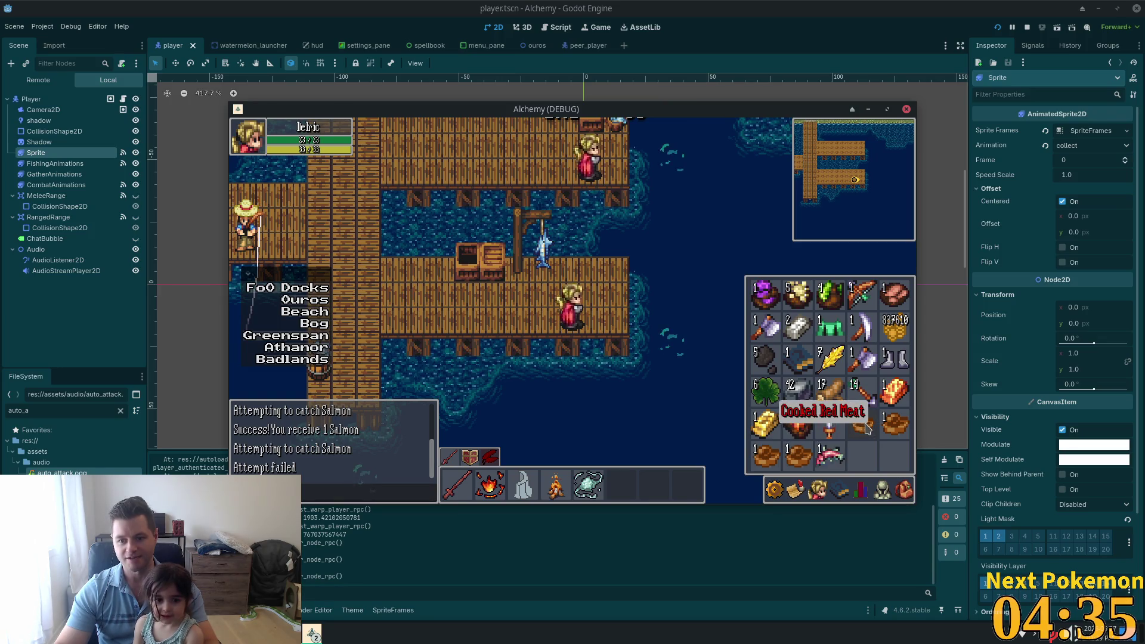
{"action": "left_click", "coordinate": [867, 434]}
{"action": "left_click", "coordinate": [867, 434]}
{"action": "left_click", "coordinate": [868, 434]}
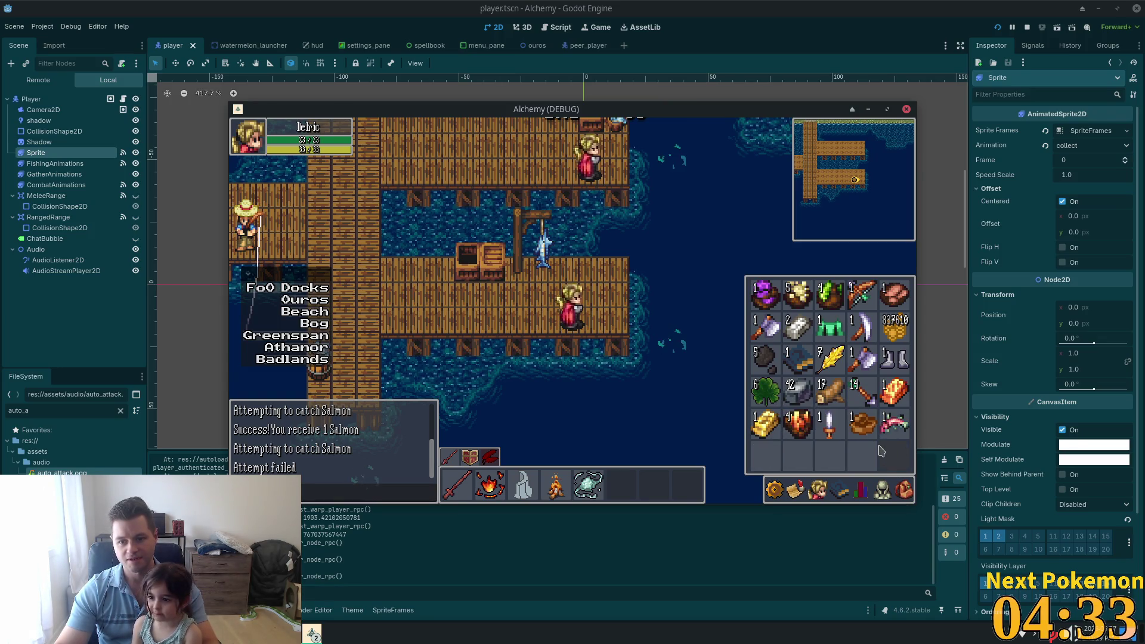
{"action": "left_click", "coordinate": [774, 490]}
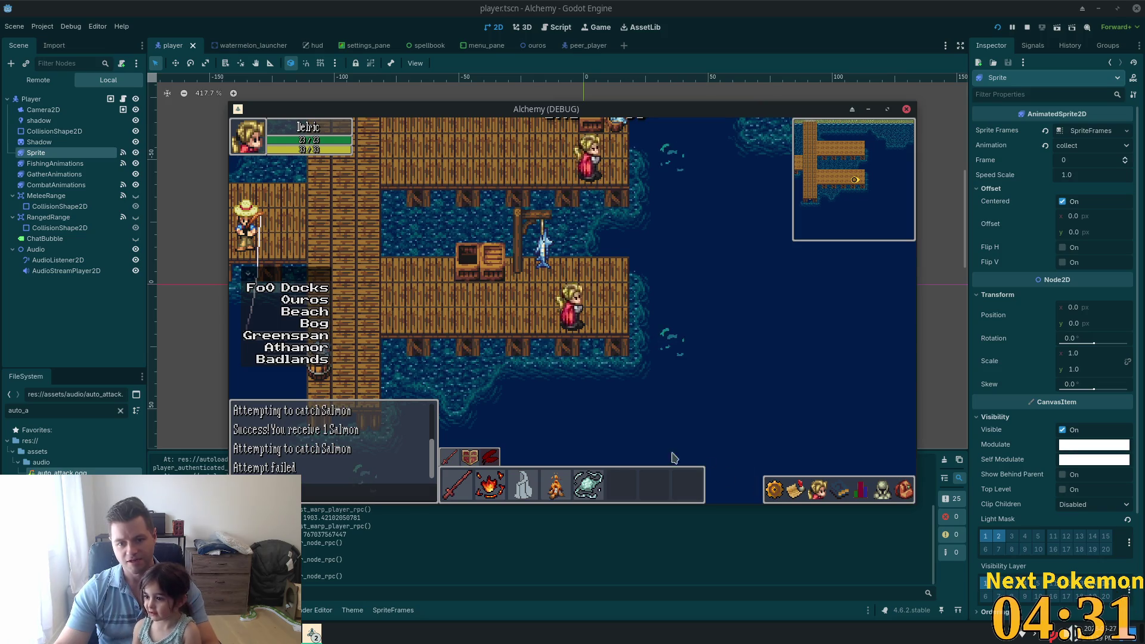
Step: Walk the character around the docks and boardwalk with the arrow keys
{"action": "key", "text": "Left"}
{"action": "key", "text": "Up"}
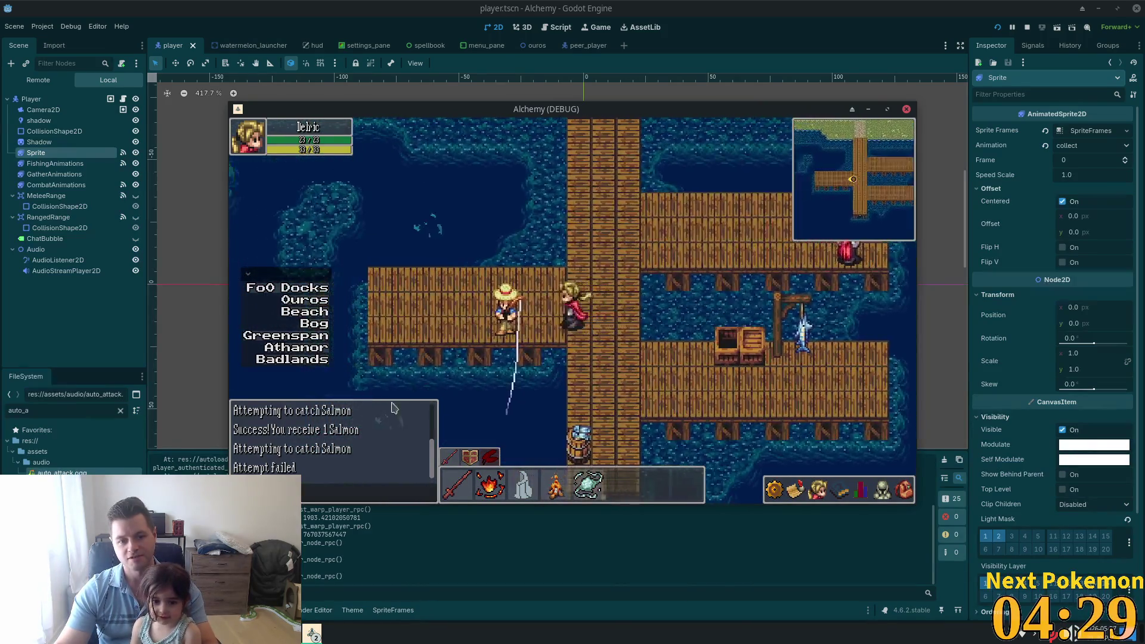
{"action": "key", "text": "Left"}
{"action": "key", "text": "Right"}
{"action": "key", "text": "Down"}
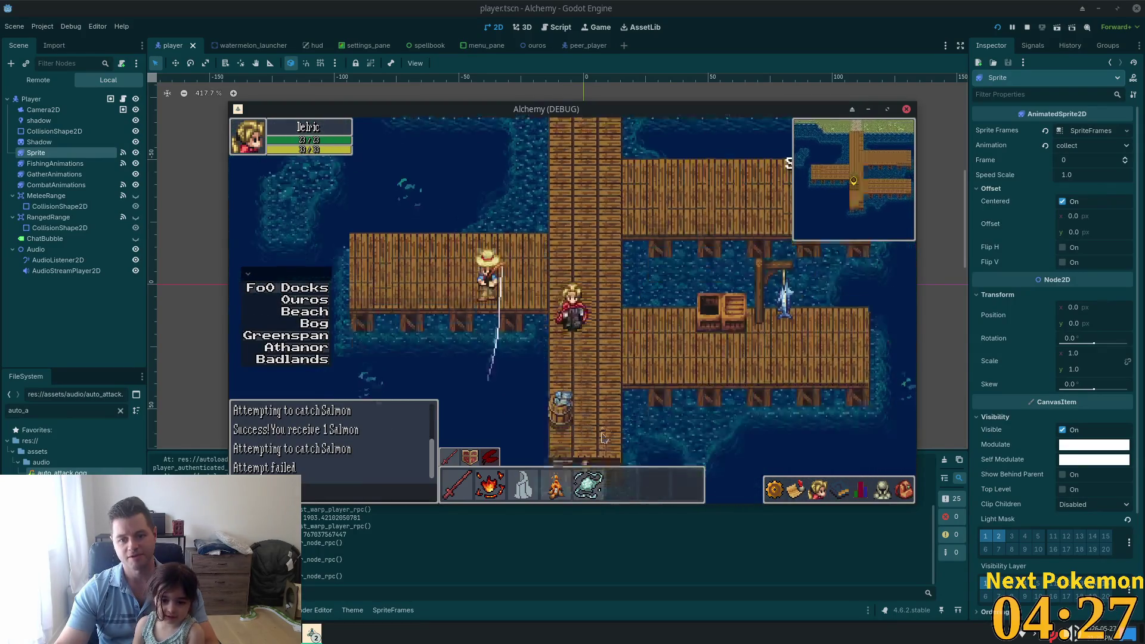
{"action": "key", "text": "Down"}
{"action": "key", "text": "Up"}
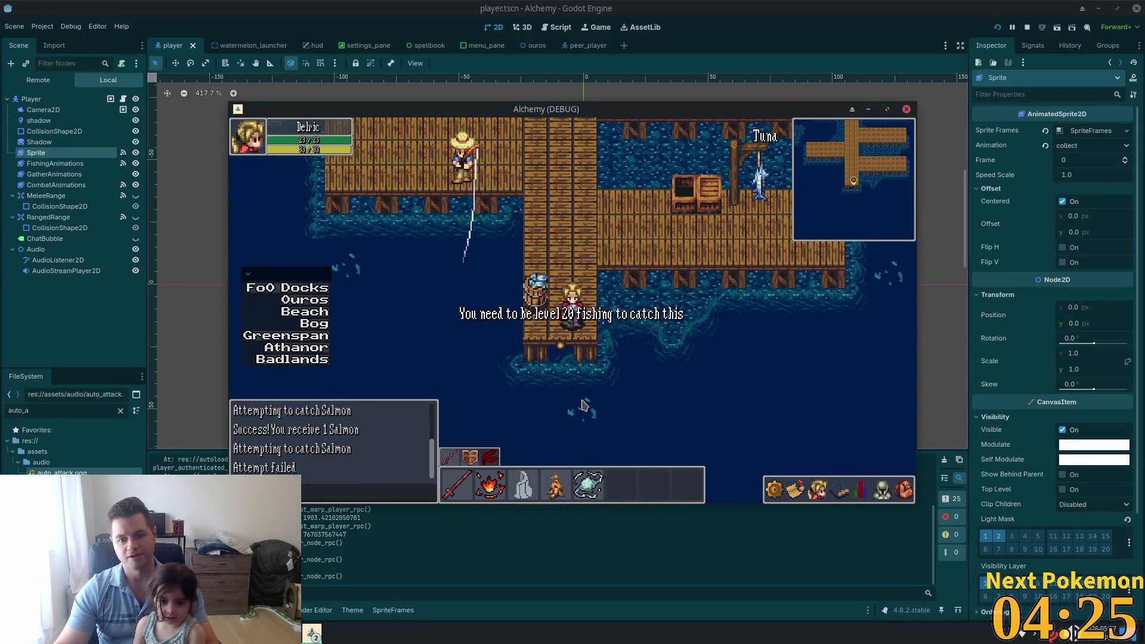
{"action": "key", "text": "Up"}
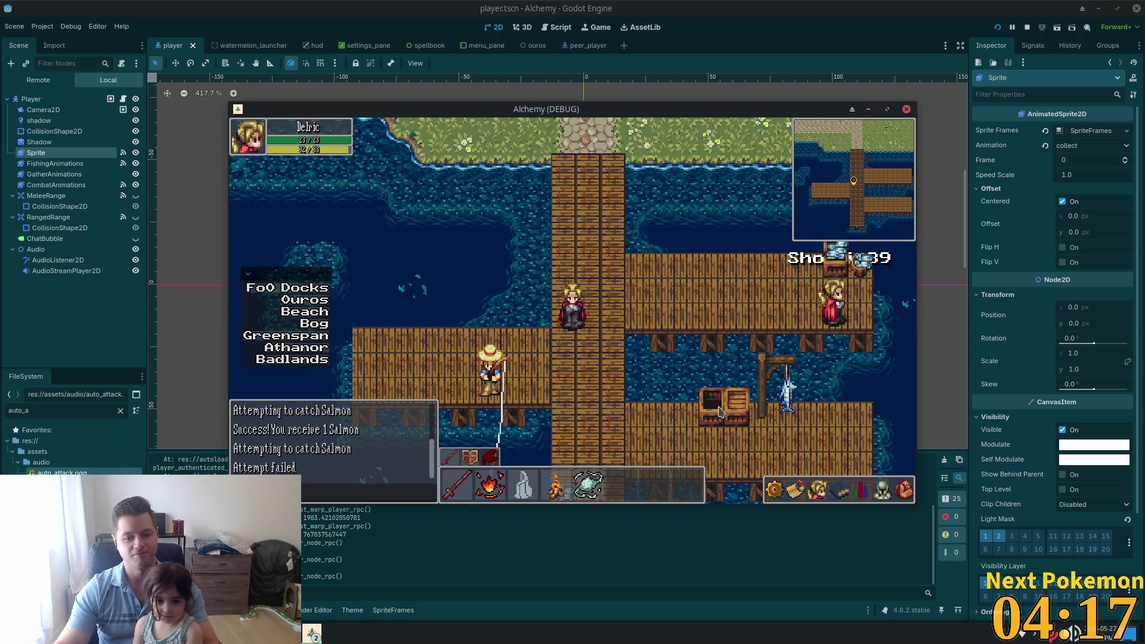
Step: Review the level 12 character stats, then bring up phpMyAdmin's login page in the browser
{"action": "left_click", "coordinate": [861, 499]}
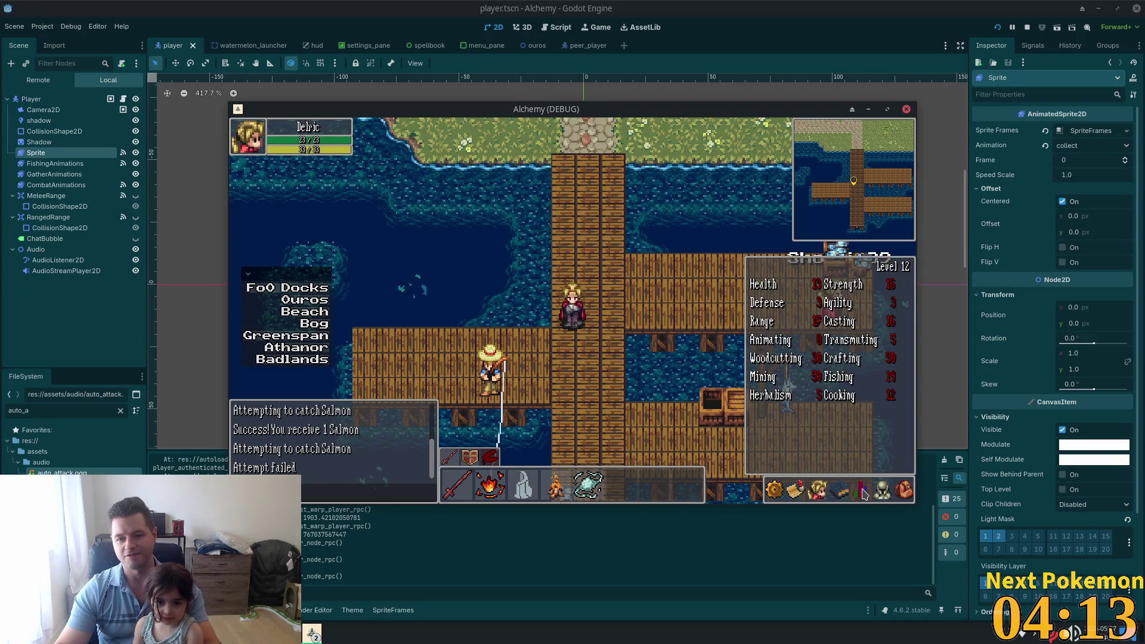
{"action": "left_click", "coordinate": [864, 495]}
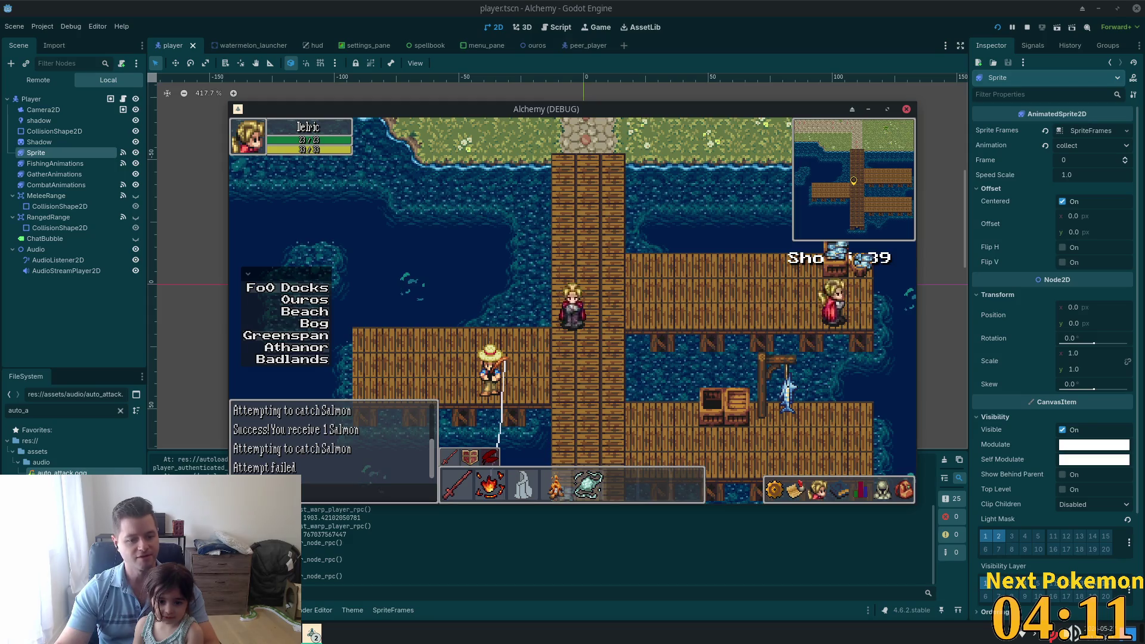
{"action": "left_click", "coordinate": [312, 633]}
{"action": "left_click", "coordinate": [334, 536]}
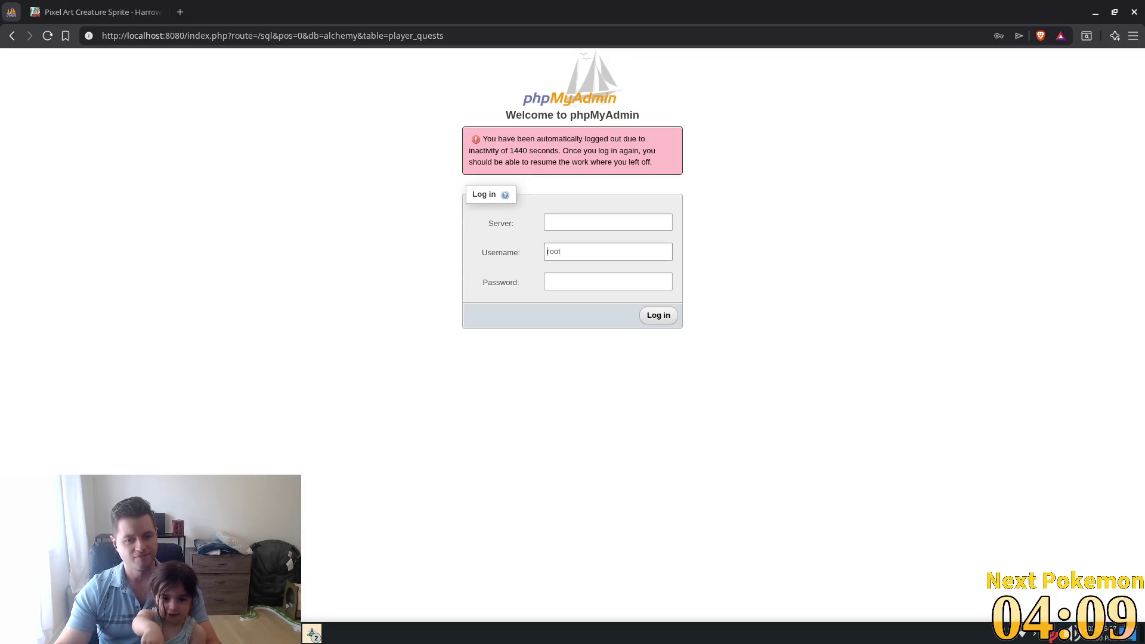
Step: Log back in to phpMyAdmin with the saved credentials on server db
{"action": "left_click", "coordinate": [590, 222]}
{"action": "left_click", "coordinate": [621, 253]}
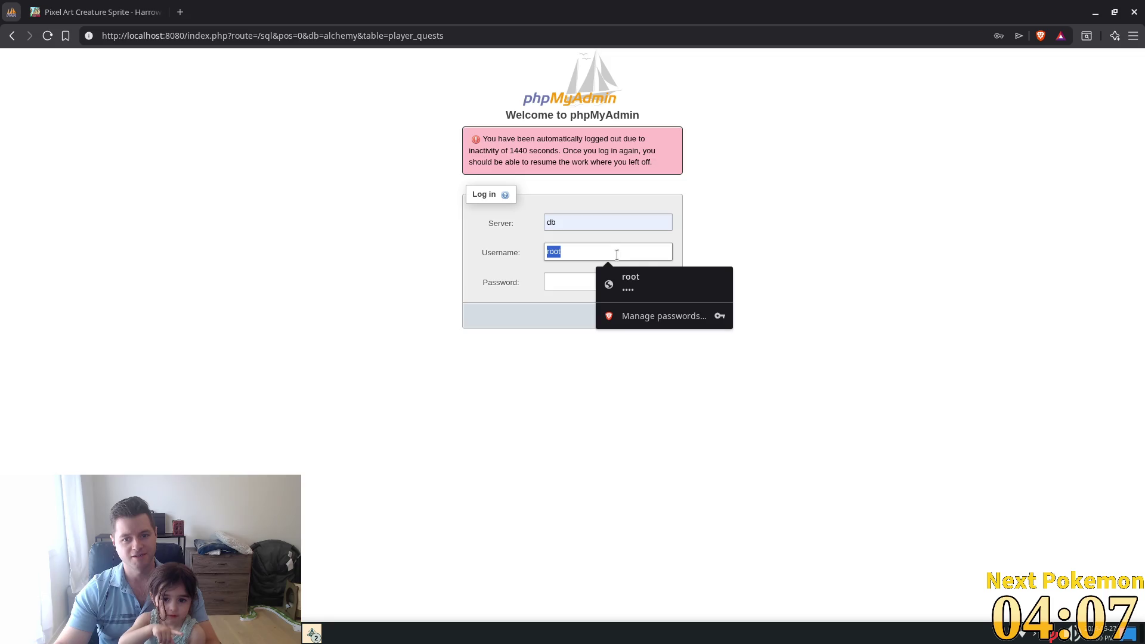
{"action": "left_click", "coordinate": [644, 289]}
{"action": "left_click", "coordinate": [667, 323]}
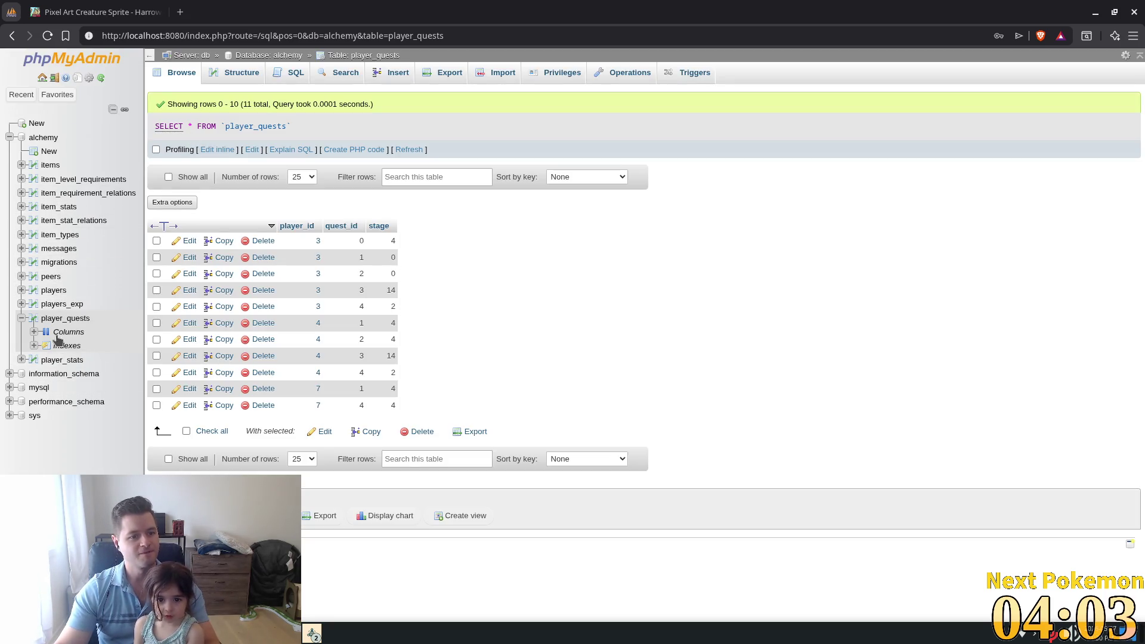
Step: Change the main player's fishing experience in players_exp from 2650 to 40000, then return to Godot
{"action": "left_click", "coordinate": [62, 304]}
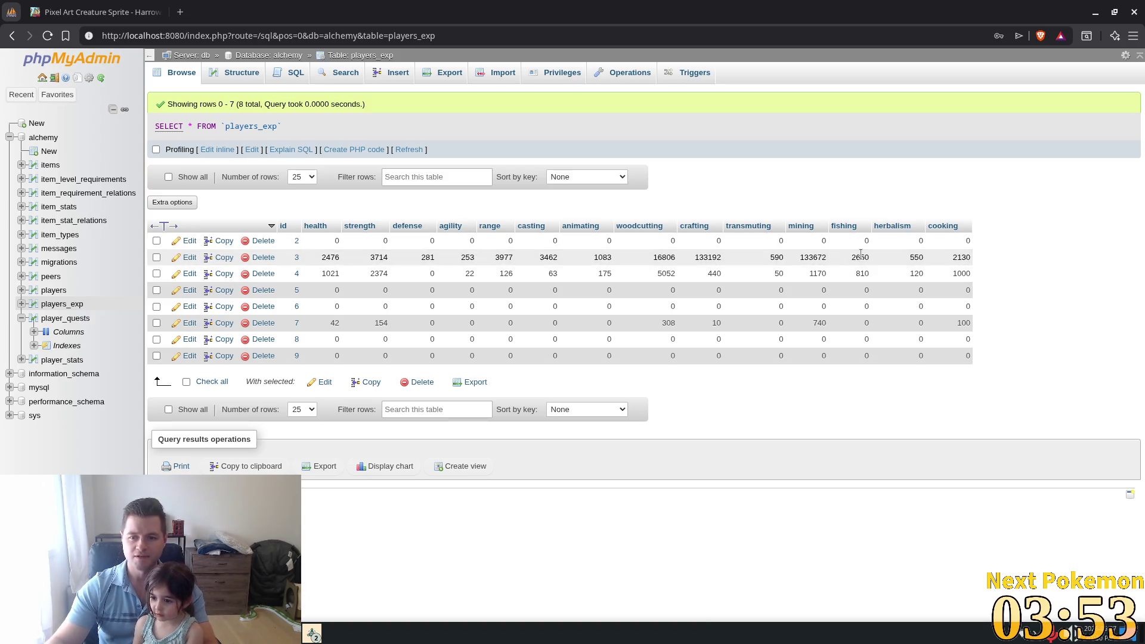
{"action": "double_click", "coordinate": [861, 255]}
{"action": "type", "text": "40000"}
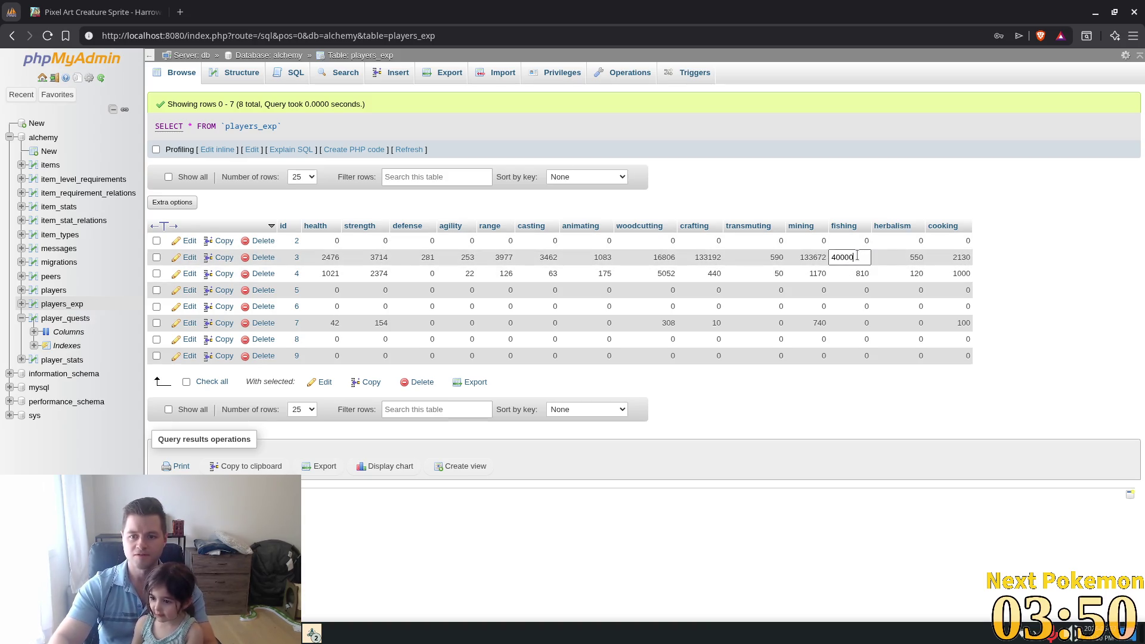
{"action": "key", "text": "Return"}
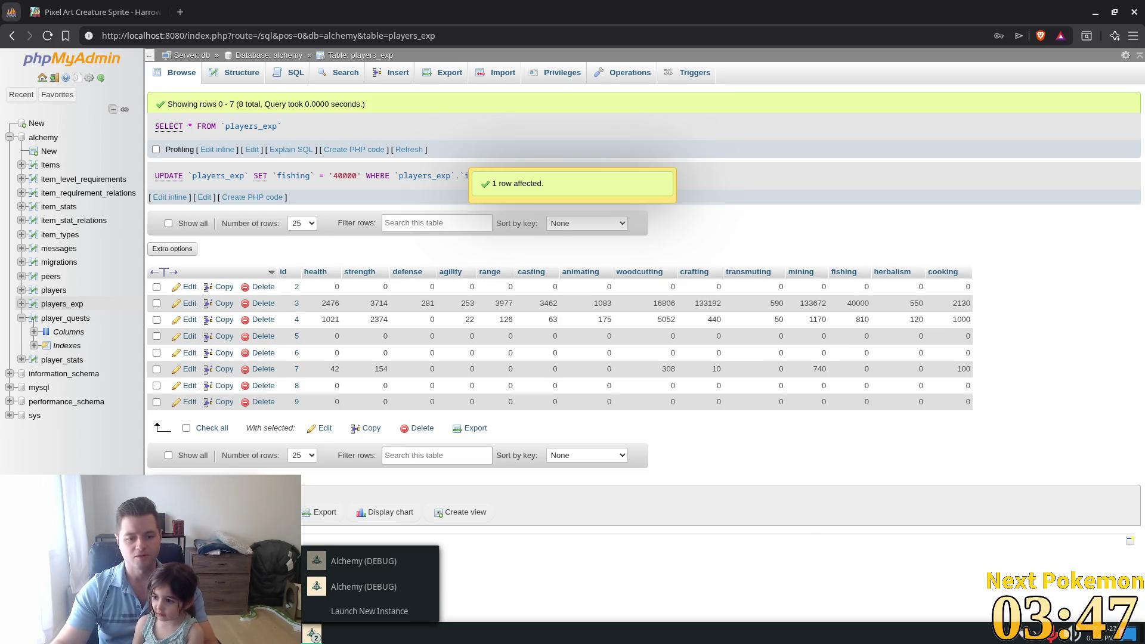
{"action": "mouse_move", "coordinate": [312, 634]}
{"action": "left_click", "coordinate": [352, 587]}
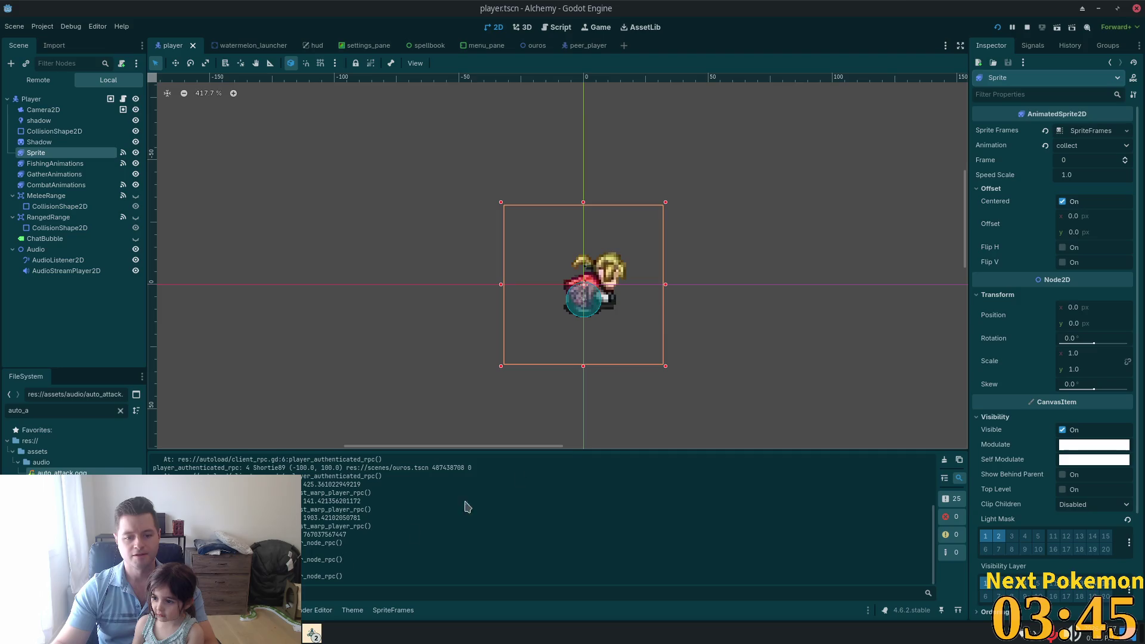
Step: Run the game and arrange the two Alchemy debug windows apart on screen
{"action": "left_click", "coordinate": [998, 30]}
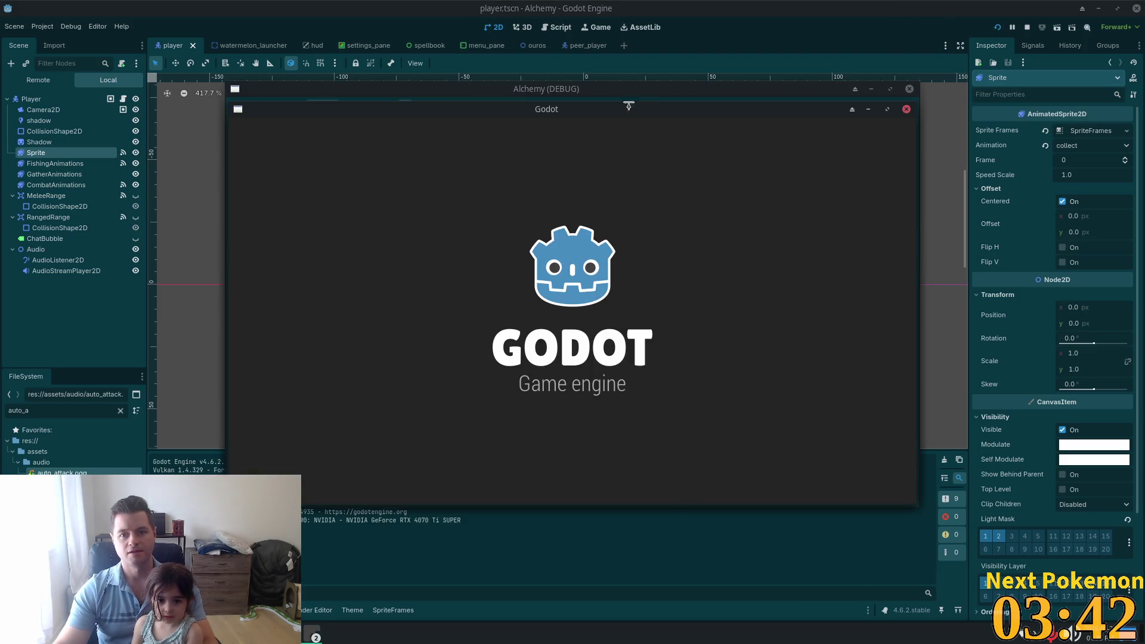
{"action": "left_click_drag", "start_coordinate": [628, 105], "coordinate": [417, 33]}
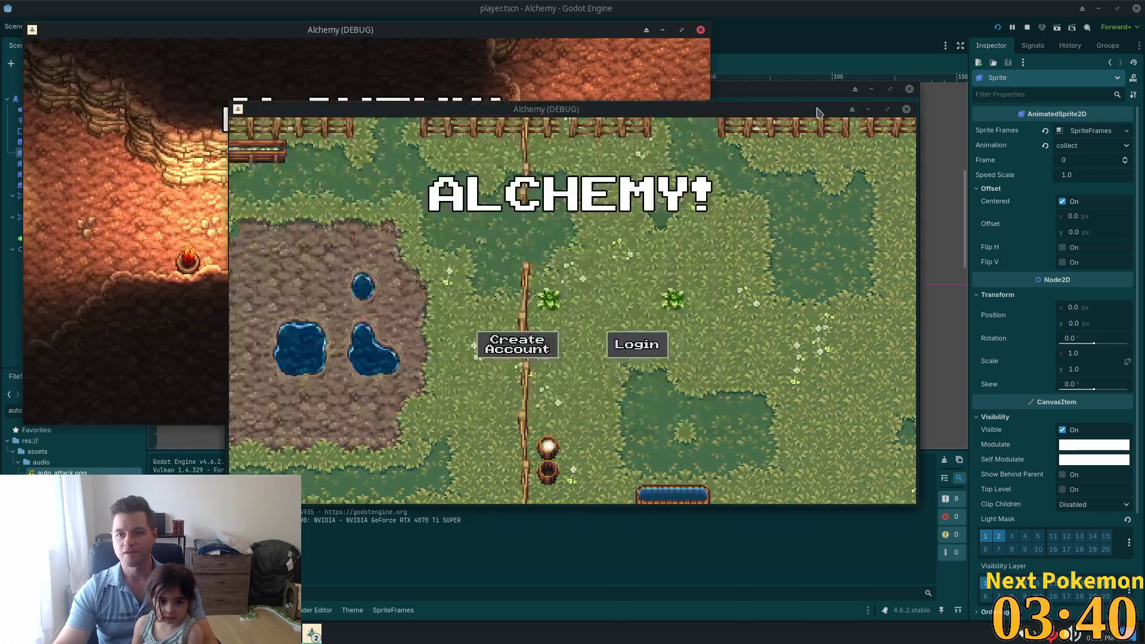
{"action": "left_click_drag", "start_coordinate": [817, 112], "coordinate": [955, 206]}
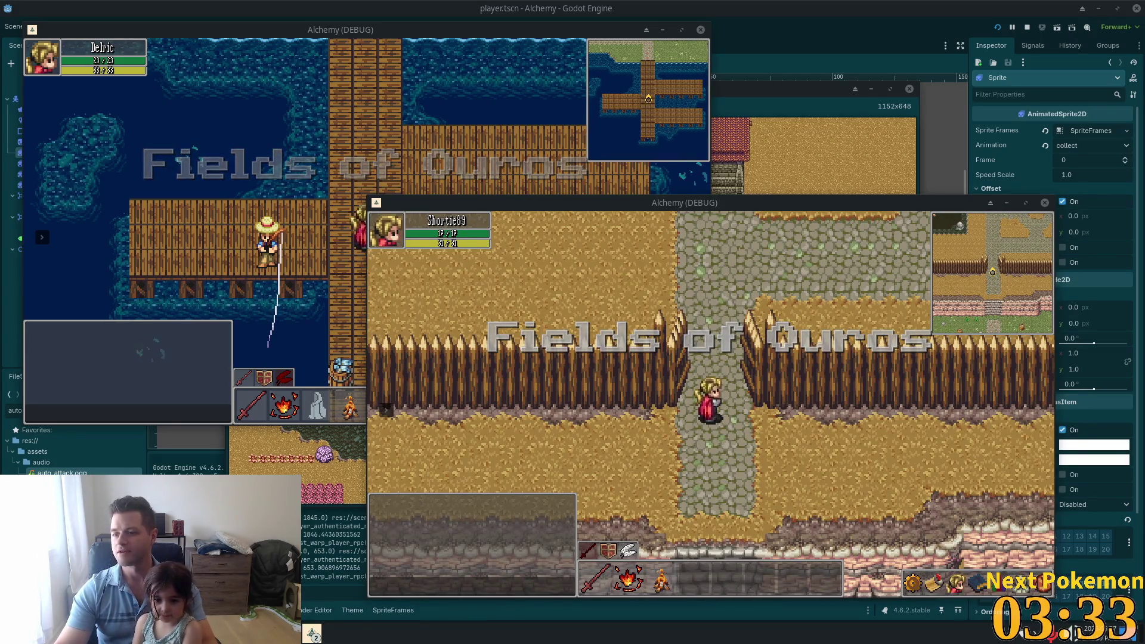
{"action": "left_click", "coordinate": [496, 359]}
{"action": "key", "text": "Down"}
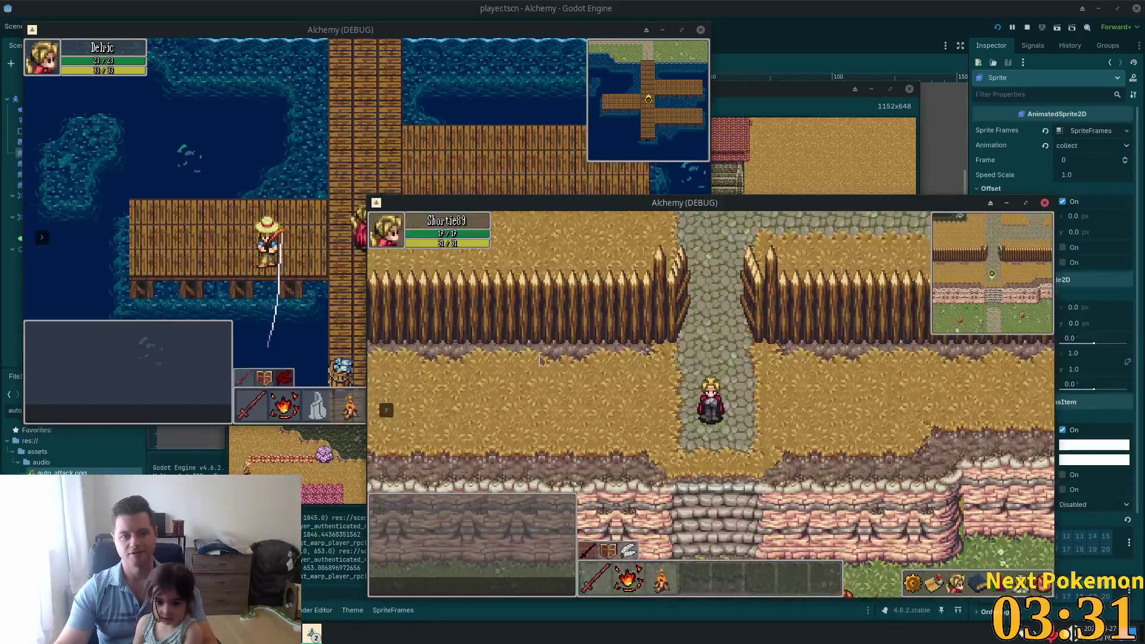
{"action": "left_click", "coordinate": [361, 364]}
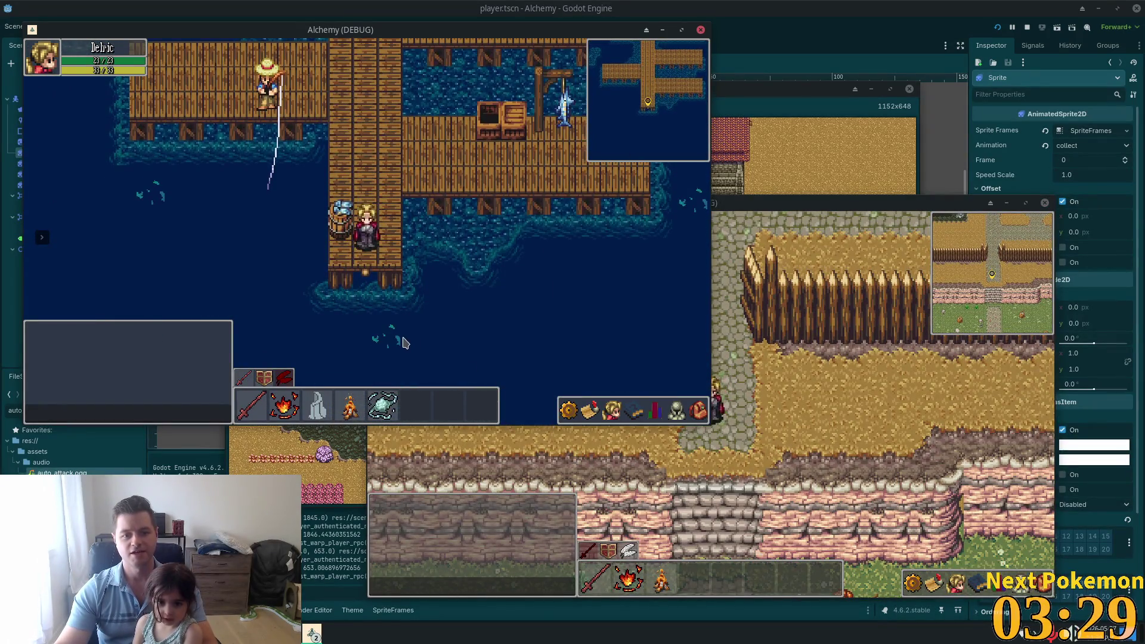
Step: Fish a Tuna from the water, check it in the bag, and walk north to the campfire
{"action": "left_click", "coordinate": [365, 328]}
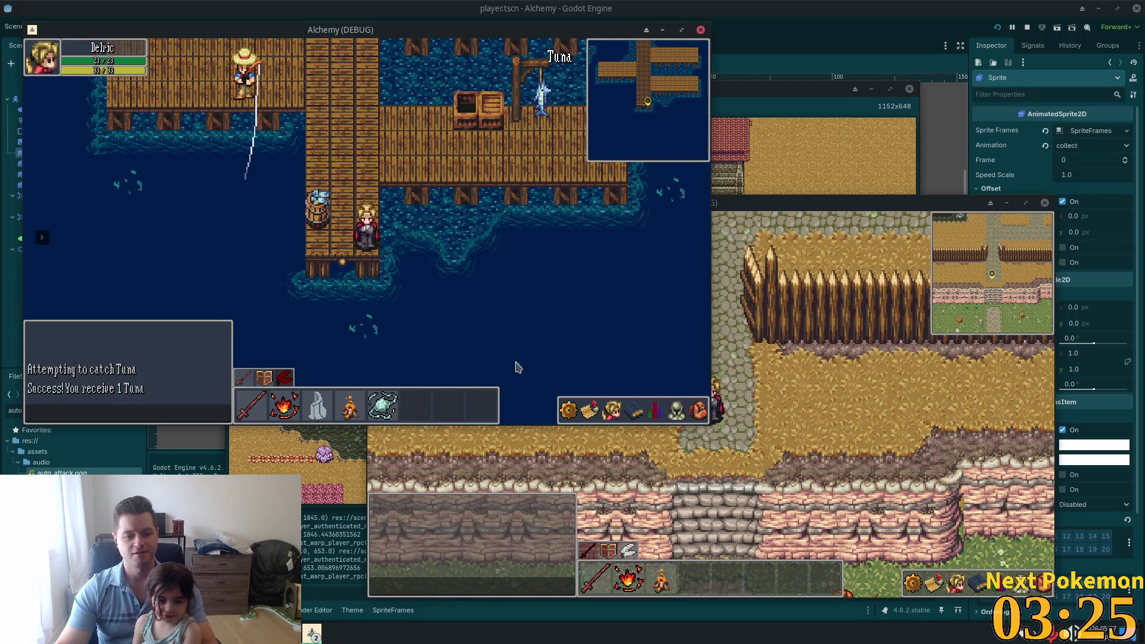
{"action": "left_click", "coordinate": [688, 411]}
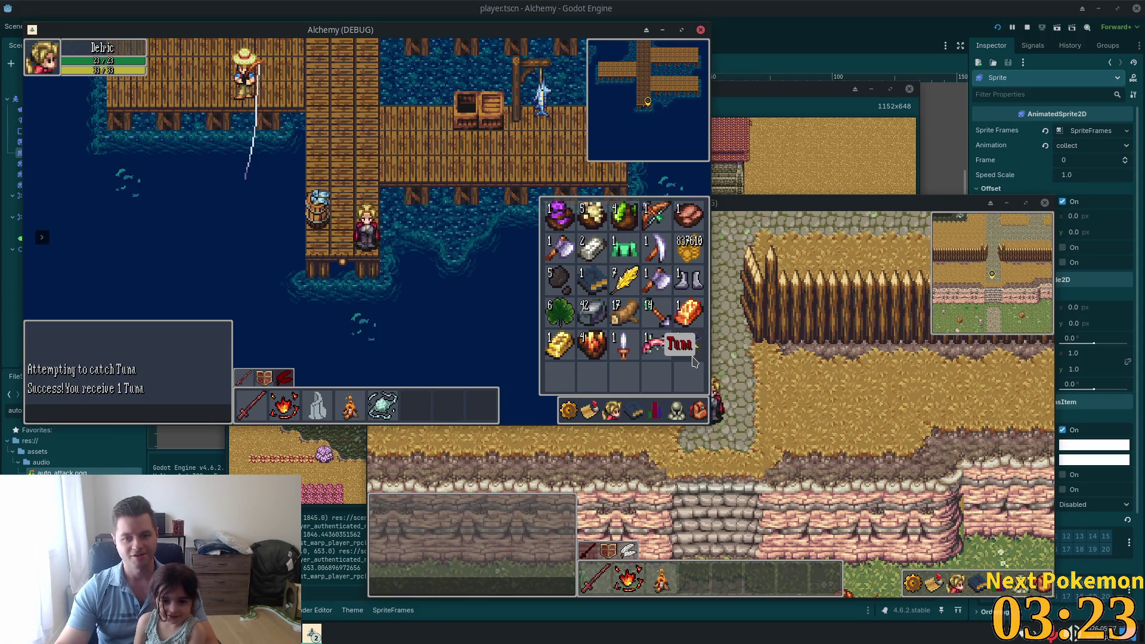
{"action": "key", "text": "Up"}
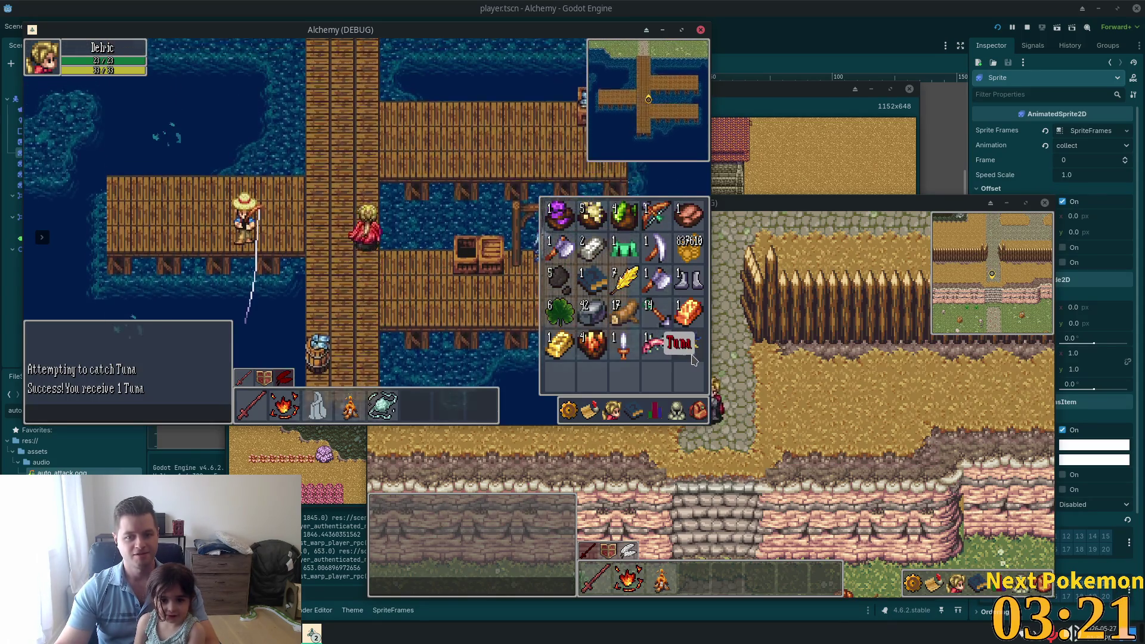
{"action": "key", "text": "Up"}
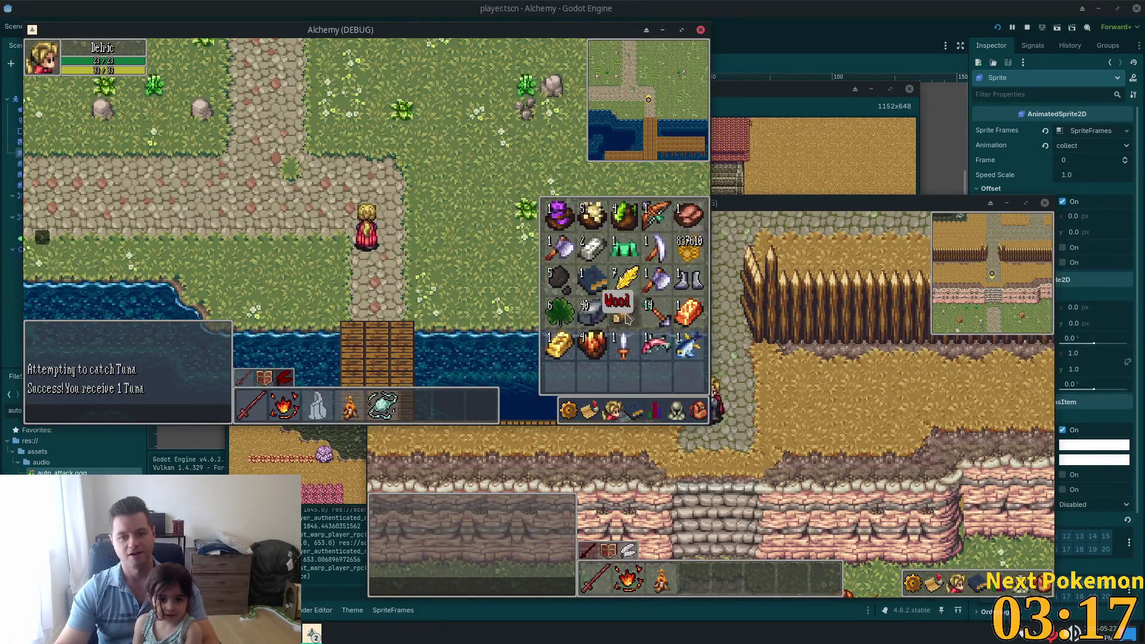
{"action": "key", "text": "i"}
{"action": "key", "text": "Up"}
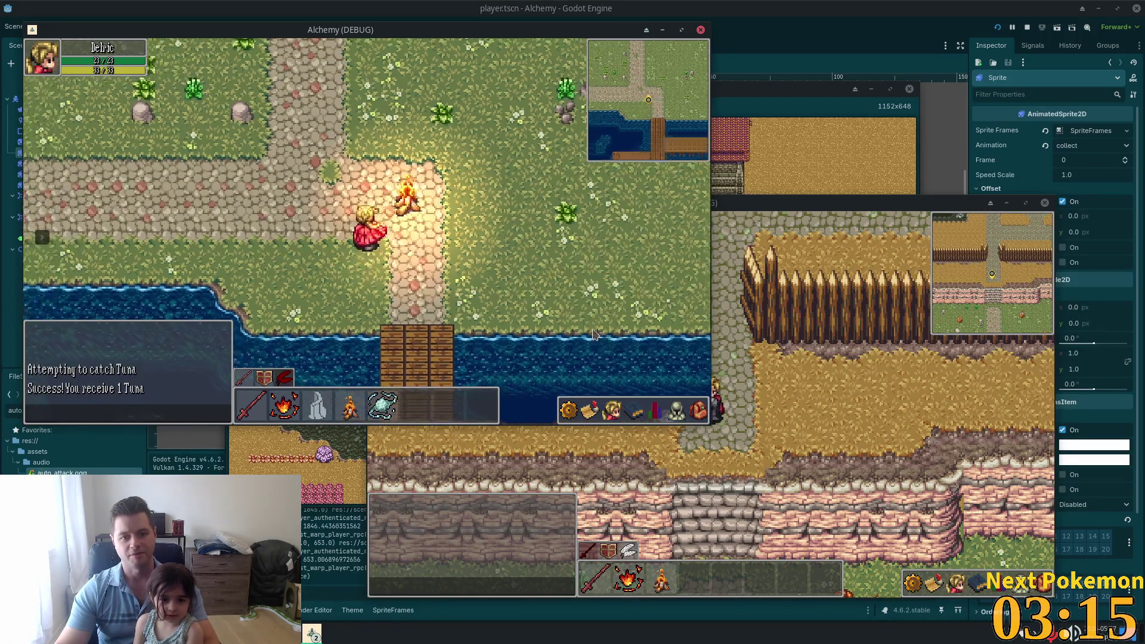
Step: Check the inventory, try the campfire, and view the level 12 skills and stats panels
{"action": "key", "text": "i"}
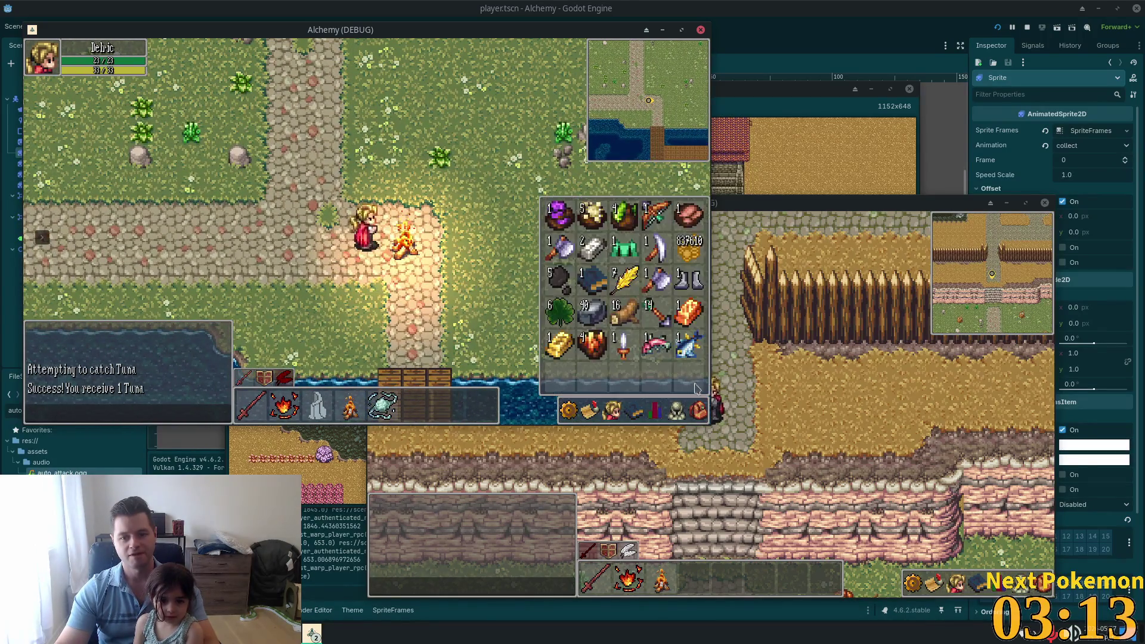
{"action": "key", "text": "i"}
{"action": "left_click", "coordinate": [443, 234]}
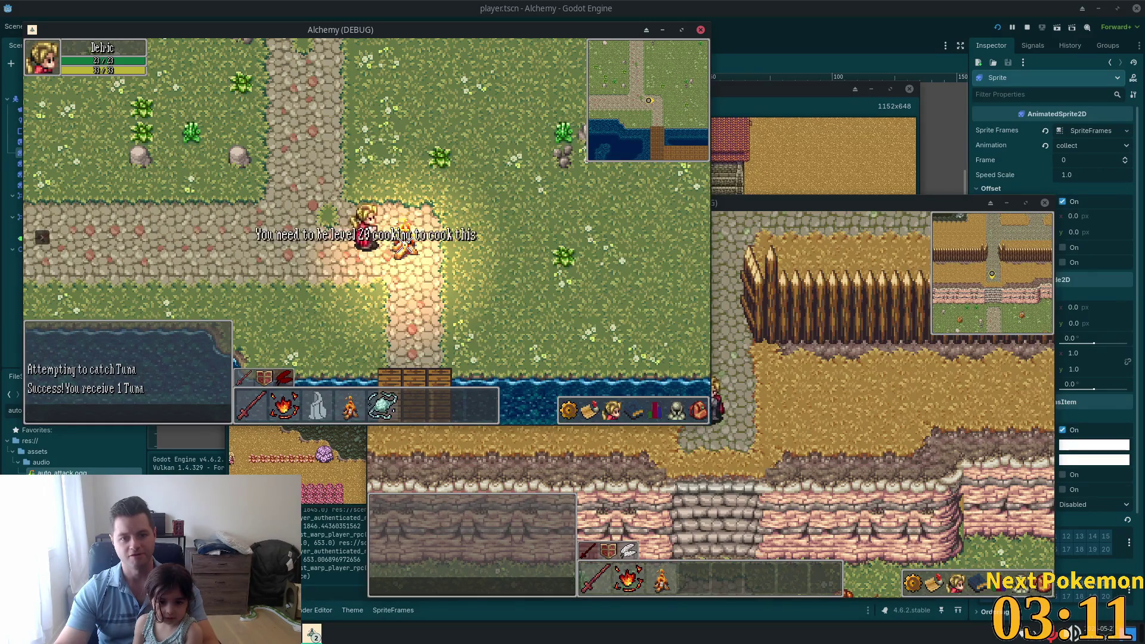
{"action": "key", "text": "k"}
{"action": "key", "text": "c"}
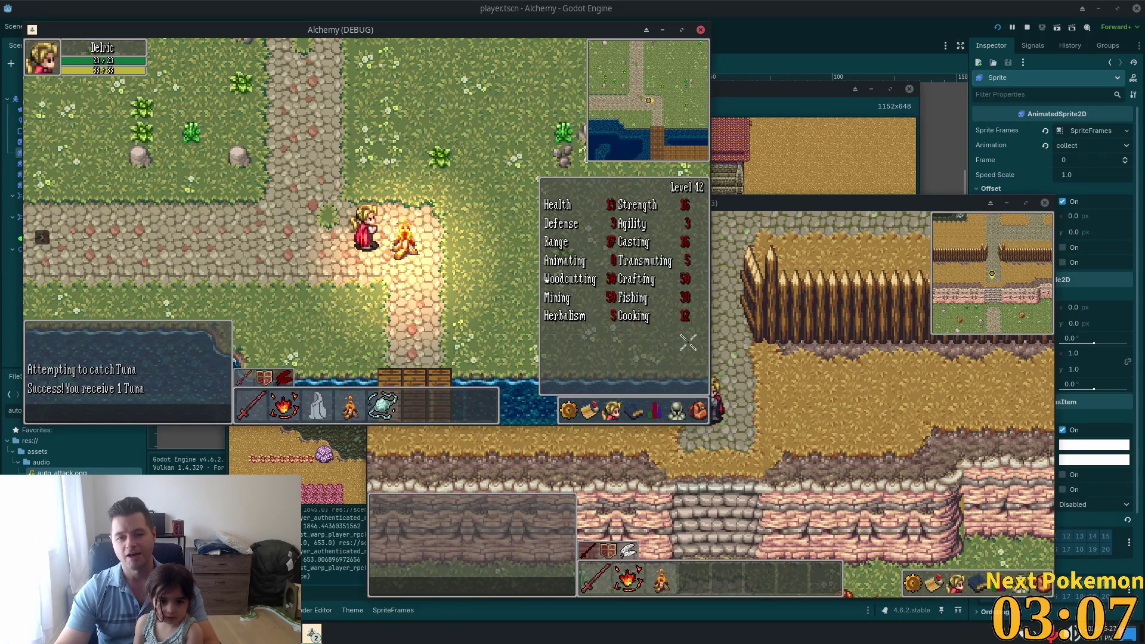
{"action": "key", "text": "c"}
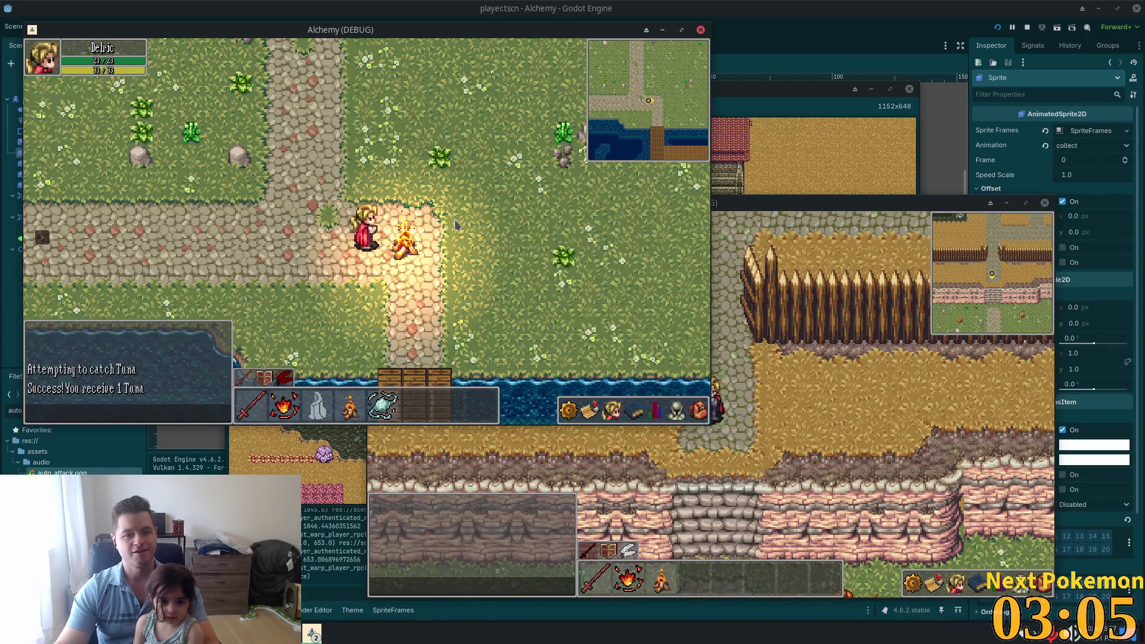
Step: View the skills and quest list, then bring the Shortie89 game window to the front
{"action": "left_click", "coordinate": [634, 412]}
{"action": "left_click", "coordinate": [657, 413]}
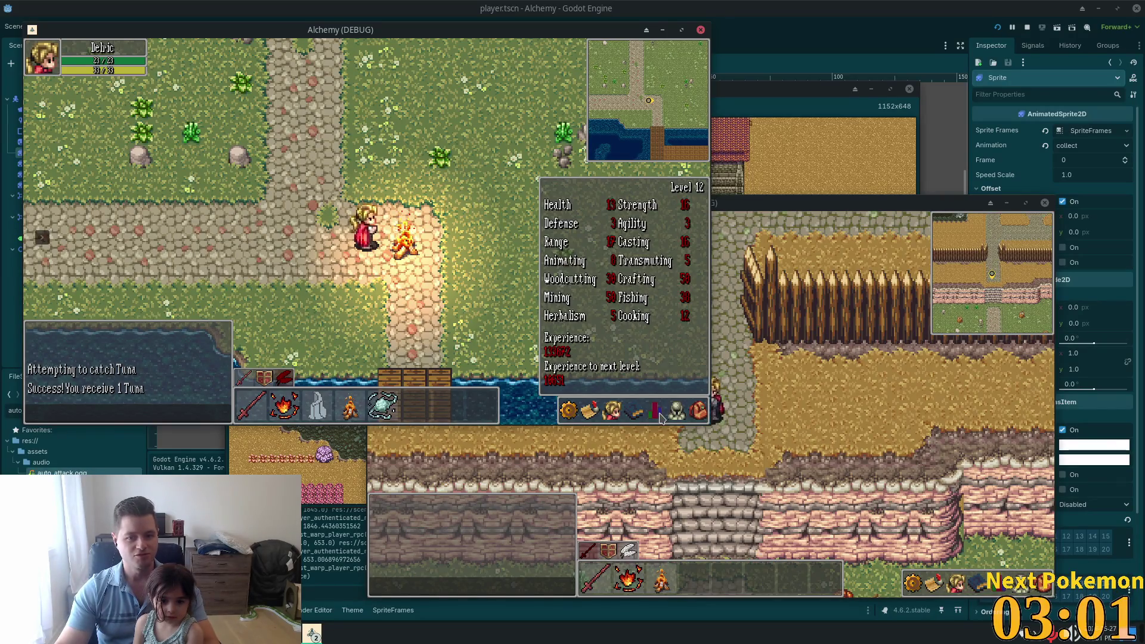
{"action": "left_click", "coordinate": [659, 416]}
{"action": "key", "text": "Left"}
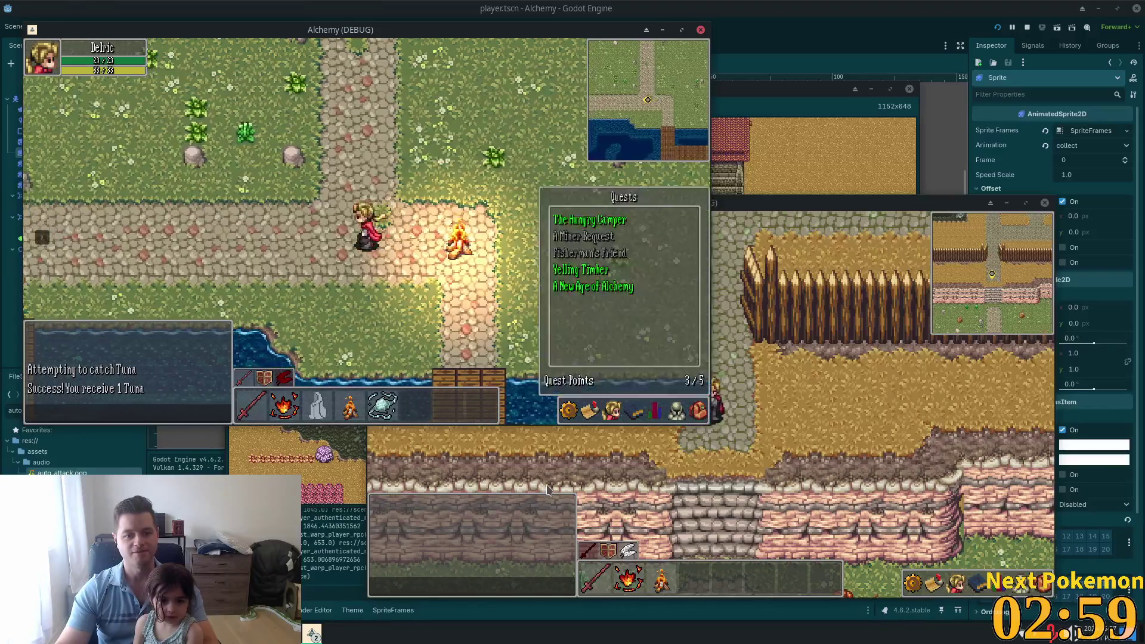
{"action": "left_click", "coordinate": [543, 380]}
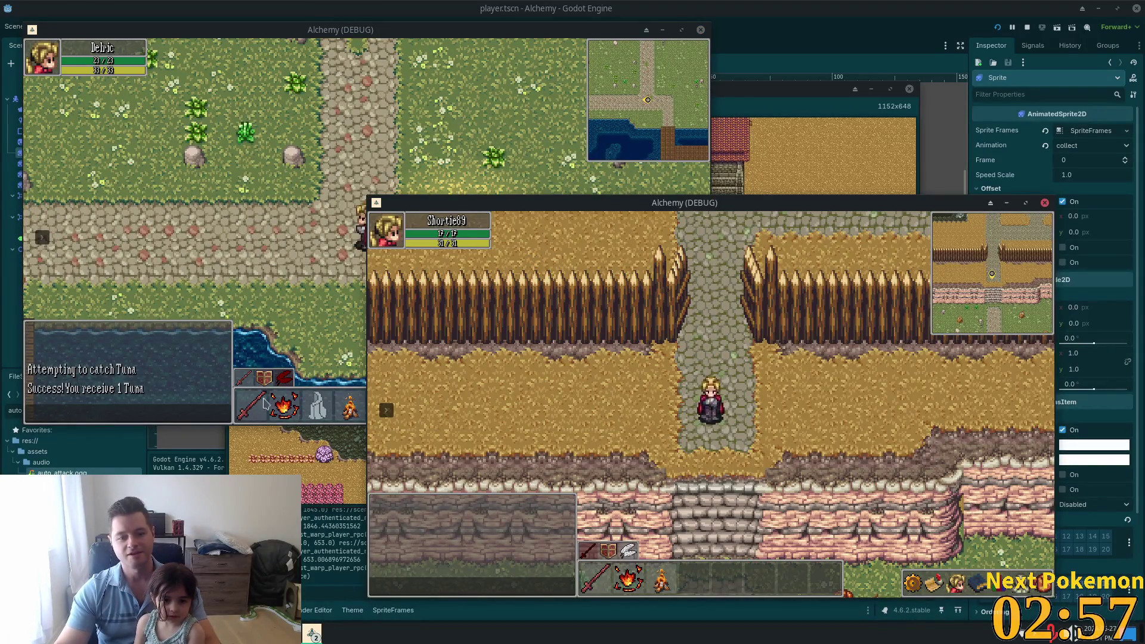
{"action": "left_click", "coordinate": [287, 636]}
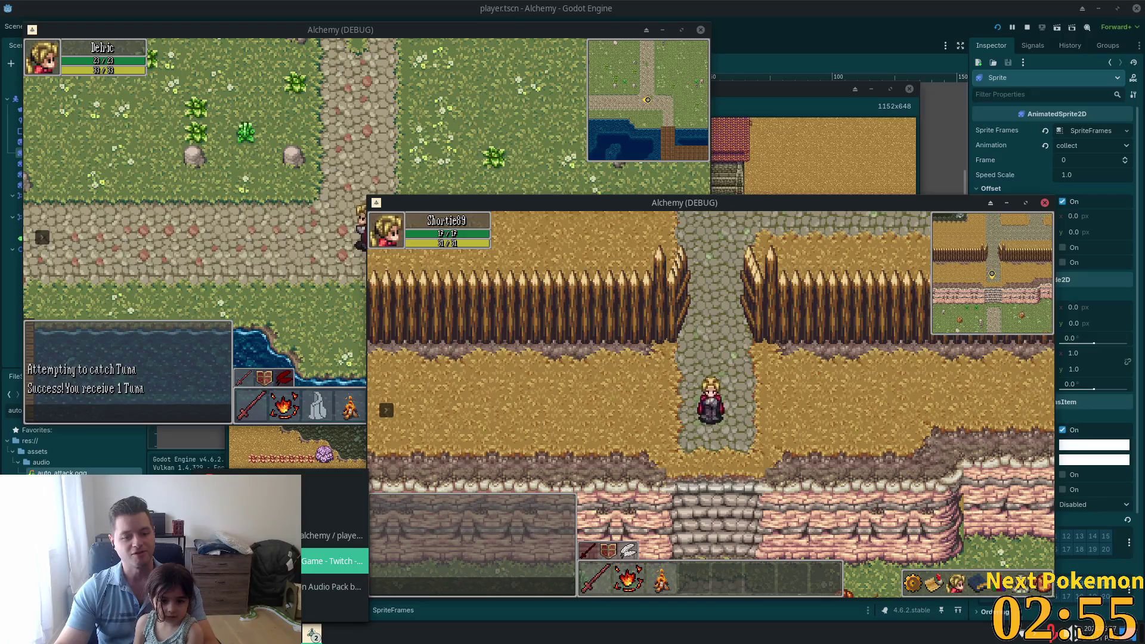
Step: Set row 3's cooking experience in players_exp to 40000, then raise an Alchemy (DEBUG) window
{"action": "left_click", "coordinate": [331, 536]}
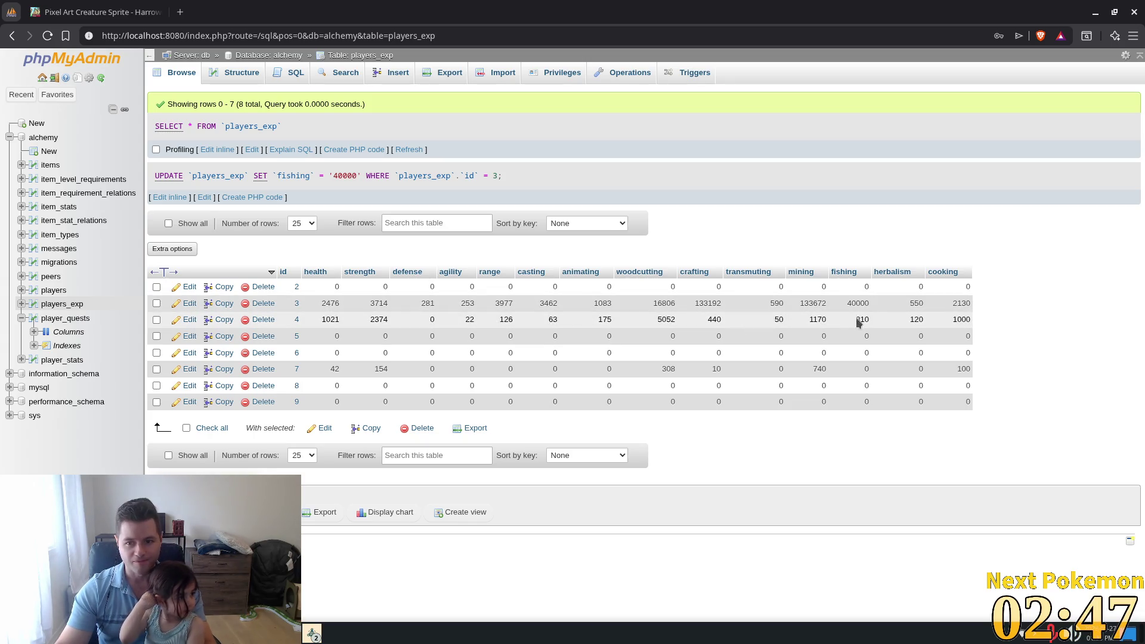
{"action": "double_click", "coordinate": [961, 304]}
{"action": "type", "text": "40000"}
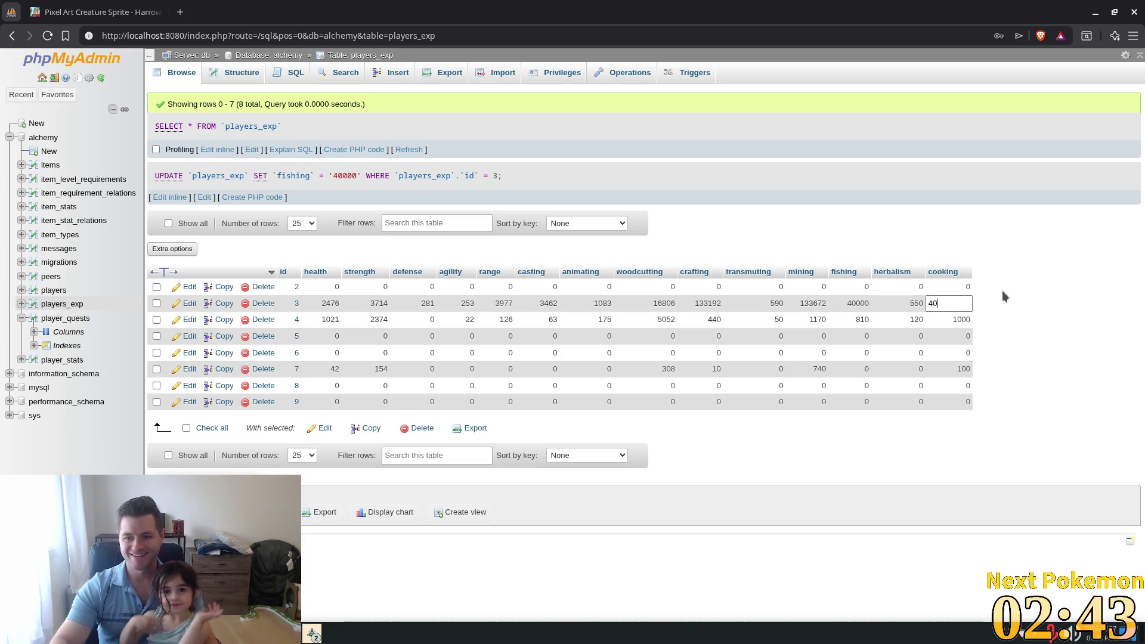
{"action": "key", "text": "Return"}
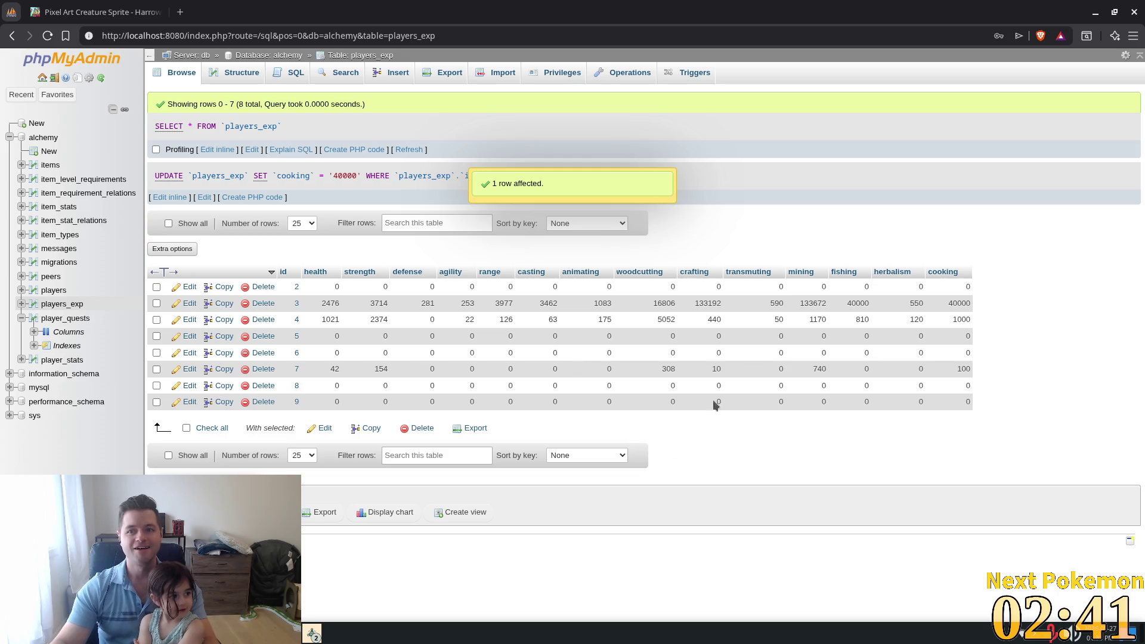
{"action": "left_click", "coordinate": [313, 633]}
{"action": "left_click", "coordinate": [370, 556]}
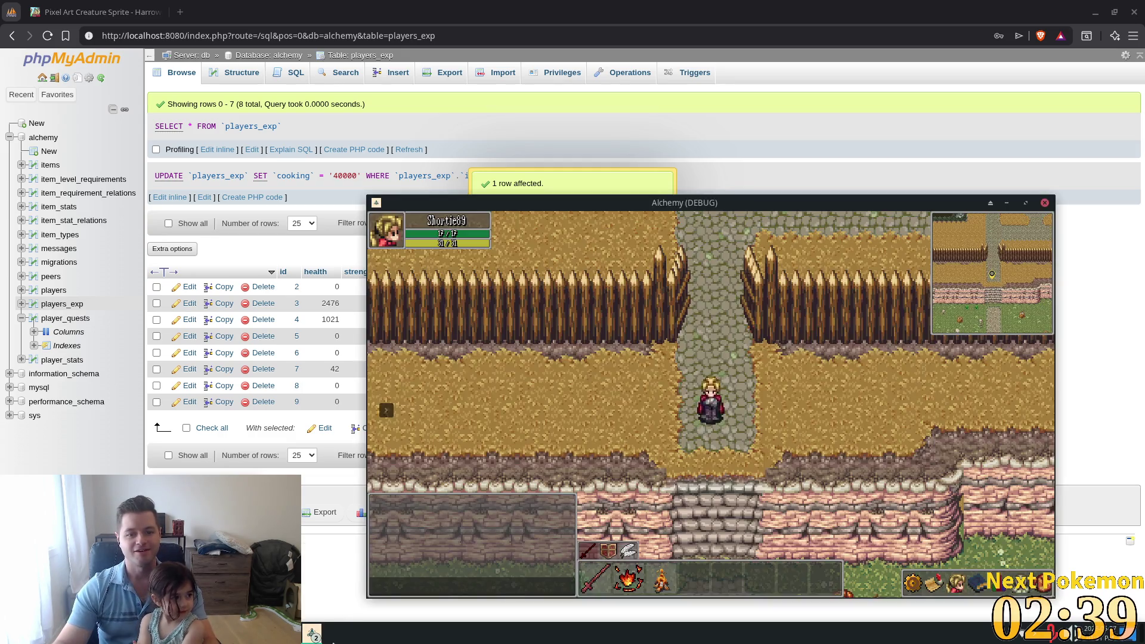
Step: Switch to the other game window, walk to a Maple Tree and chop it for Wood
{"action": "left_click", "coordinate": [313, 633]}
{"action": "left_click", "coordinate": [431, 587]}
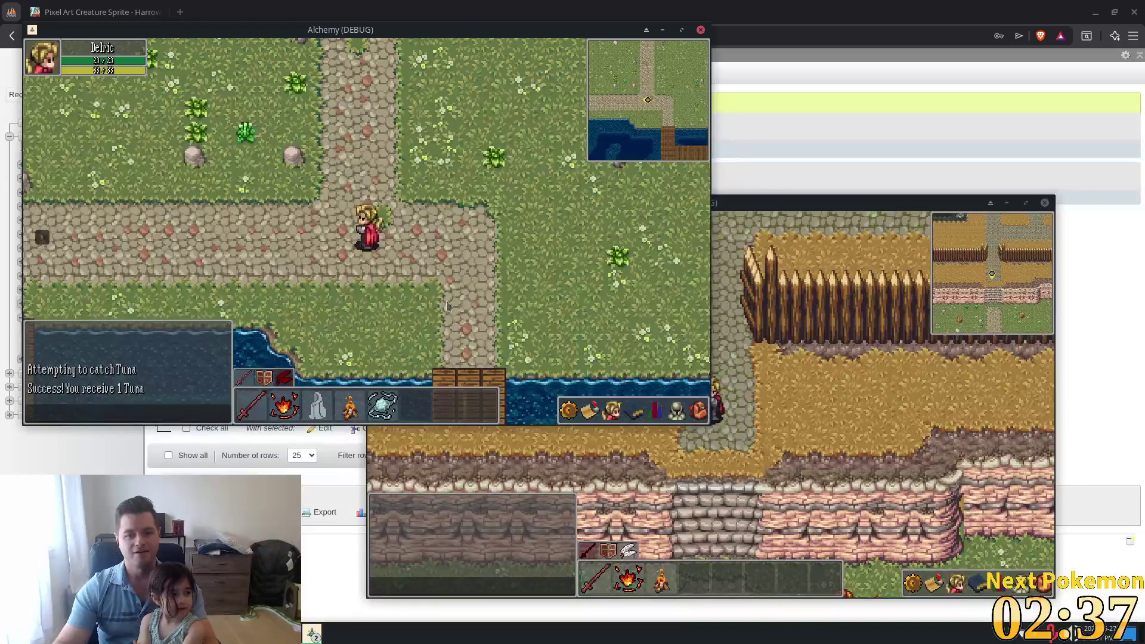
{"action": "left_click", "coordinate": [447, 306]}
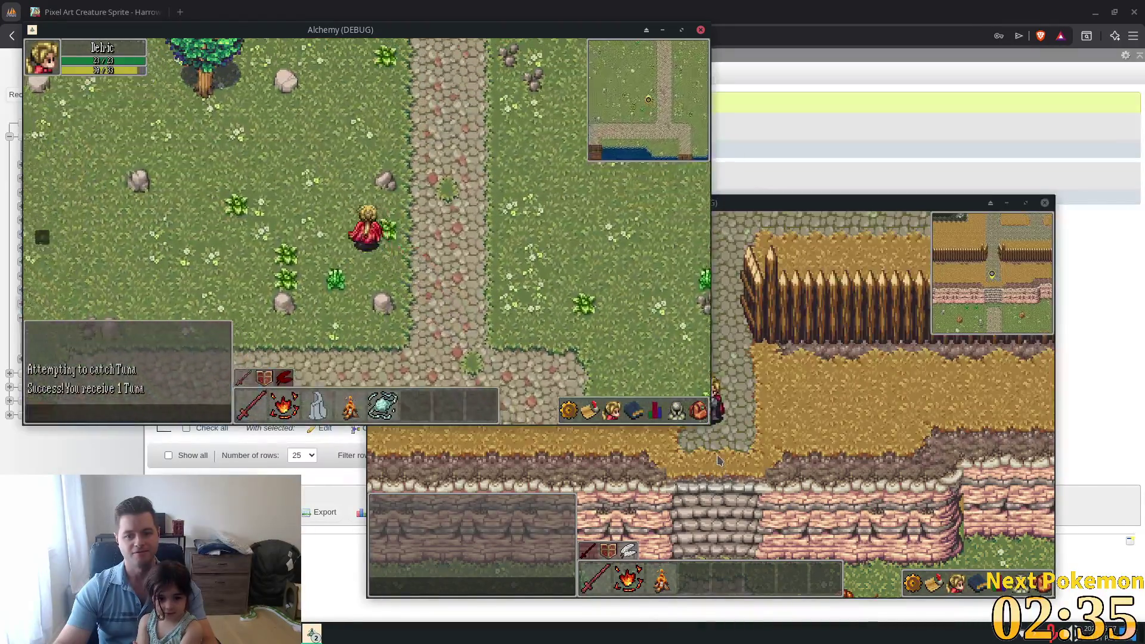
{"action": "key", "text": "i"}
{"action": "key", "text": "i"}
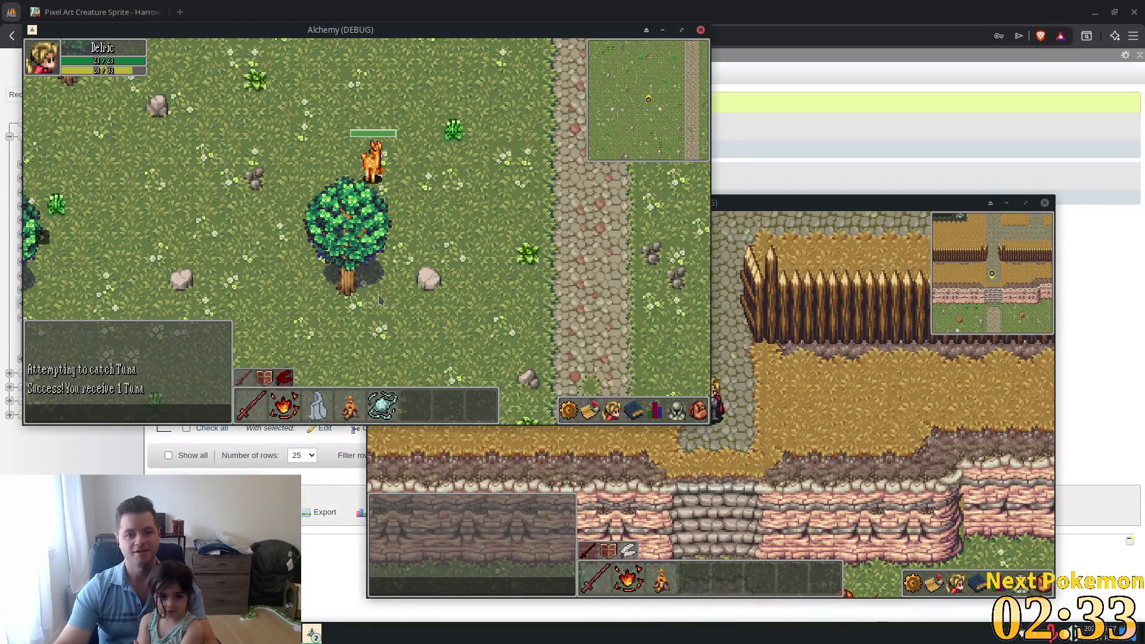
{"action": "key", "text": "e"}
{"action": "key", "text": "1"}
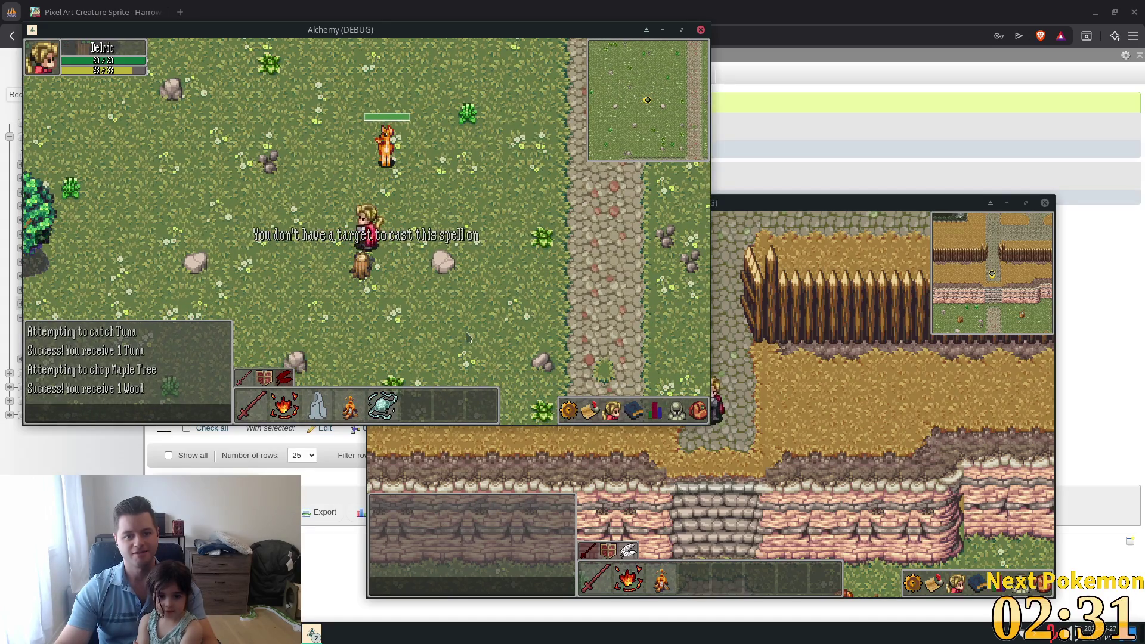
{"action": "left_click", "coordinate": [468, 337]}
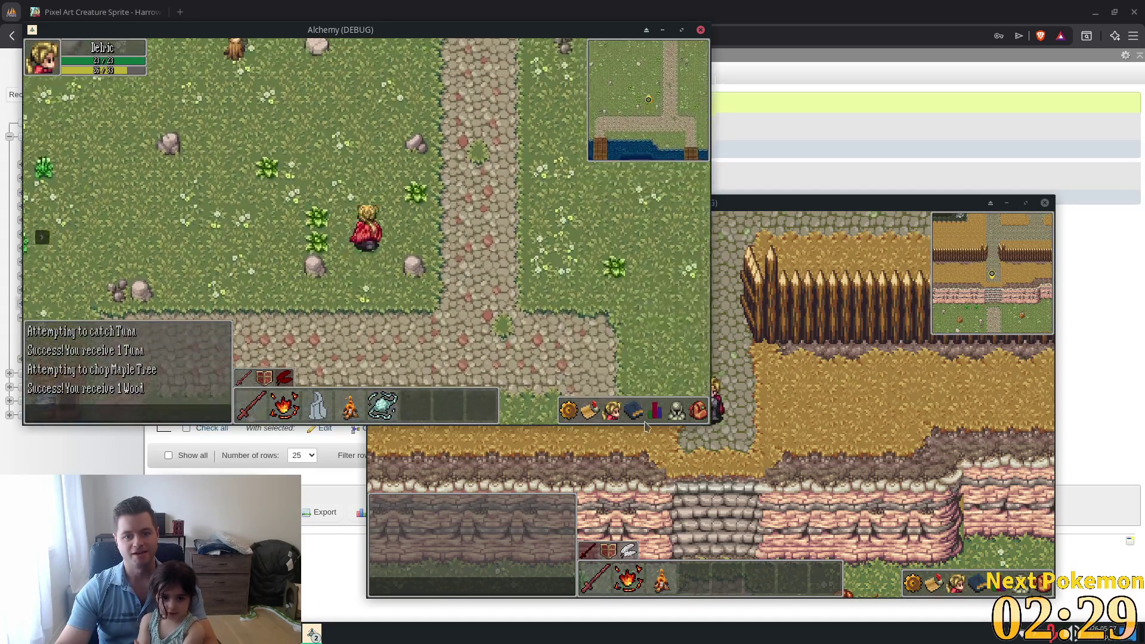
Step: Light a campfire with the Wood, try cooking Tuna (cooking level too low), then open the game menu
{"action": "left_click", "coordinate": [655, 411]}
{"action": "left_click", "coordinate": [698, 412]}
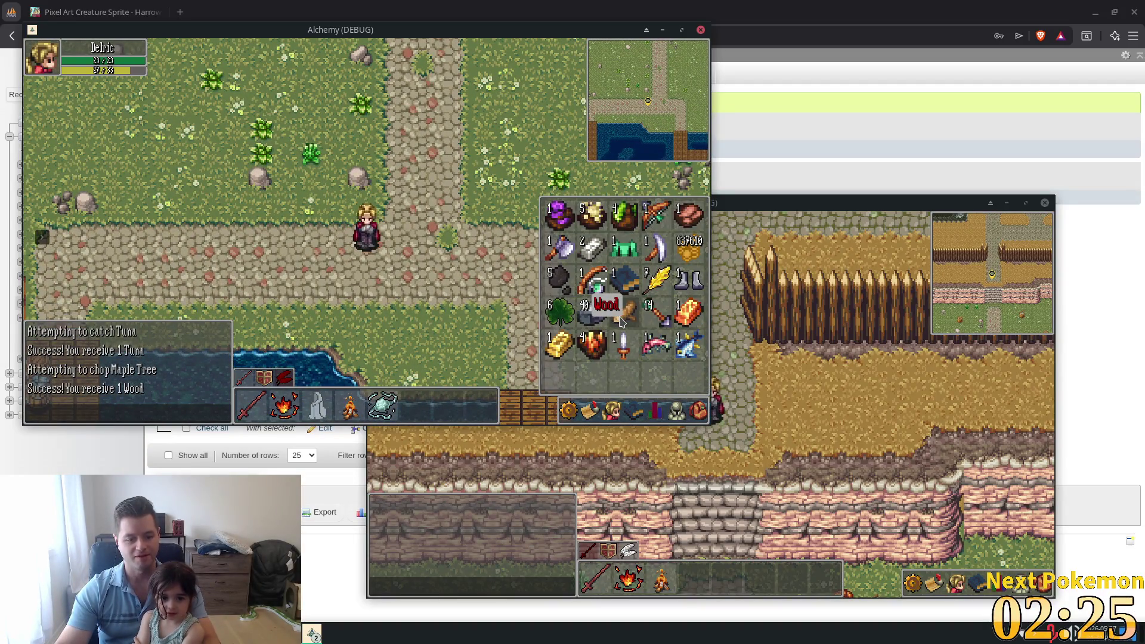
{"action": "mouse_move", "coordinate": [621, 322]}
{"action": "left_mouse_down"}
{"action": "mouse_move", "coordinate": [630, 314]}
{"action": "mouse_move", "coordinate": [371, 310]}
{"action": "left_mouse_up"}
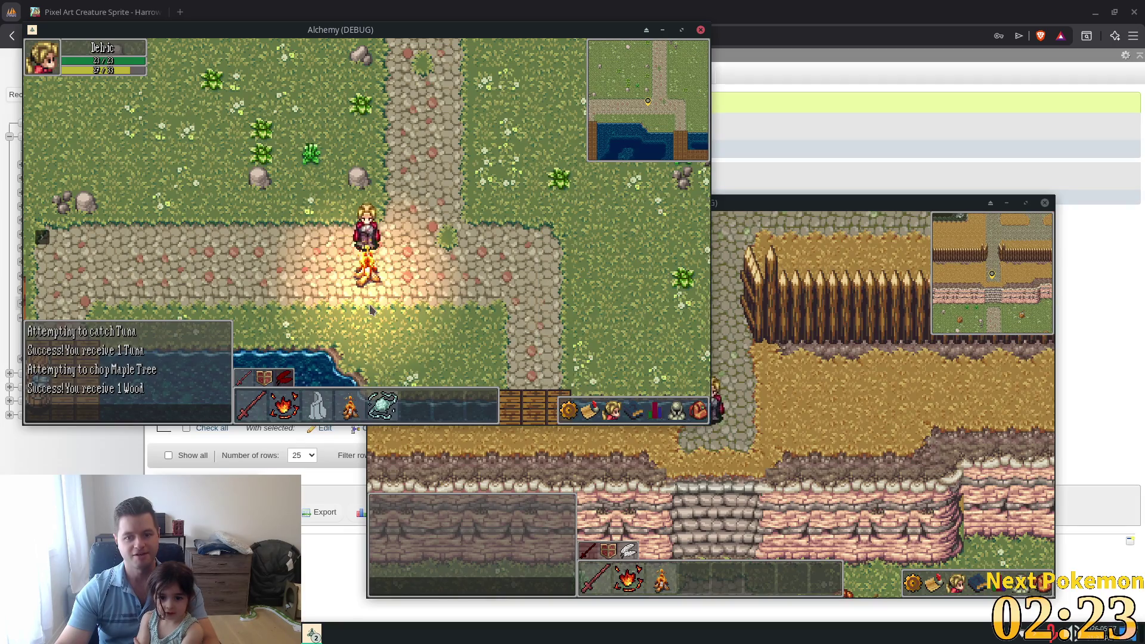
{"action": "left_click", "coordinate": [699, 410]}
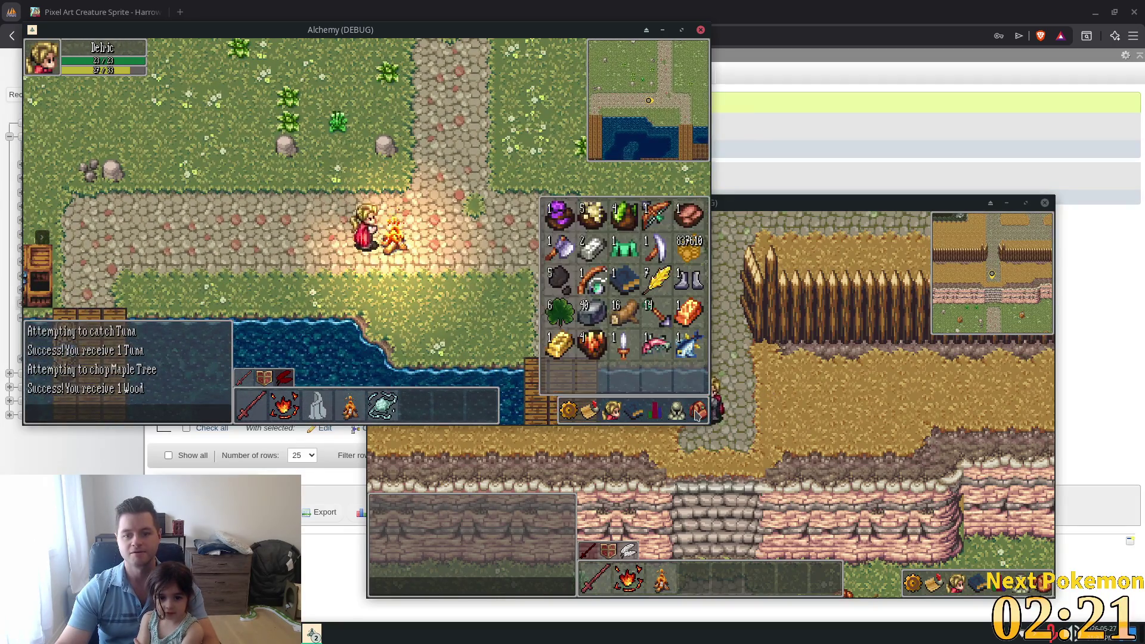
{"action": "left_click", "coordinate": [668, 358]}
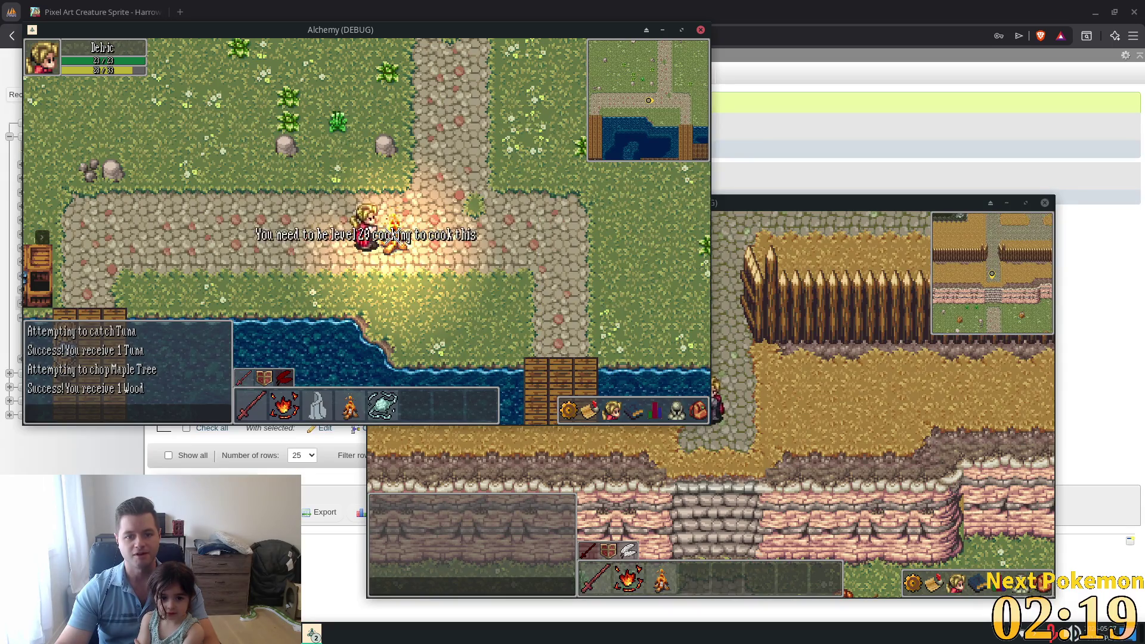
{"action": "left_click", "coordinate": [677, 410]}
{"action": "left_click", "coordinate": [656, 411]}
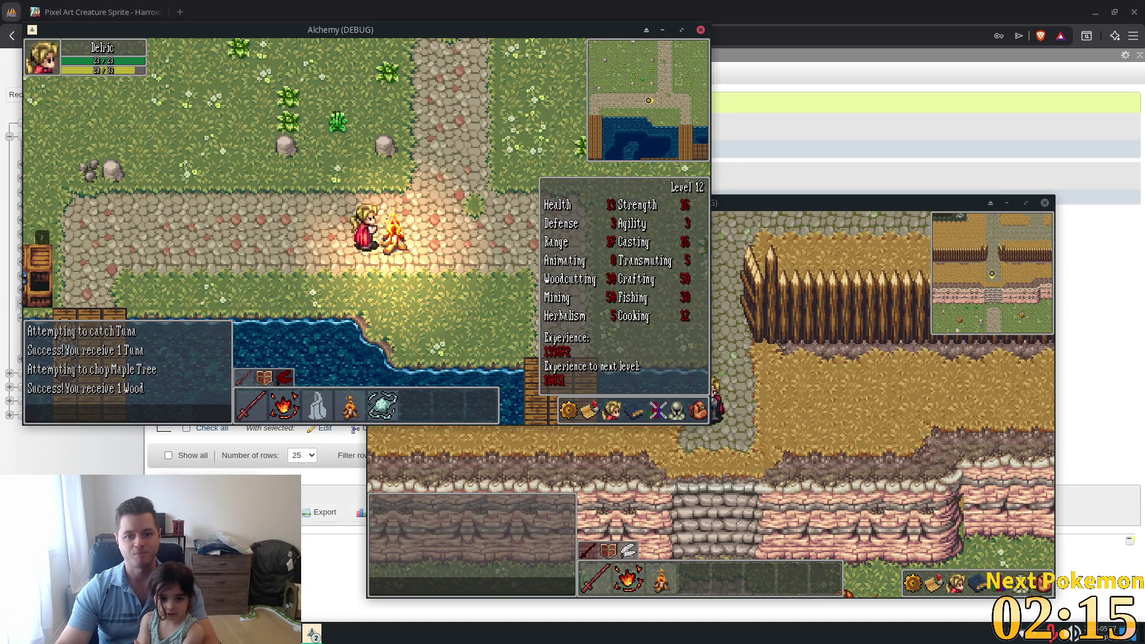
{"action": "key", "text": "Escape"}
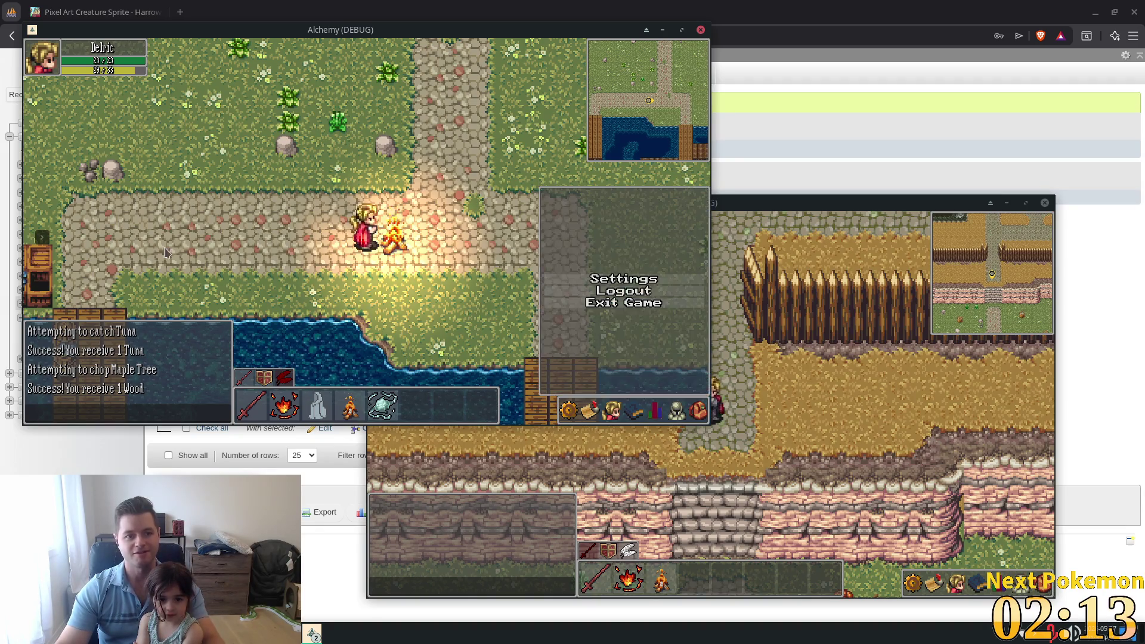
Step: Stop and relaunch the game, then walk the character north off the dock
{"action": "key", "text": "F8"}
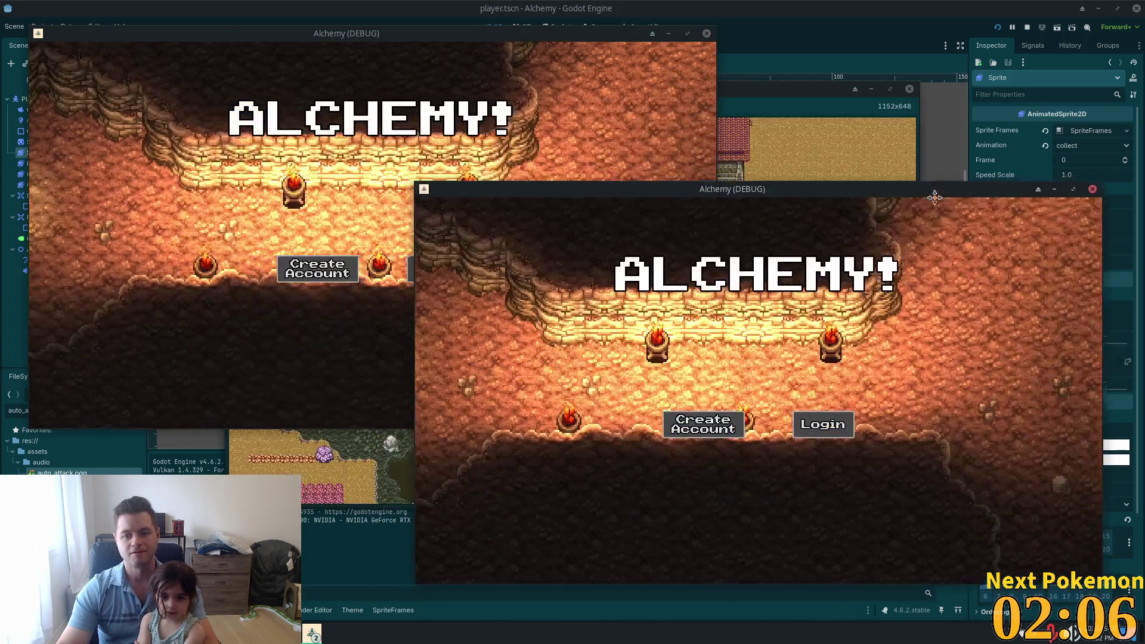
{"action": "left_click_drag", "start_coordinate": [935, 197], "coordinate": [940, 213]}
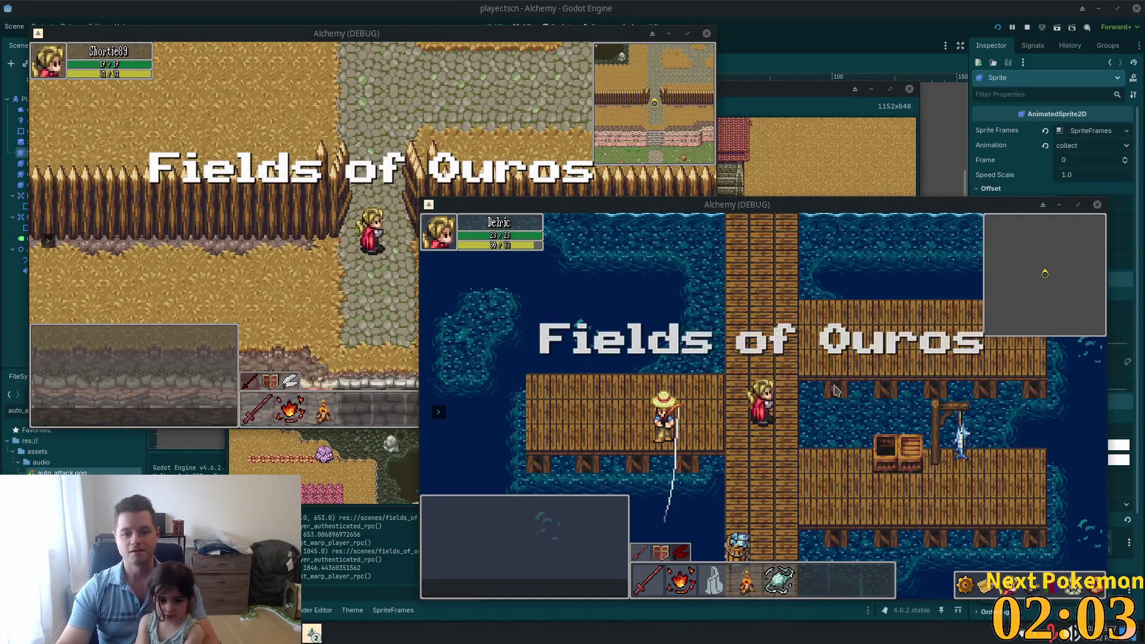
{"action": "key", "text": "Up"}
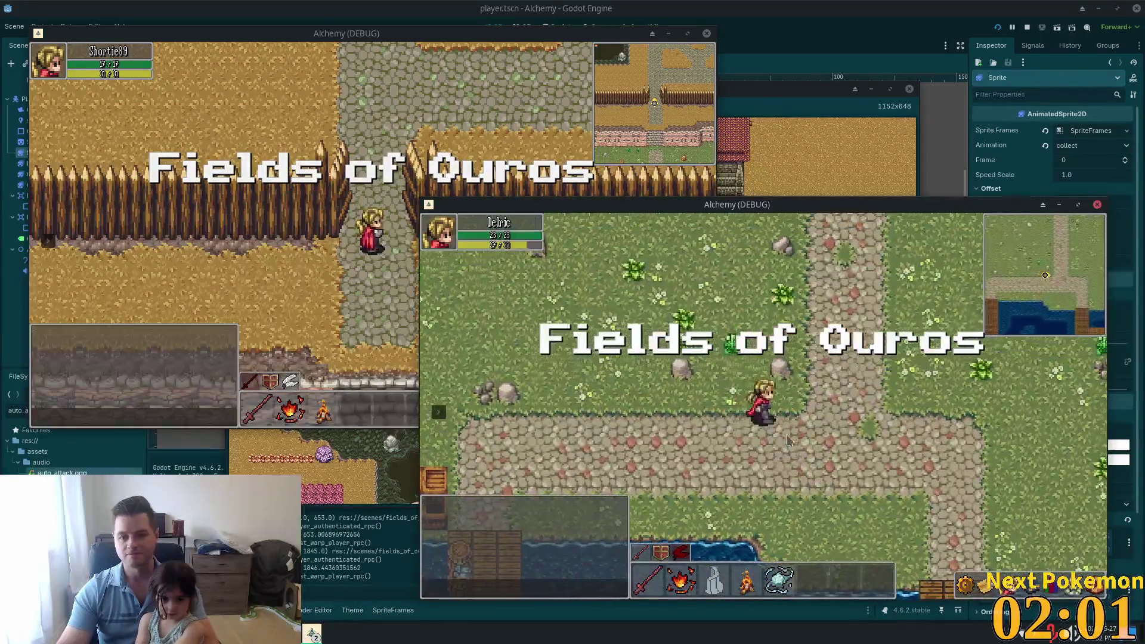
{"action": "key", "text": "i"}
Step: Build a campfire from Wood and cook the Tuna, yielding 1 Cooked Tuna
{"action": "left_click", "coordinate": [1086, 591]}
{"action": "key", "text": "4"}
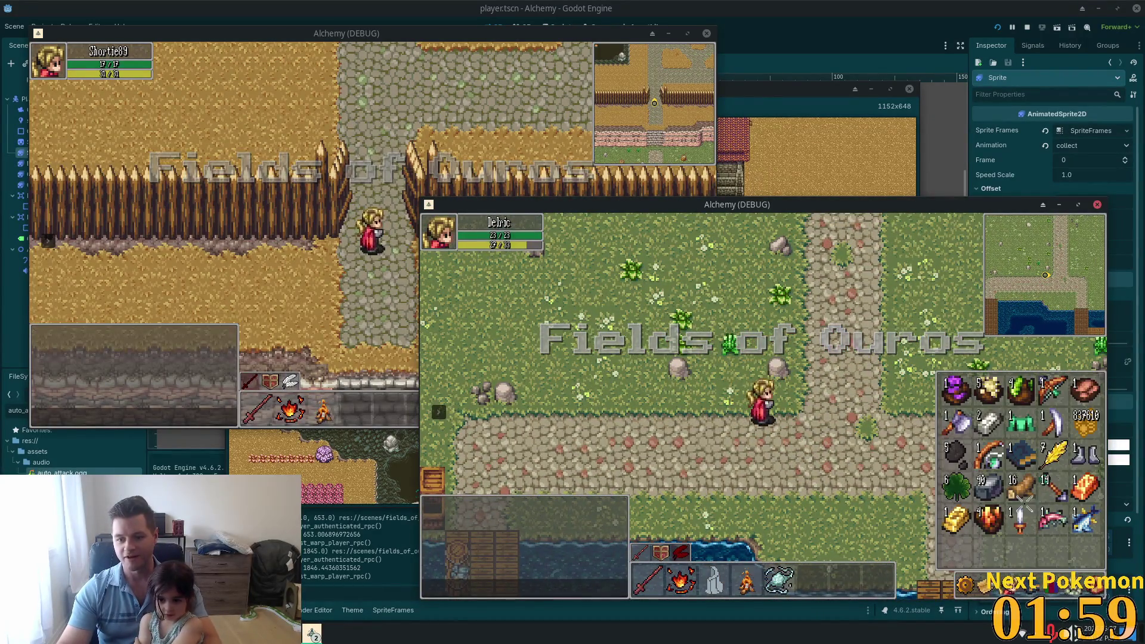
{"action": "left_click", "coordinate": [1053, 518]}
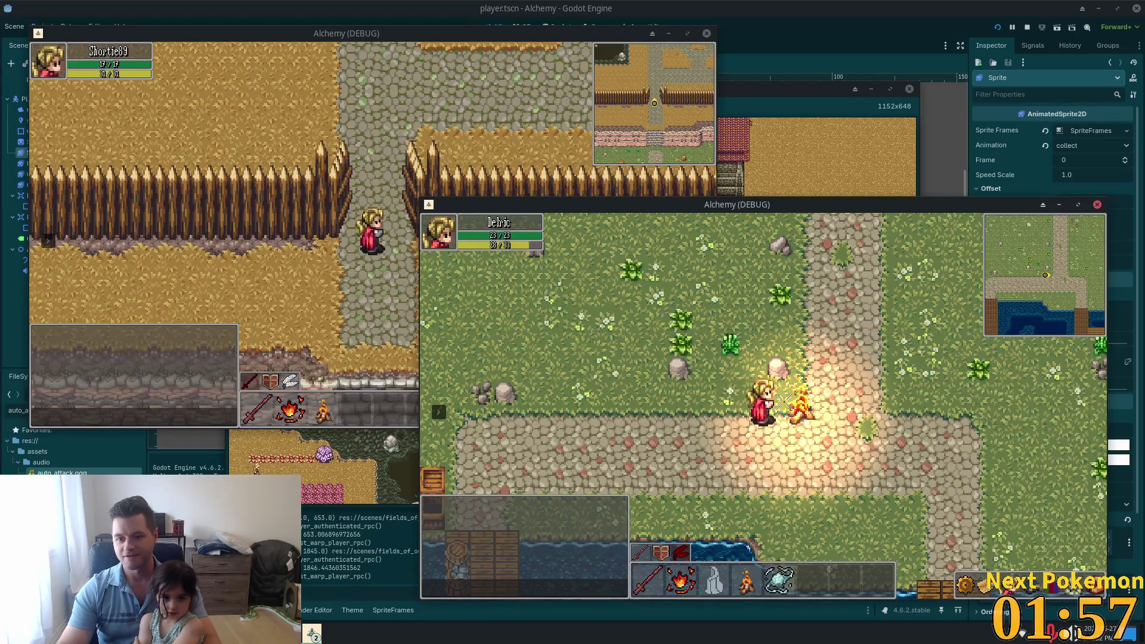
{"action": "left_click", "coordinate": [802, 412]}
{"action": "key", "text": "i"}
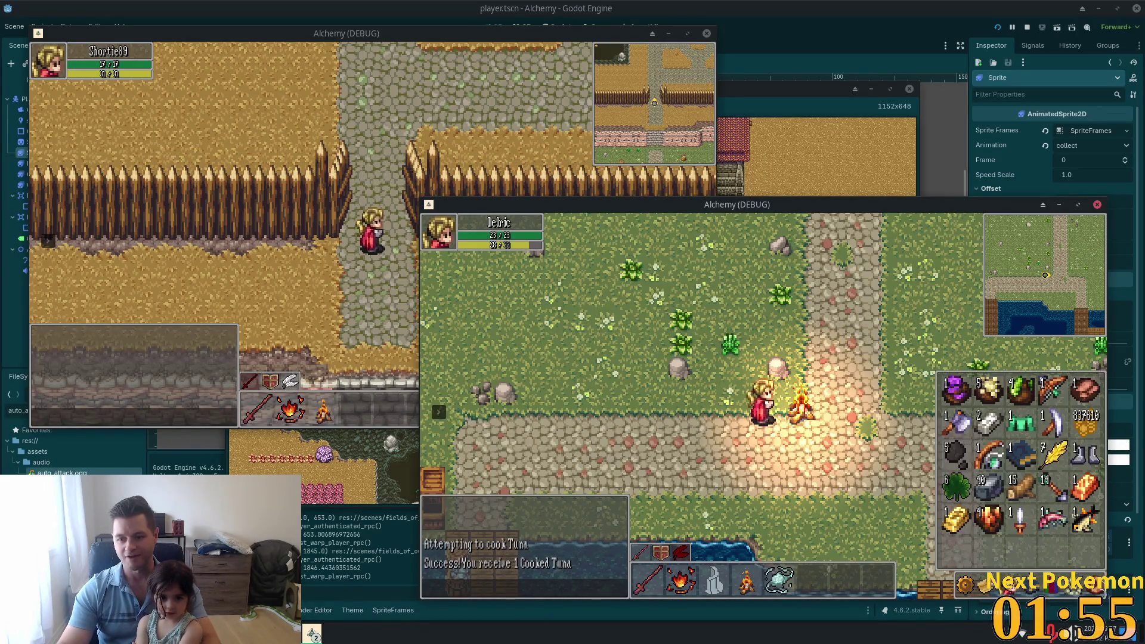
{"action": "key", "text": "Up"}
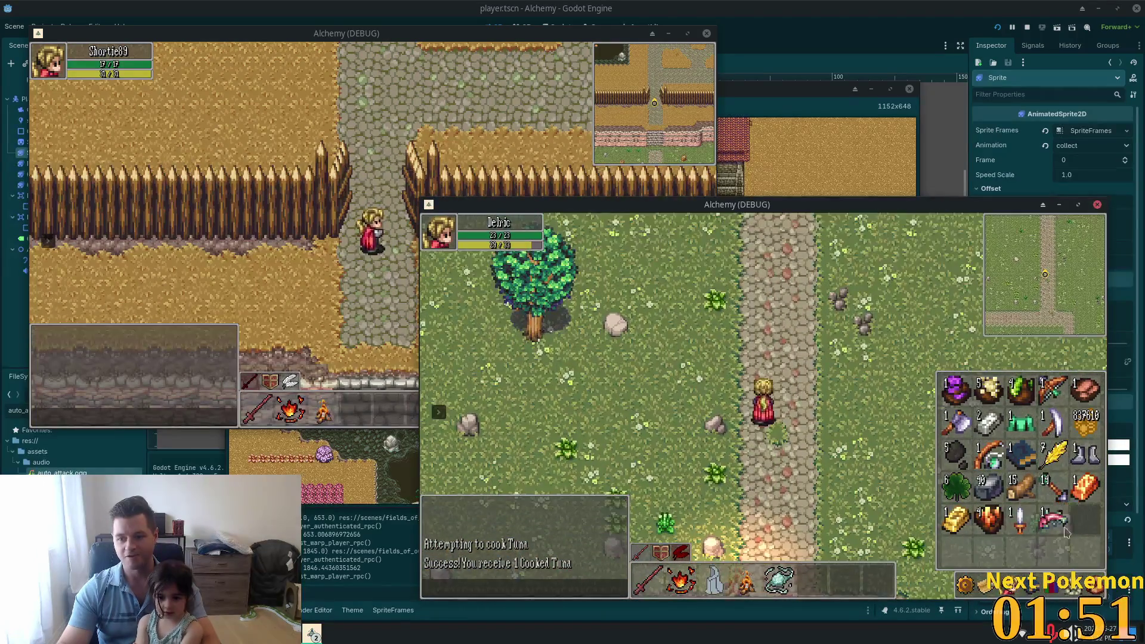
Step: Walk north-east toward the ruined walls, target the Orc Grunt, then move away from it
{"action": "key", "text": "i"}
{"action": "key", "text": "Up"}
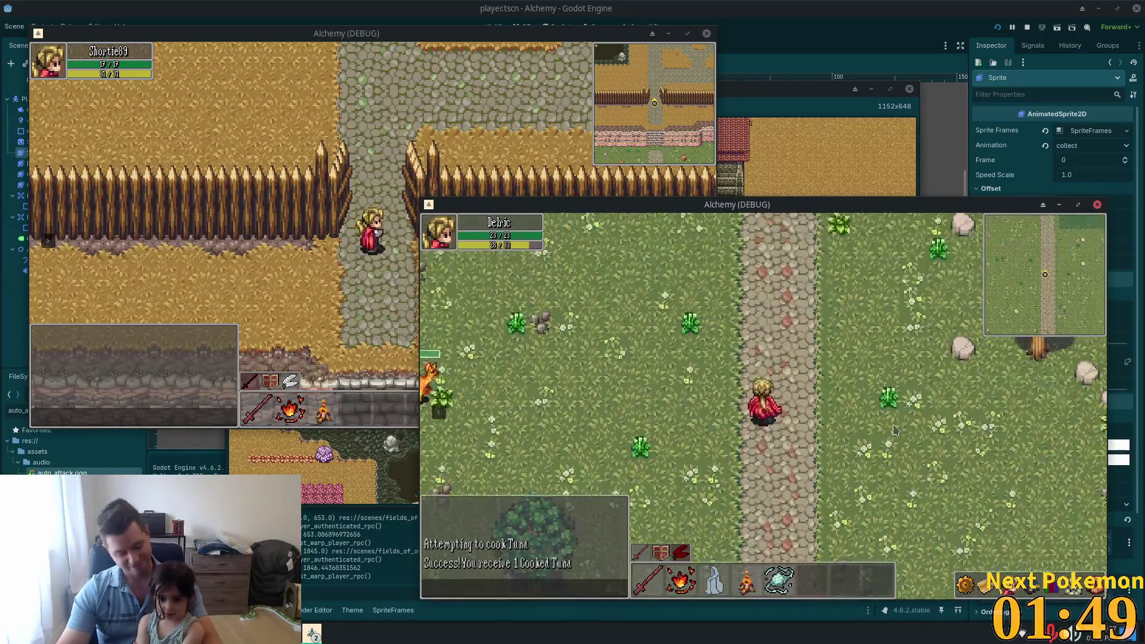
{"action": "key", "text": "Right"}
{"action": "key", "text": "Up"}
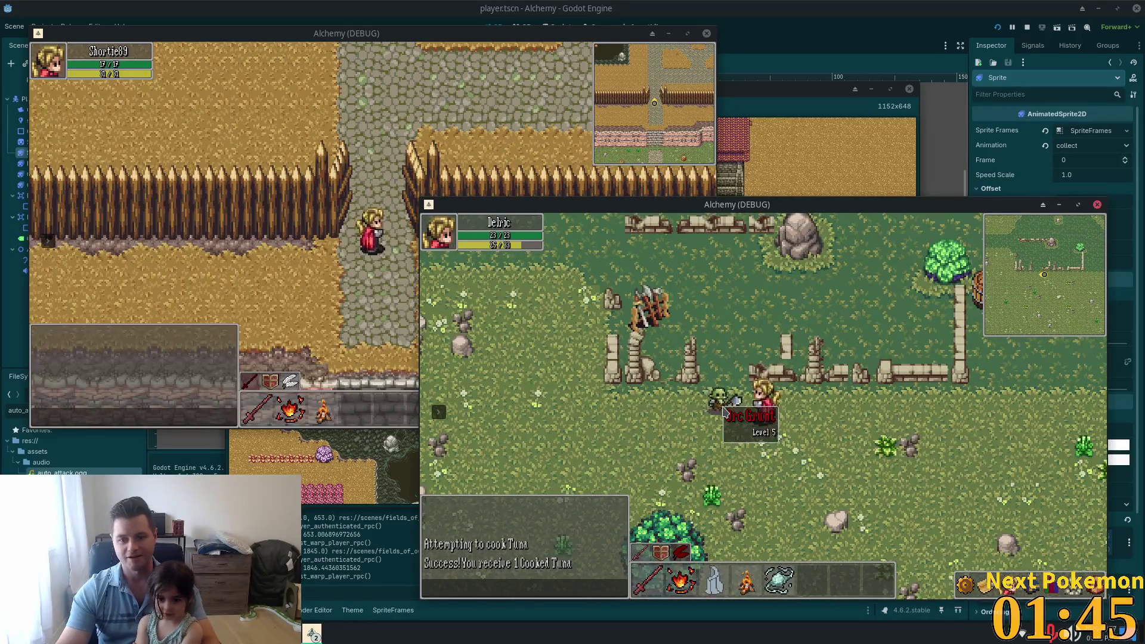
{"action": "left_click", "coordinate": [723, 411]}
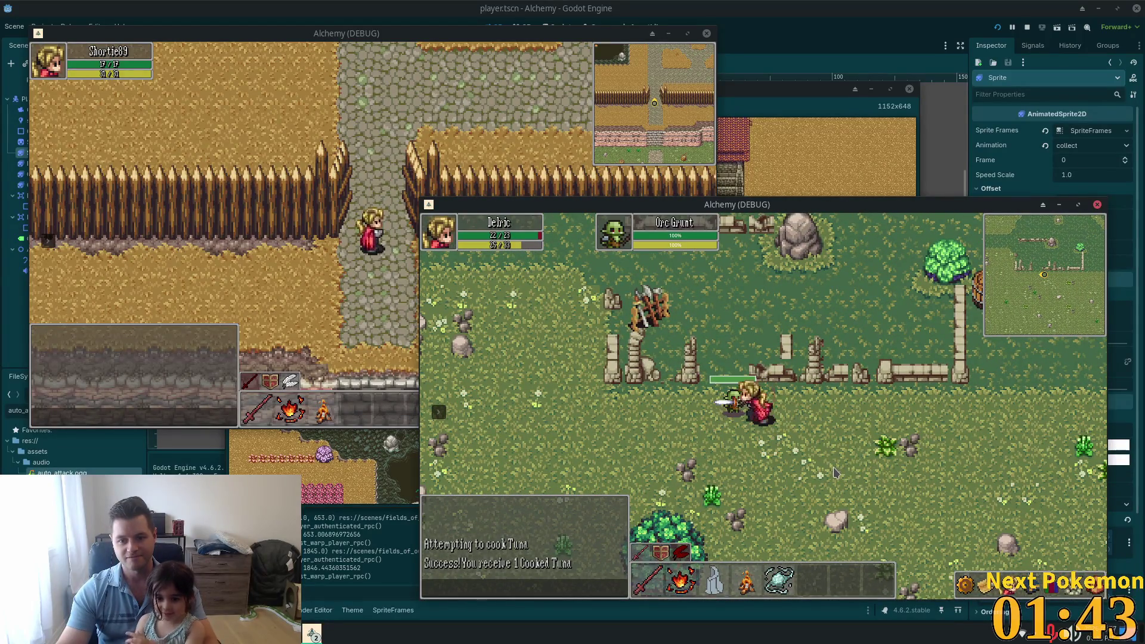
{"action": "key", "text": "d"}
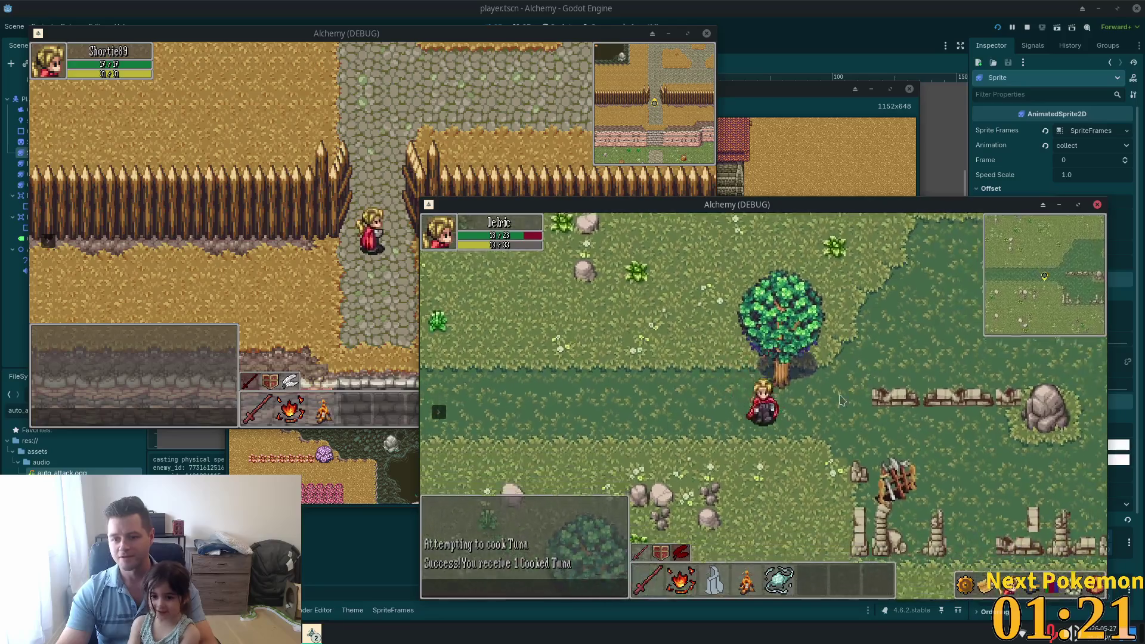
Step: Walk down to the river, checking the inventory, and along the pier to the Salmon spot
{"action": "key", "text": "Down"}
{"action": "key", "text": "Right"}
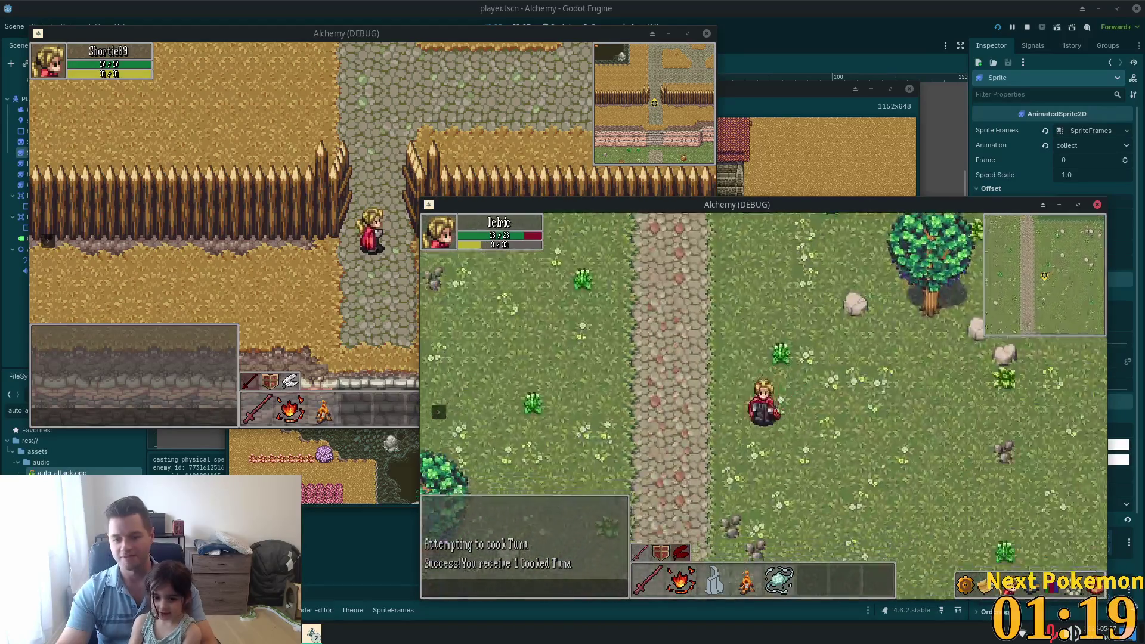
{"action": "key", "text": "i"}
{"action": "key", "text": "Down"}
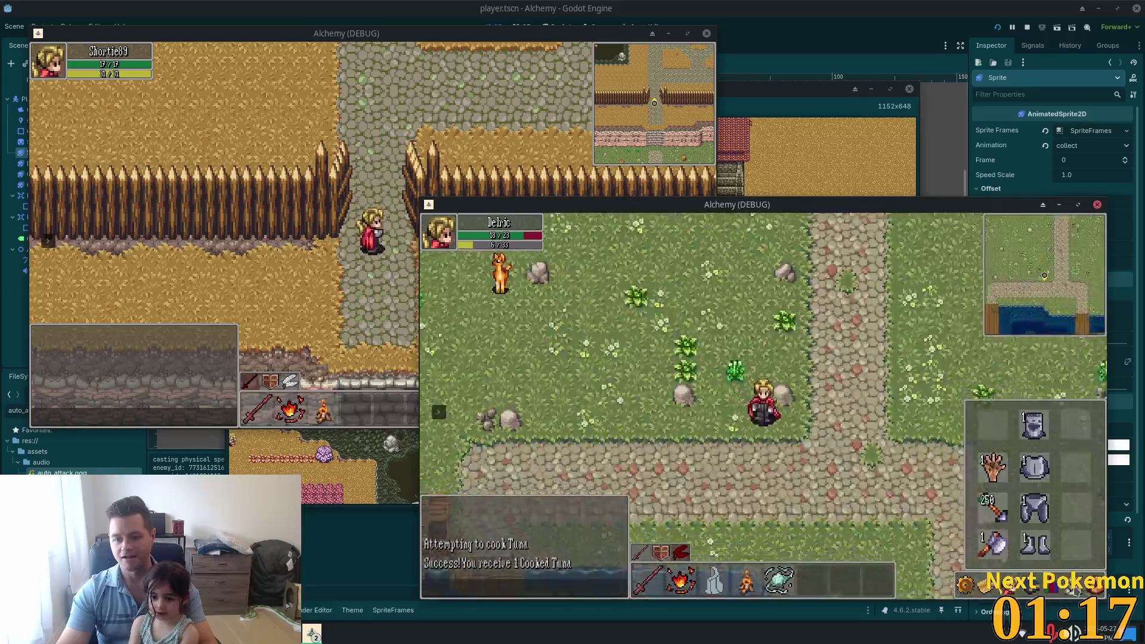
{"action": "key", "text": "i"}
{"action": "key", "text": "Down"}
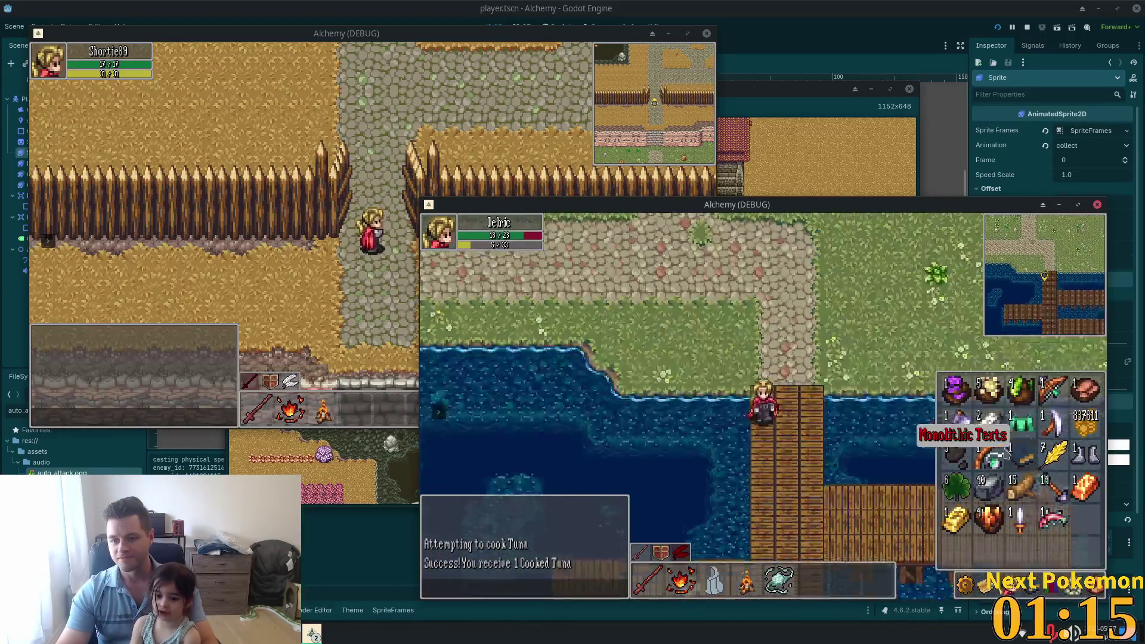
{"action": "key", "text": "i"}
{"action": "key", "text": "Down"}
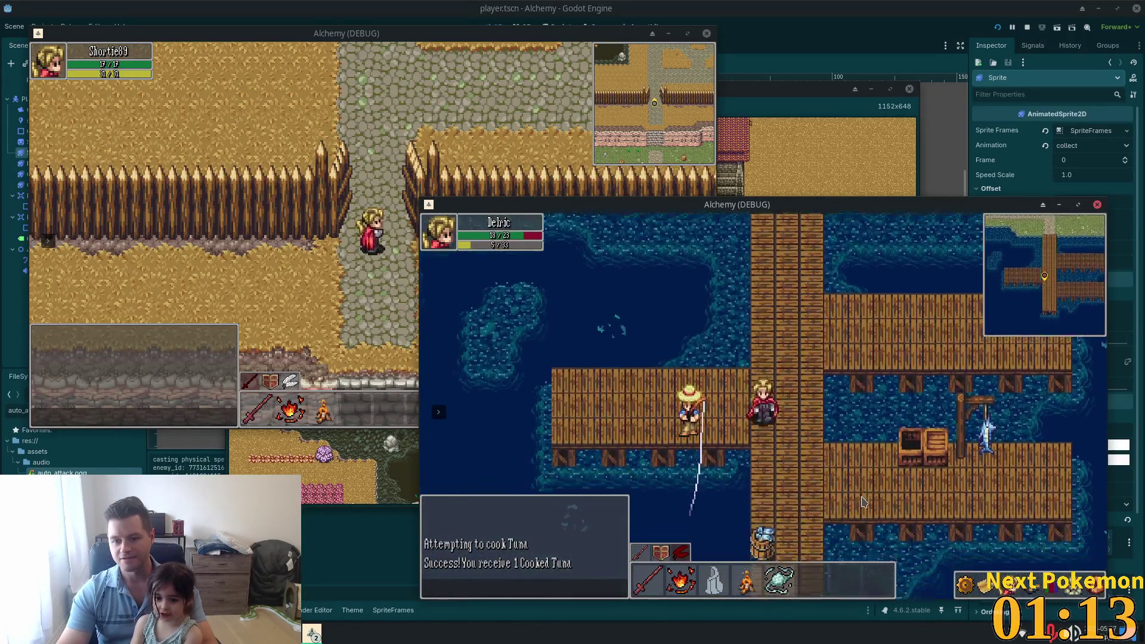
{"action": "key", "text": "Right"}
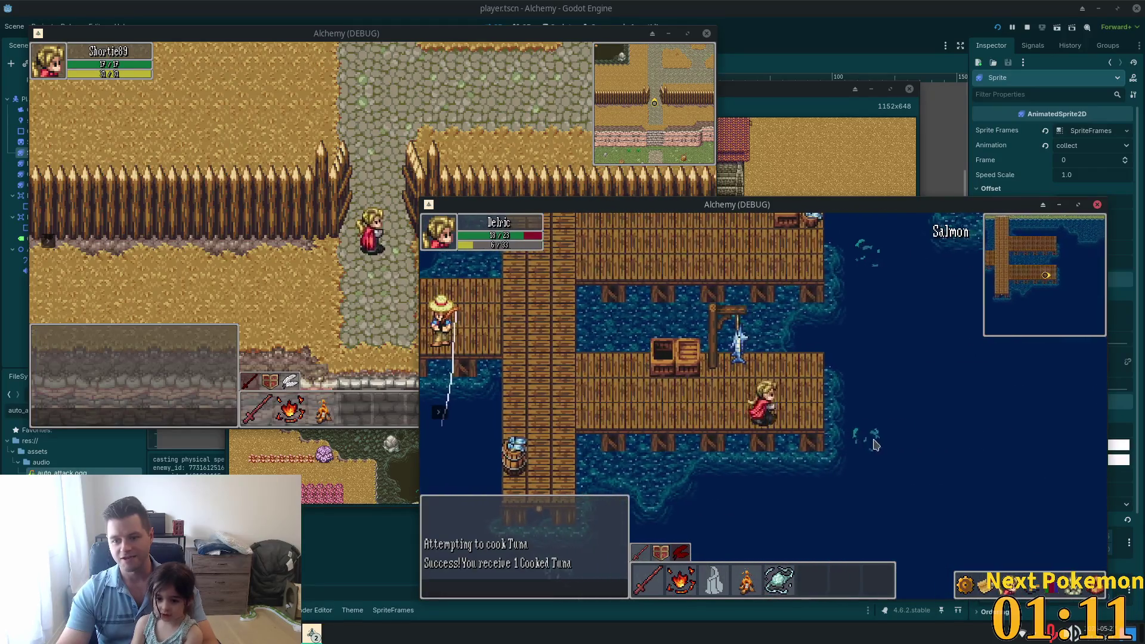
Step: Catch a Salmon at the fishing spot, check the inventory, and walk back off the pier
{"action": "left_click", "coordinate": [863, 452]}
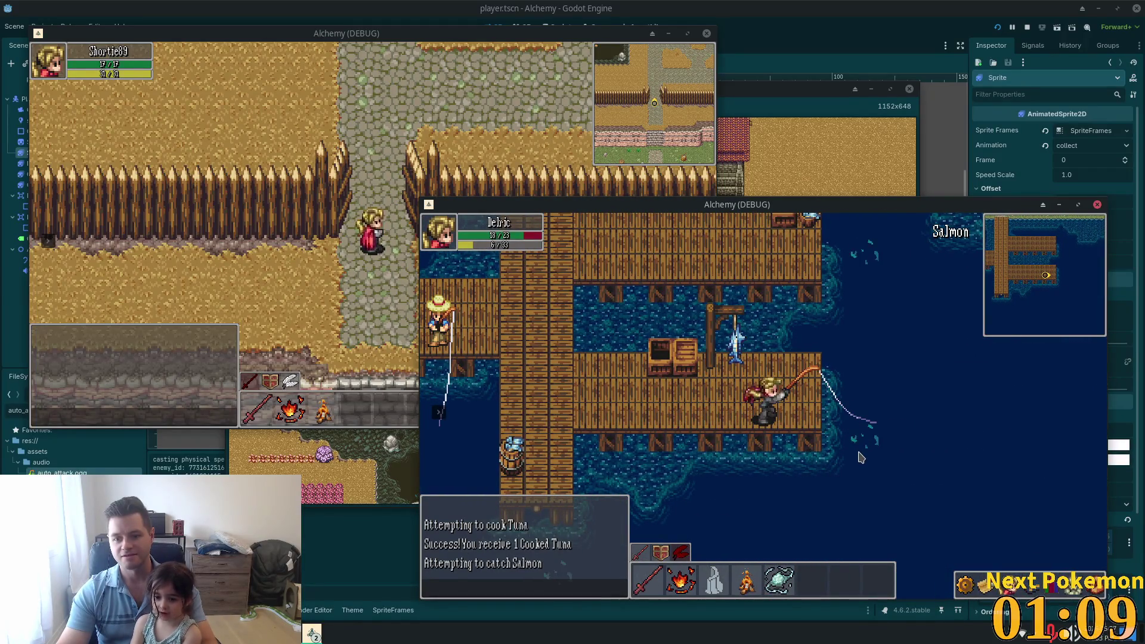
{"action": "key", "text": "Left"}
{"action": "key", "text": "i"}
{"action": "key", "text": "Up"}
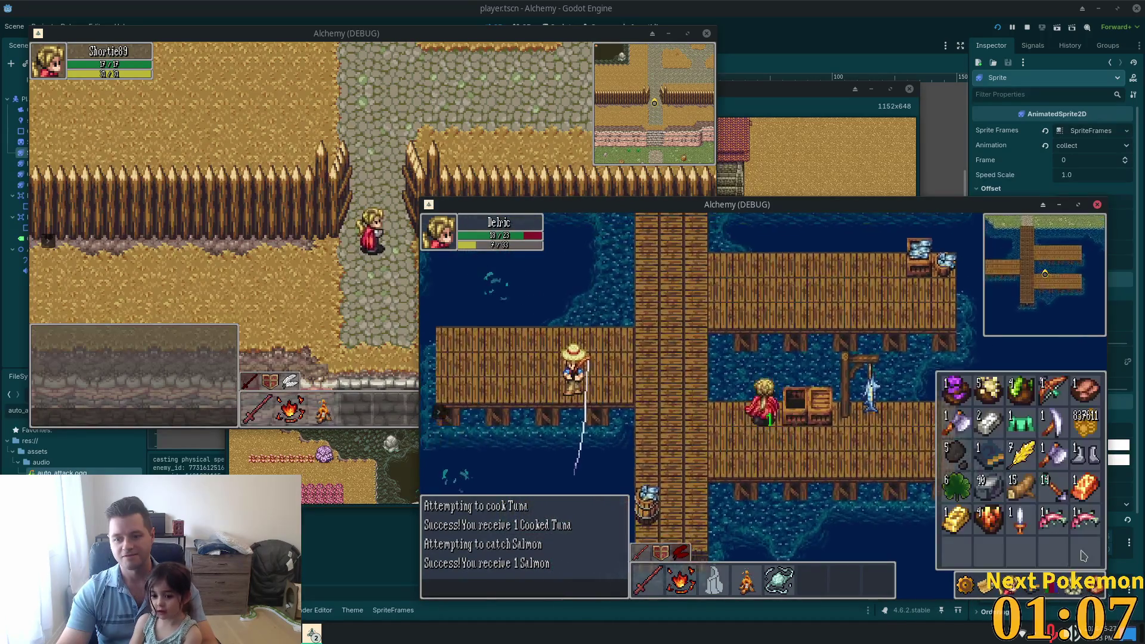
{"action": "key", "text": "i"}
{"action": "key", "text": "Up"}
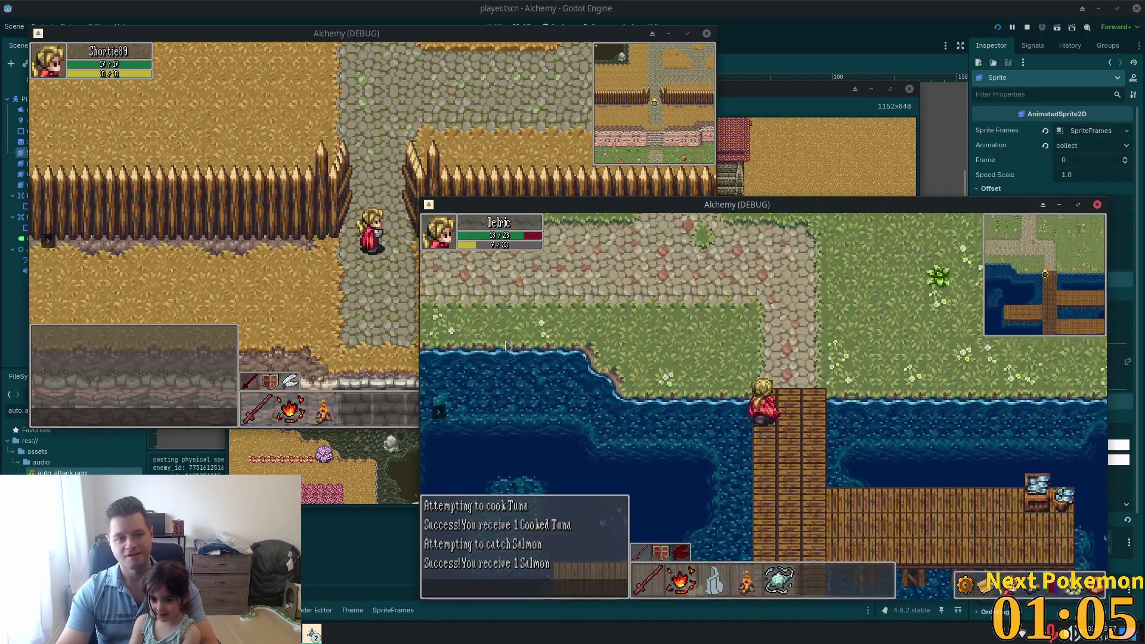
{"action": "key", "text": "Left"}
{"action": "key", "text": "Left"}
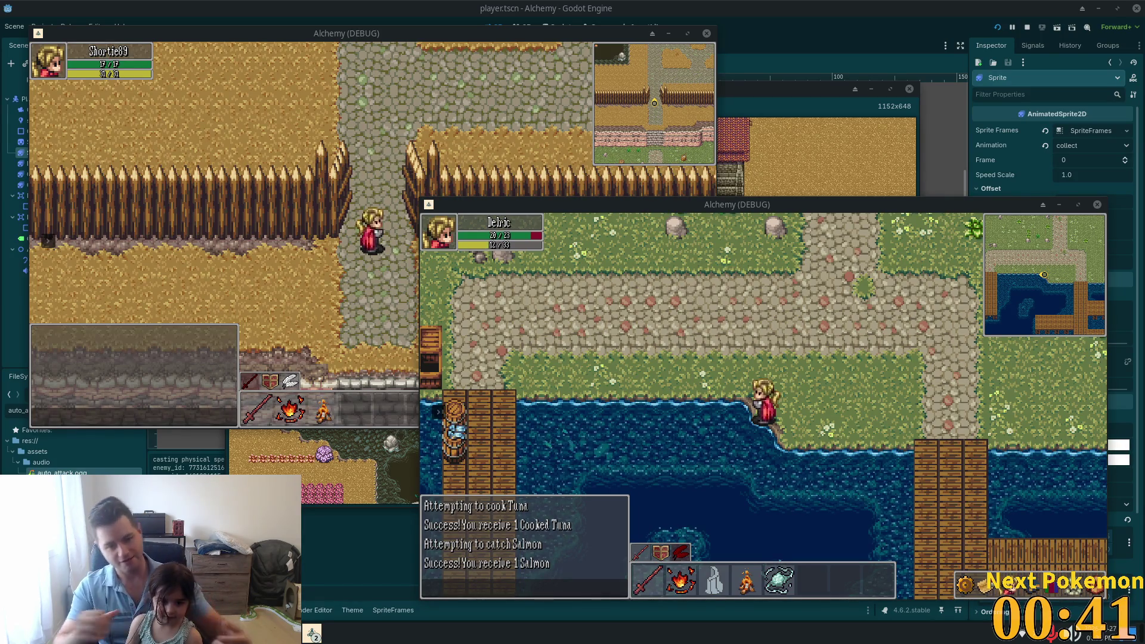
Step: Focus the lower game window and walk the character north along the path to the town gate
{"action": "left_click", "coordinate": [723, 321]}
{"action": "key", "text": "d"}
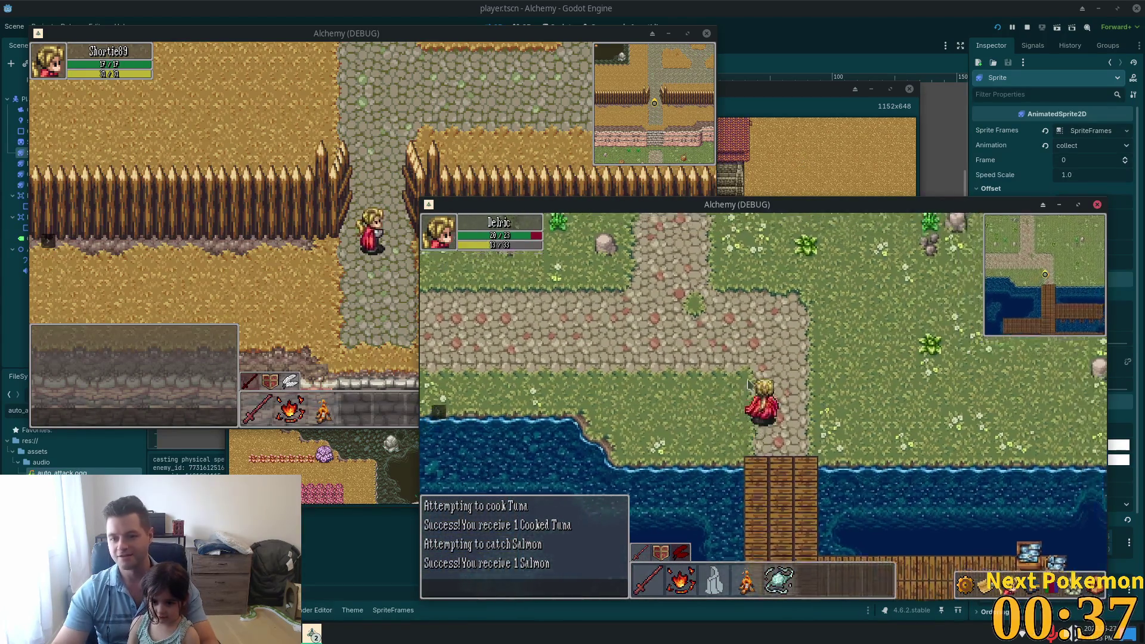
{"action": "key", "text": "w"}
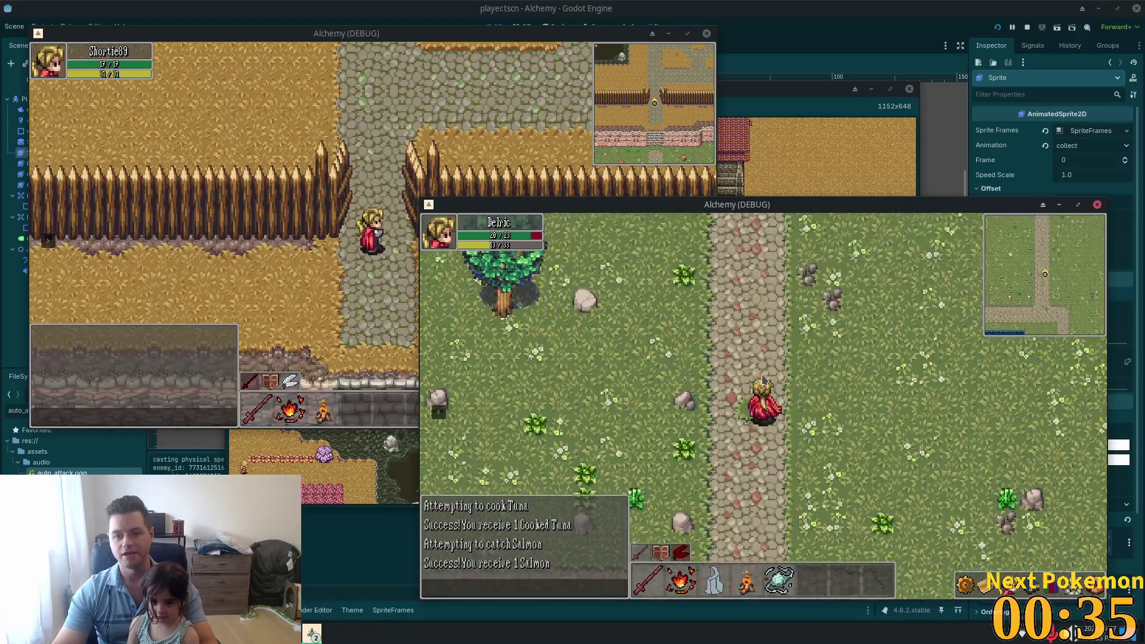
{"action": "key", "text": "w"}
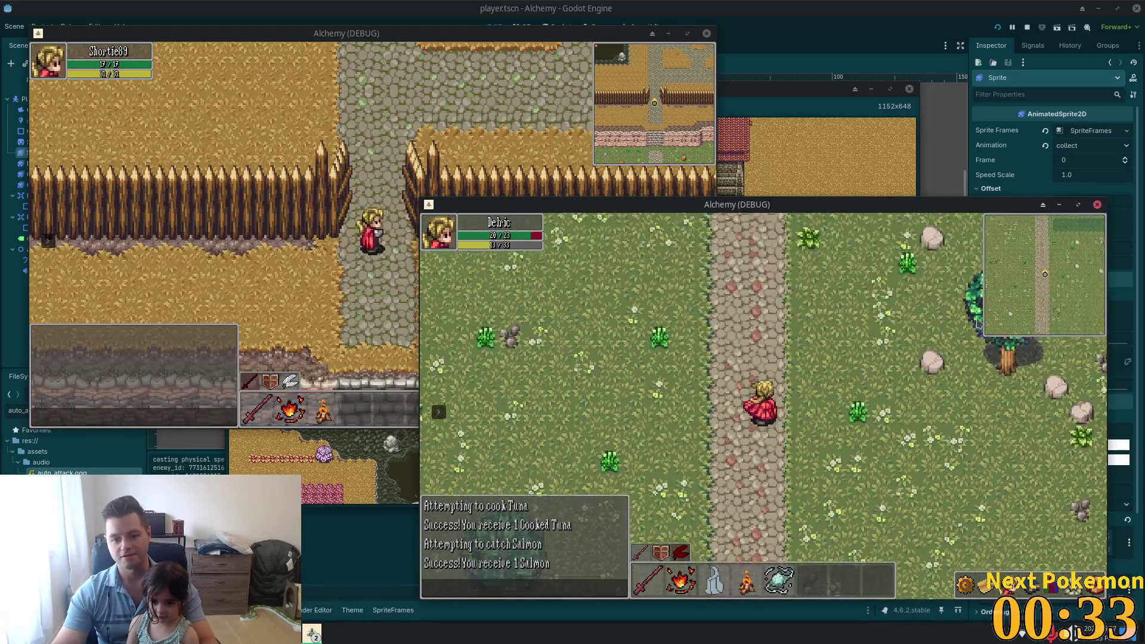
{"action": "key", "text": "w"}
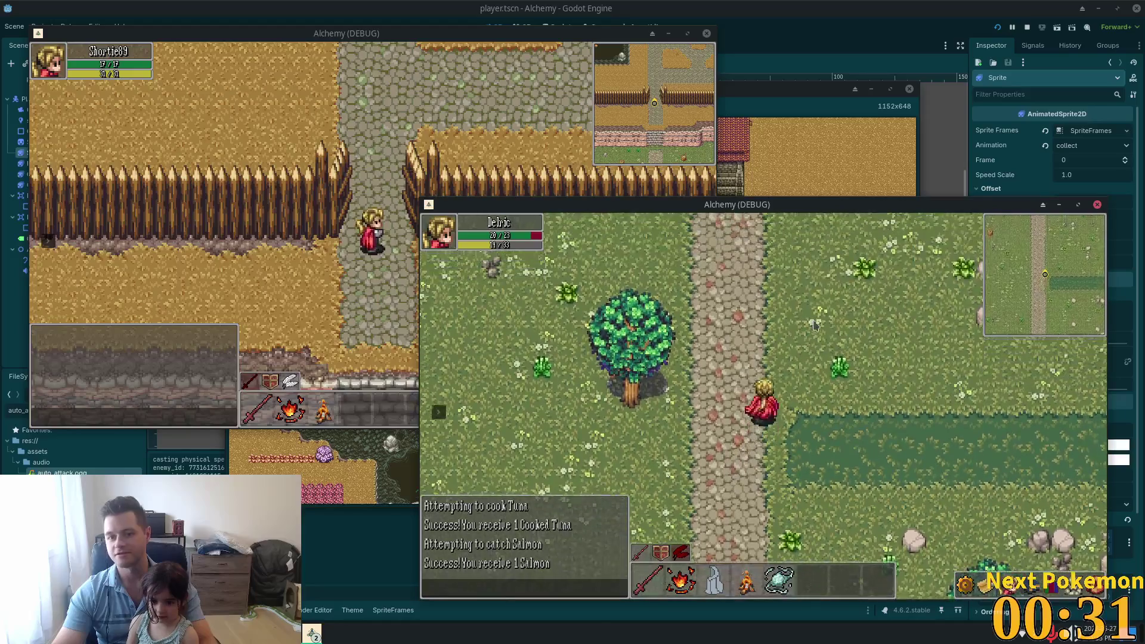
{"action": "key", "text": "w"}
{"action": "key", "text": "d"}
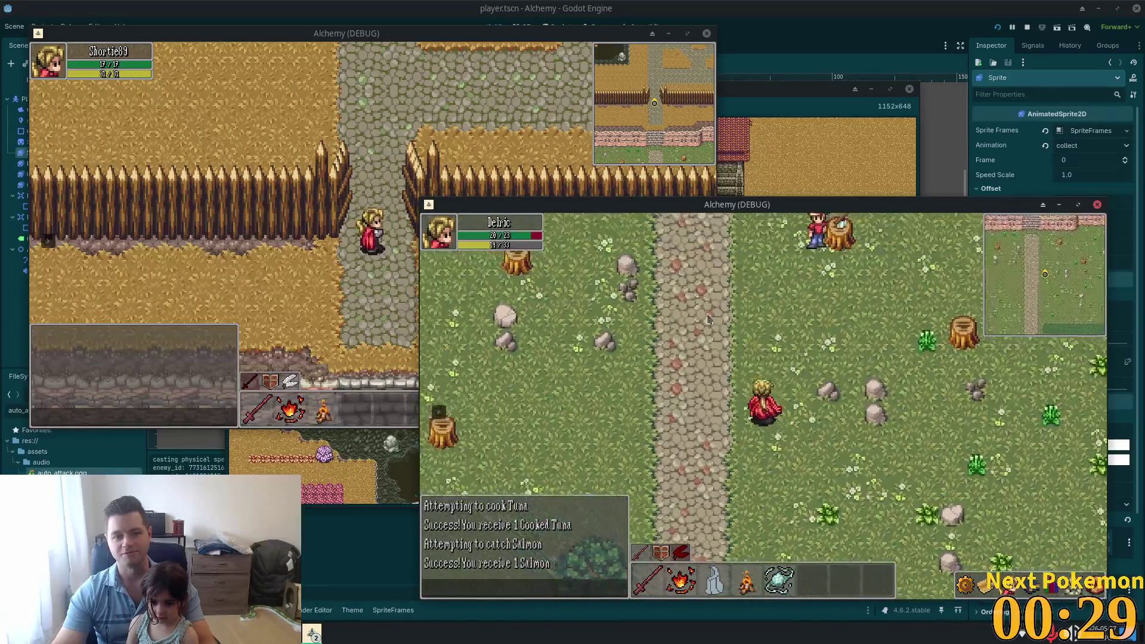
{"action": "key", "text": "w"}
{"action": "key", "text": "w"}
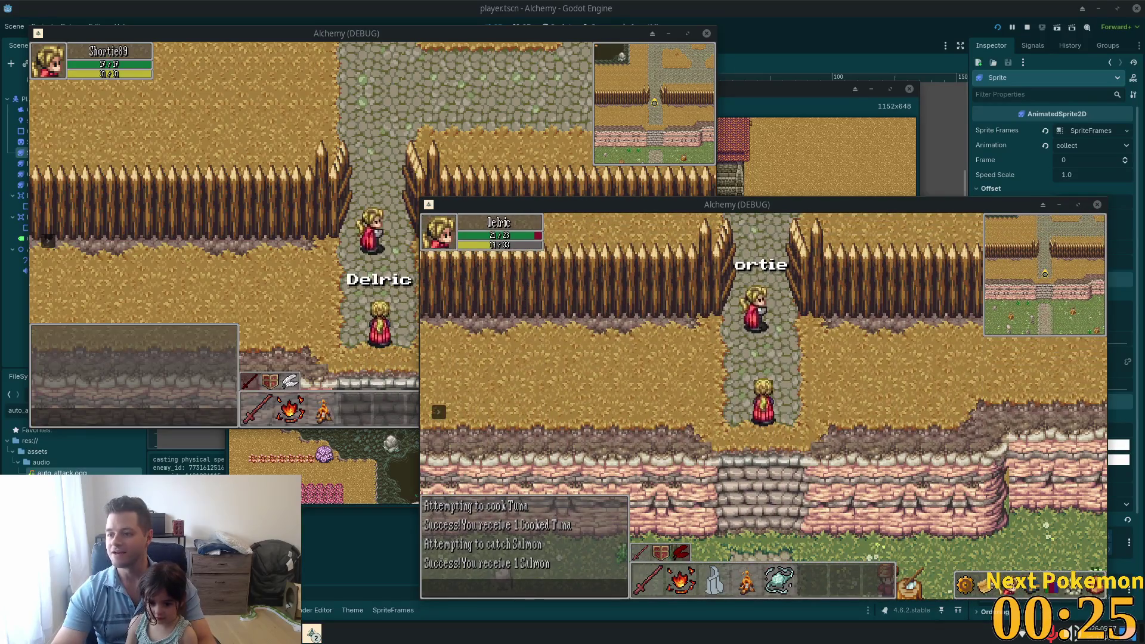
Step: Walk north through the Ouros gate, past the crossroads, to the houses by the inn
{"action": "key", "text": "w"}
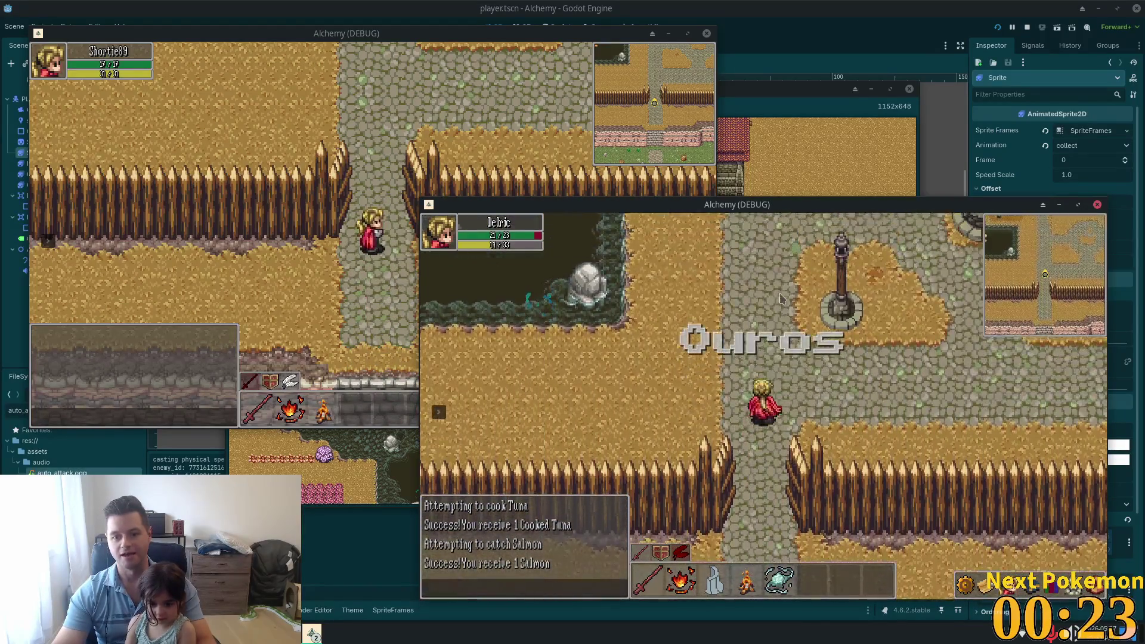
{"action": "key", "text": "a"}
{"action": "key", "text": "w"}
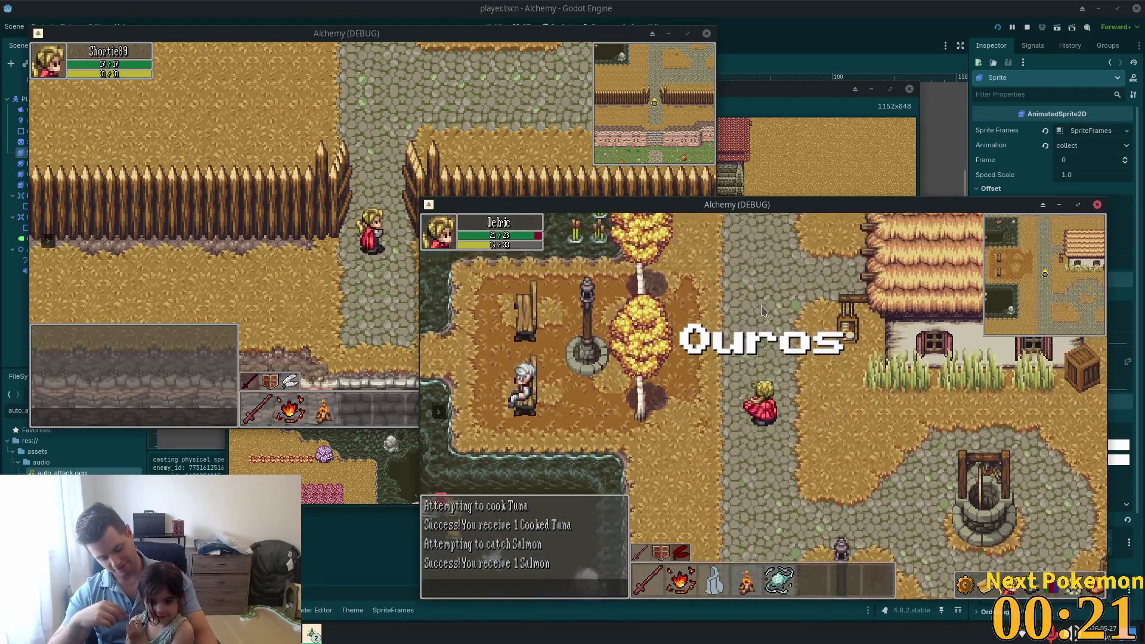
{"action": "key", "text": "w"}
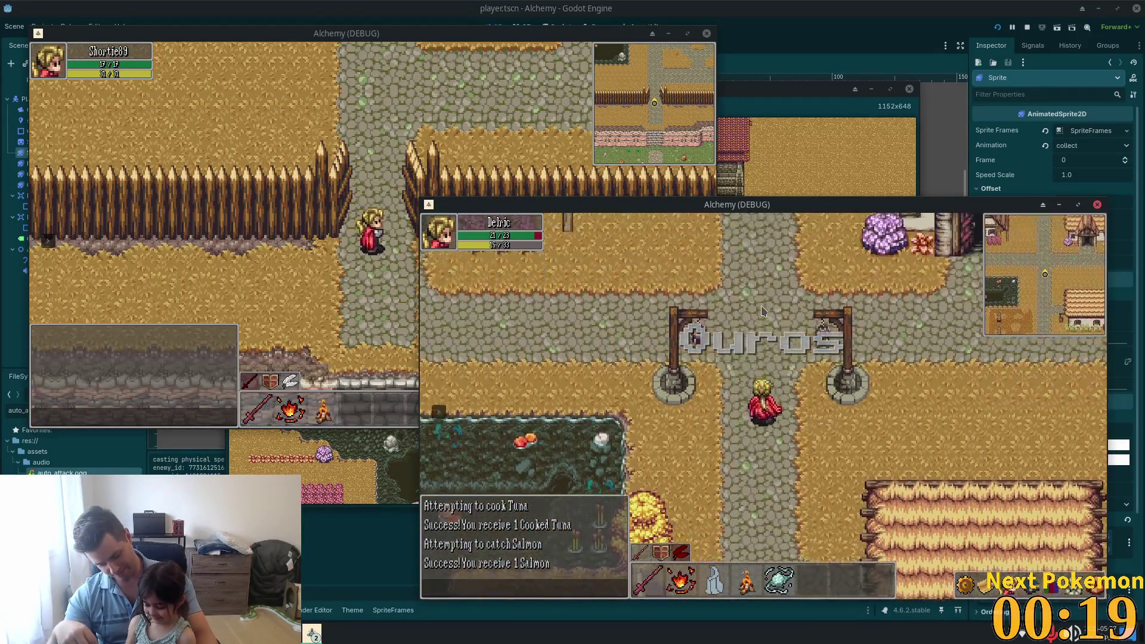
{"action": "key", "text": "w"}
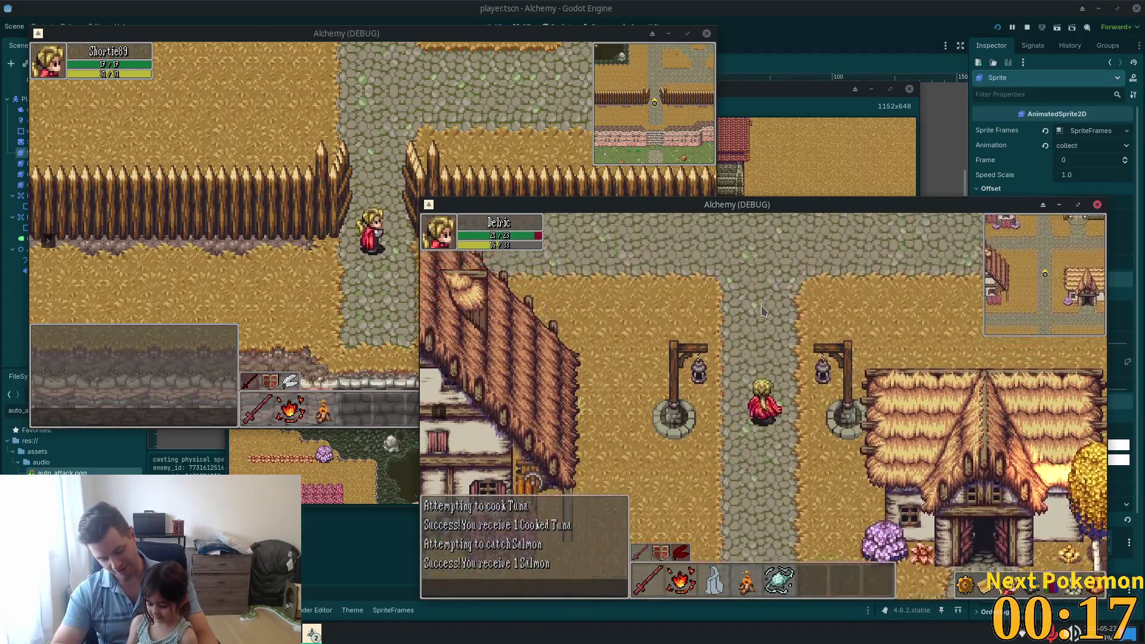
{"action": "key", "text": "w"}
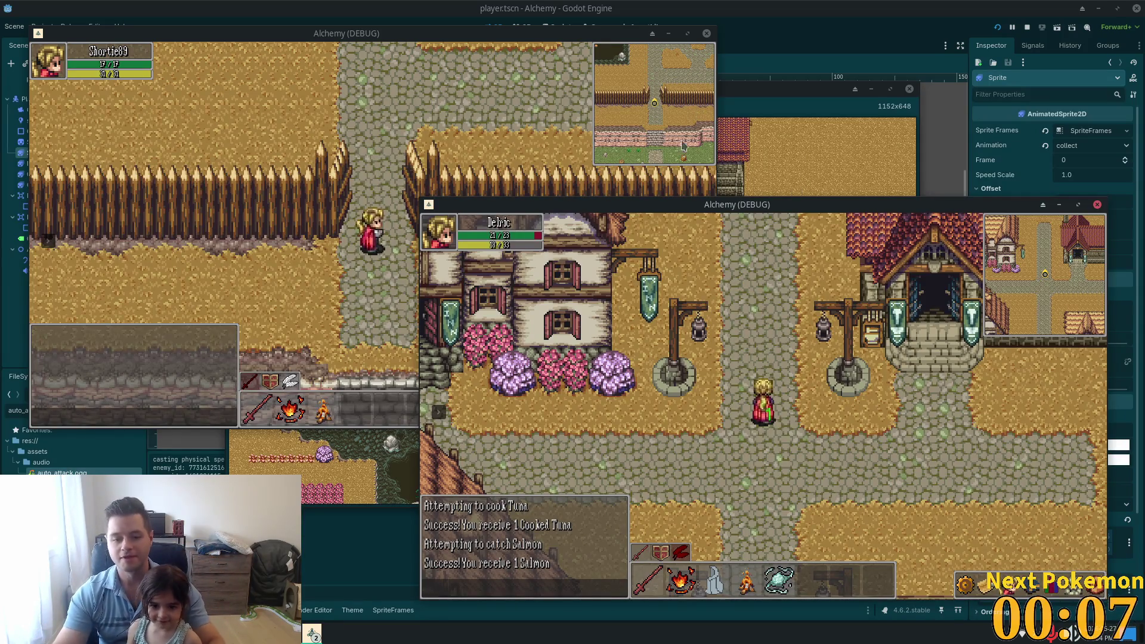
{"action": "key", "text": "w"}
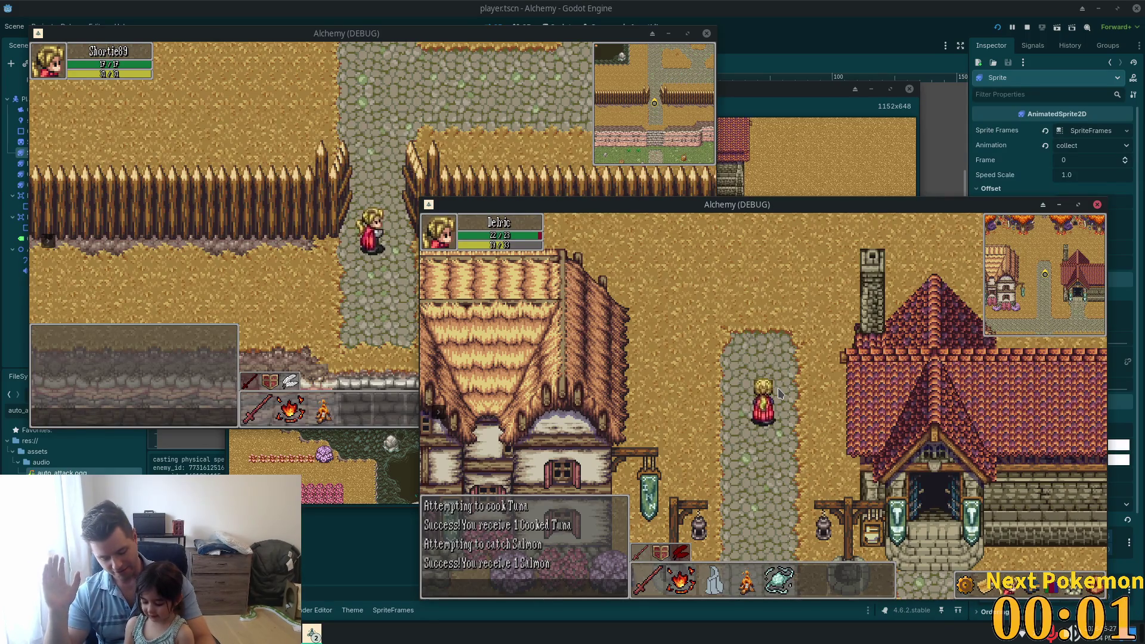
Step: Walk the hero south past the crossroads toward the inn, then turn to head west
{"action": "key", "text": "s"}
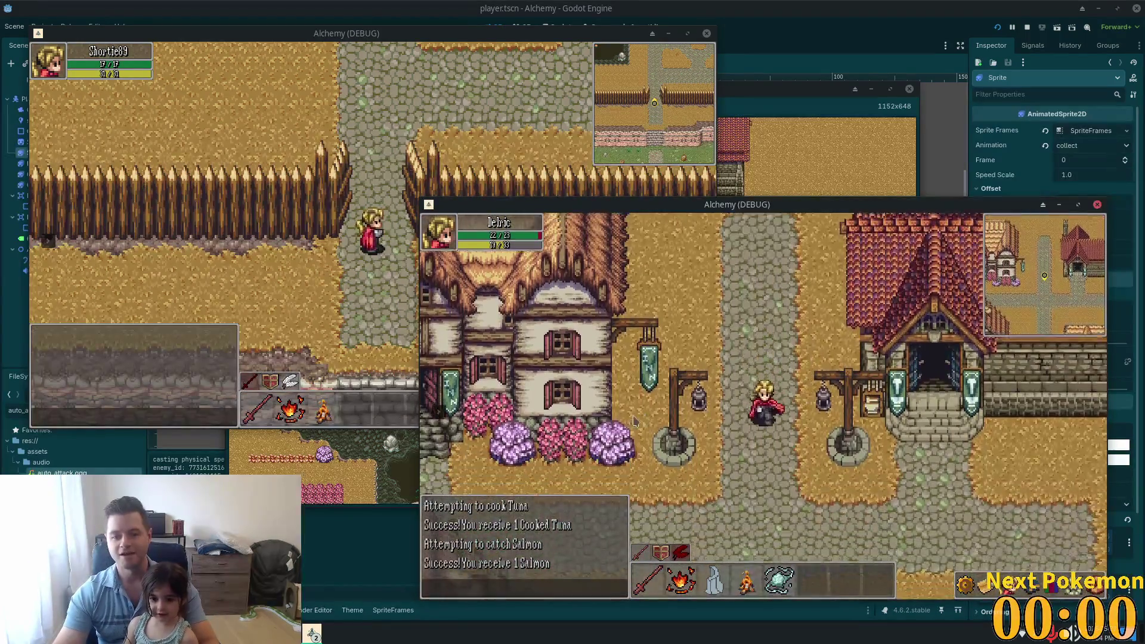
{"action": "key", "text": "s"}
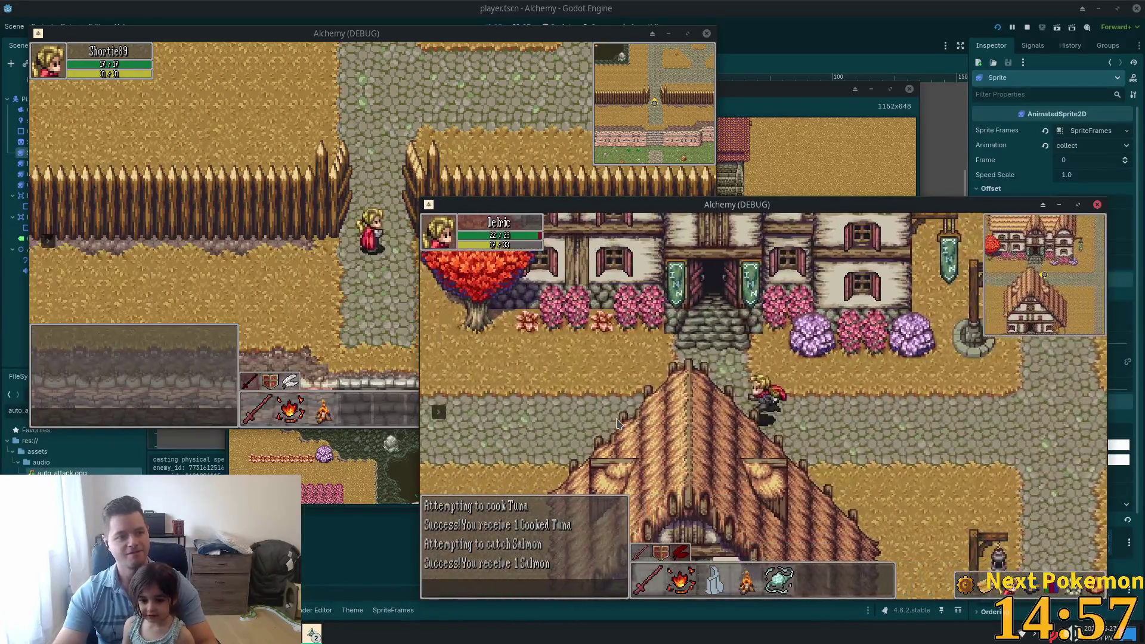
{"action": "key", "text": "a"}
{"action": "key", "text": "a"}
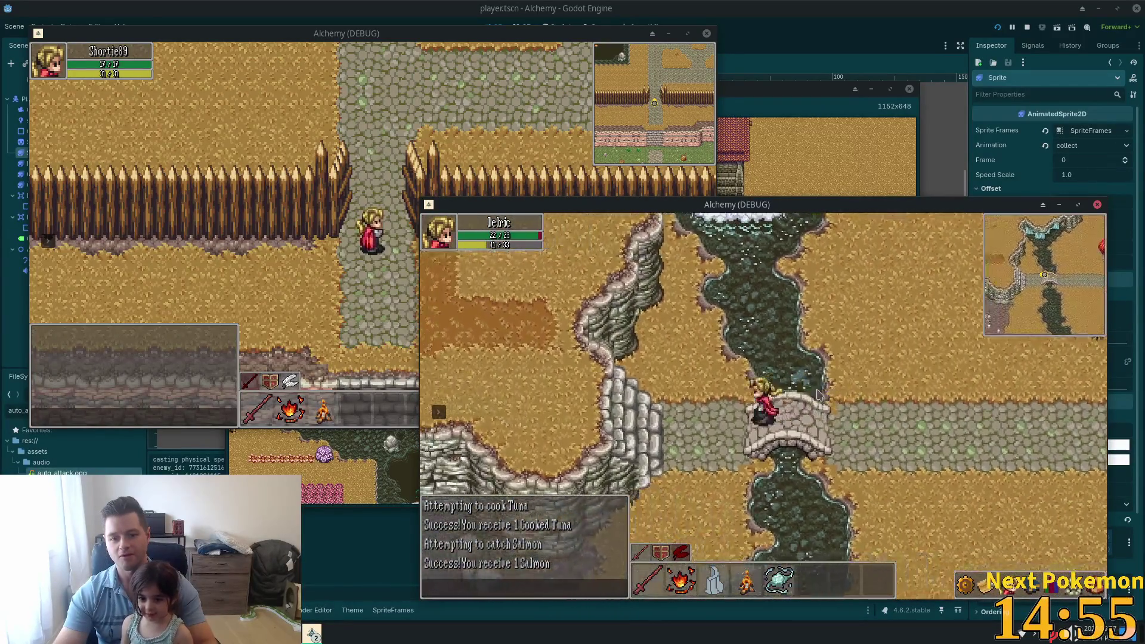
Step: Walk west from the river and north into the Ouros Highlands, past the cliffs and rocks
{"action": "key", "text": "a"}
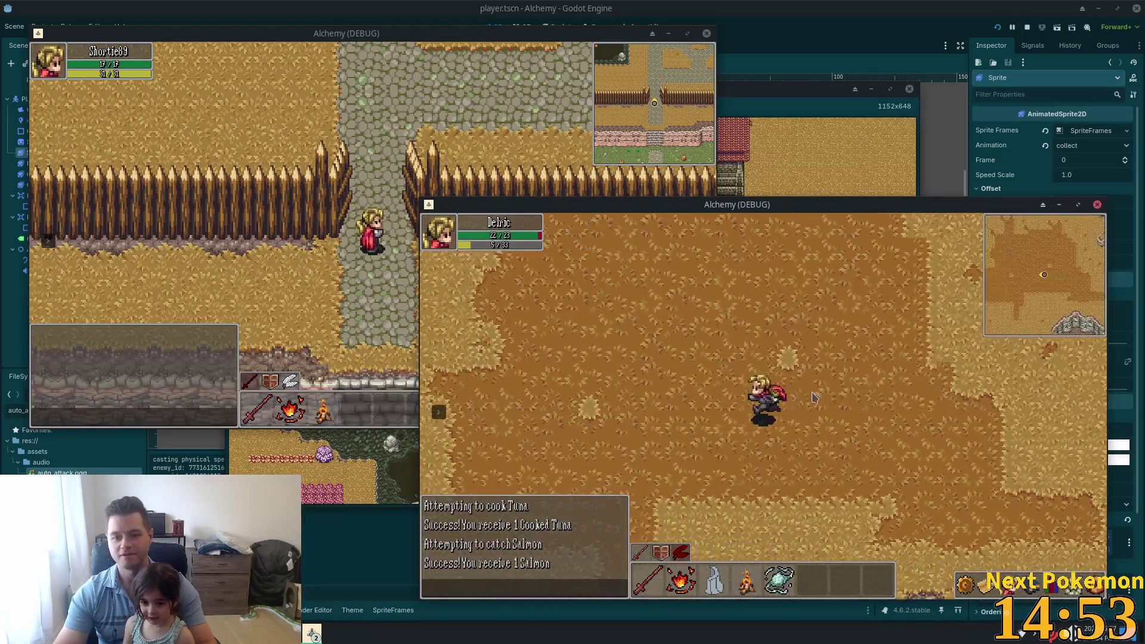
{"action": "key", "text": "a"}
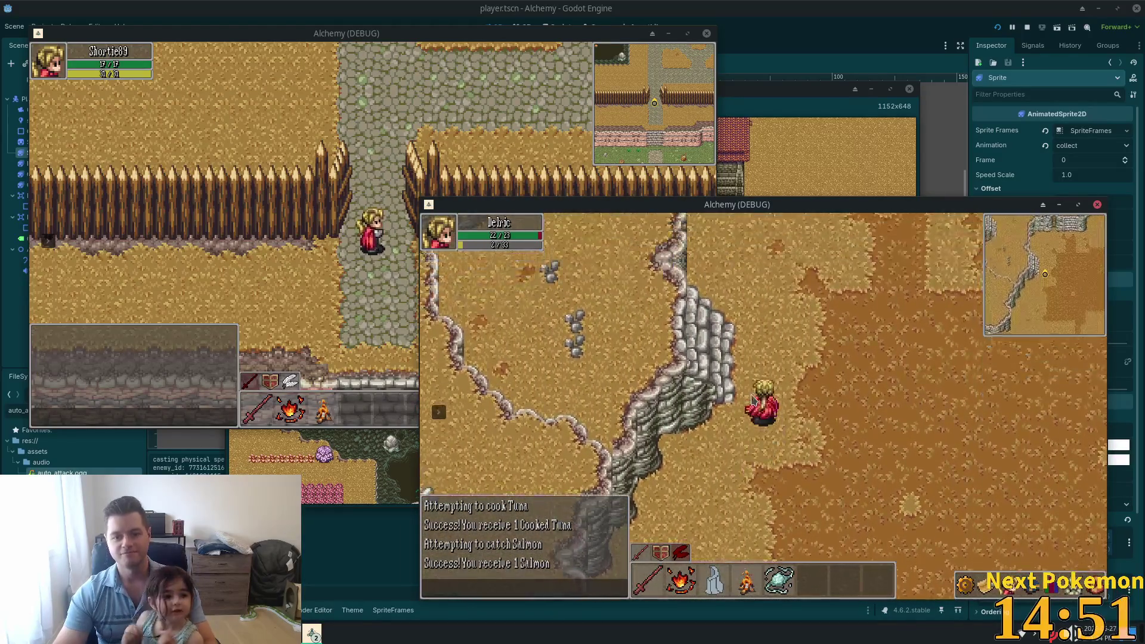
{"action": "key", "text": "w"}
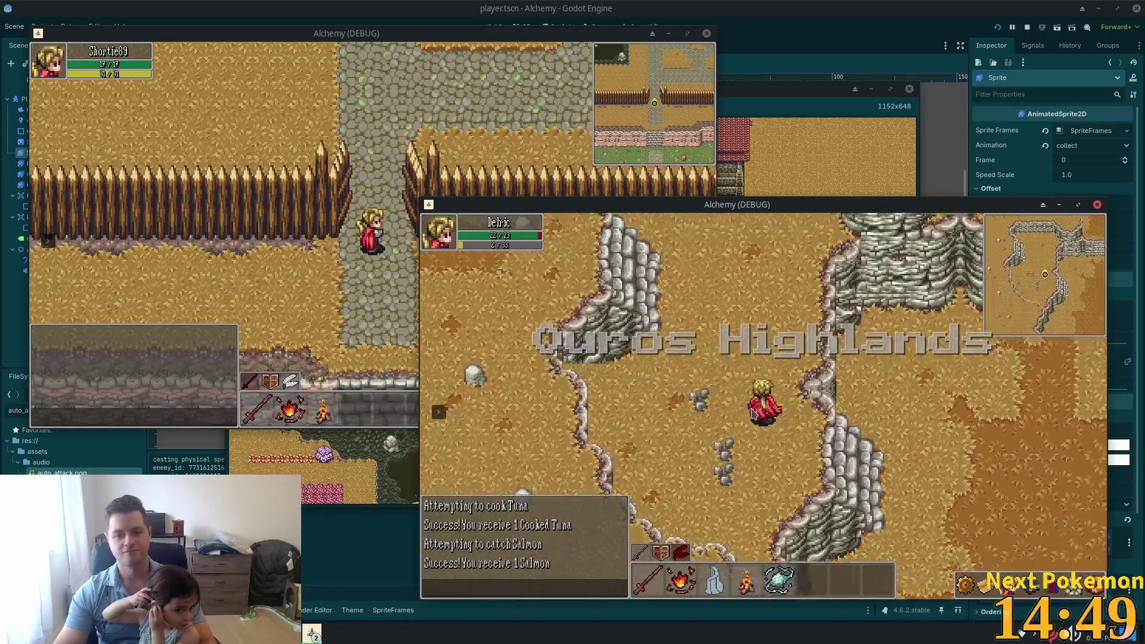
{"action": "key", "text": "a"}
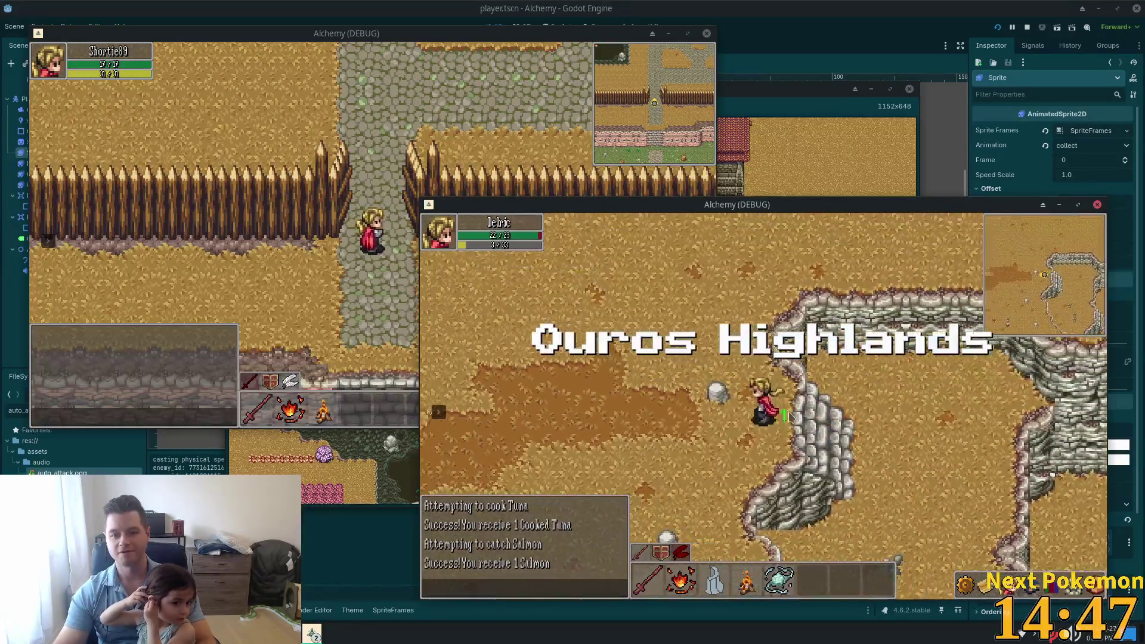
{"action": "key", "text": "a"}
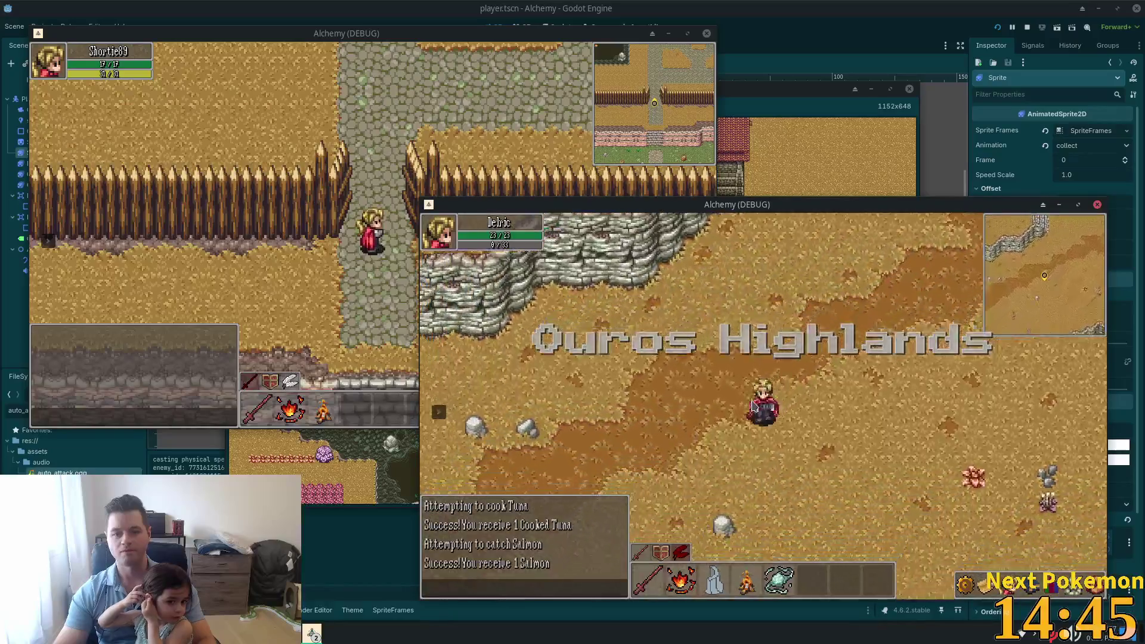
{"action": "key", "text": "a"}
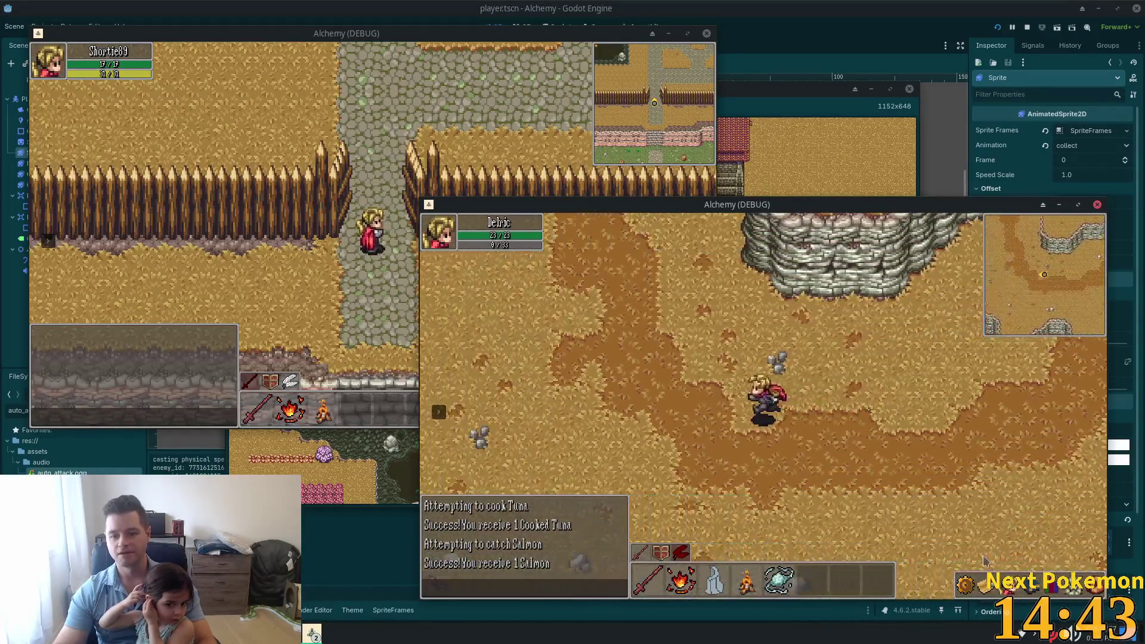
Step: Open the character stats panel with C, then put it away with I
{"action": "key", "text": "a"}
{"action": "key", "text": "c"}
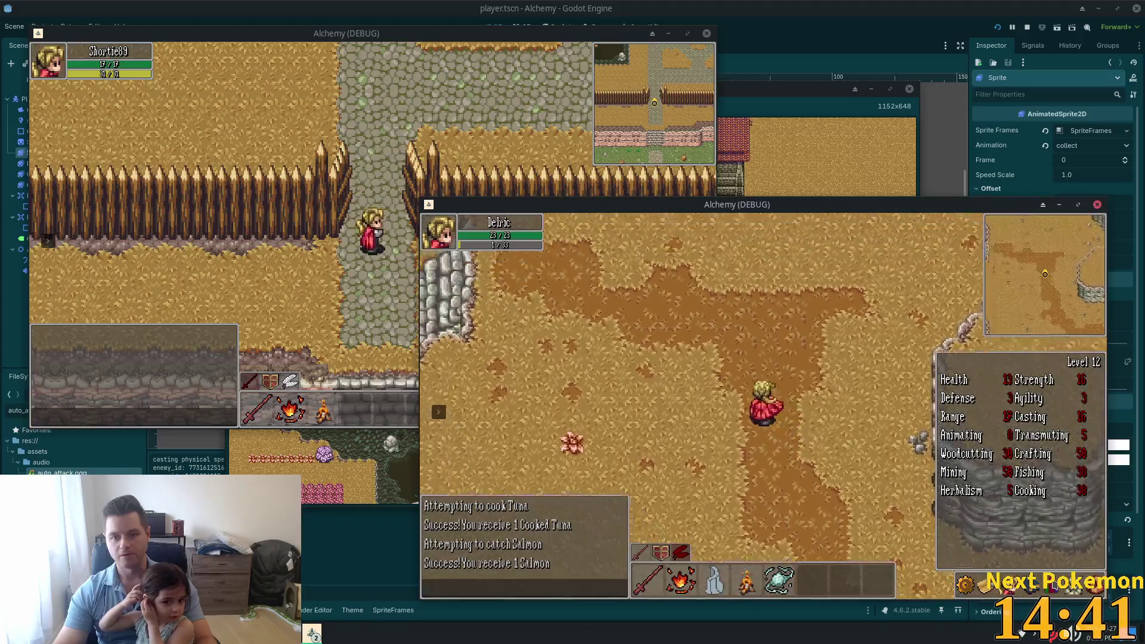
{"action": "key", "text": "a"}
{"action": "key", "text": "i"}
Step: Walk north-west along the cliffs into Verdigris Meadows and up-left across the meadow
{"action": "key", "text": "a"}
{"action": "key", "text": "w"}
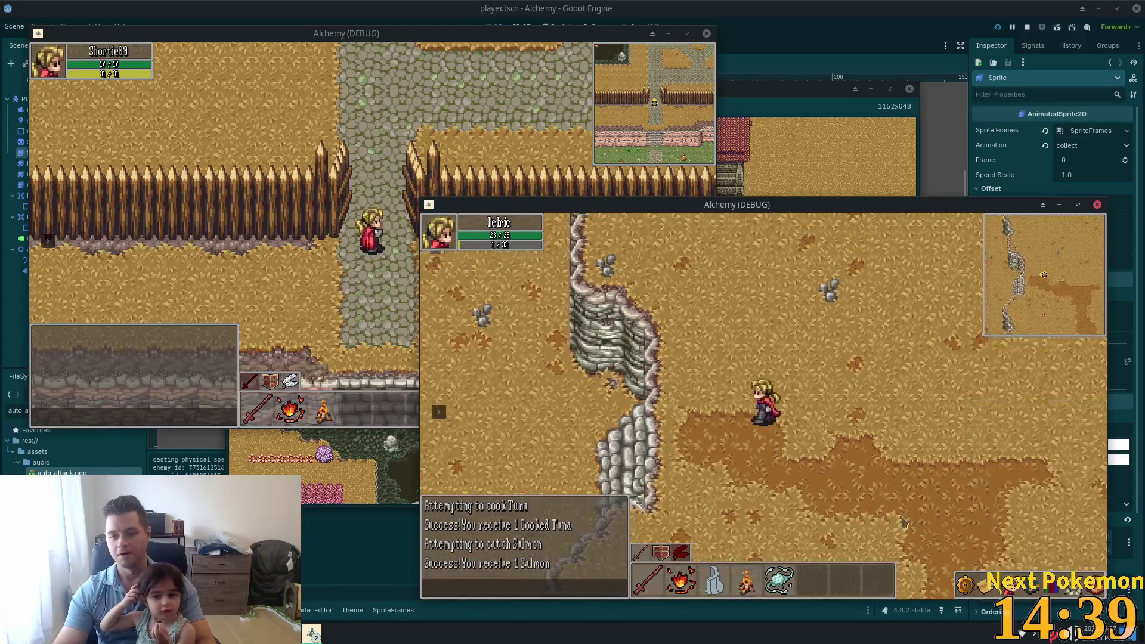
{"action": "key", "text": "a"}
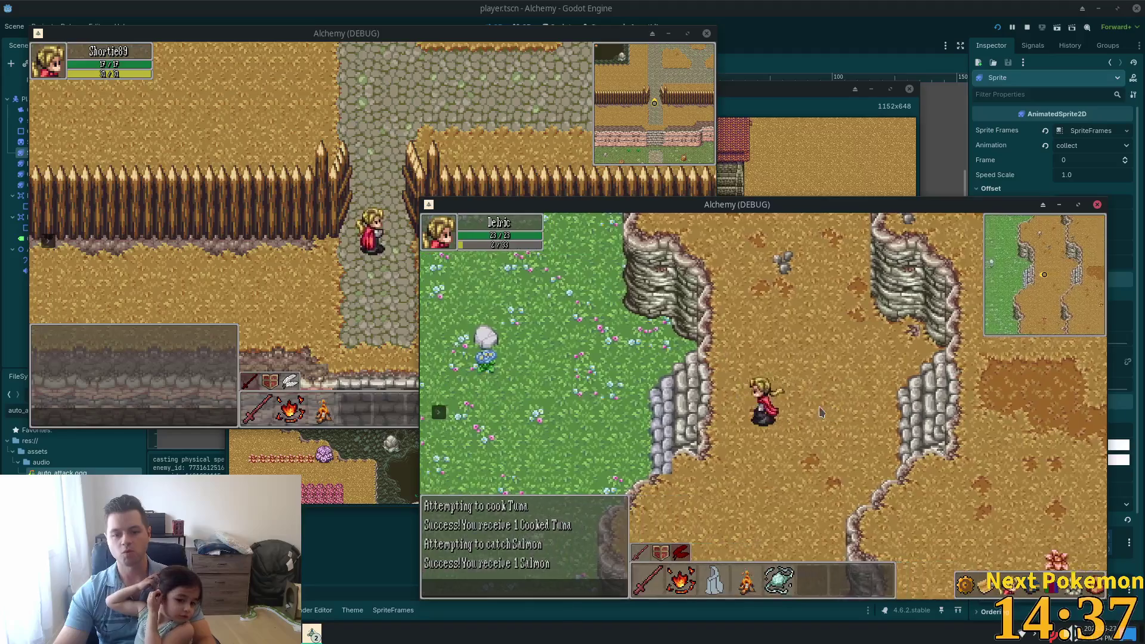
{"action": "key", "text": "a"}
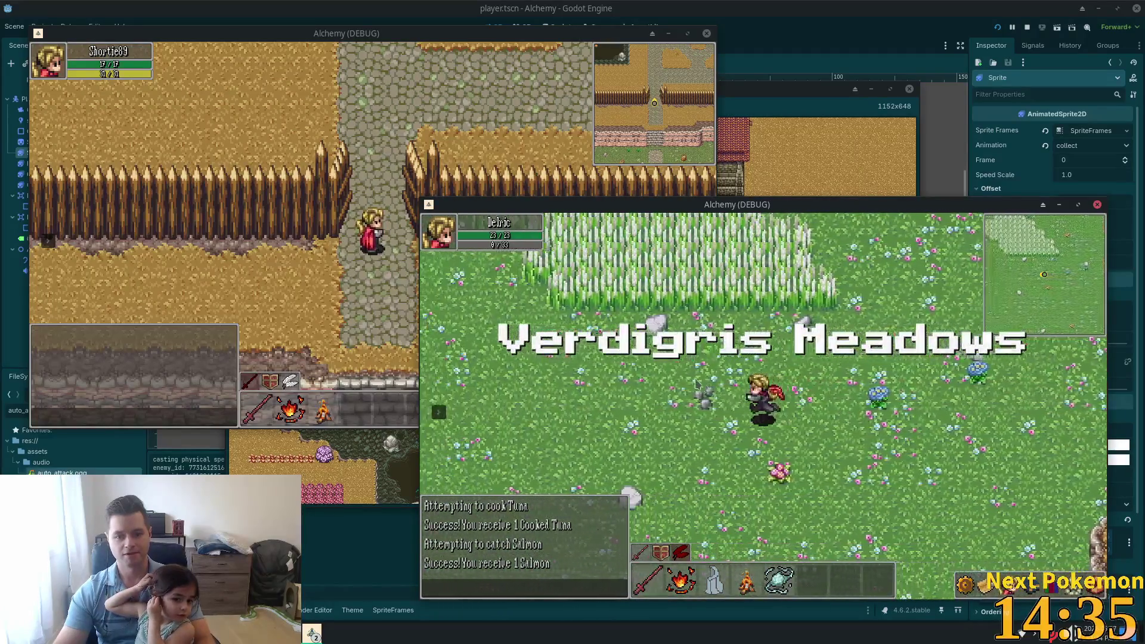
{"action": "key", "text": "w"}
{"action": "key", "text": "a"}
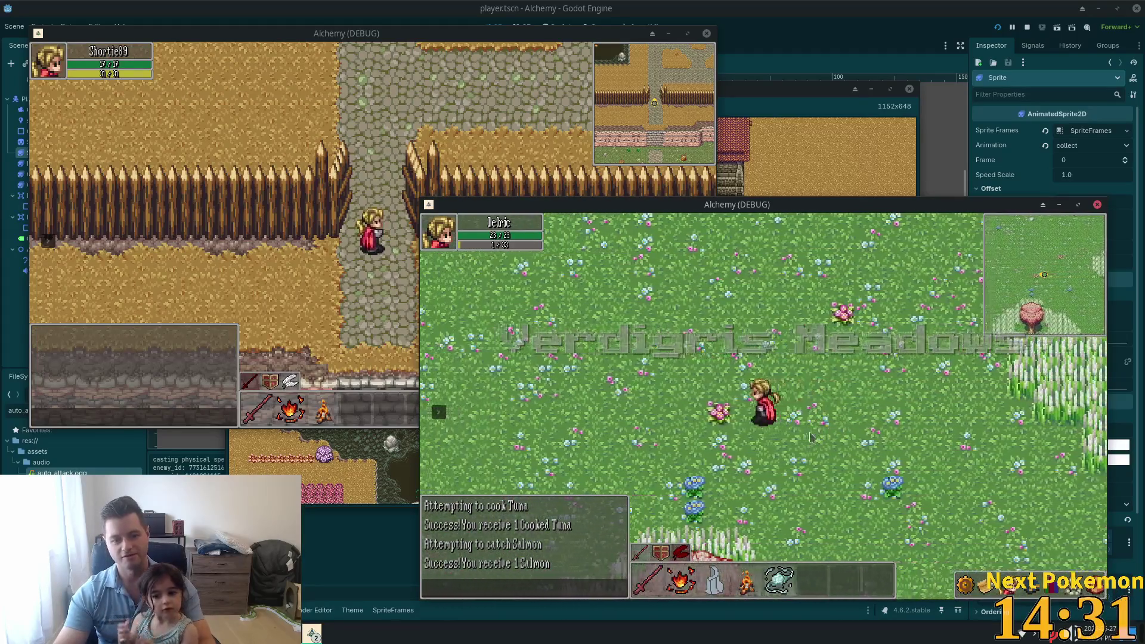
{"action": "key", "text": "a"}
{"action": "key", "text": "a"}
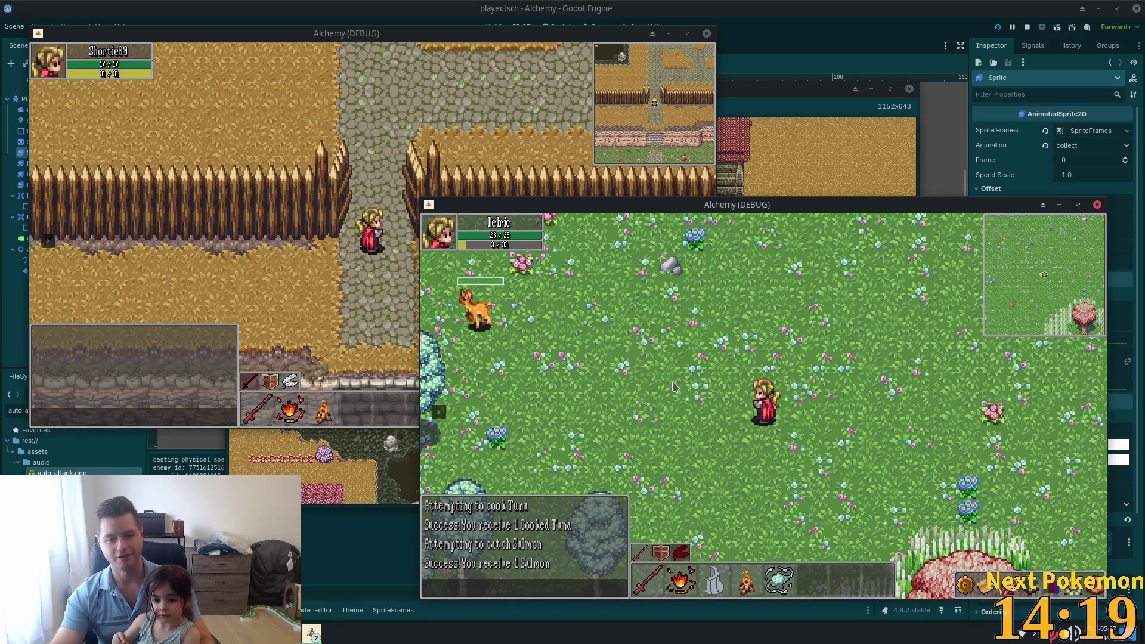
{"action": "left_click", "coordinate": [671, 394]}
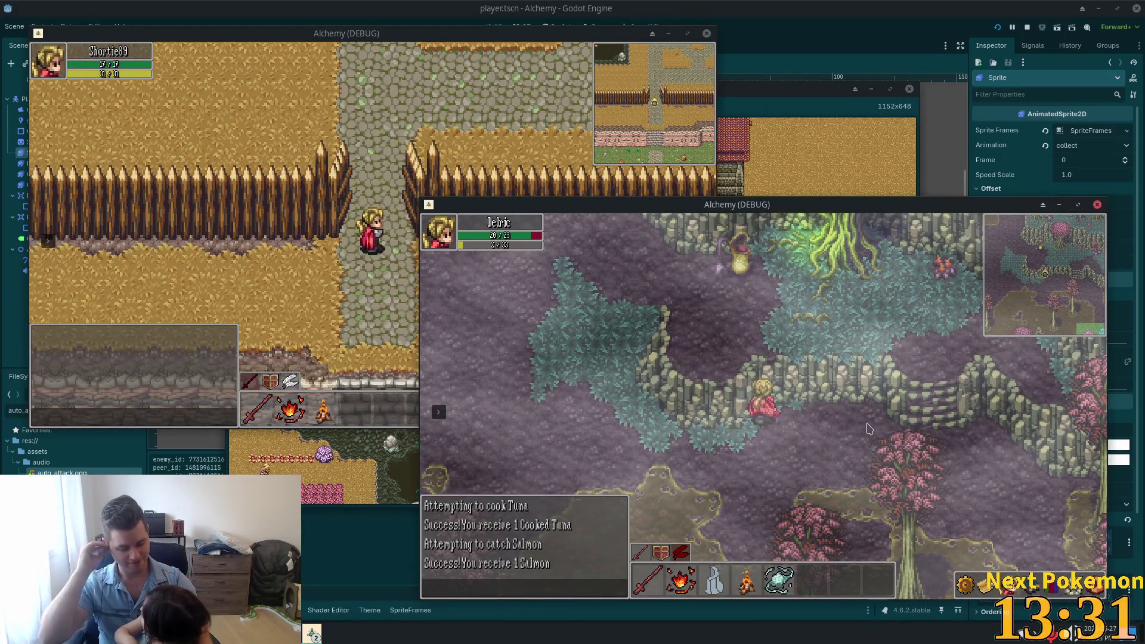
Step: Walk the hero up-left through the bog past the pools and rock pillars
{"action": "key", "text": "s"}
{"action": "key", "text": "a"}
{"action": "key", "text": "w"}
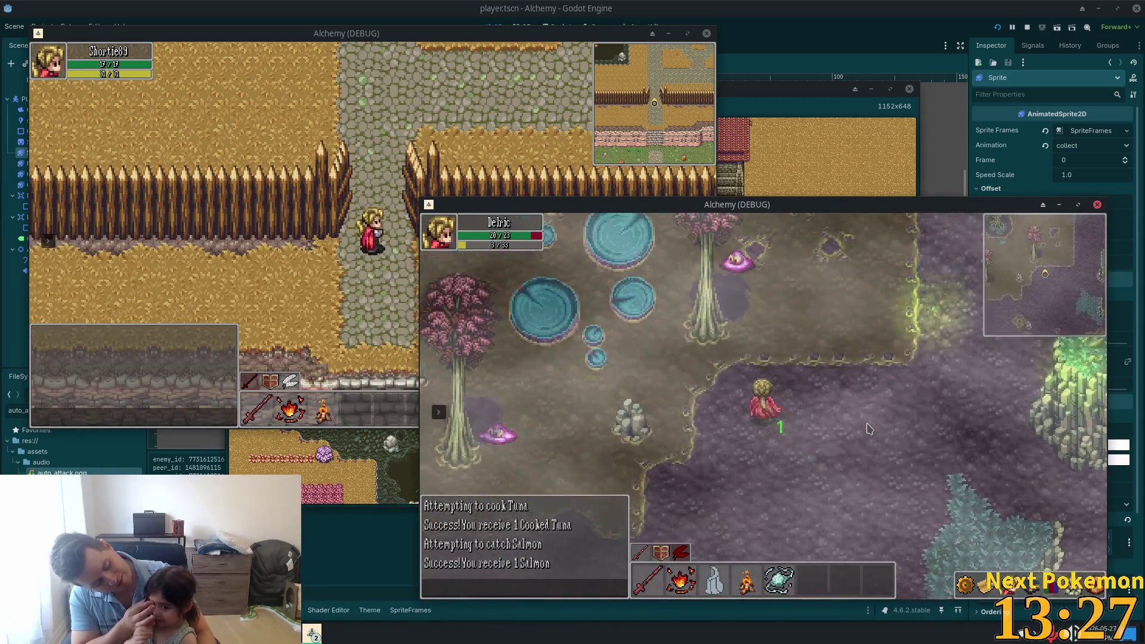
{"action": "key", "text": "w"}
{"action": "key", "text": "a"}
{"action": "key", "text": "w"}
{"action": "key", "text": "a"}
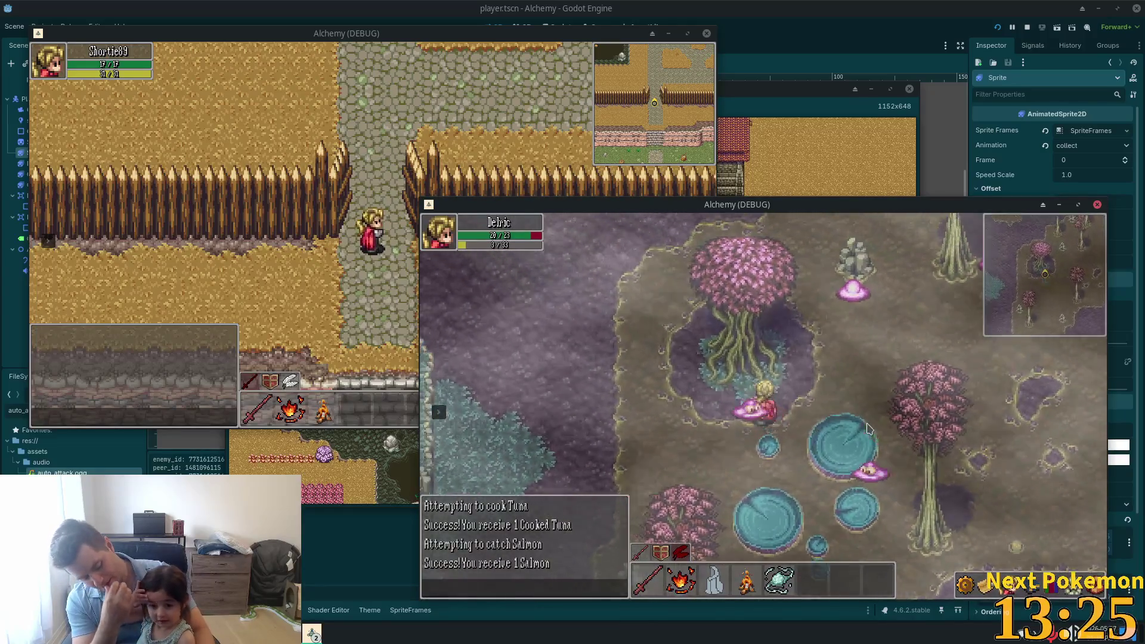
{"action": "key", "text": "w"}
{"action": "key", "text": "a"}
{"action": "key", "text": "w"}
{"action": "key", "text": "a"}
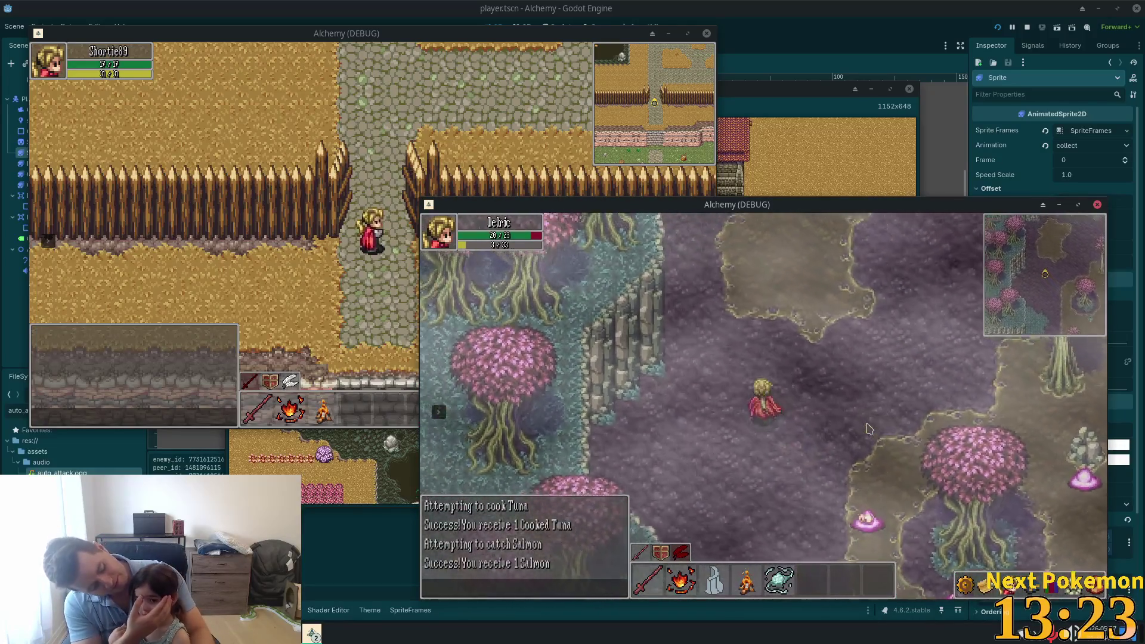
{"action": "key", "text": "w"}
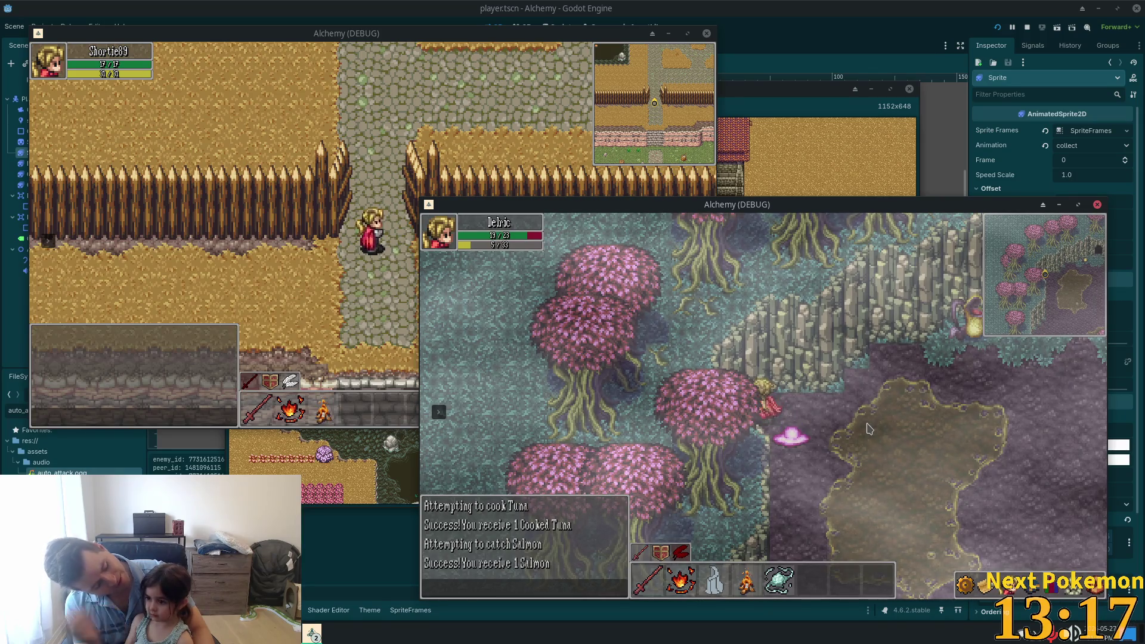
Step: Attack the Bog Slime twice from the mud patch, retreat south, then approach another slime
{"action": "key", "text": "Down"}
{"action": "key", "text": "Right"}
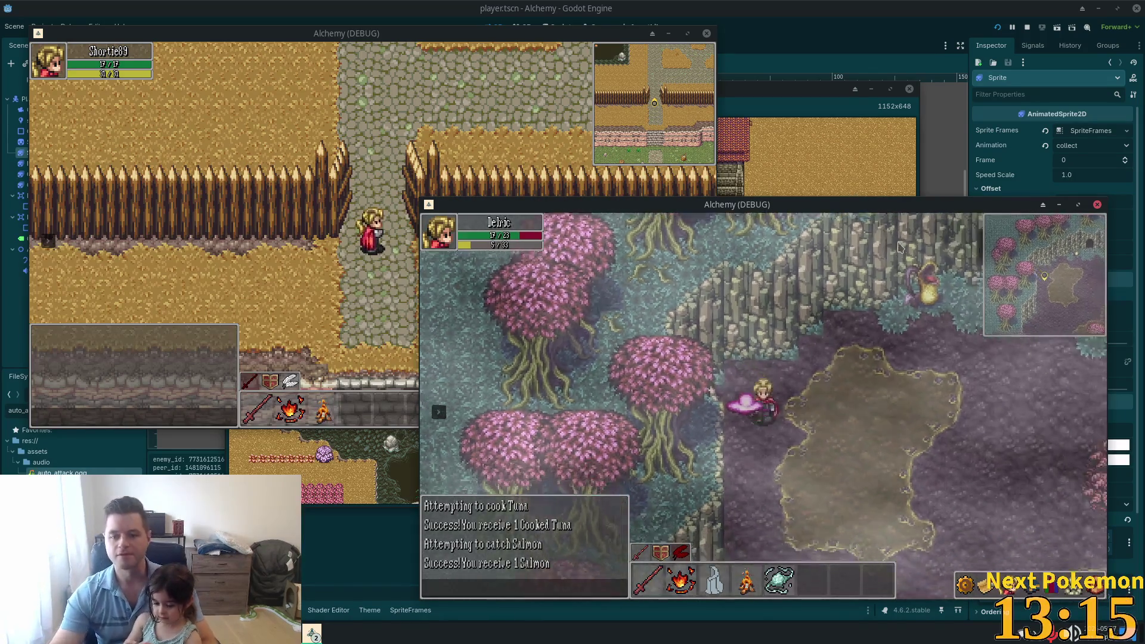
{"action": "key", "text": "Up"}
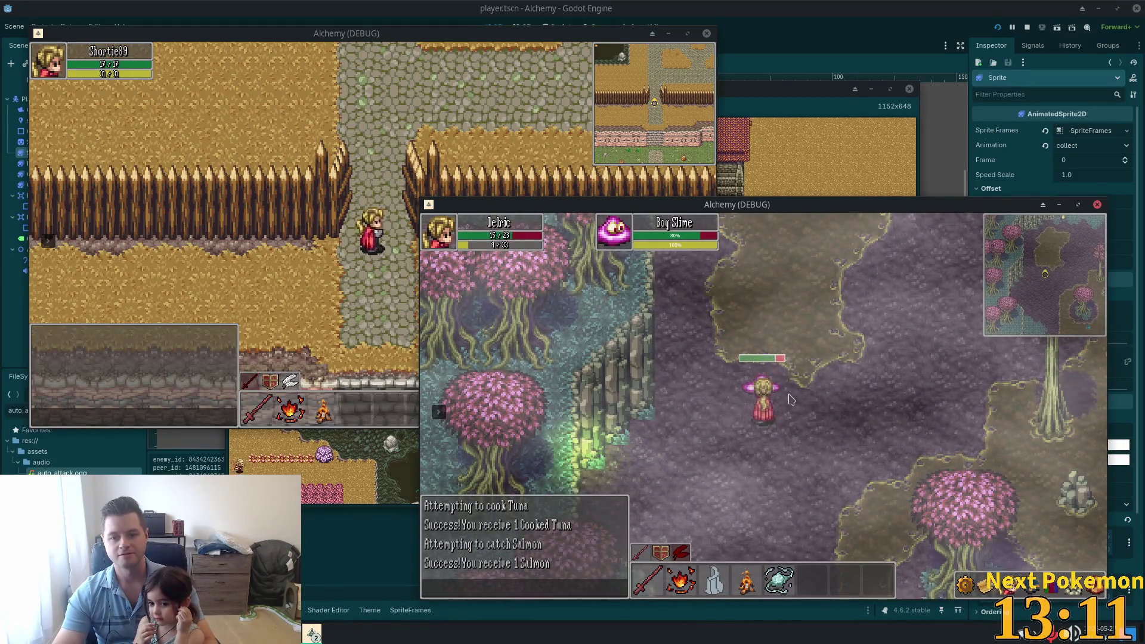
{"action": "key", "text": "Down"}
{"action": "key", "text": "Up"}
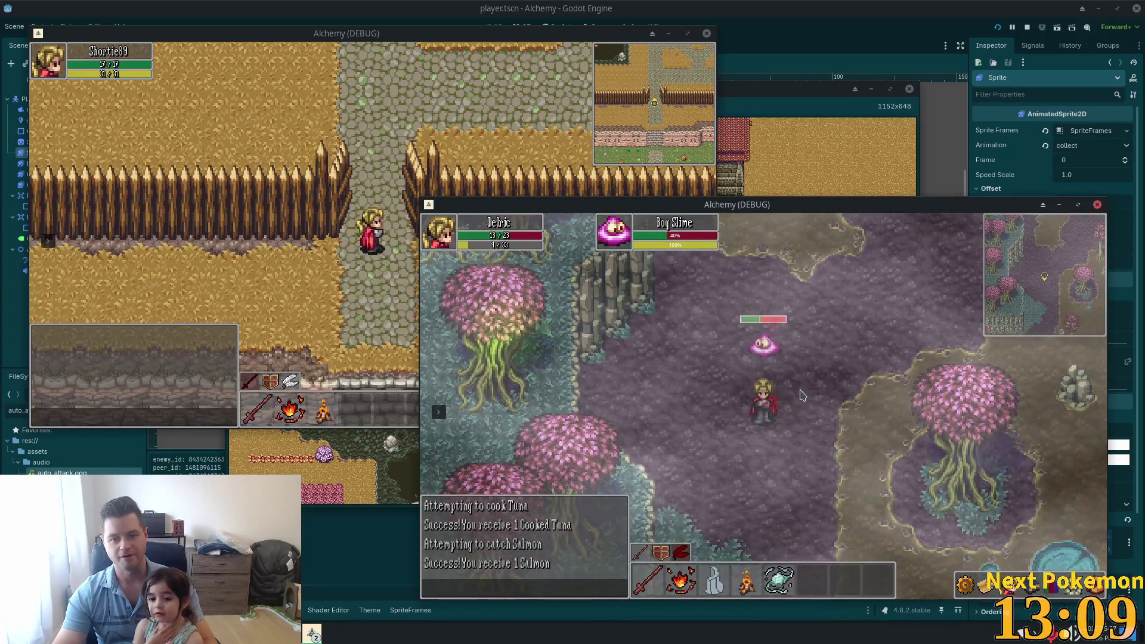
{"action": "key", "text": "Down"}
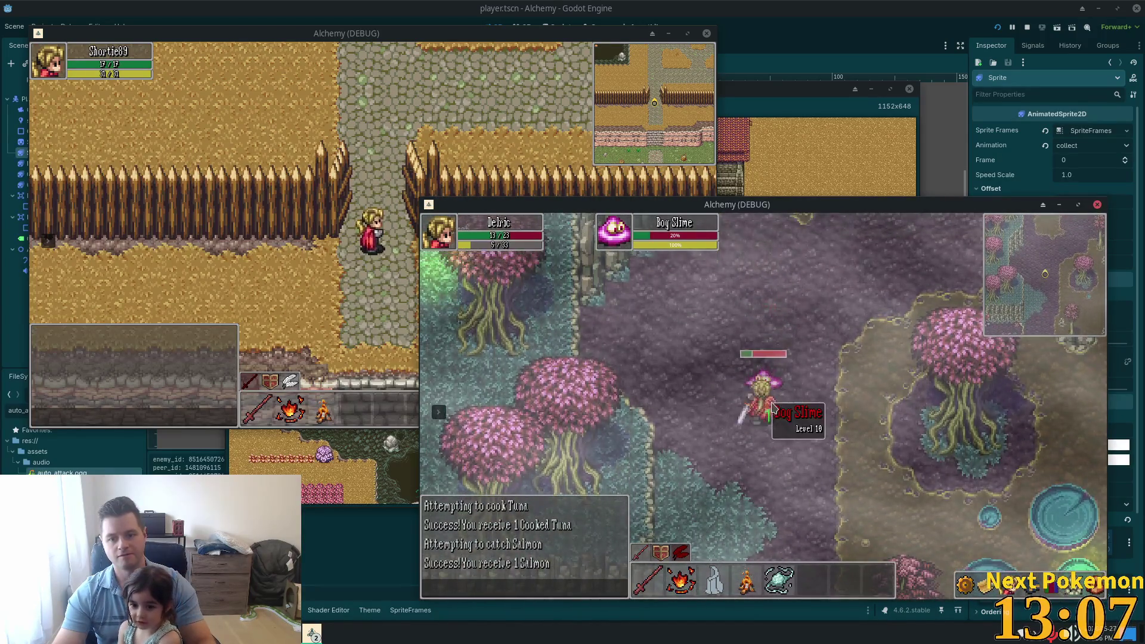
{"action": "key", "text": "Down"}
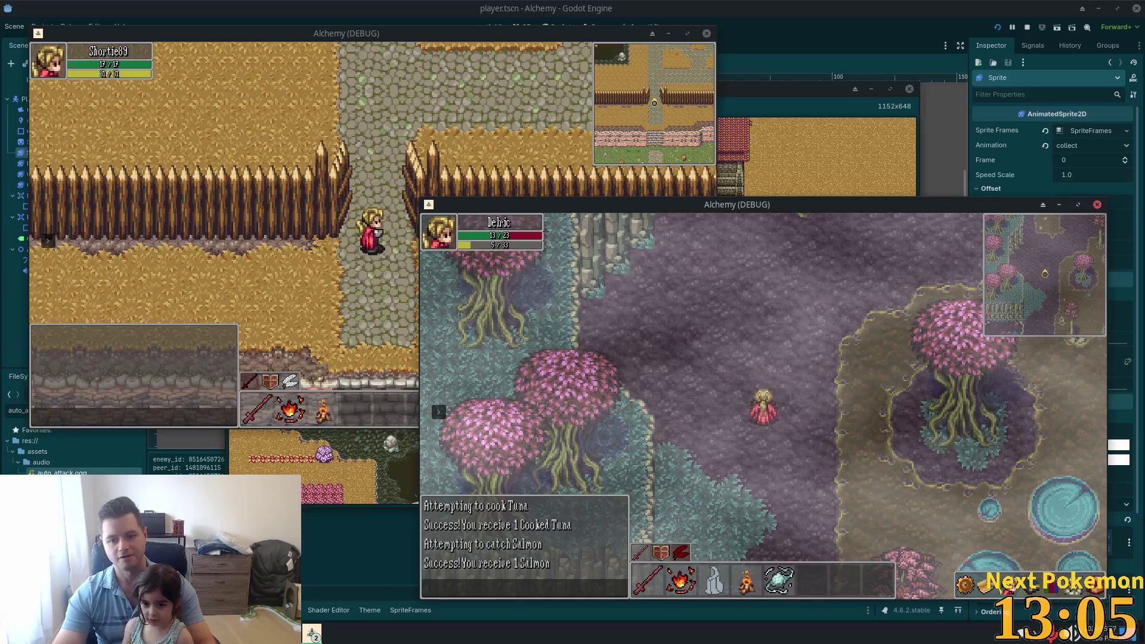
{"action": "key", "text": "Down"}
{"action": "key", "text": "Right"}
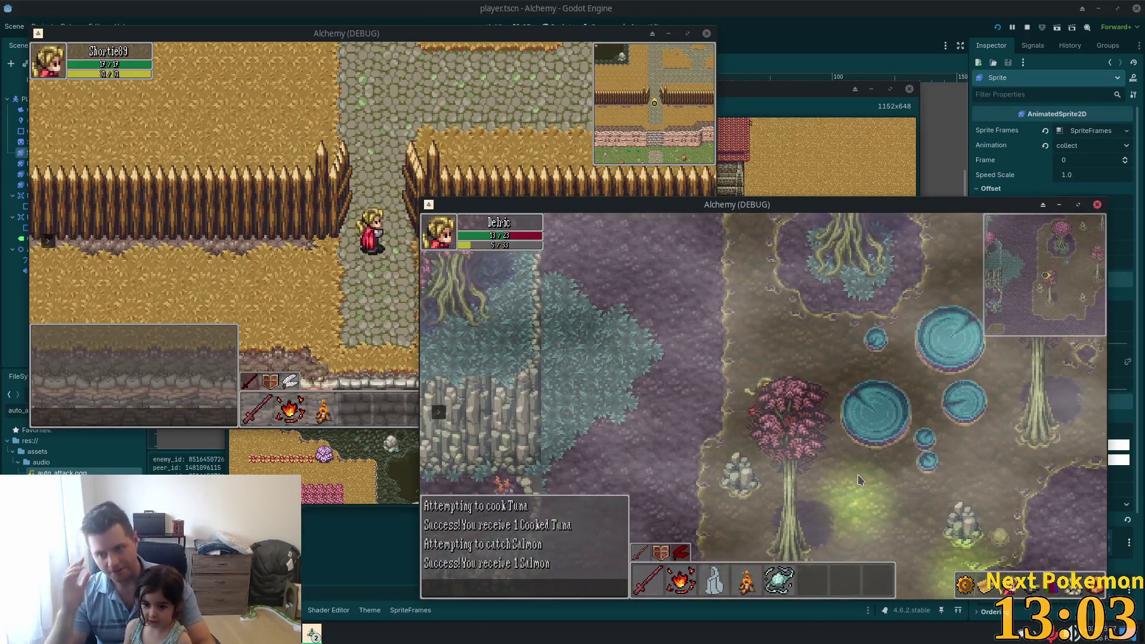
{"action": "key", "text": "Up"}
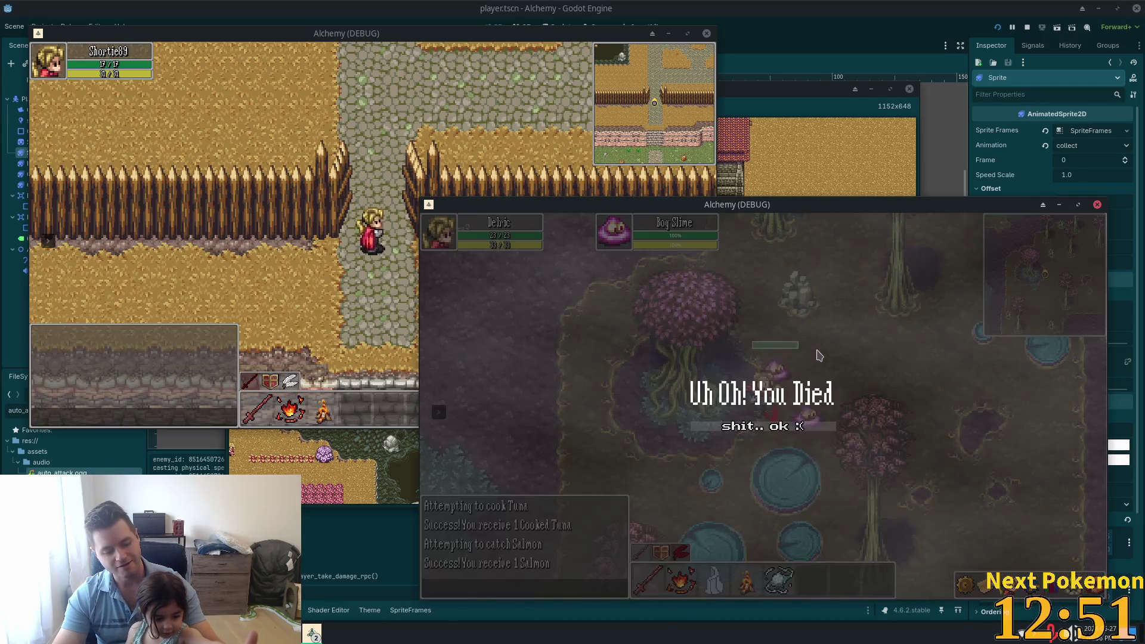
Step: Dismiss the death notice to respawn in Ouros, then walk north and west past the inn toward the bridge
{"action": "left_click", "coordinate": [783, 426]}
{"action": "key", "text": "w"}
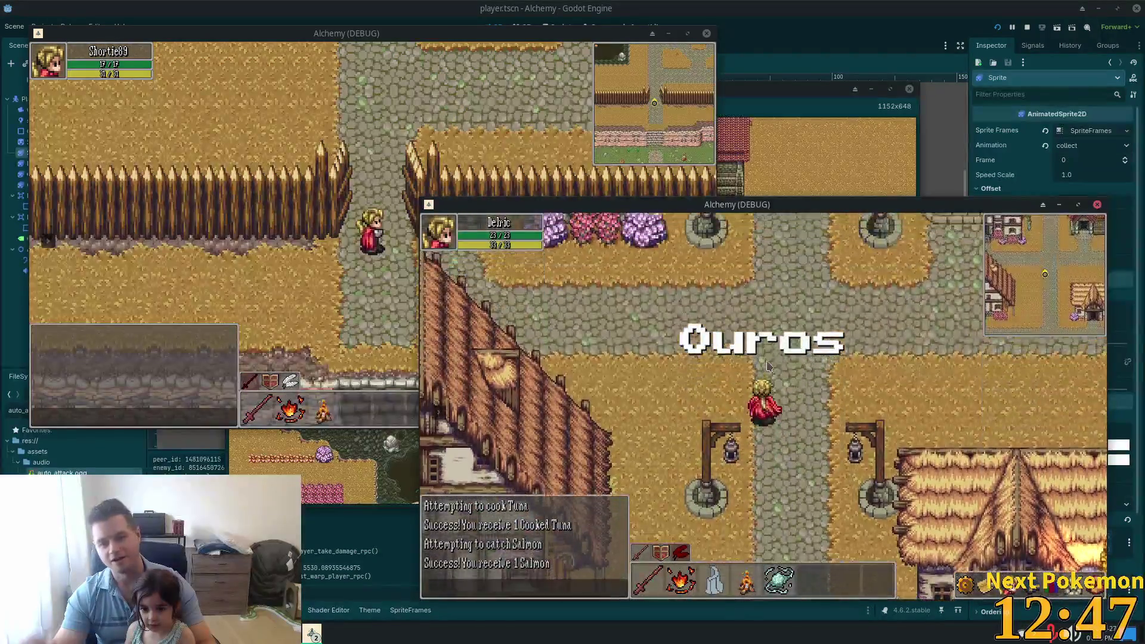
{"action": "key", "text": "a"}
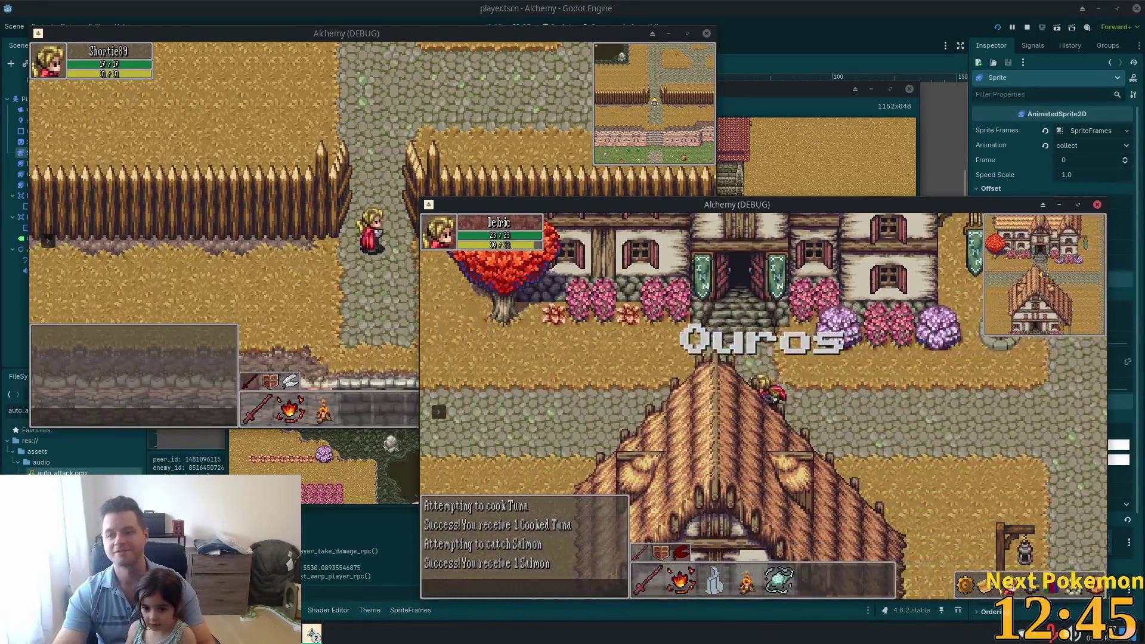
{"action": "key", "text": "a"}
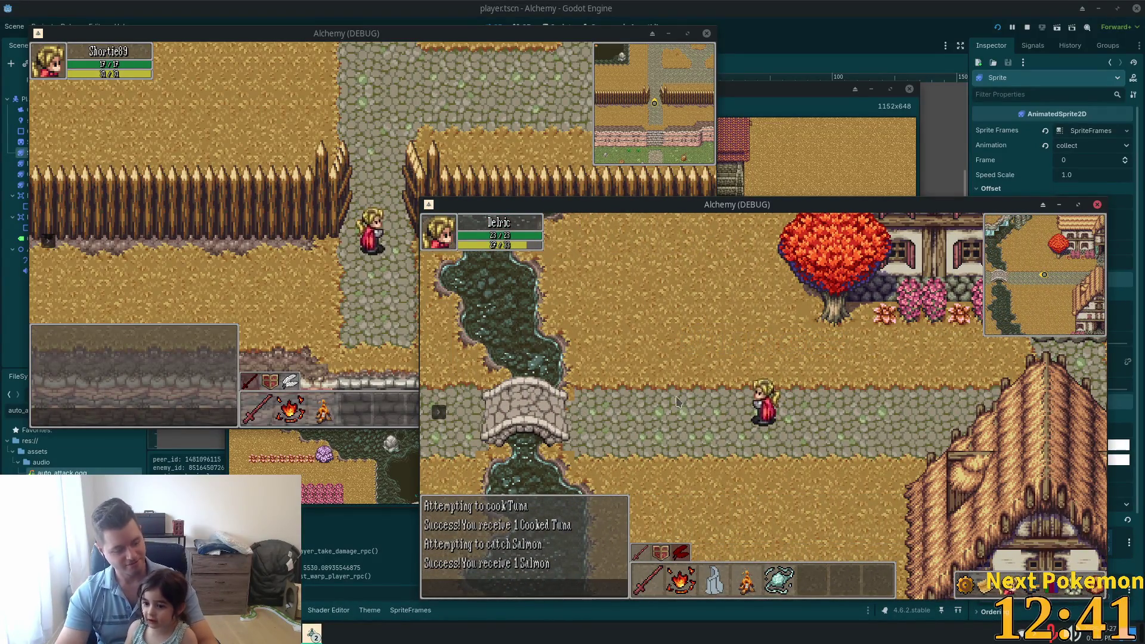
{"action": "key", "text": "a"}
{"action": "key", "text": "a"}
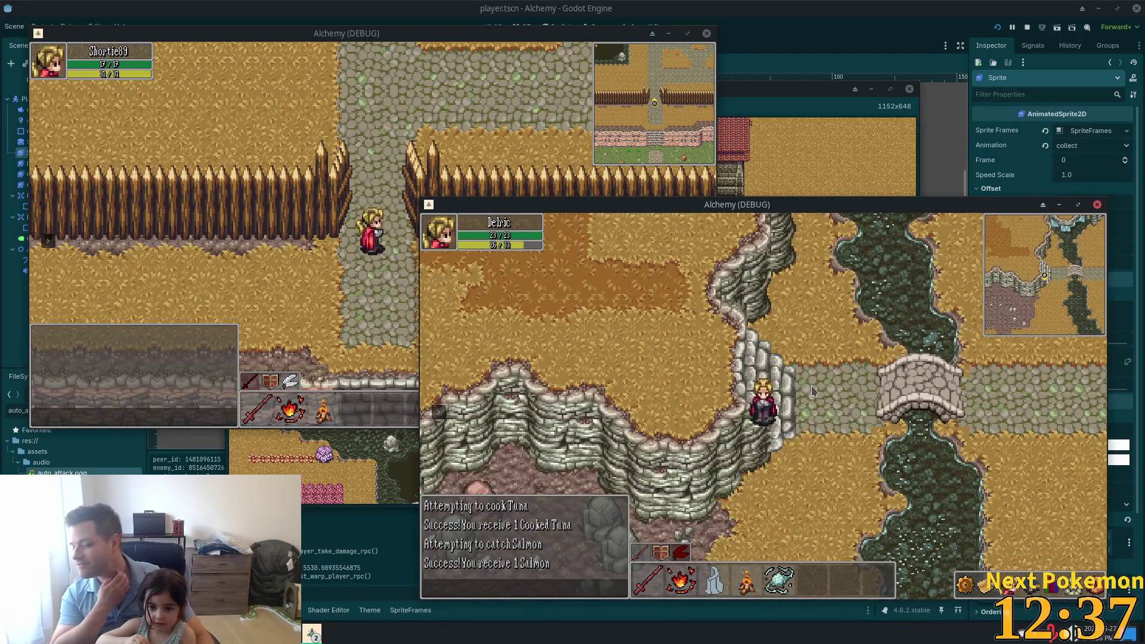
Step: Cross the stone stairs and bridge, then walk north past the red tree into Etheros Forest
{"action": "key", "text": "a"}
{"action": "key", "text": "d"}
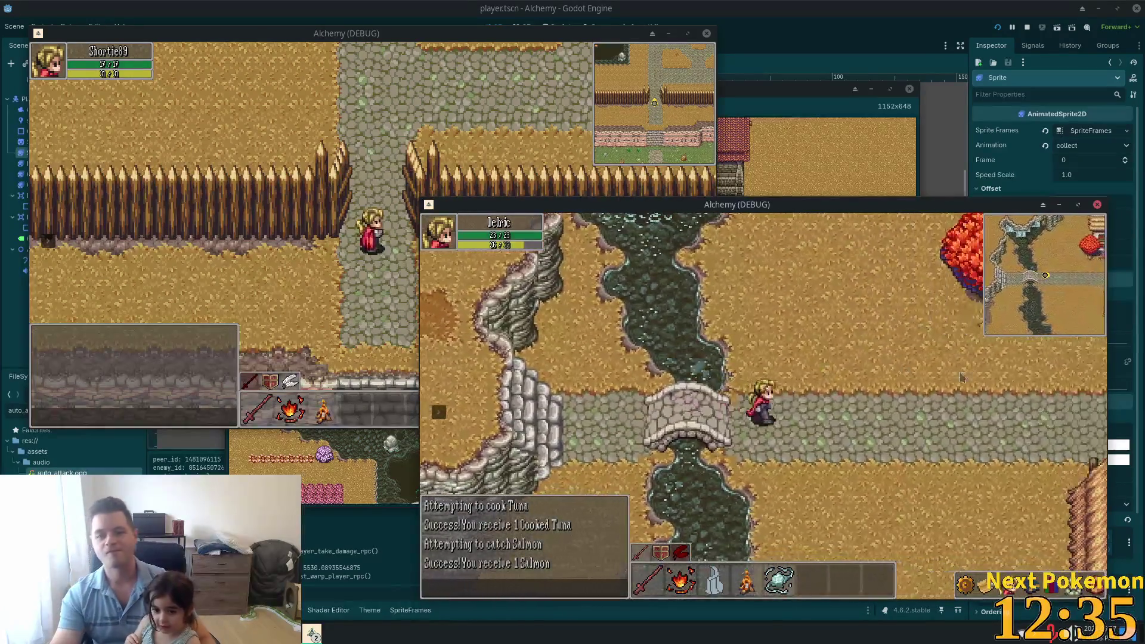
{"action": "key", "text": "w"}
{"action": "key", "text": "w"}
{"action": "key", "text": "d"}
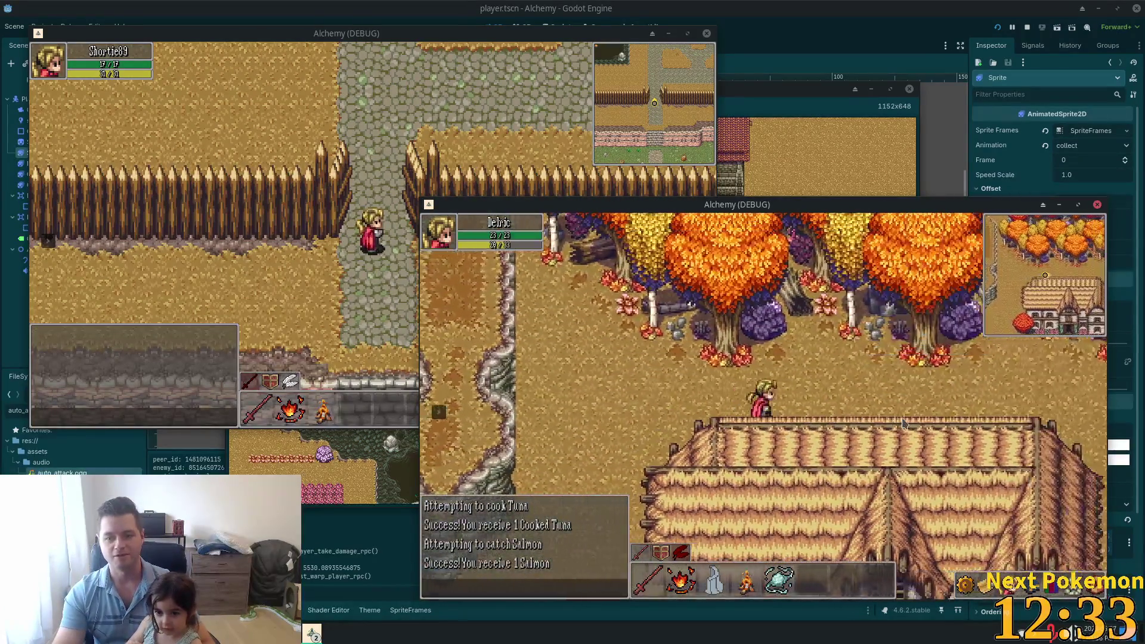
{"action": "key", "text": "w"}
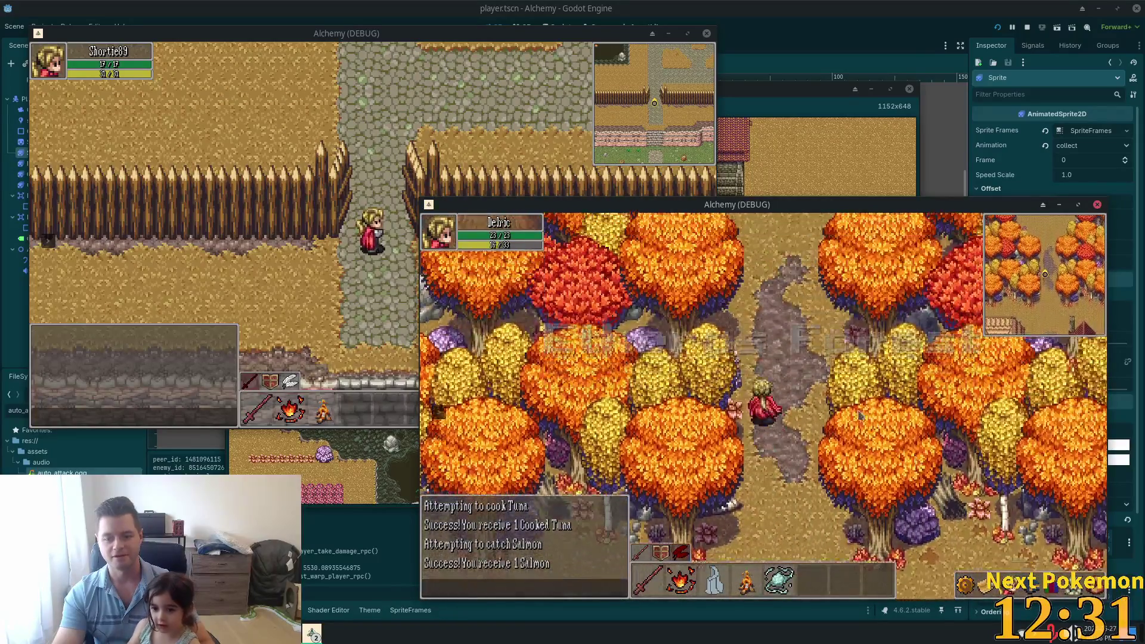
{"action": "key", "text": "w"}
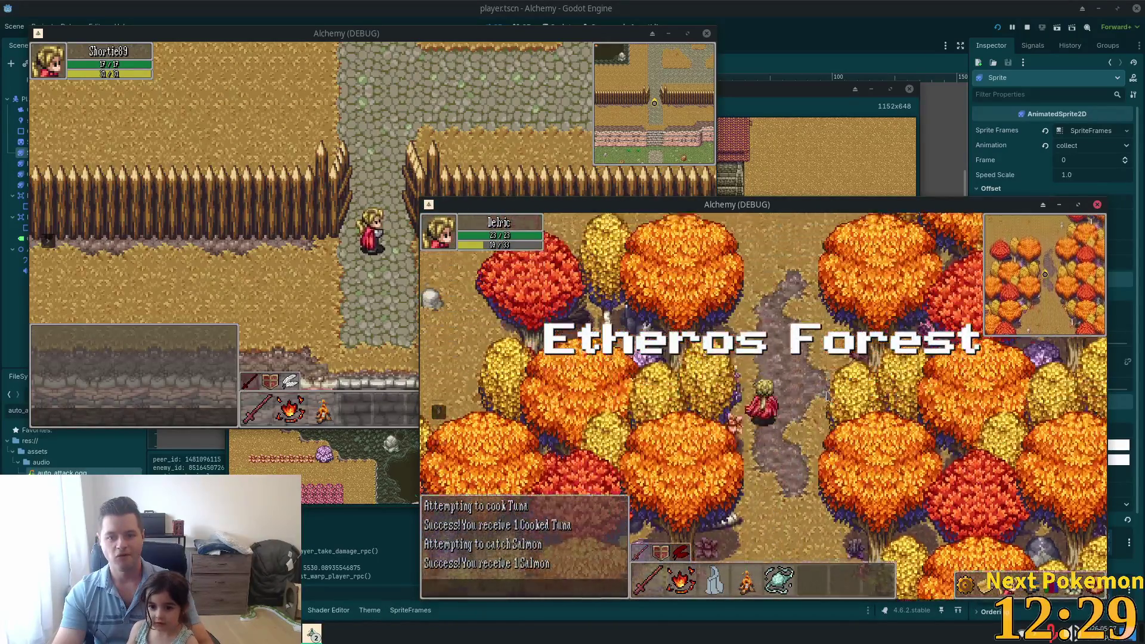
{"action": "key", "text": "w"}
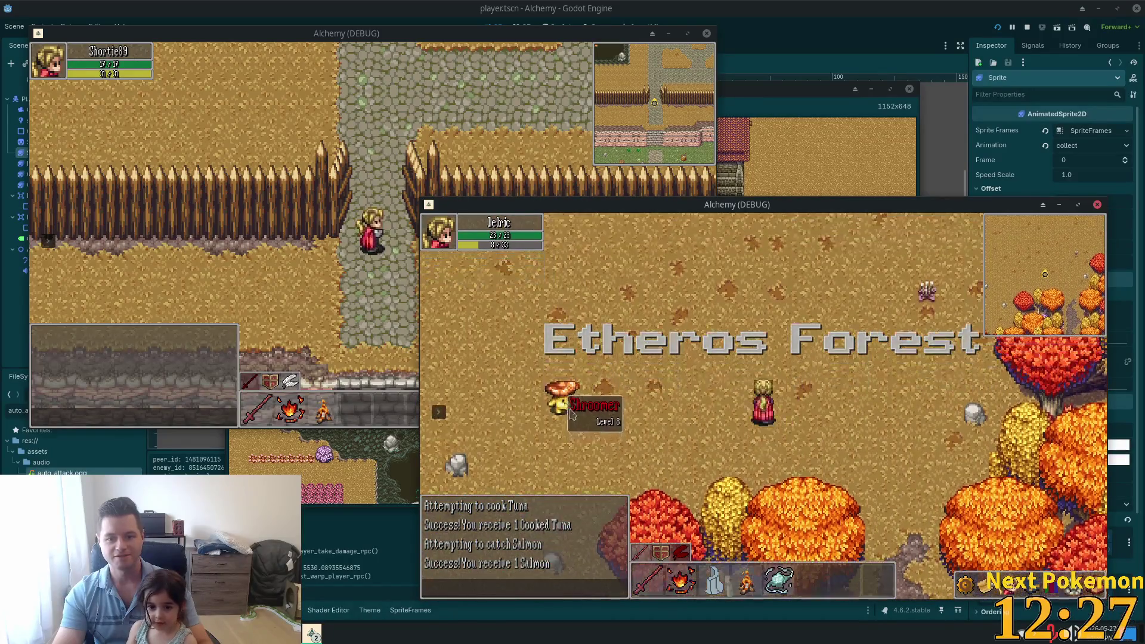
Step: Attack the nearby Shroomer, then walk Delric right away from it and north into the trees
{"action": "mouse_move", "coordinate": [568, 410]}
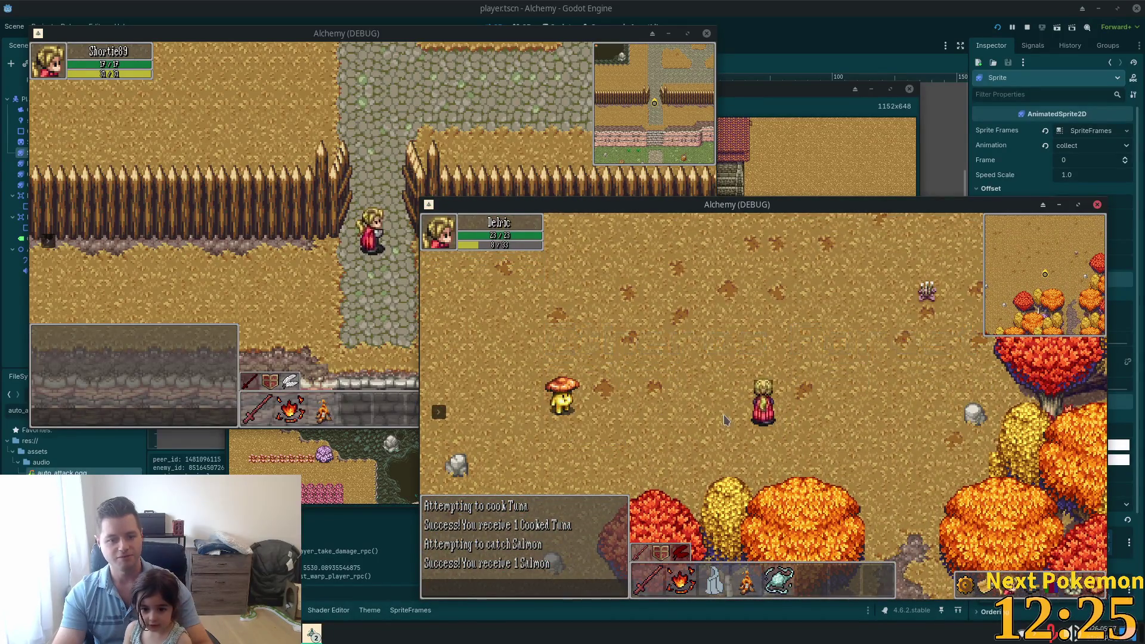
{"action": "key", "text": "a"}
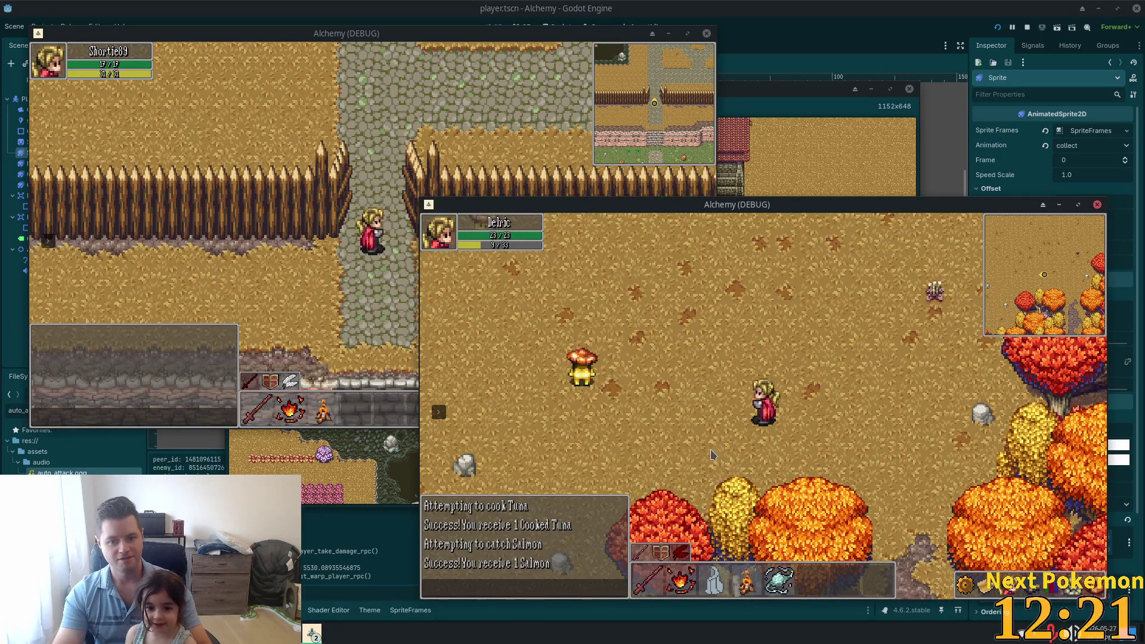
{"action": "left_click", "coordinate": [598, 382]}
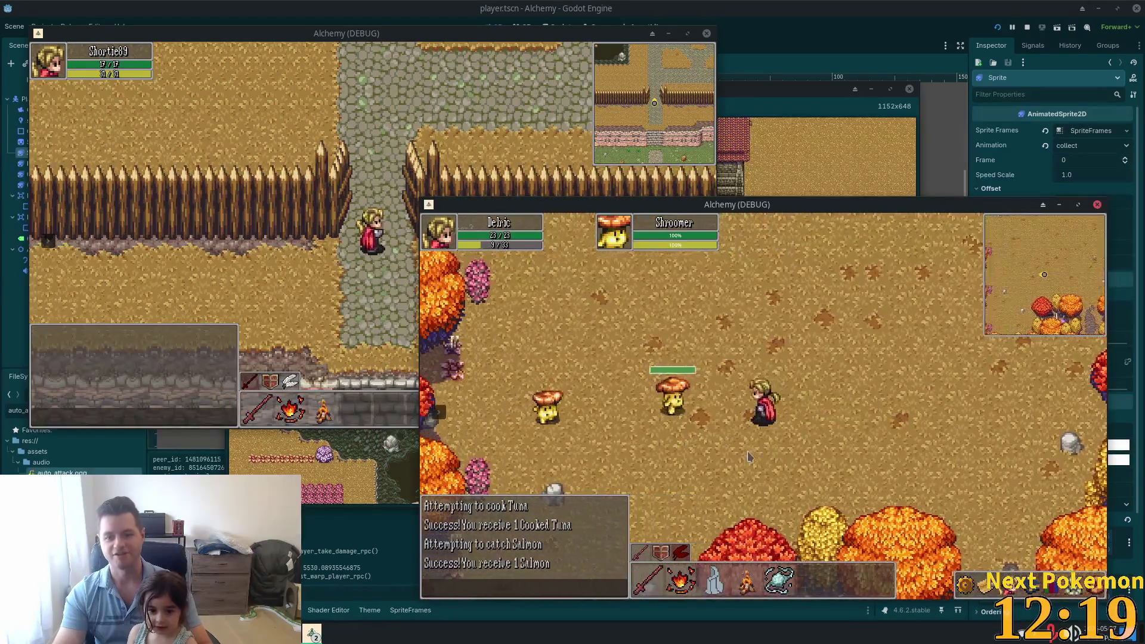
{"action": "key", "text": "d"}
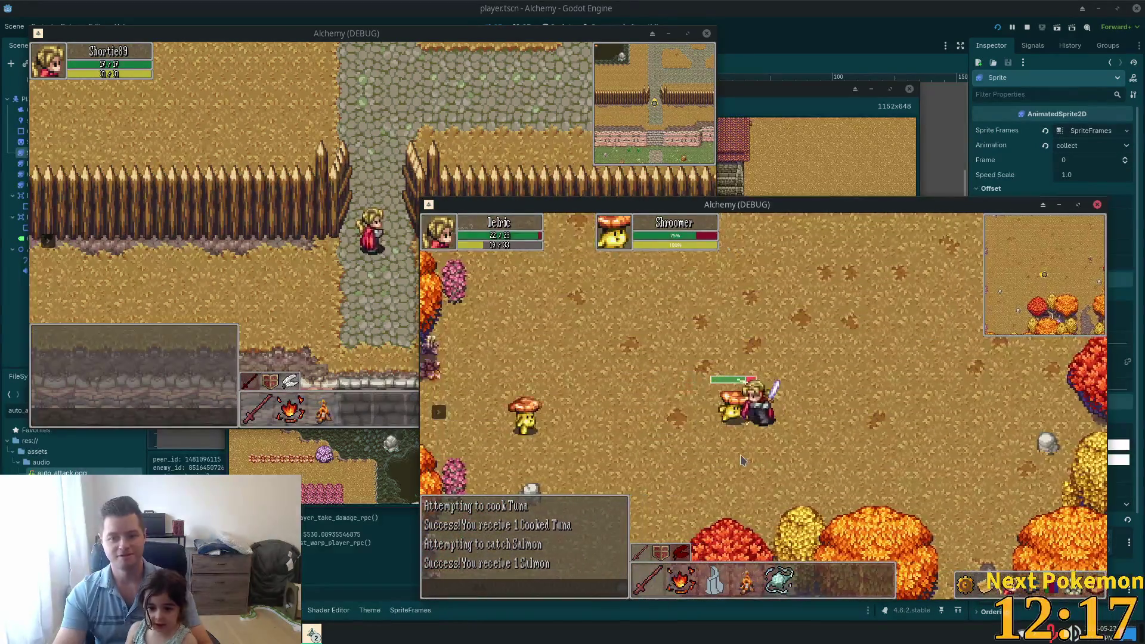
{"action": "key", "text": "d"}
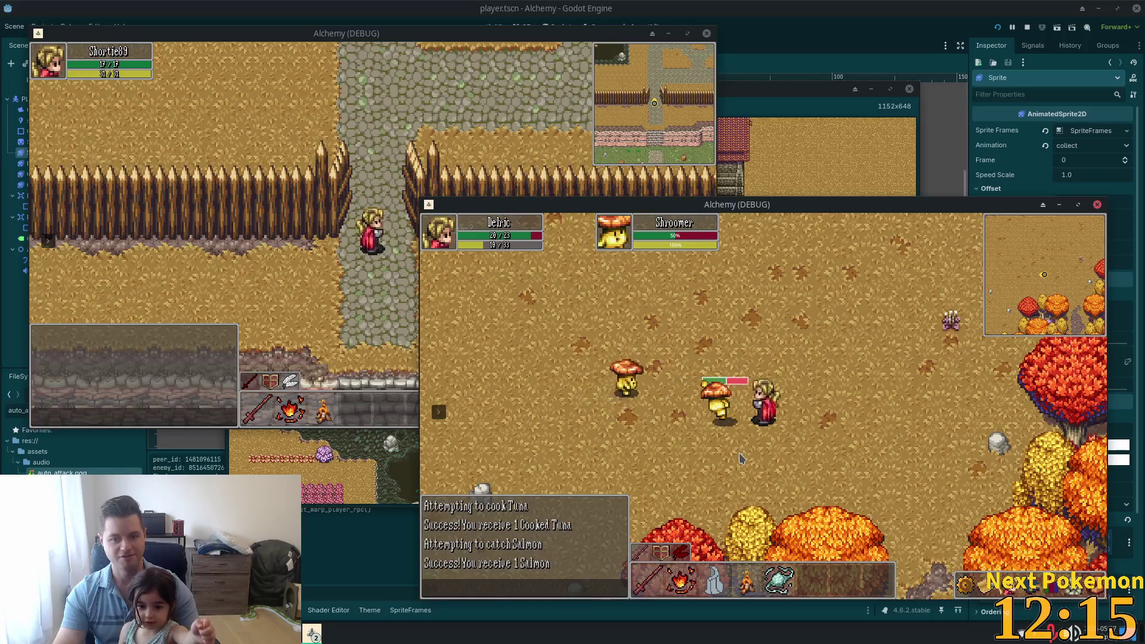
{"action": "key", "text": "d"}
{"action": "key", "text": "d"}
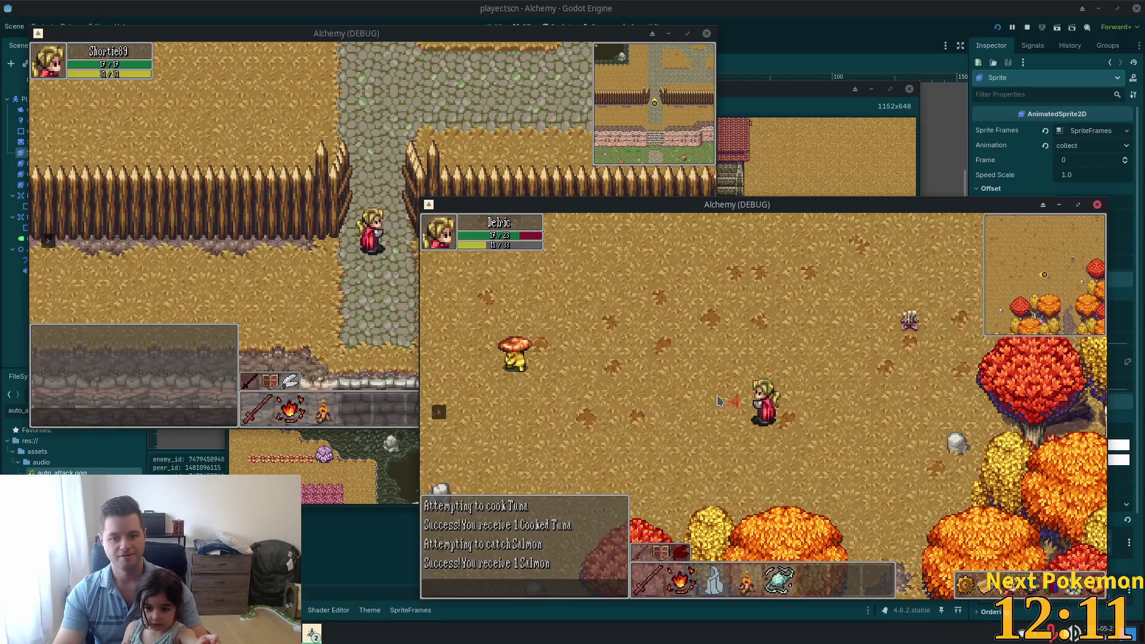
{"action": "key", "text": "w"}
{"action": "key", "text": "w"}
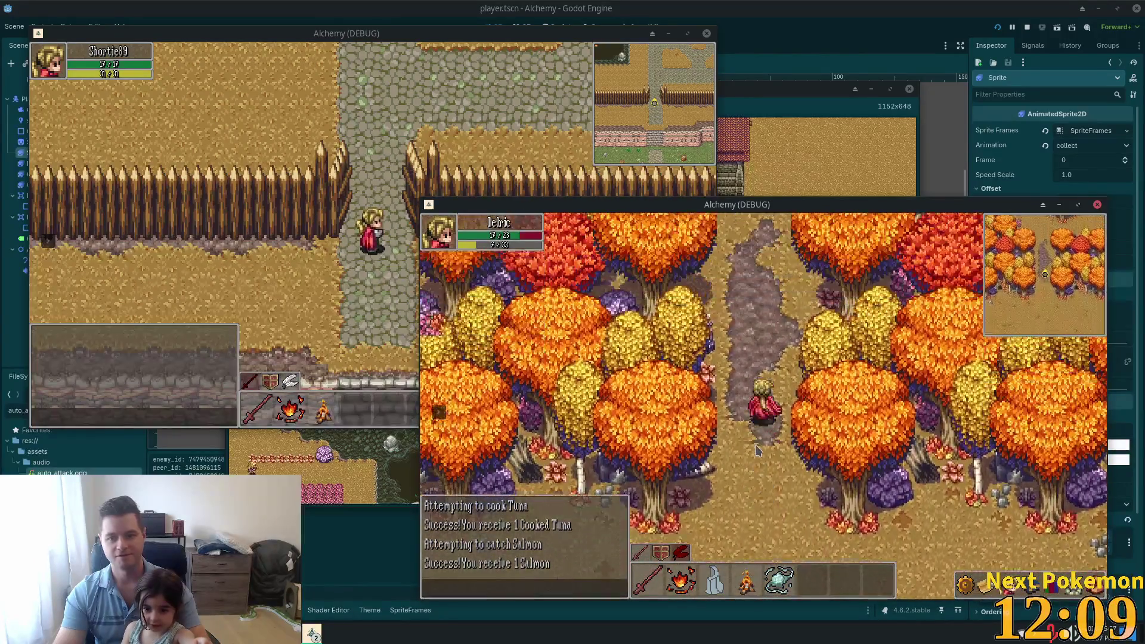
Step: Walk Delric east toward the mushrooms, then back west between the trees to the Ouros Highlands
{"action": "key", "text": "a"}
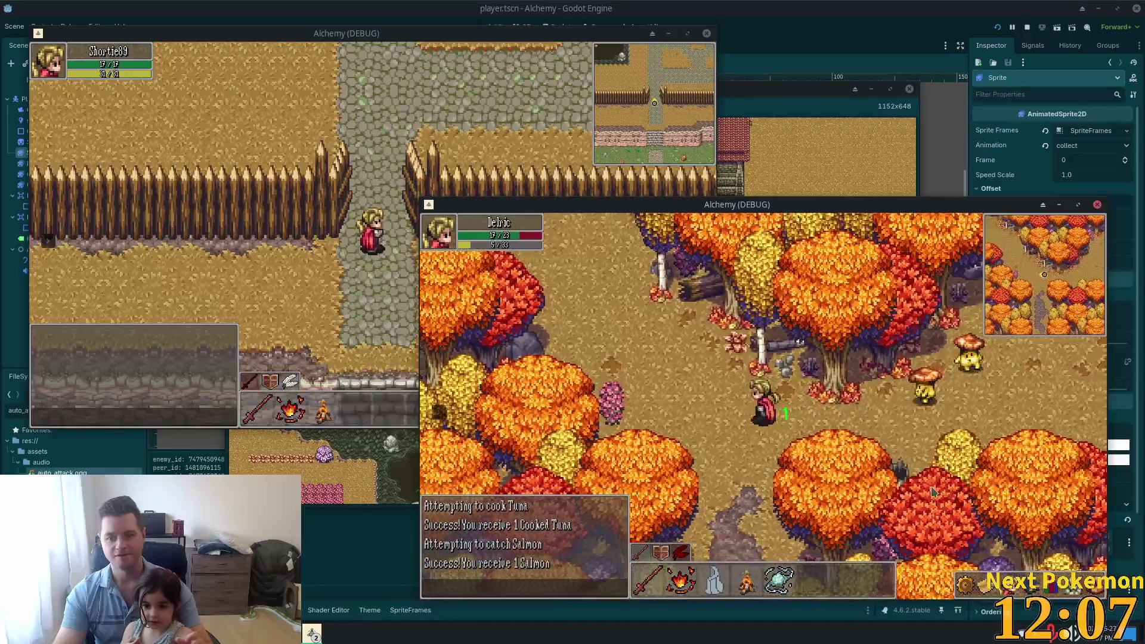
{"action": "key", "text": "d"}
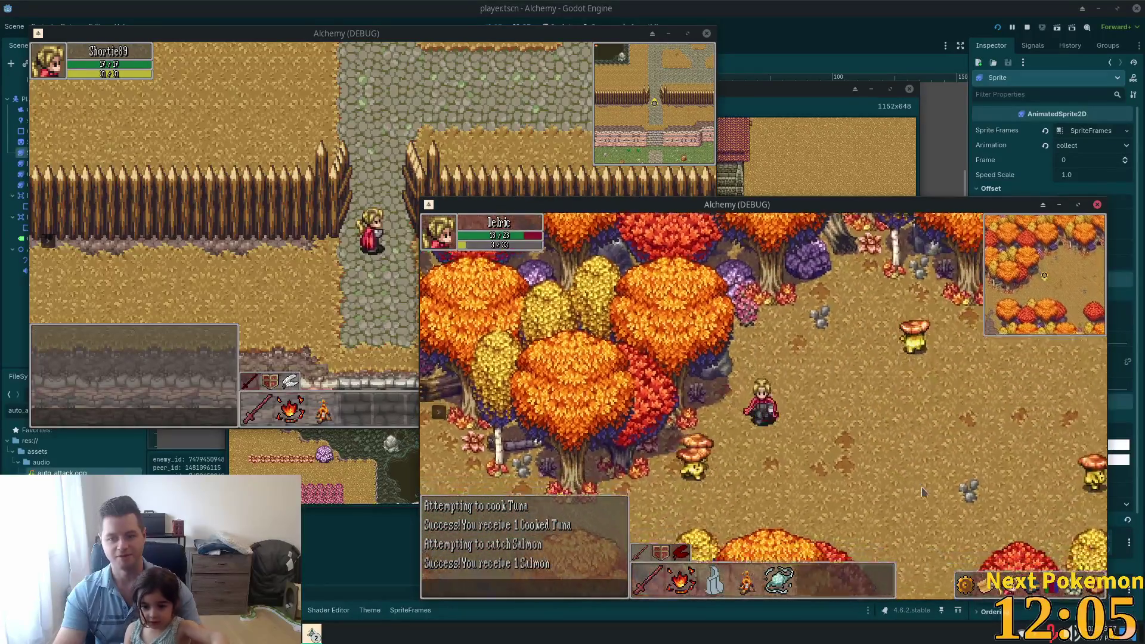
{"action": "key", "text": "d"}
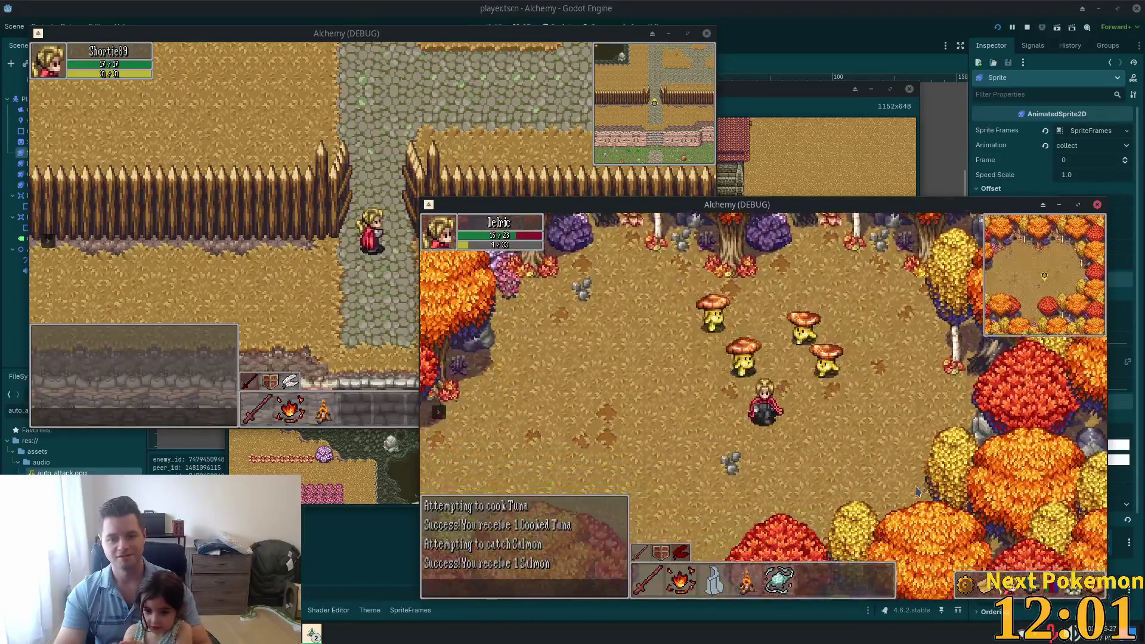
{"action": "key", "text": "a"}
{"action": "key", "text": "a"}
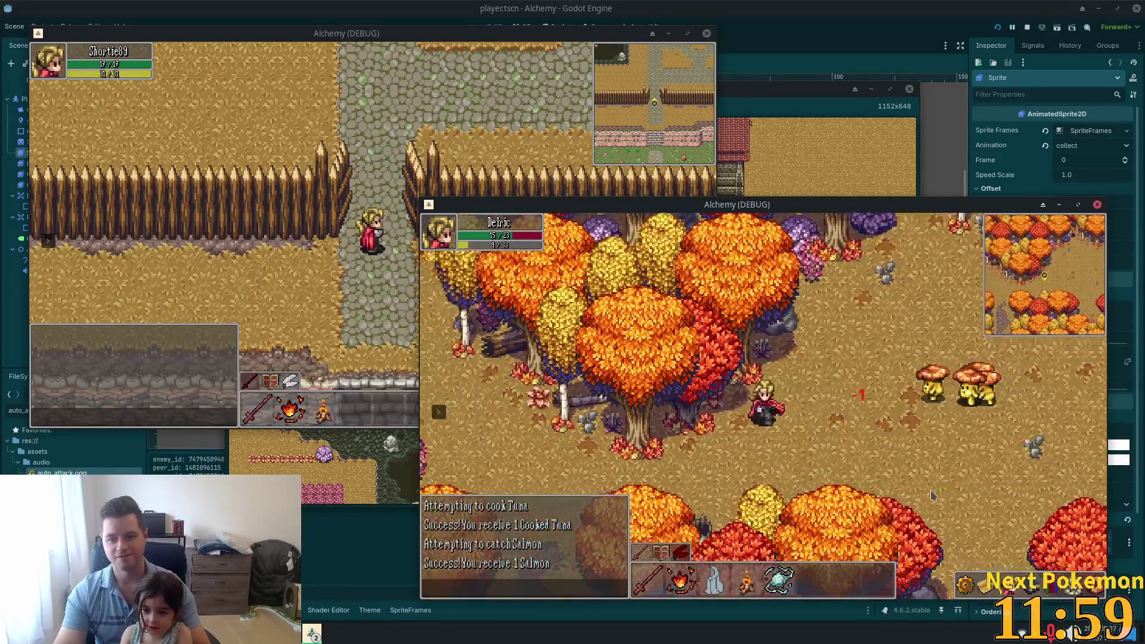
{"action": "key", "text": "a"}
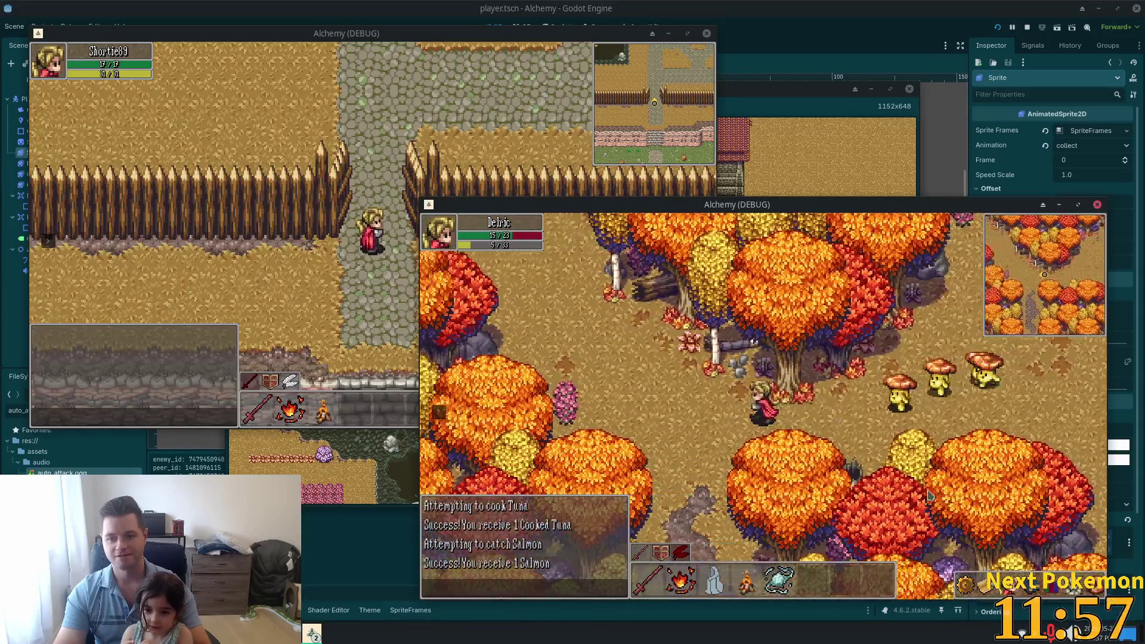
{"action": "key", "text": "w"}
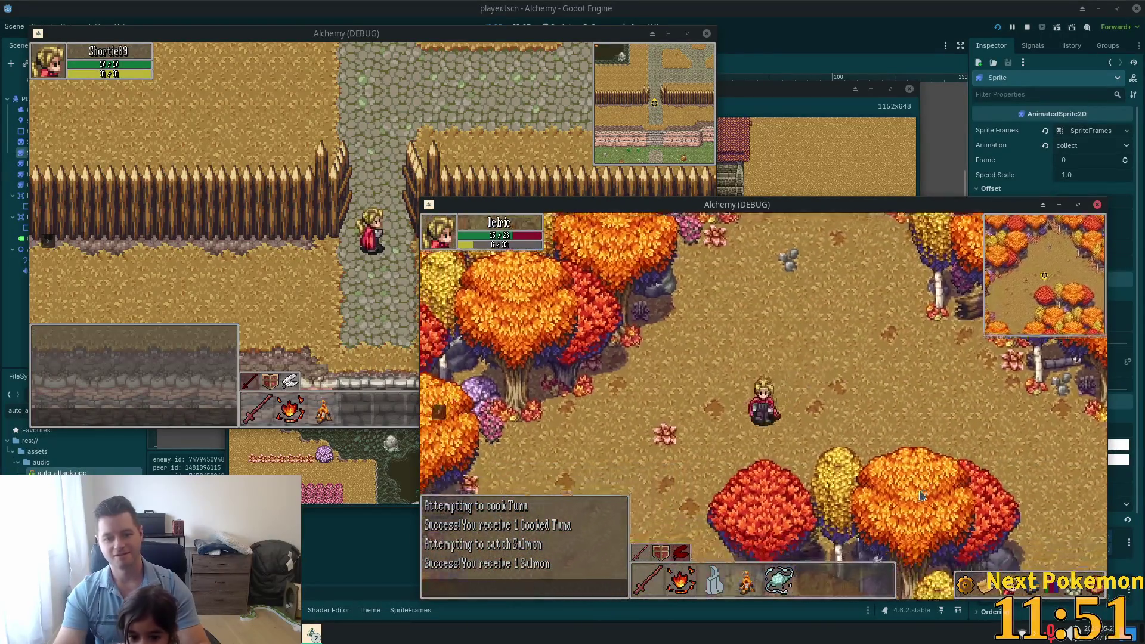
{"action": "key", "text": "a"}
{"action": "key", "text": "s"}
{"action": "key", "text": "a"}
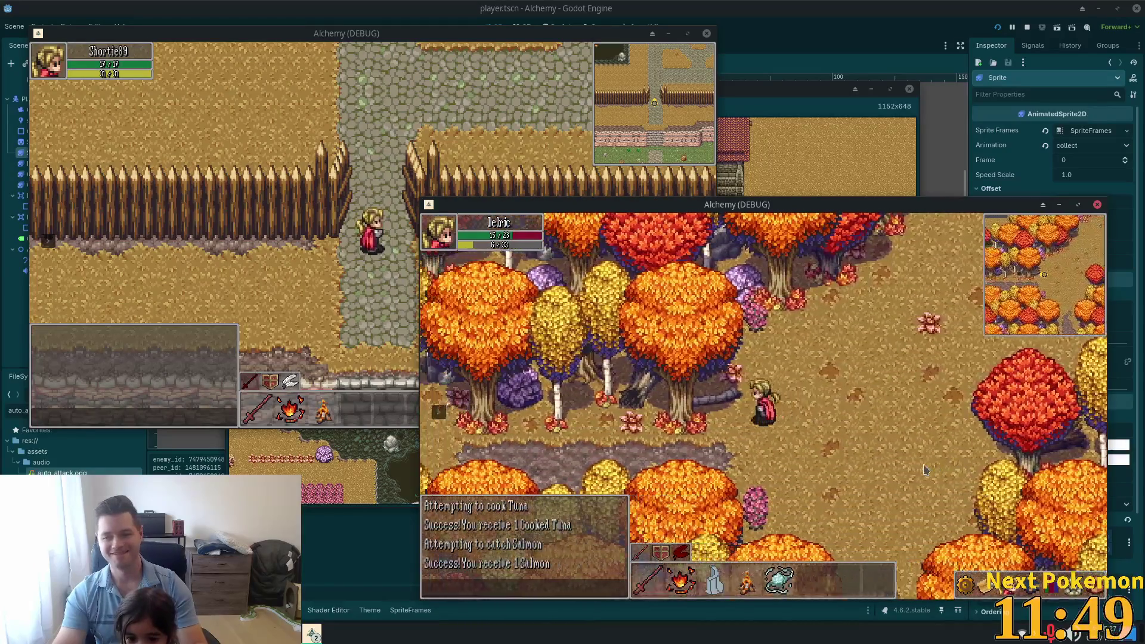
{"action": "key", "text": "a"}
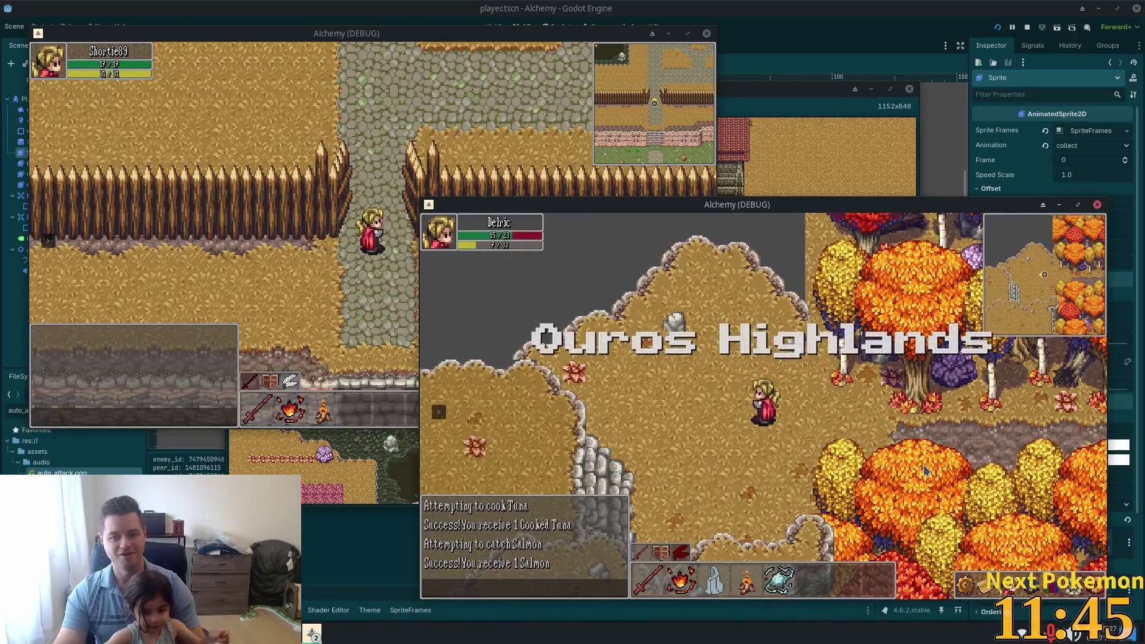
Step: Close the accidental window menu and walk Delric south, then west along the highland cliff edge
{"action": "key", "text": "alt+space"}
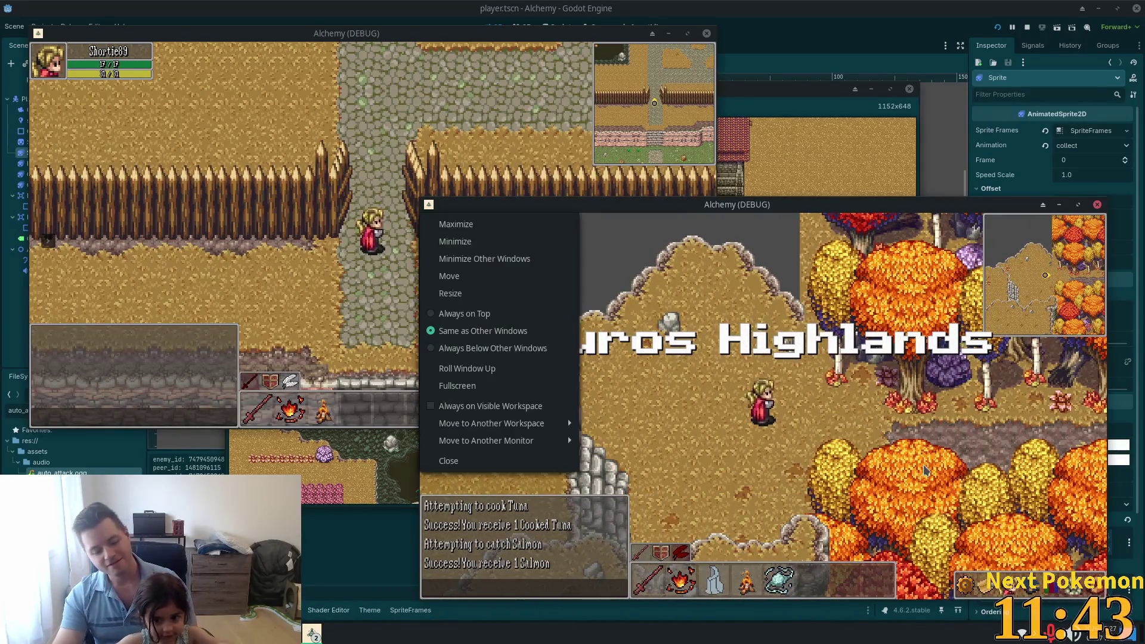
{"action": "key", "text": "Escape"}
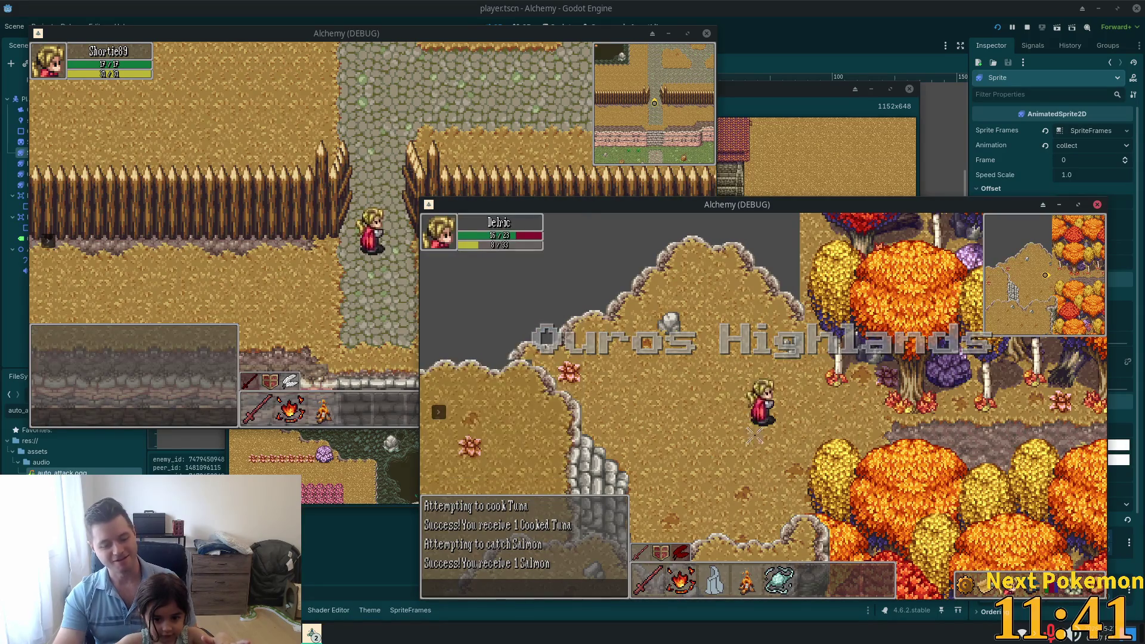
{"action": "key", "text": "Down"}
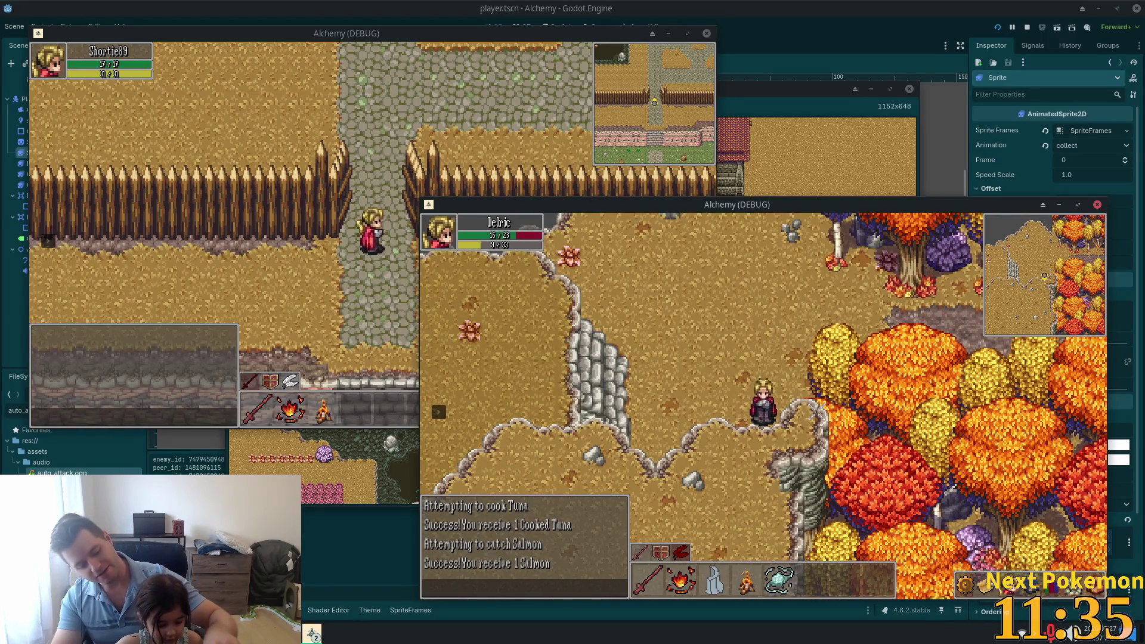
{"action": "key", "text": "Down"}
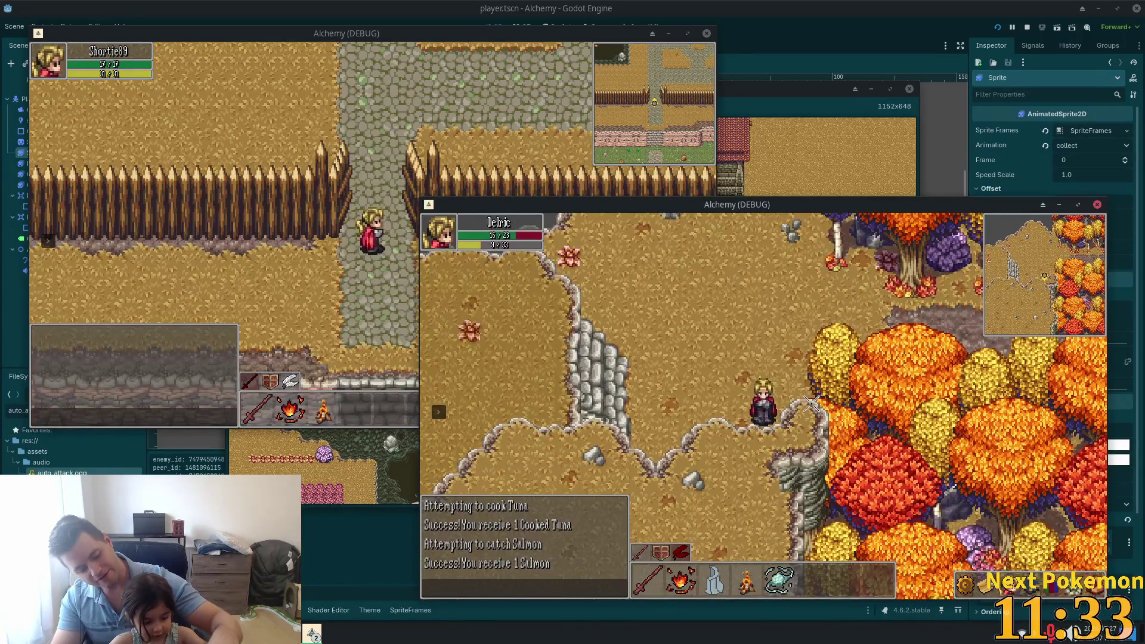
{"action": "key", "text": "Left"}
Step: Walk Delric north-east and north, try casting spell 2, then head up-right toward Etheros Forest
{"action": "key", "text": "Up"}
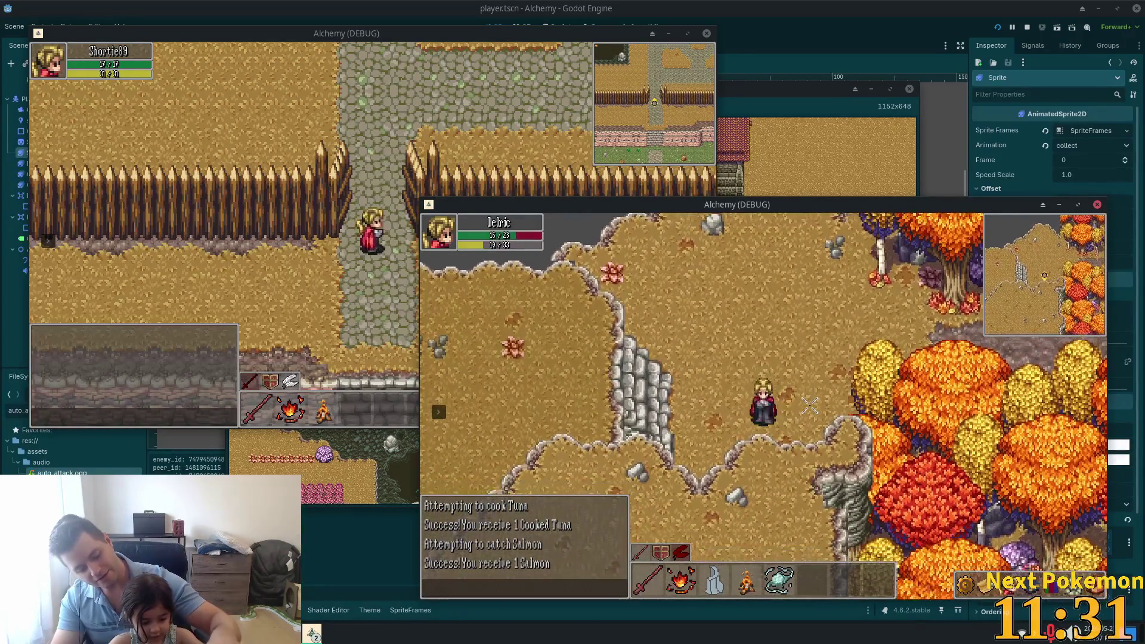
{"action": "key", "text": "Right"}
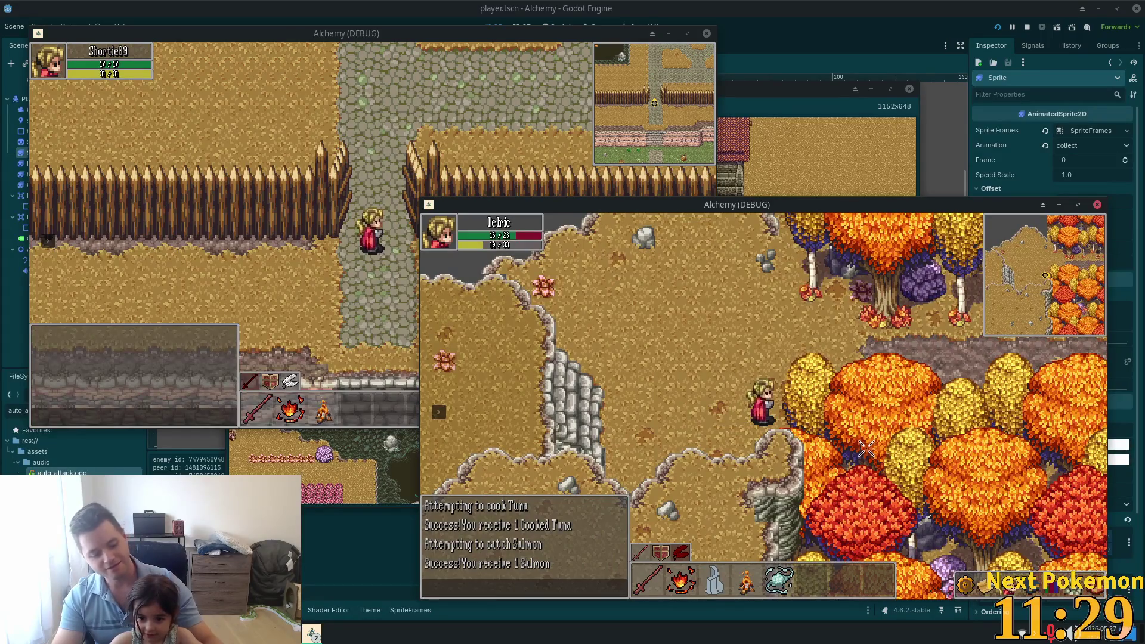
{"action": "key", "text": "Up"}
{"action": "key", "text": "2"}
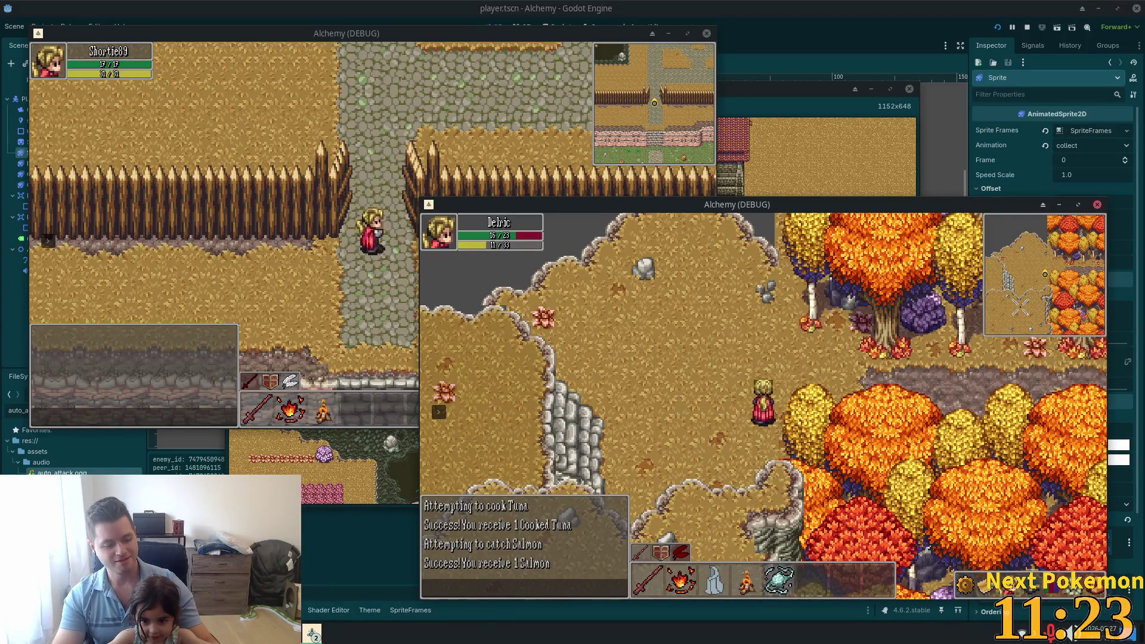
{"action": "key", "text": "Up"}
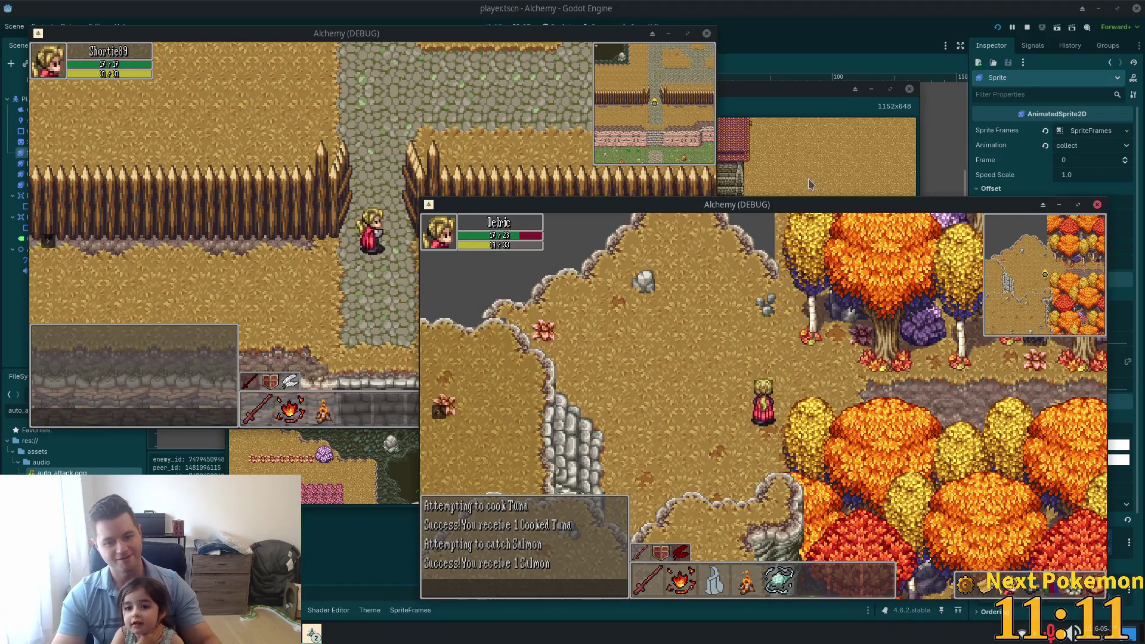
{"action": "left_click", "coordinate": [816, 317]}
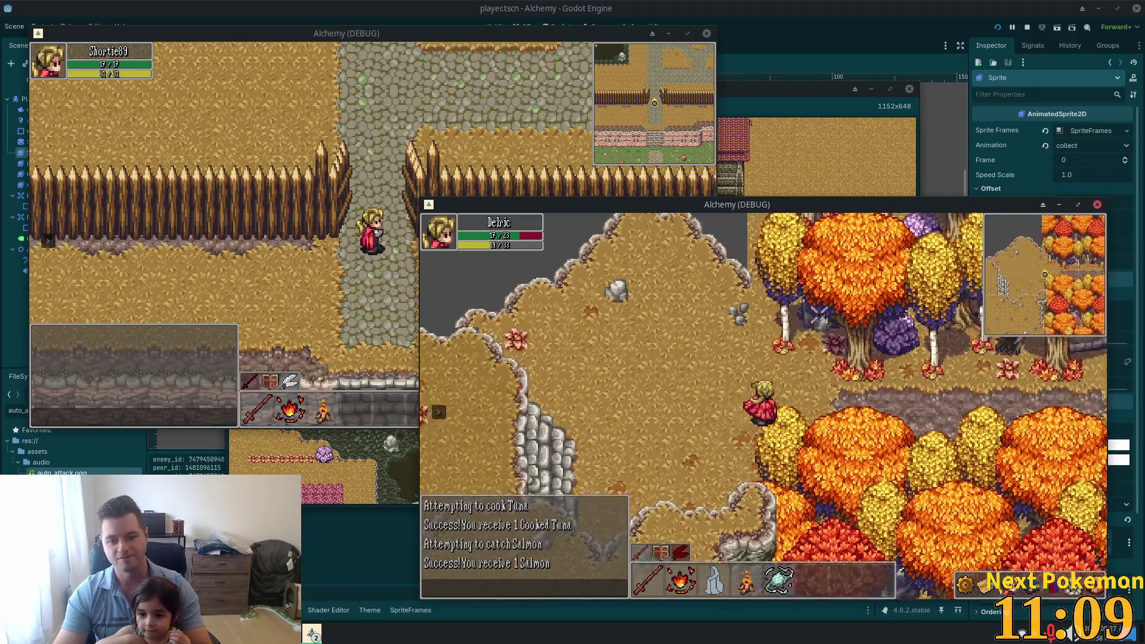
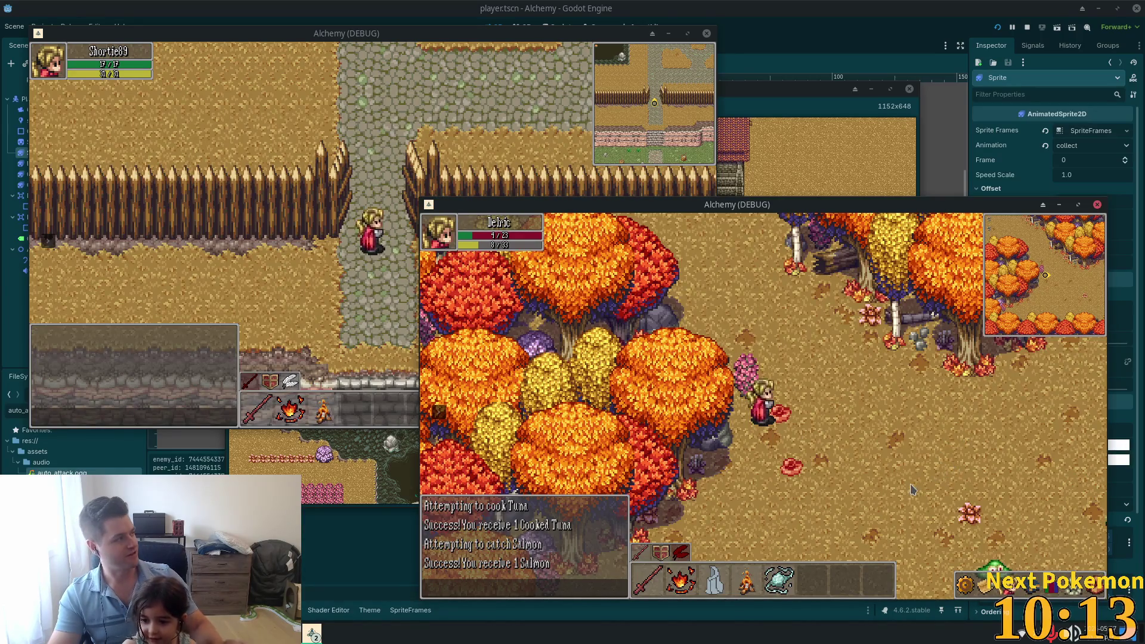
Step: Walk the lower window's character into the forest to the Forest Slimes, then walk south through town after respawning
{"action": "key", "text": "s"}
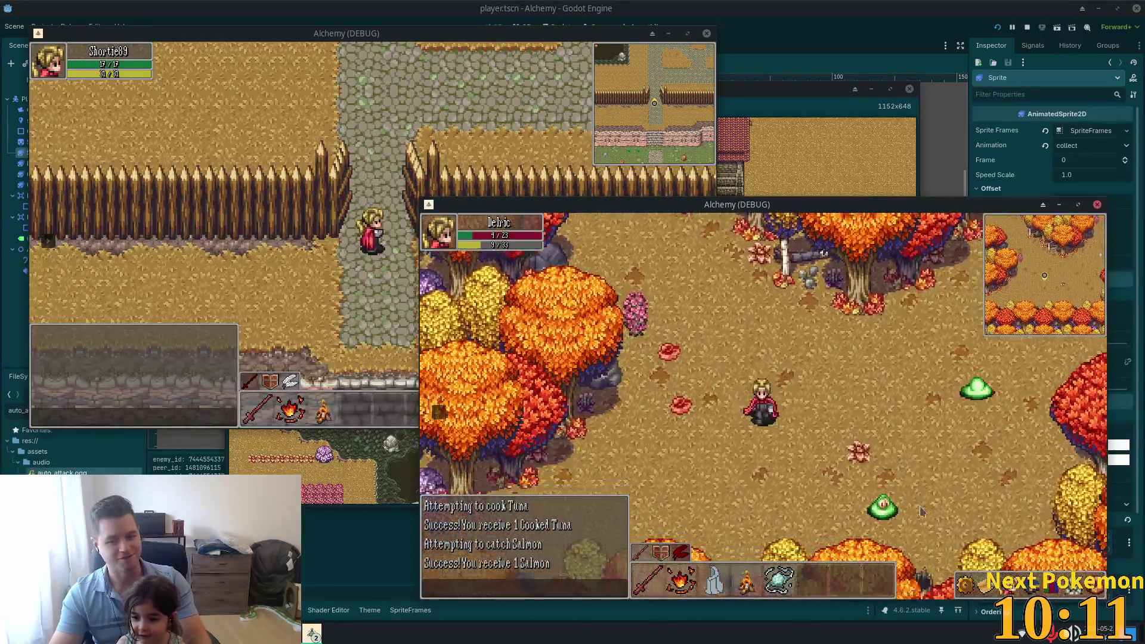
{"action": "key", "text": "d"}
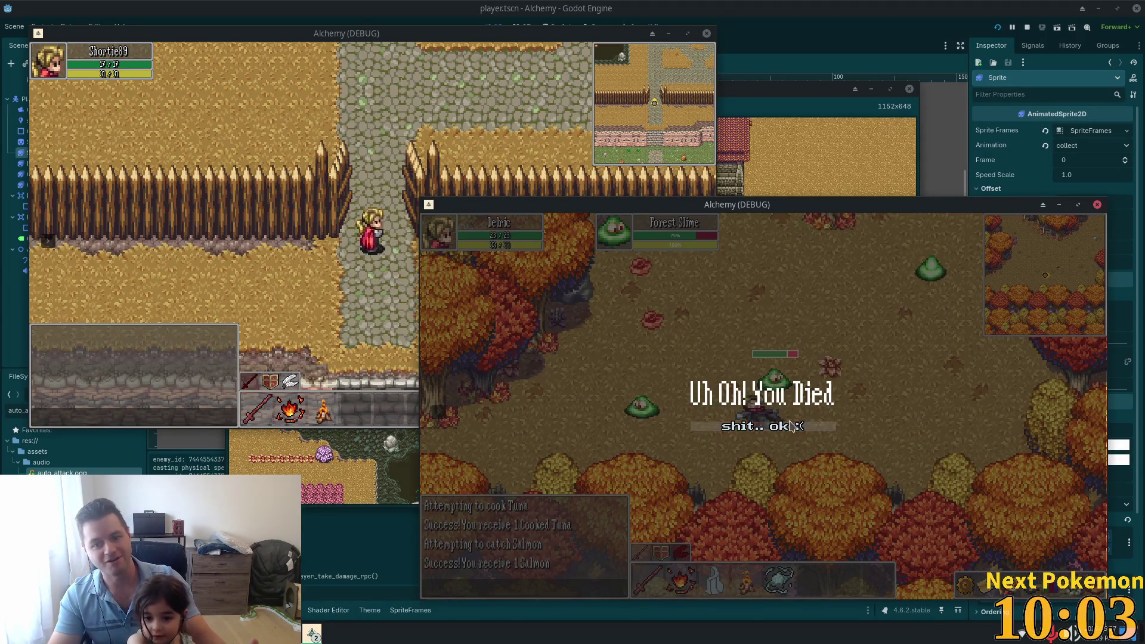
{"action": "key", "text": "s"}
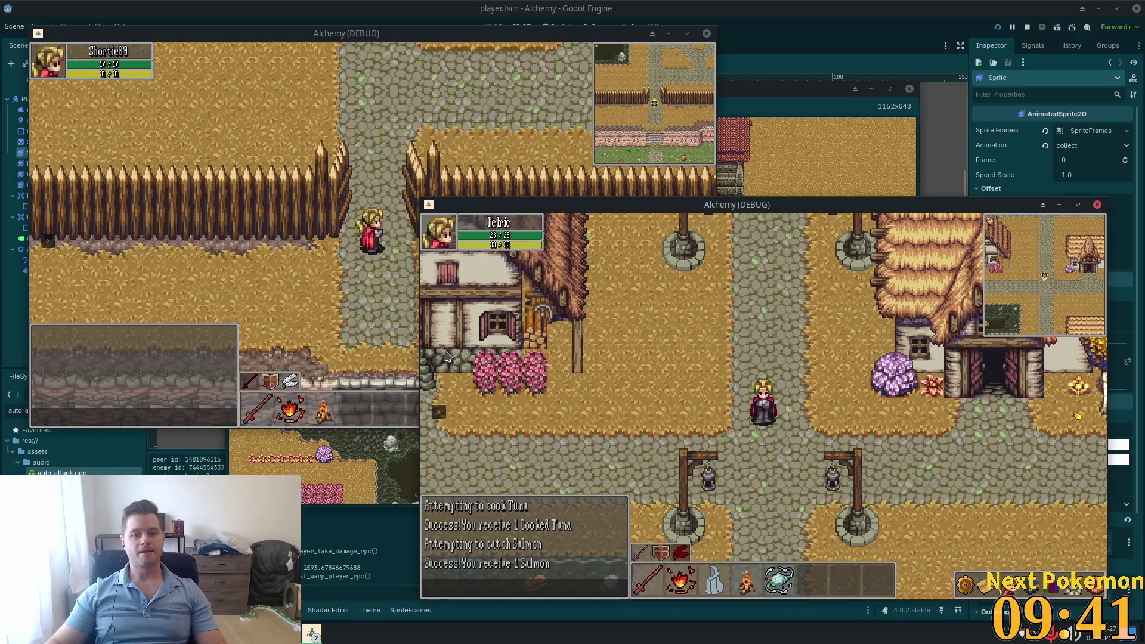
{"action": "left_click", "coordinate": [393, 325]}
Step: Walk the other character north past the well into the weapon vendor's shop, then back south
{"action": "key", "text": "Up"}
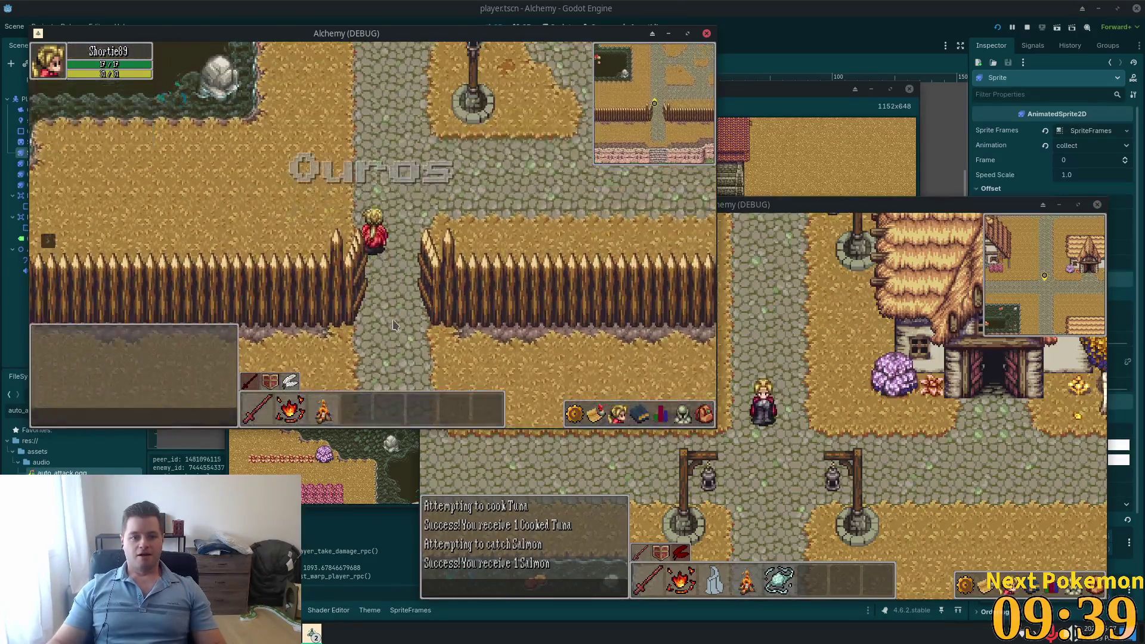
{"action": "key", "text": "Up"}
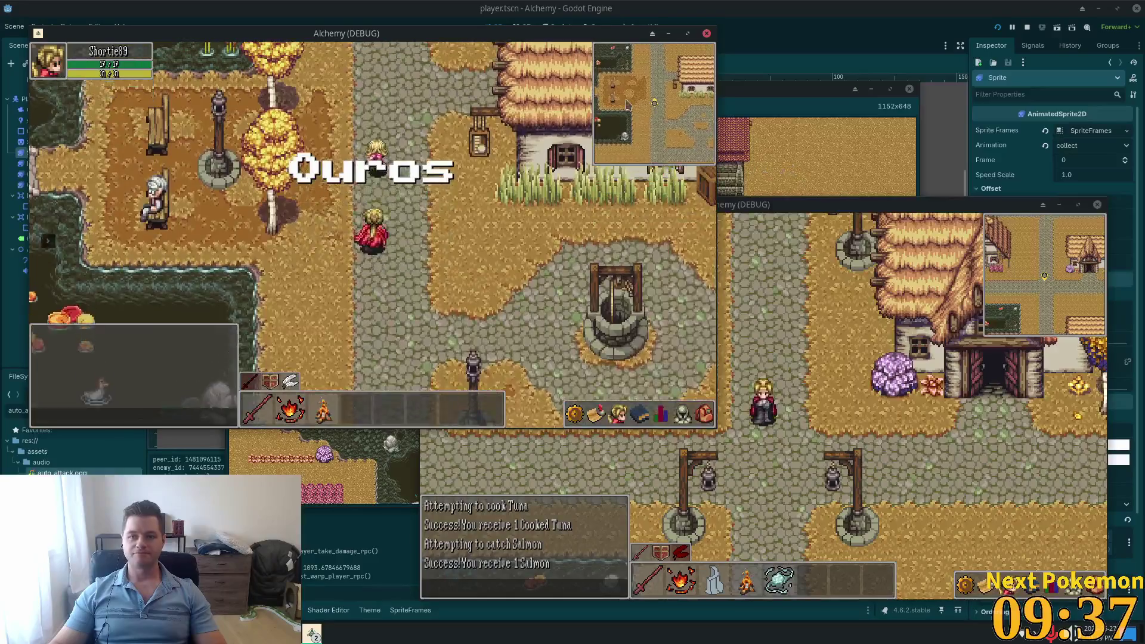
{"action": "key", "text": "Up"}
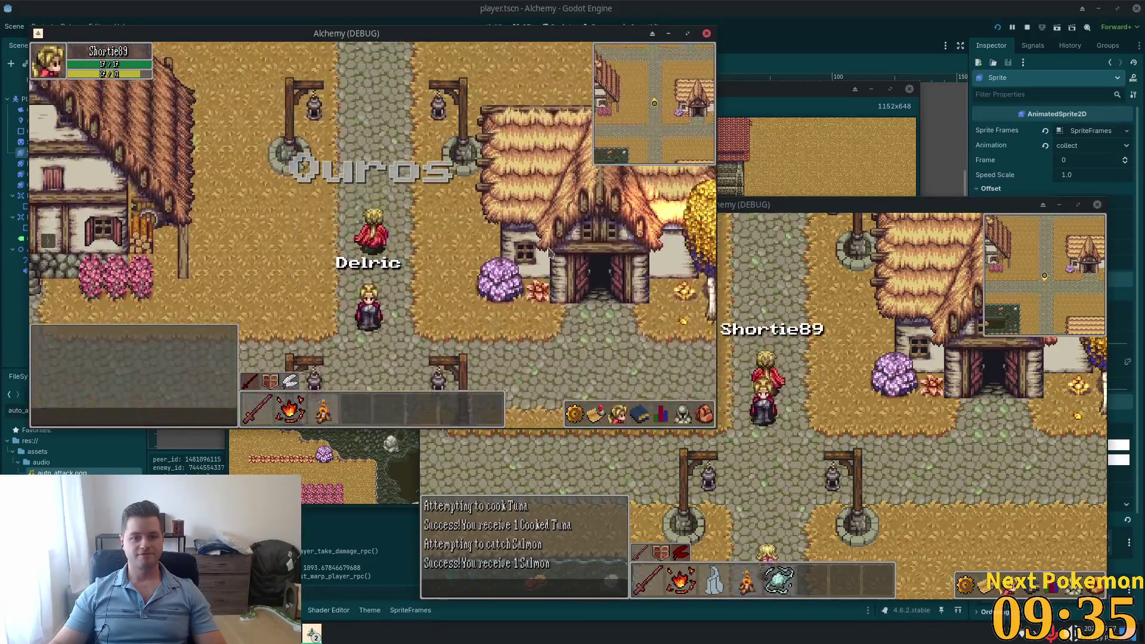
{"action": "key", "text": "Up"}
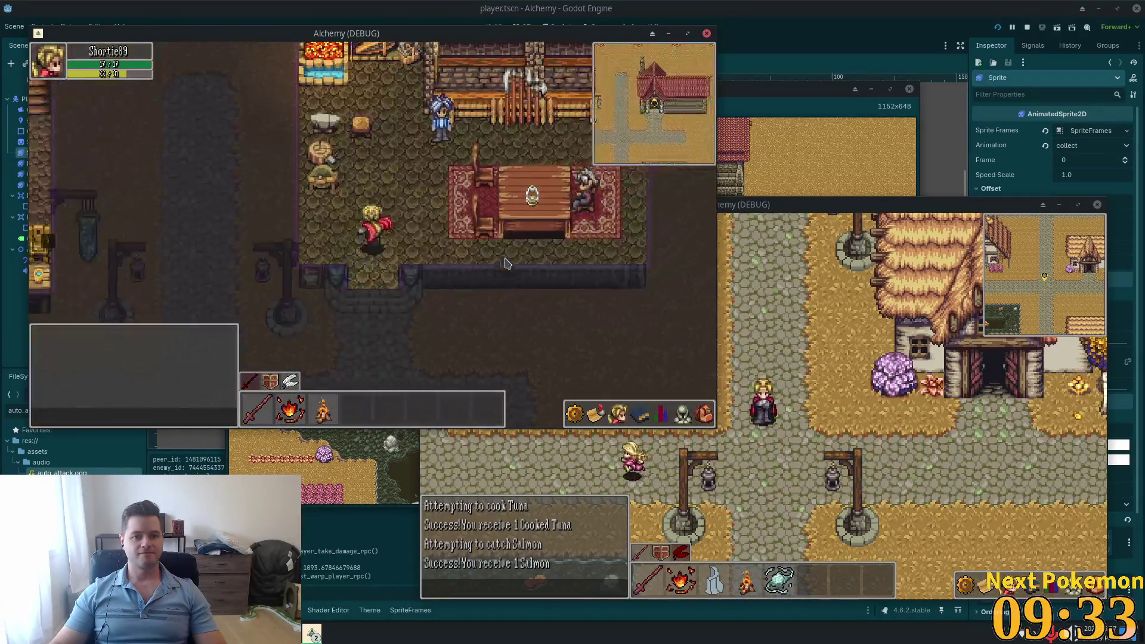
{"action": "key", "text": "Up"}
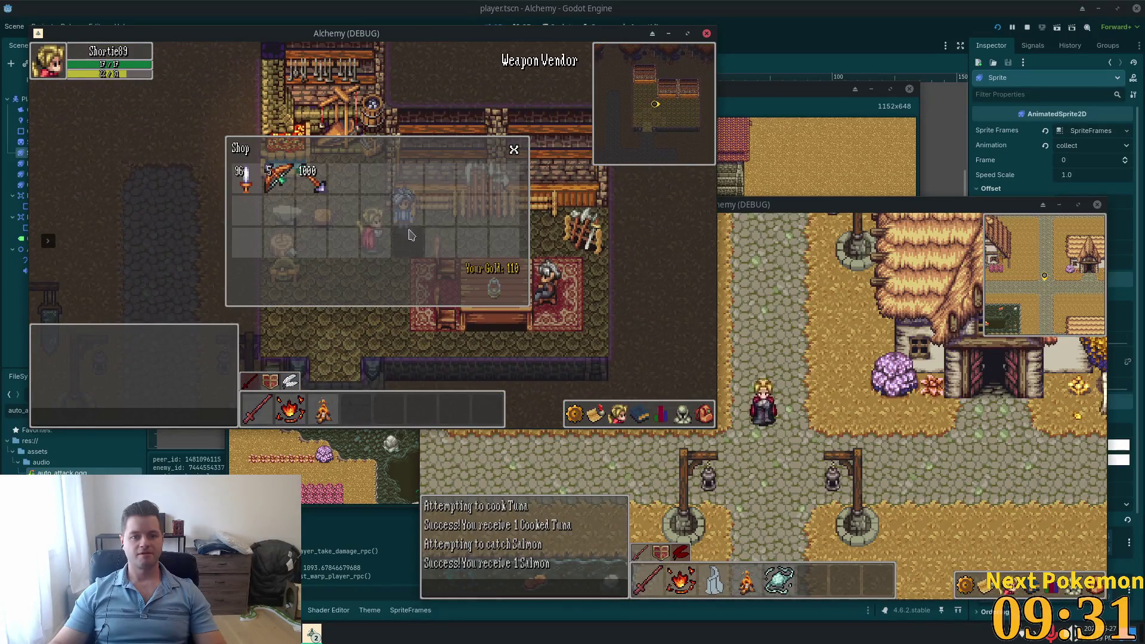
{"action": "key", "text": "Down"}
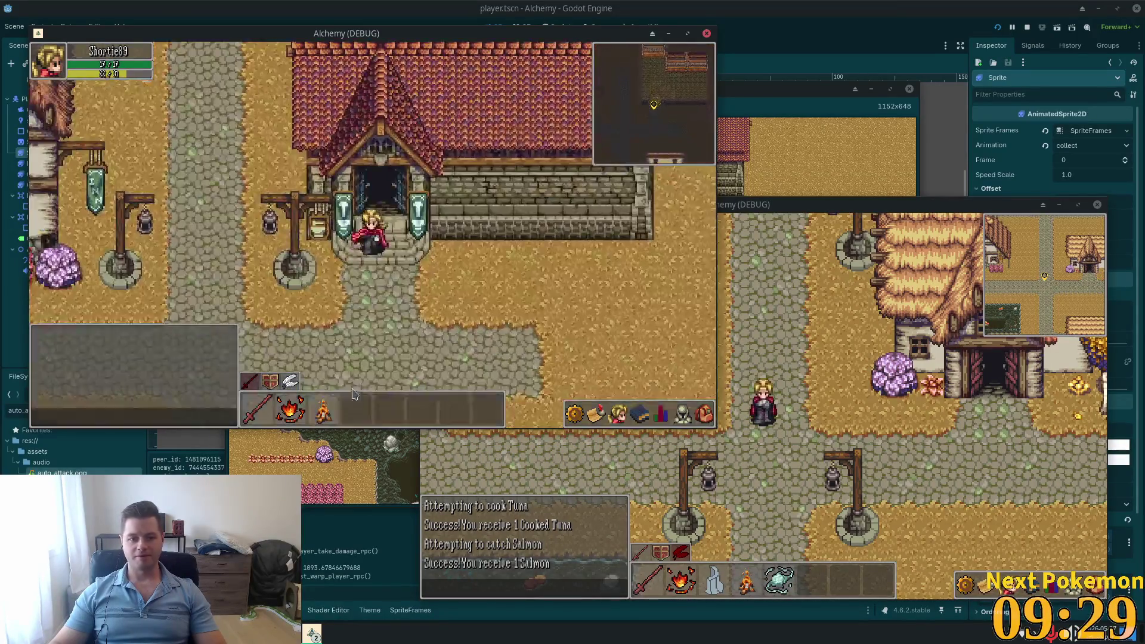
{"action": "key", "text": "Down"}
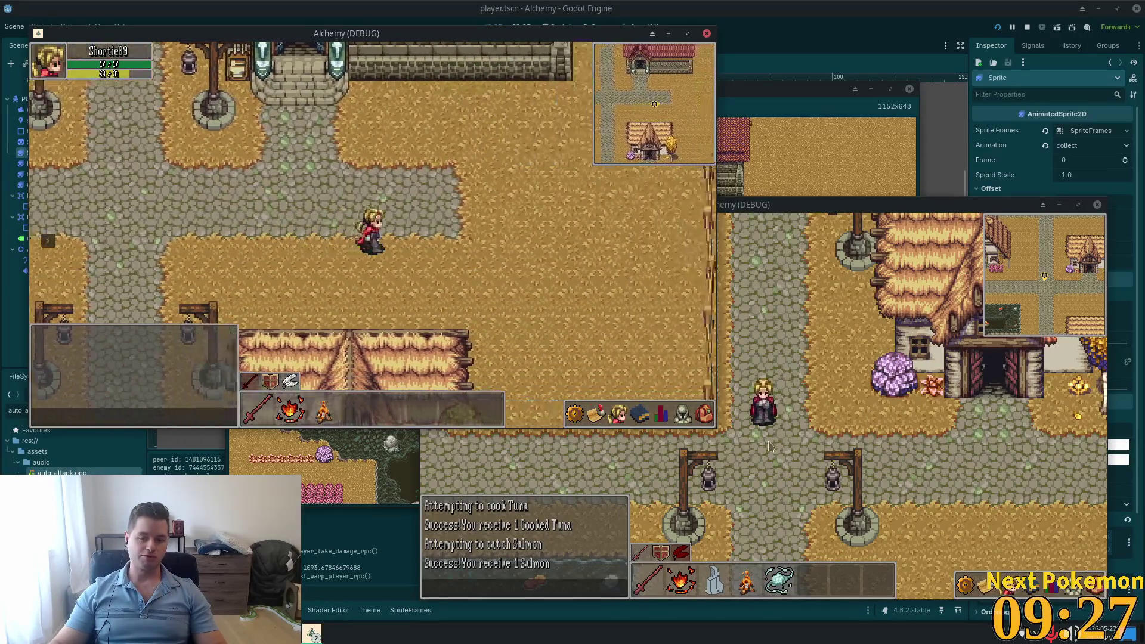
{"action": "key", "text": "Down"}
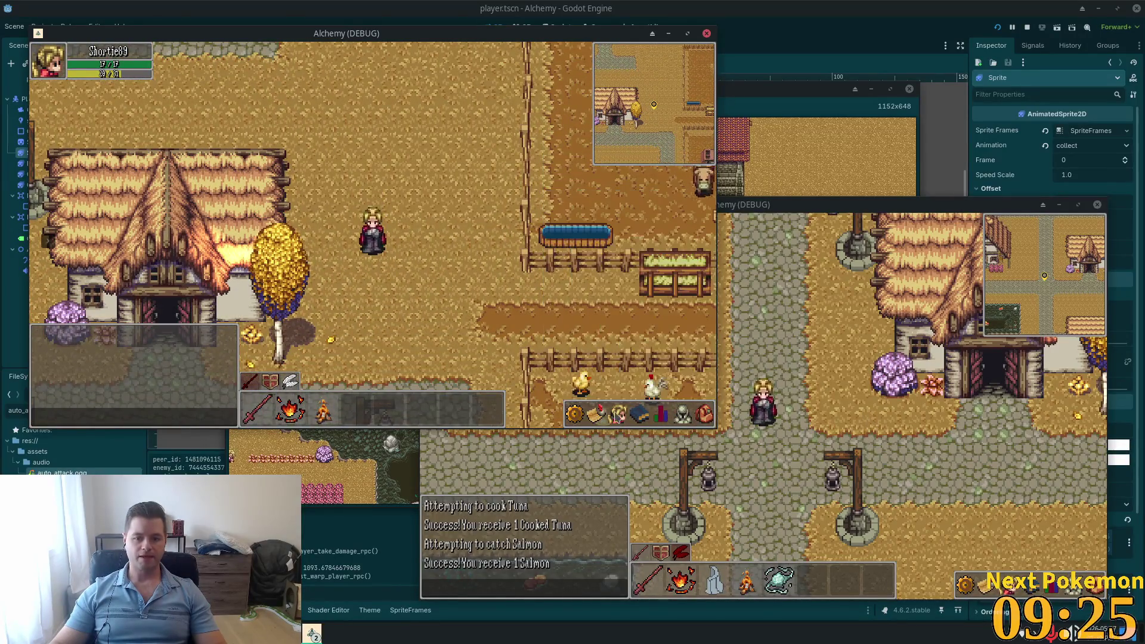
Step: Cycle through the friends, settings and quests panels, ending on the skills list
{"action": "left_click", "coordinate": [619, 413]}
{"action": "left_click", "coordinate": [575, 411]}
{"action": "left_click", "coordinate": [596, 413]}
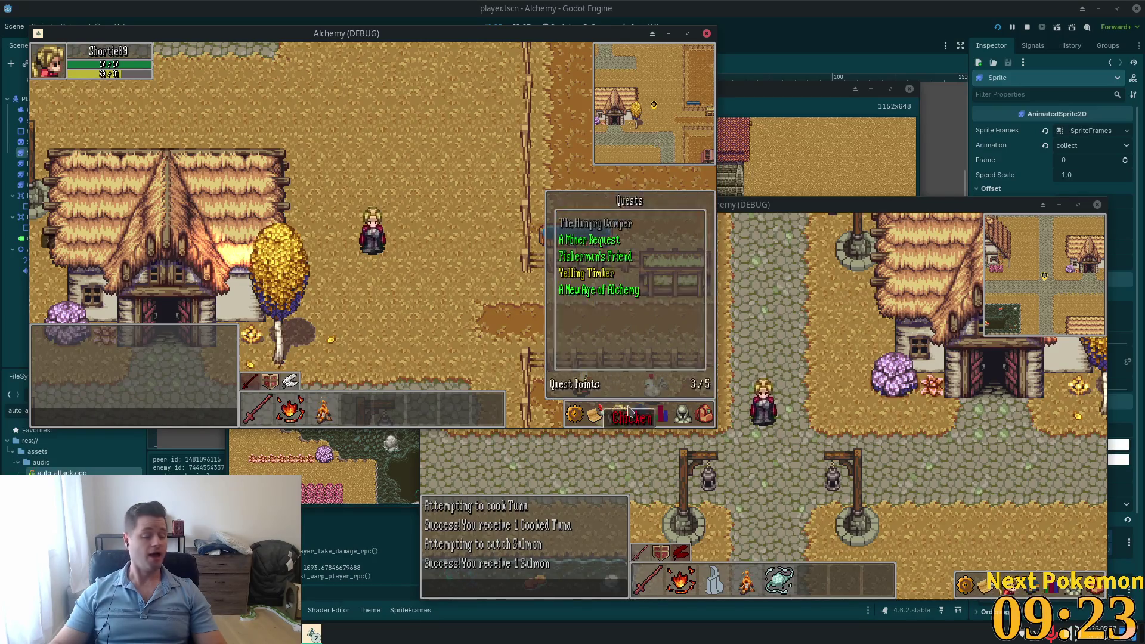
{"action": "left_click", "coordinate": [639, 414]}
{"action": "left_click", "coordinate": [619, 413]}
{"action": "left_click", "coordinate": [619, 413]}
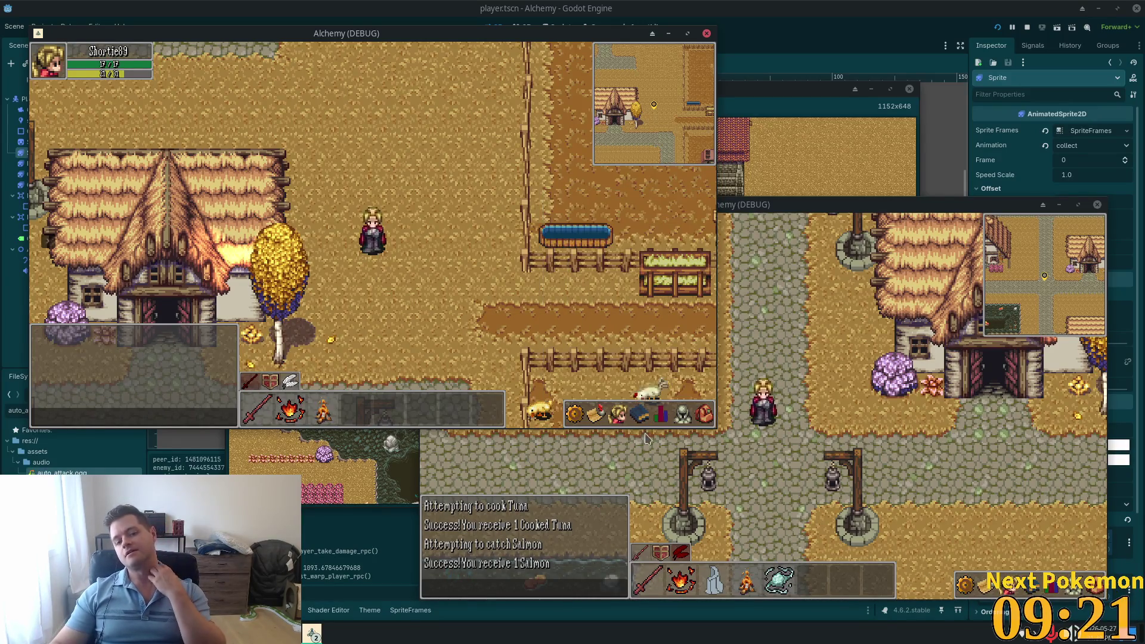
{"action": "left_click", "coordinate": [639, 414]}
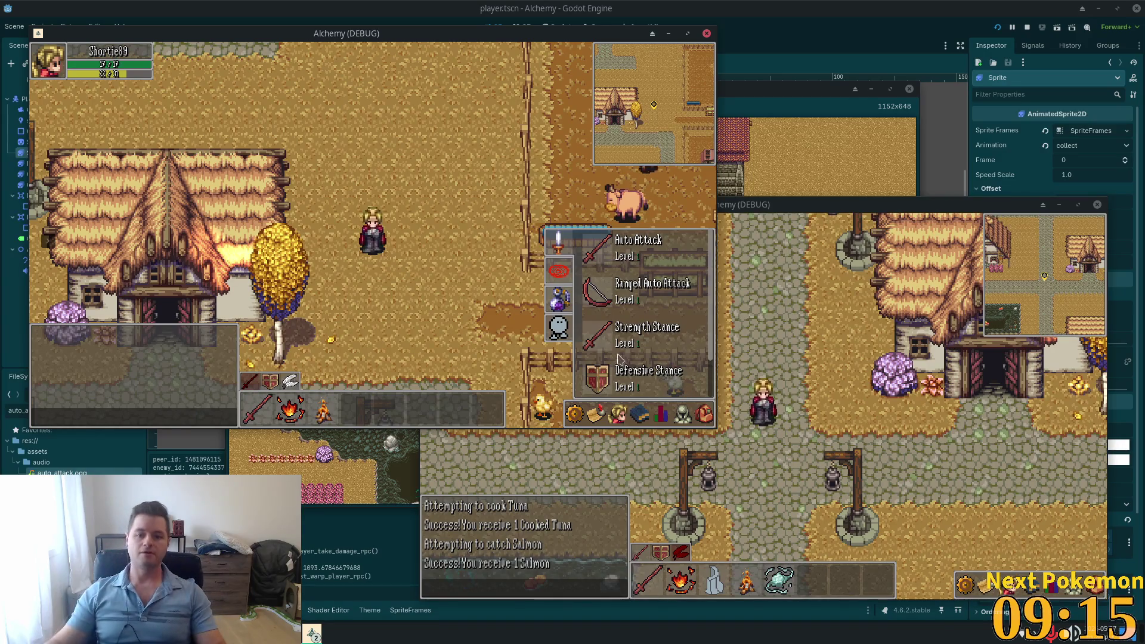
Step: Flip through the inventory and other panels, then show the Animating minion abilities
{"action": "left_click", "coordinate": [704, 413]}
{"action": "left_click", "coordinate": [704, 413]}
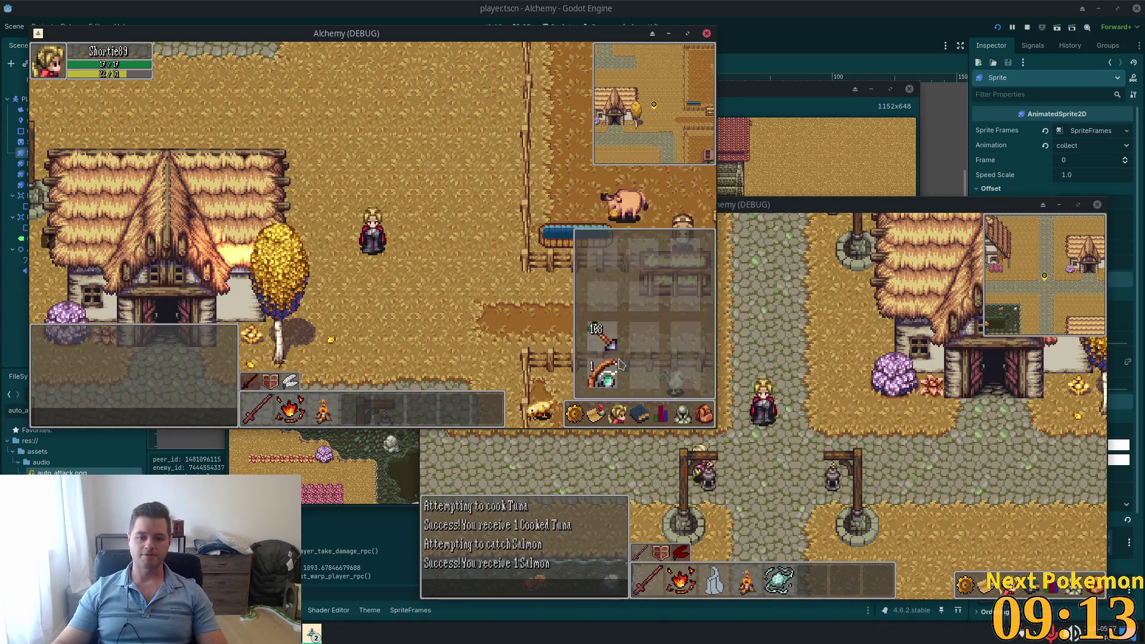
{"action": "left_click", "coordinate": [680, 414]}
{"action": "left_click", "coordinate": [661, 413]}
{"action": "left_click", "coordinate": [661, 413]}
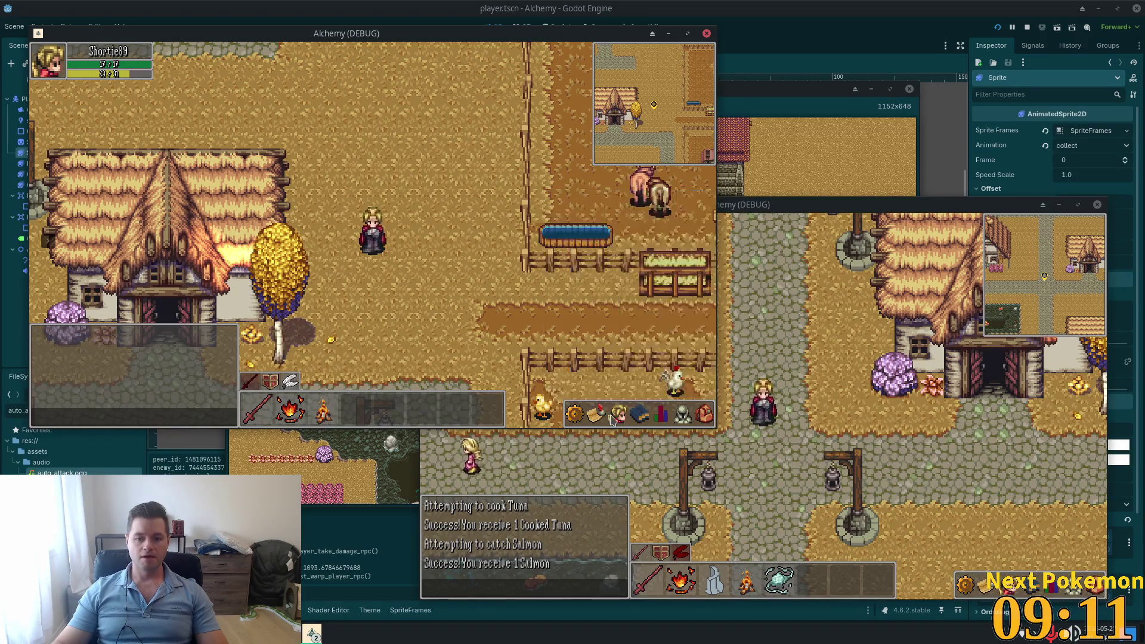
{"action": "left_click", "coordinate": [635, 413]}
{"action": "left_click", "coordinate": [630, 416]}
{"action": "left_click", "coordinate": [638, 414]}
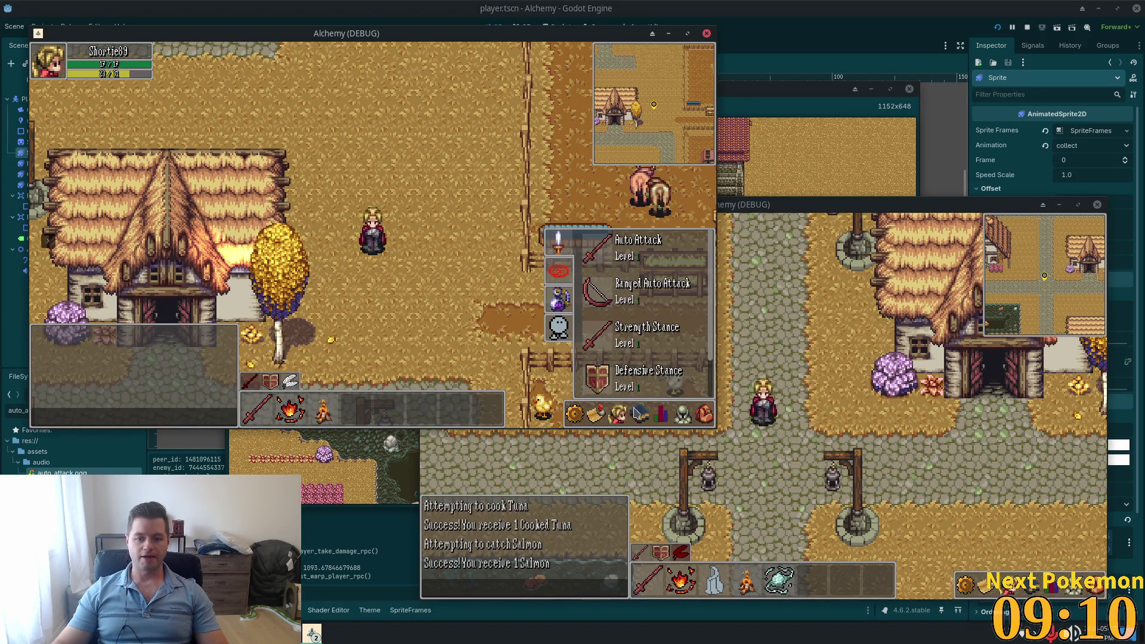
{"action": "left_click", "coordinate": [559, 326]}
Step: Walk past the farm fences into the chicken pen and summon a proto golem beside a chicken
{"action": "key", "text": "d"}
{"action": "key", "text": "s"}
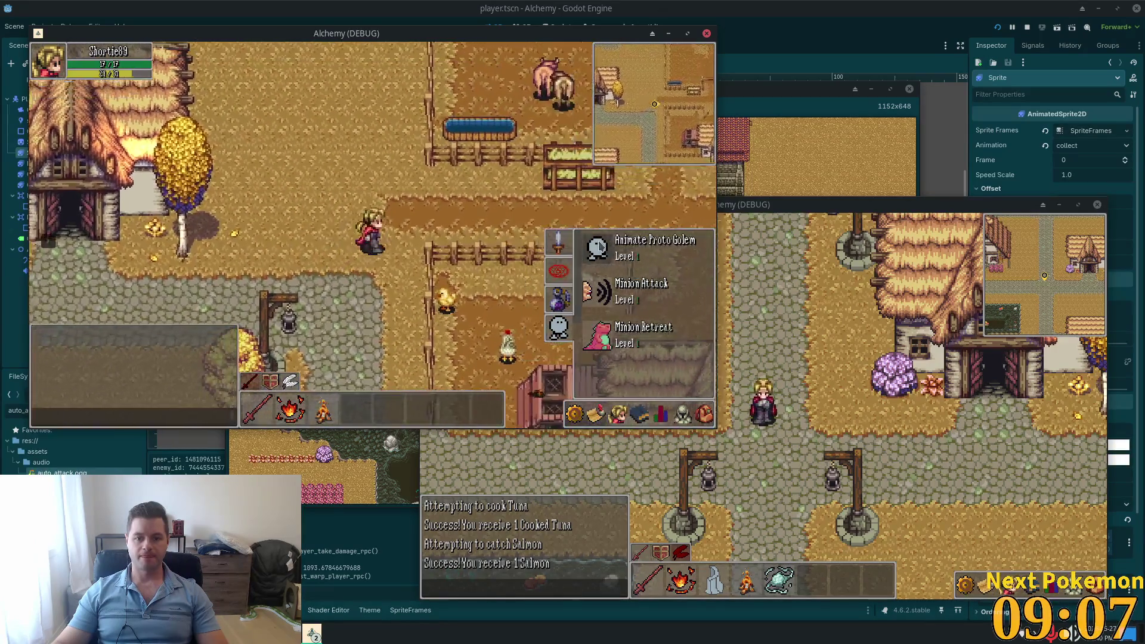
{"action": "key", "text": "d"}
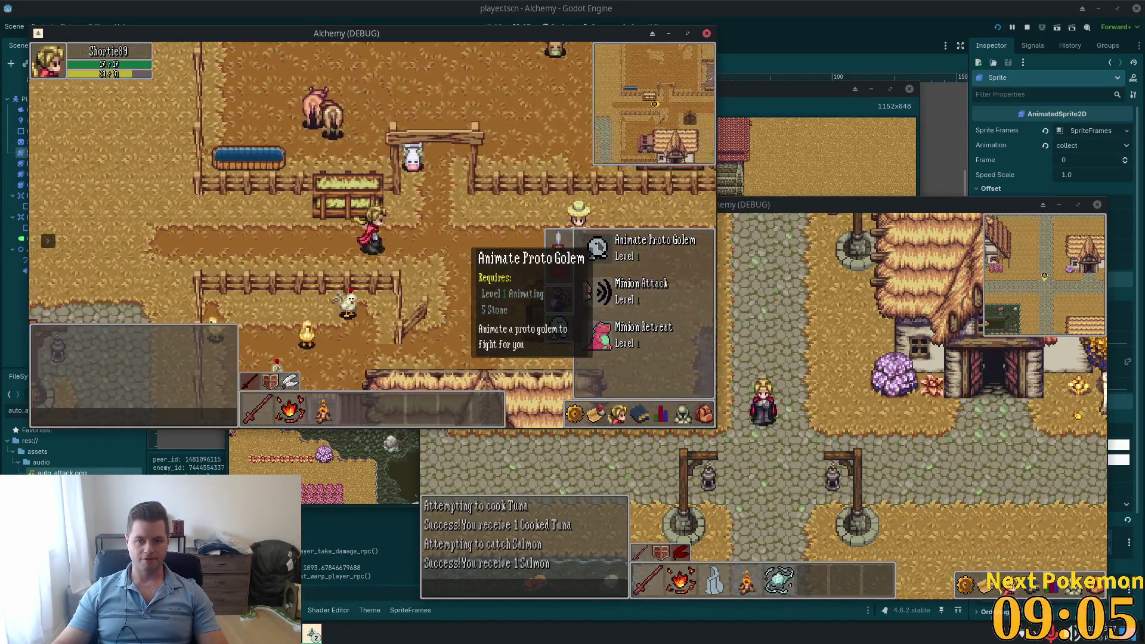
{"action": "key", "text": "s"}
{"action": "key", "text": "a"}
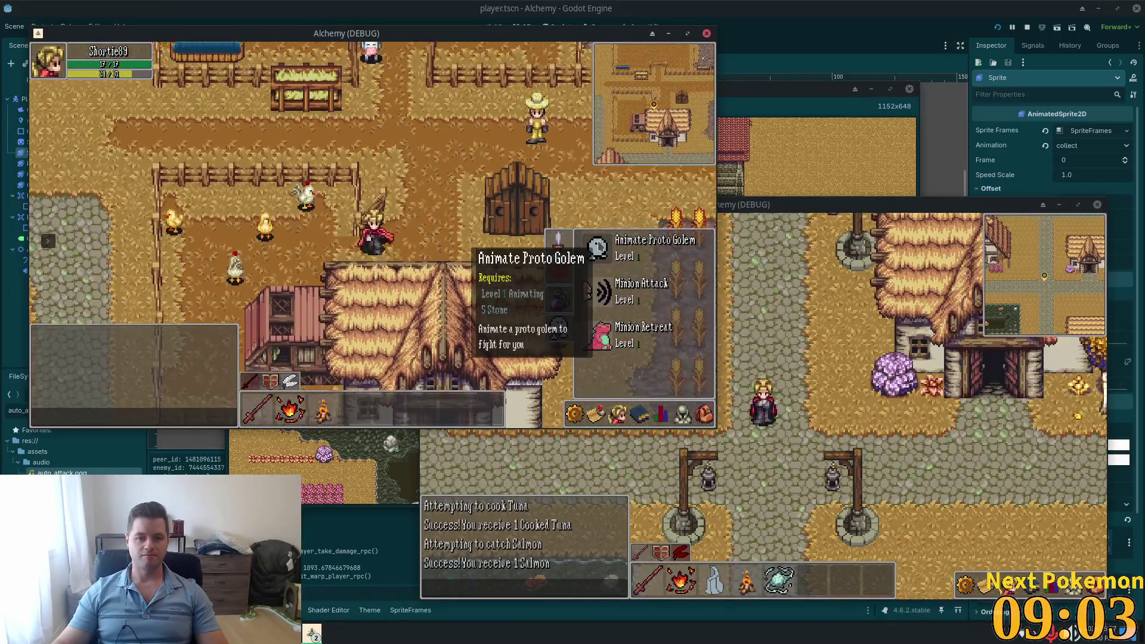
{"action": "key", "text": "w"}
{"action": "key", "text": "a"}
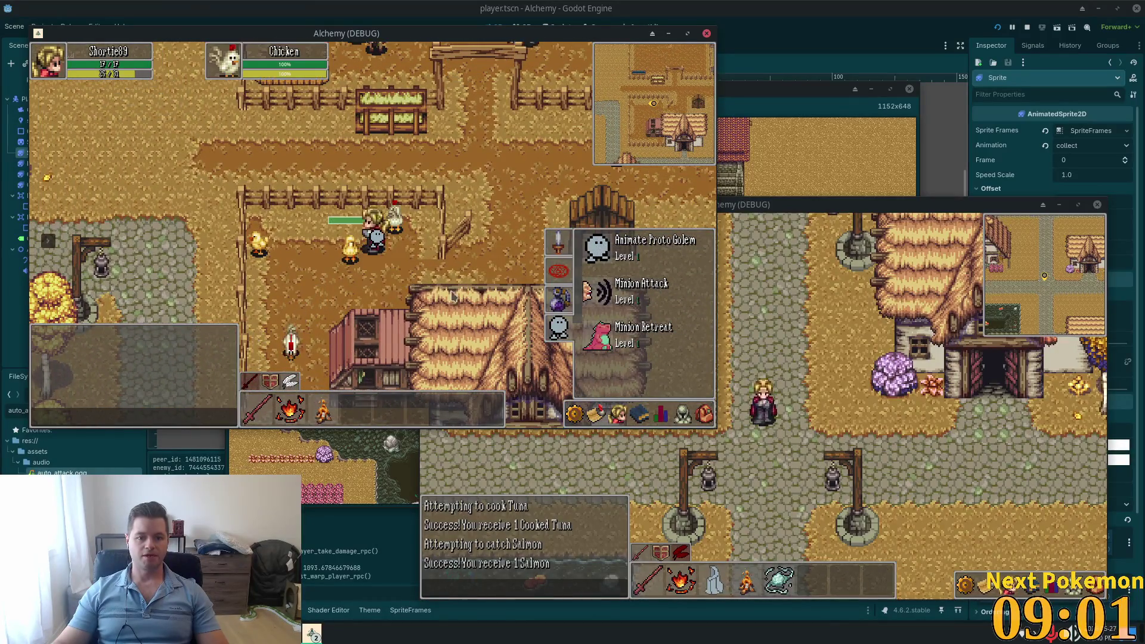
{"action": "key", "text": "s"}
{"action": "key", "text": "a"}
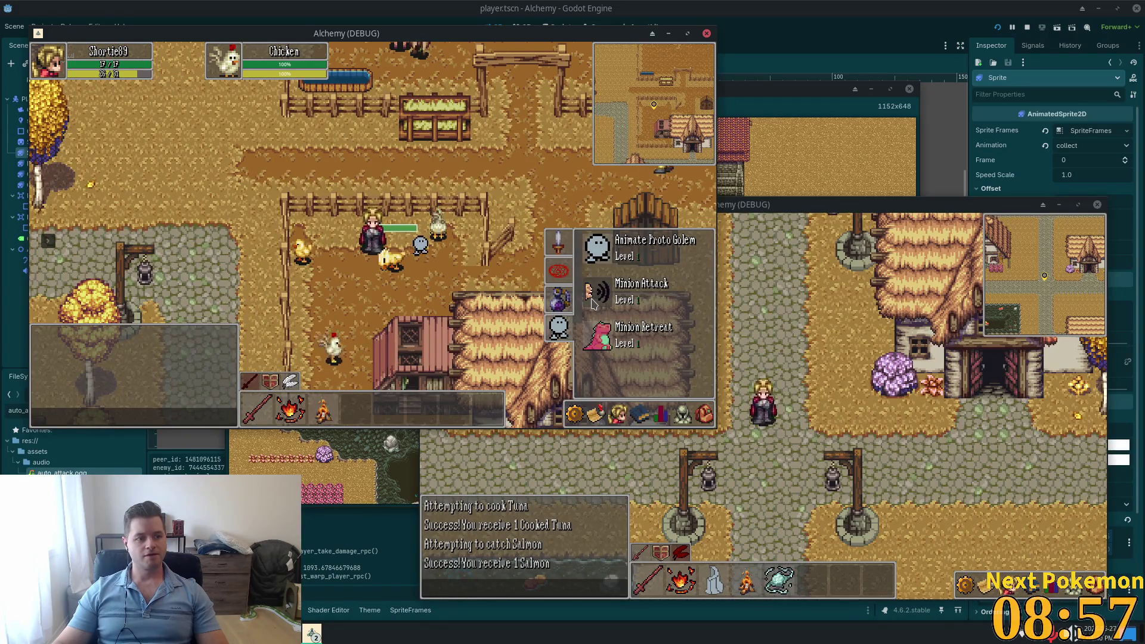
Step: Order the golem to attack the chicken, then walk out of the pen
{"action": "mouse_move", "coordinate": [593, 304]}
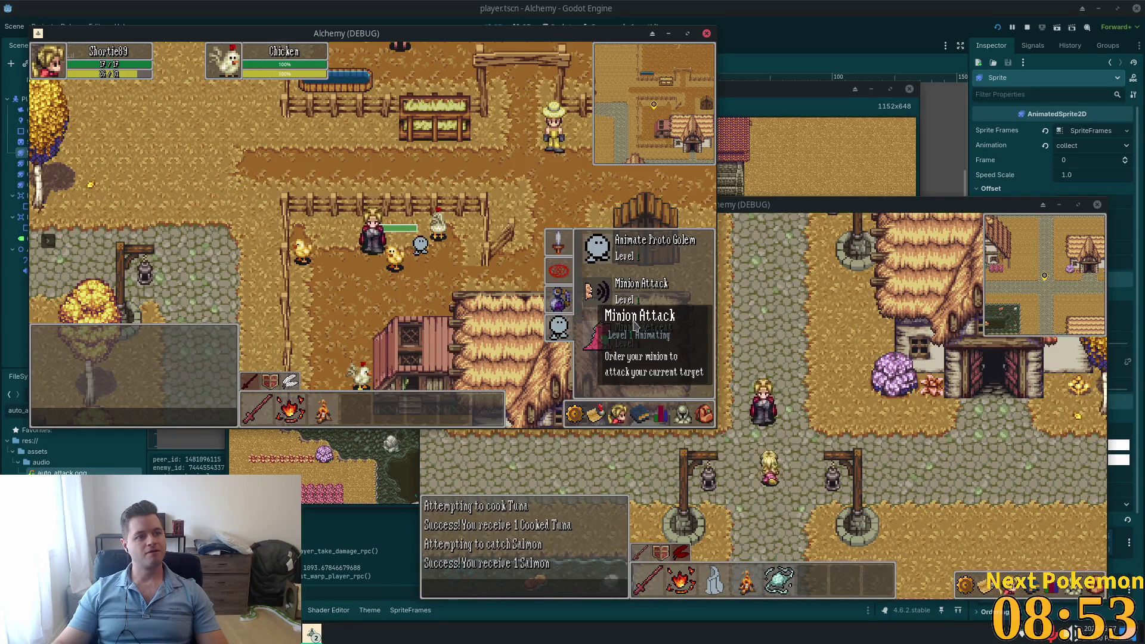
{"action": "left_click", "coordinate": [593, 303]}
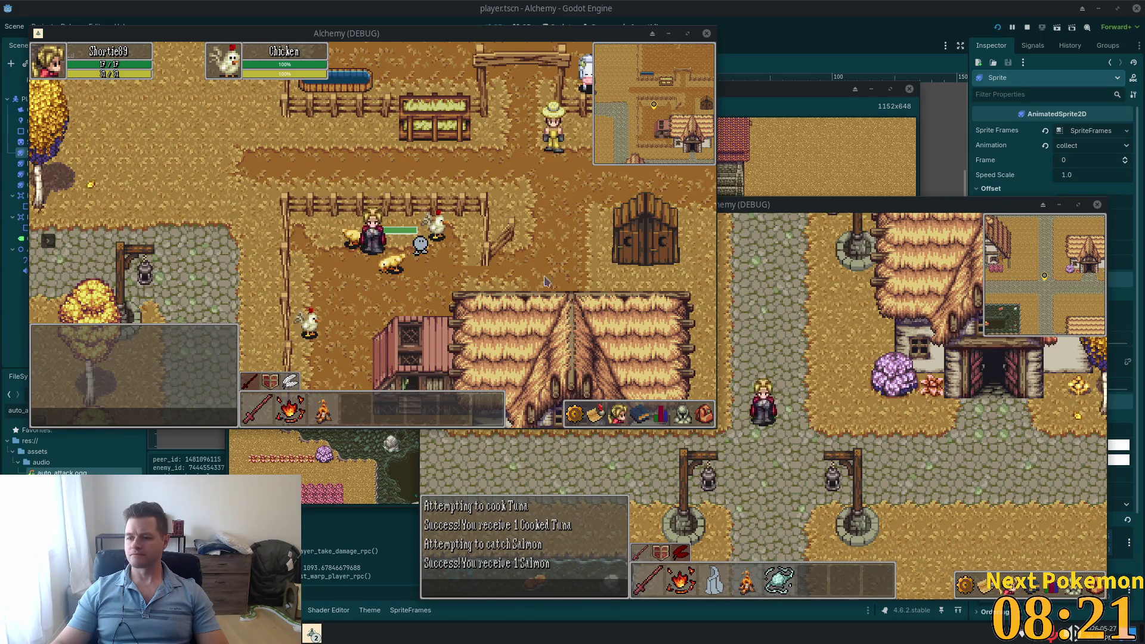
{"action": "left_click", "coordinate": [576, 191]}
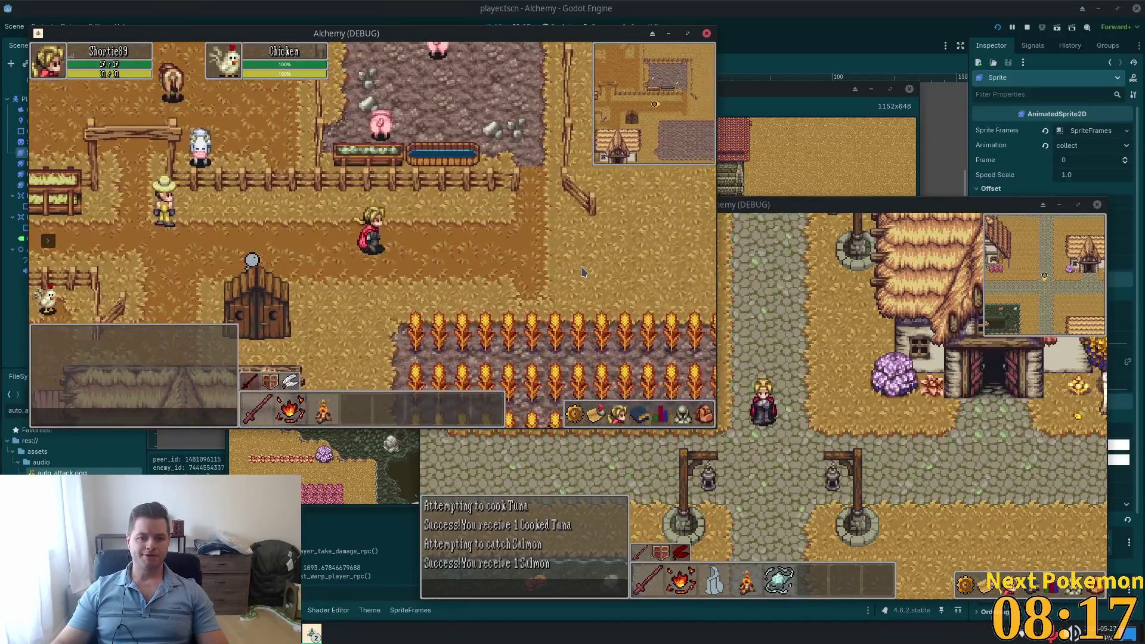
Step: Check the friends, quests and minion abilities panels, then stop the game with F8
{"action": "left_click", "coordinate": [618, 415]}
{"action": "left_click", "coordinate": [594, 420]}
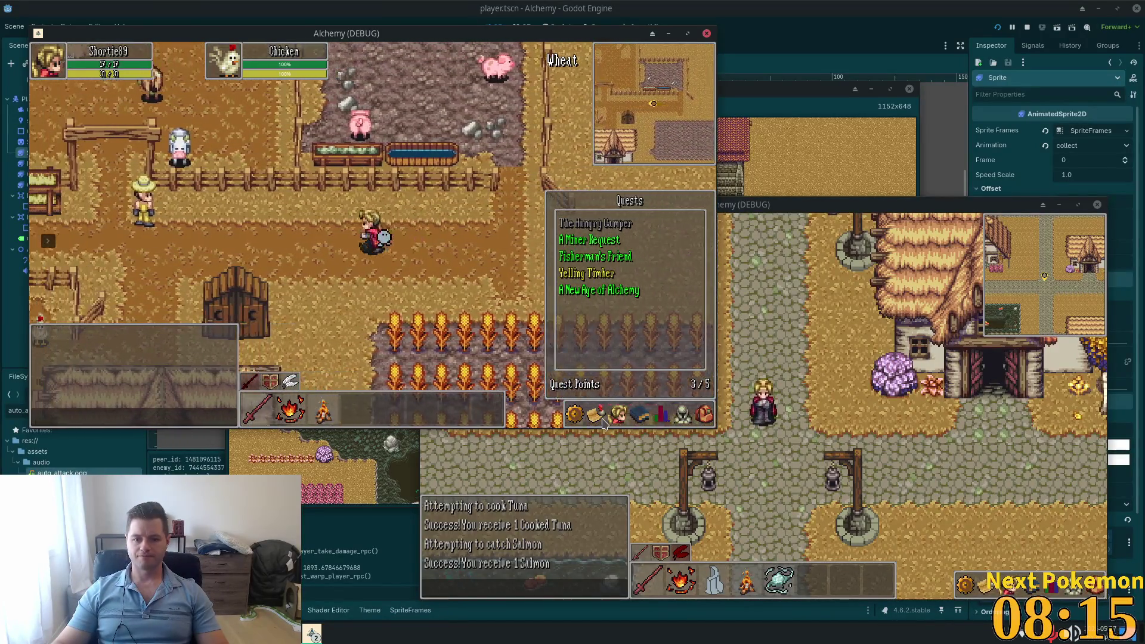
{"action": "left_click", "coordinate": [640, 415]}
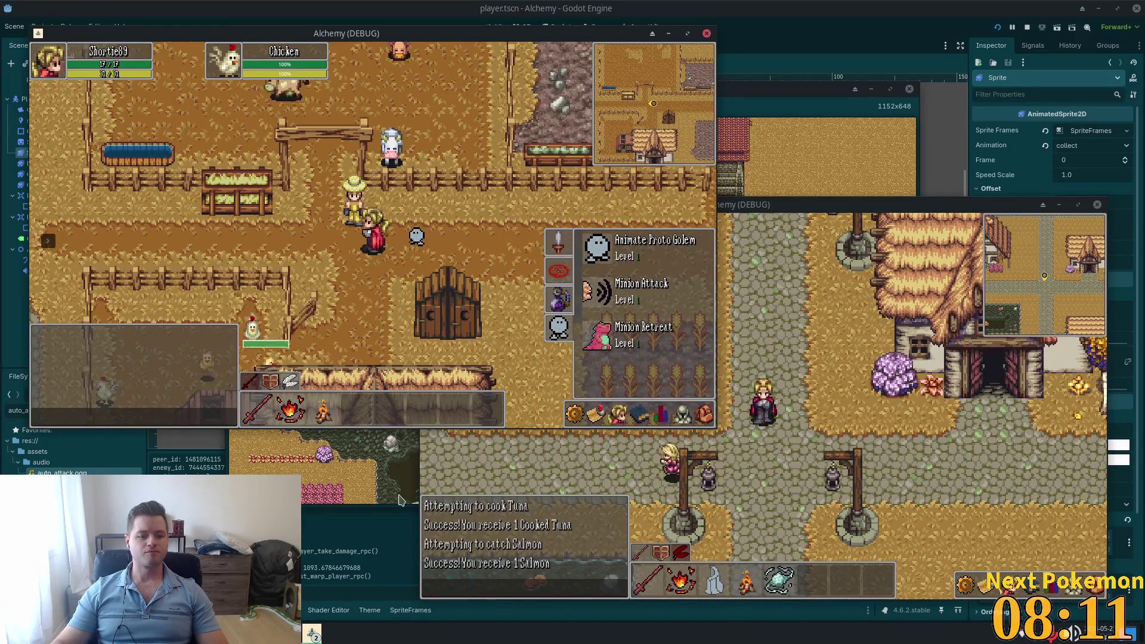
{"action": "key", "text": "F8"}
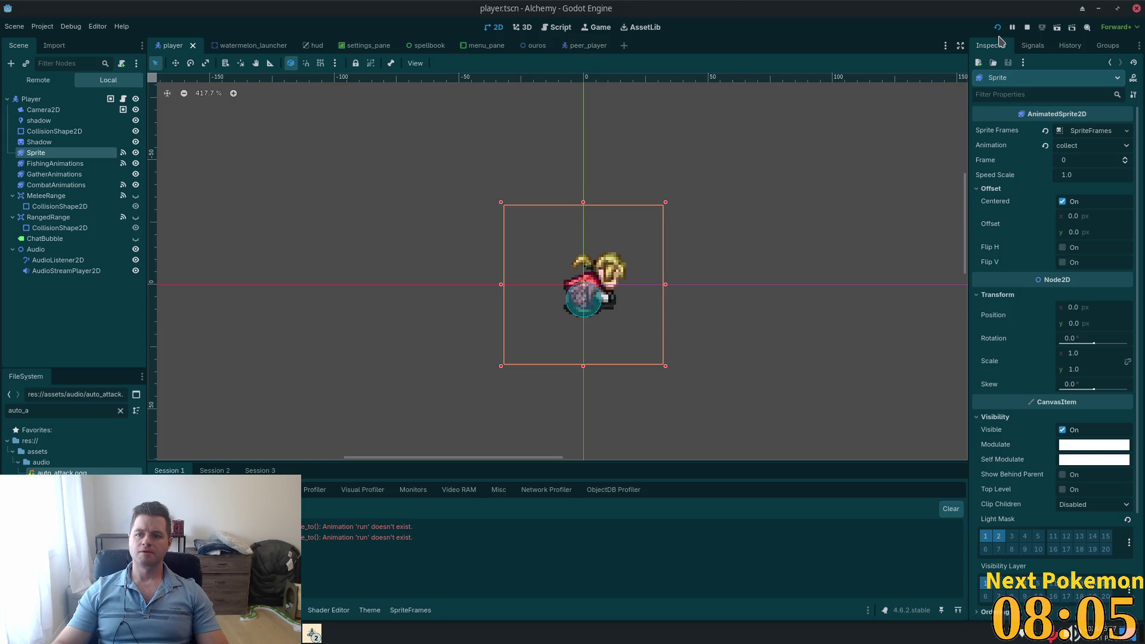
Step: Run the game with F5, open the minion skills, target a cow and order the golem to attack it
{"action": "key", "text": "F5"}
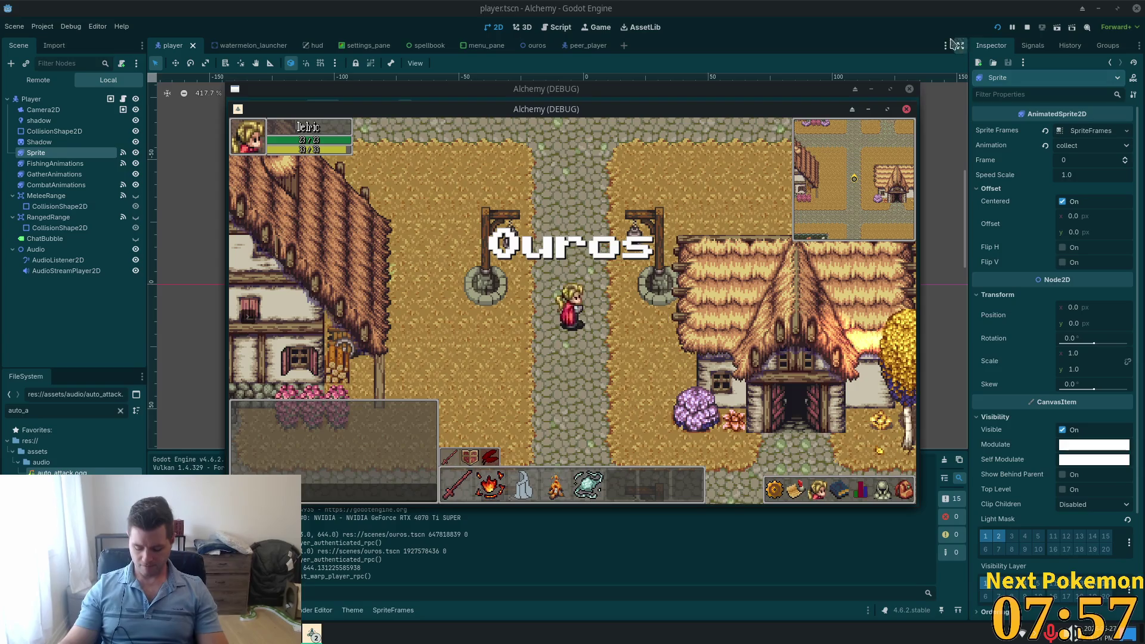
{"action": "left_click", "coordinate": [776, 417]}
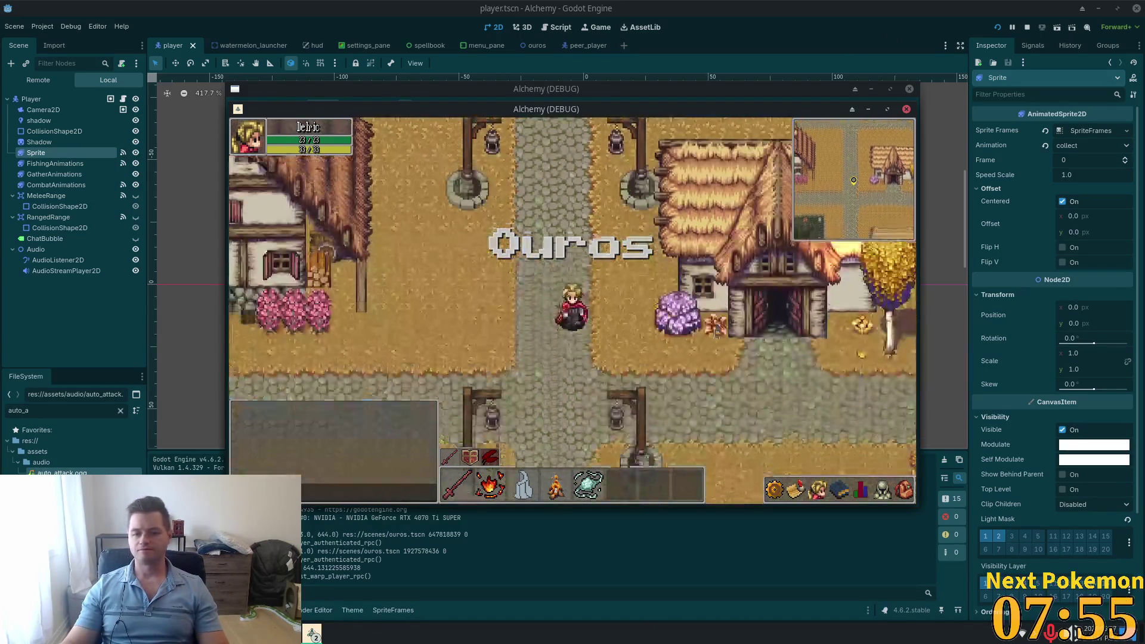
{"action": "left_click", "coordinate": [871, 486]}
{"action": "left_click", "coordinate": [882, 489]}
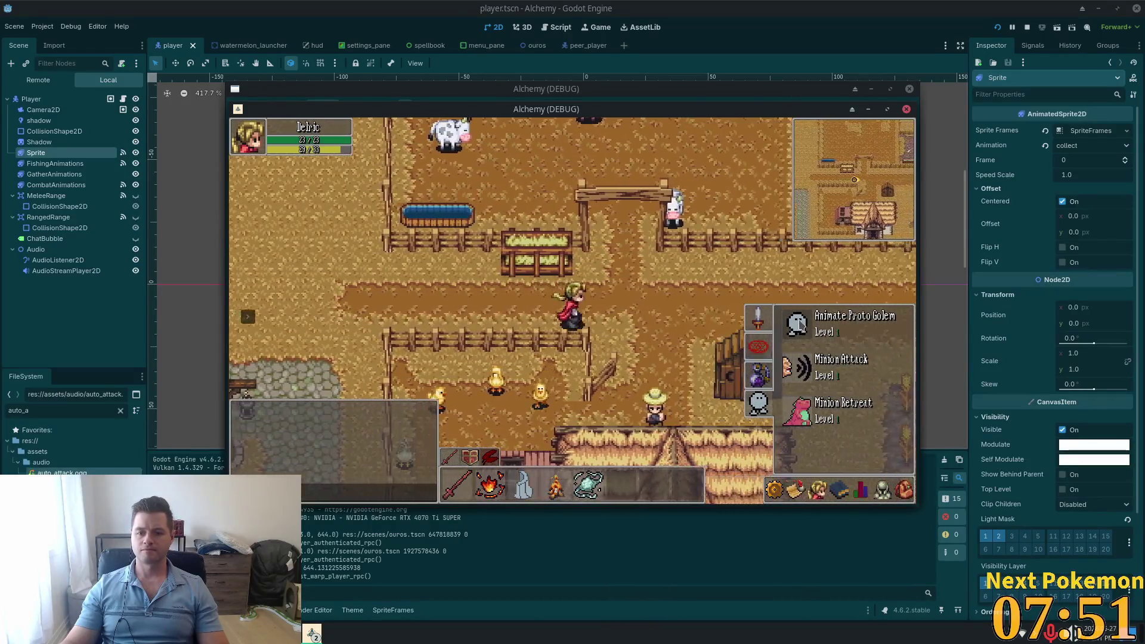
{"action": "mouse_move", "coordinate": [800, 325]}
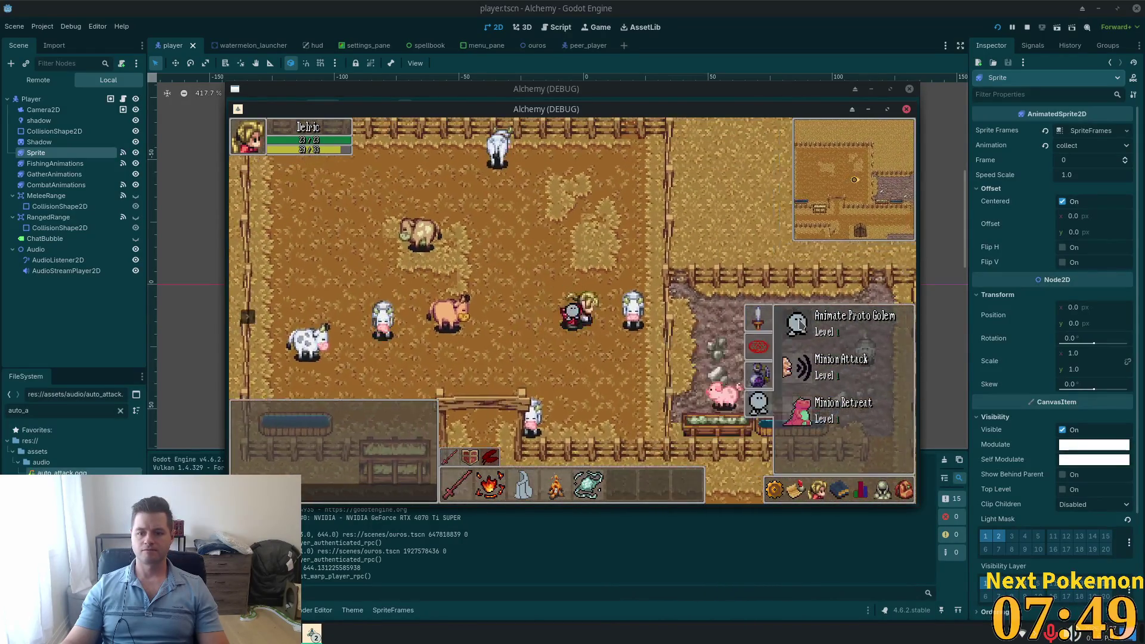
{"action": "left_click", "coordinate": [642, 323]}
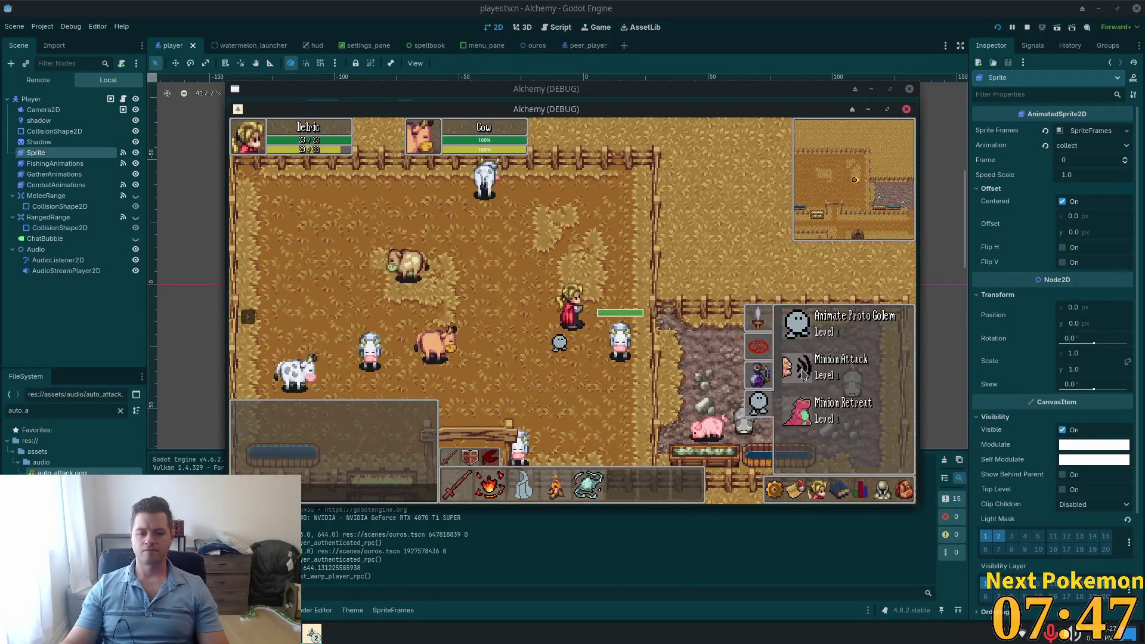
{"action": "left_click", "coordinate": [803, 373]}
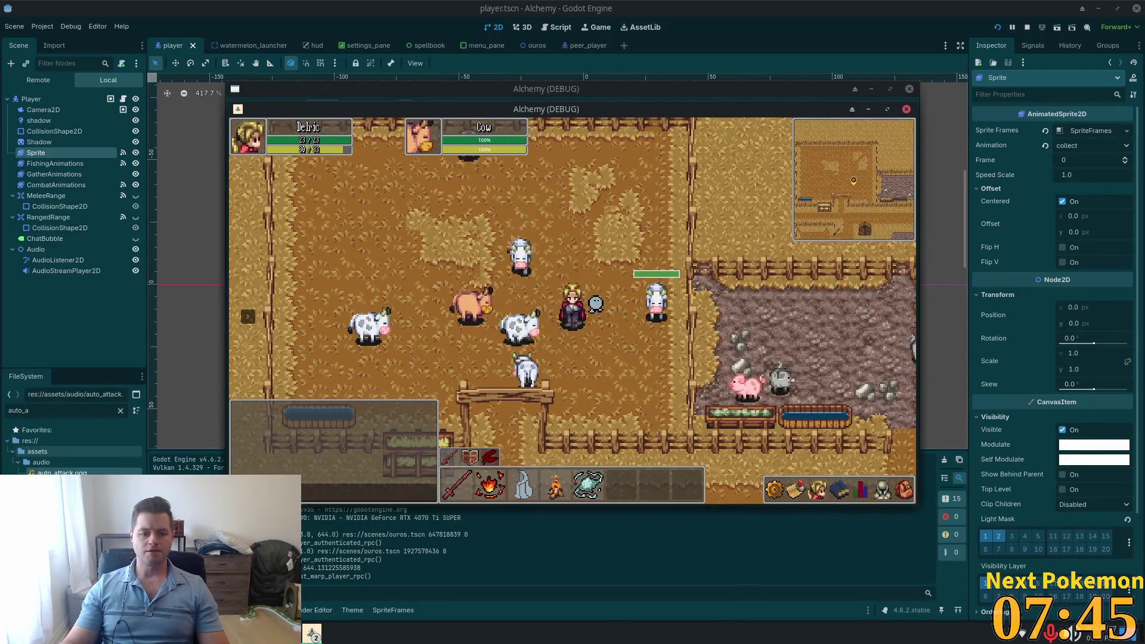
Step: Bring the editor forward, then switch to the code editor's quick file search
{"action": "left_click", "coordinate": [528, 564]}
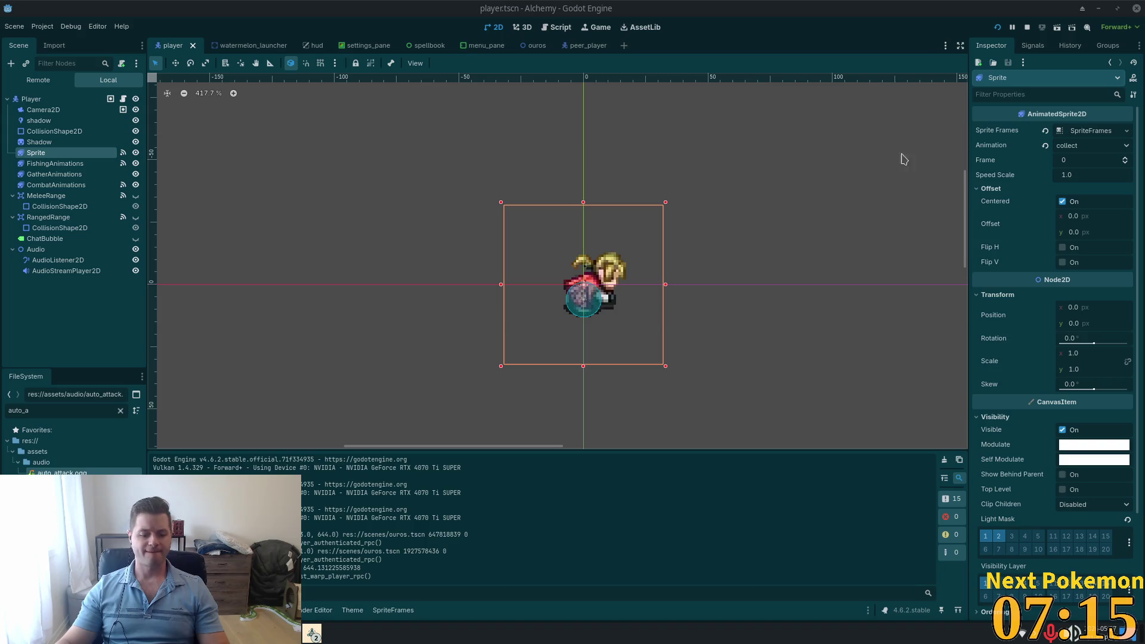
{"action": "key", "text": "alt+Tab"}
{"action": "key", "text": "ctrl+p"}
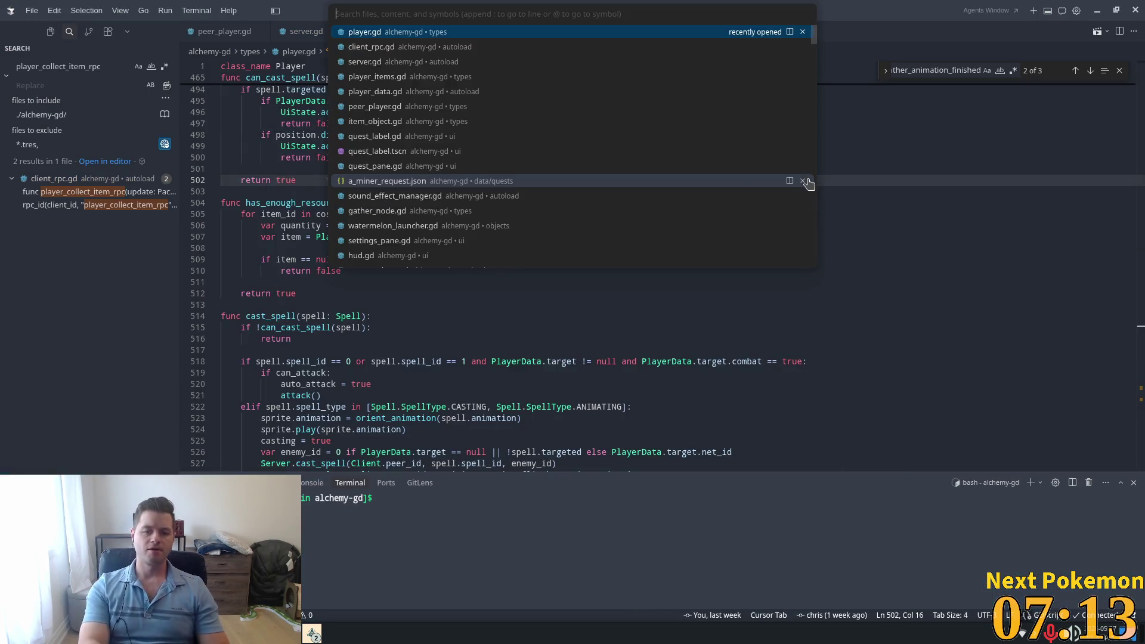
Step: Open spell_icon.gd via quick open, after closing the mistakenly opened spell_icon.tscn
{"action": "type", "text": "spell_icon"}
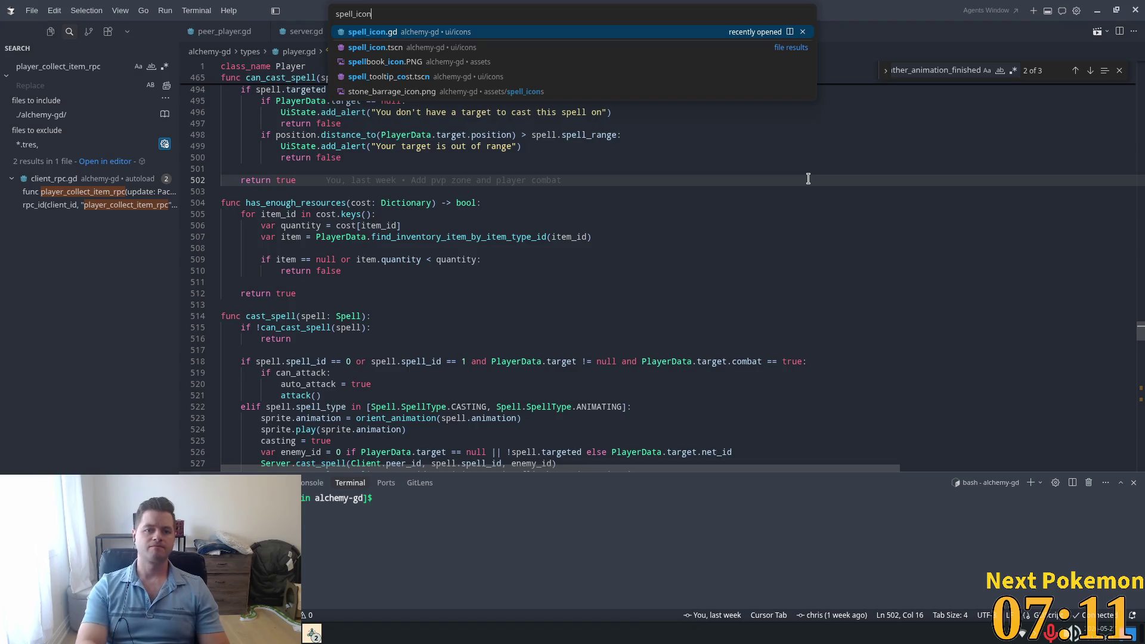
{"action": "key", "text": "Down"}
{"action": "key", "text": "Return"}
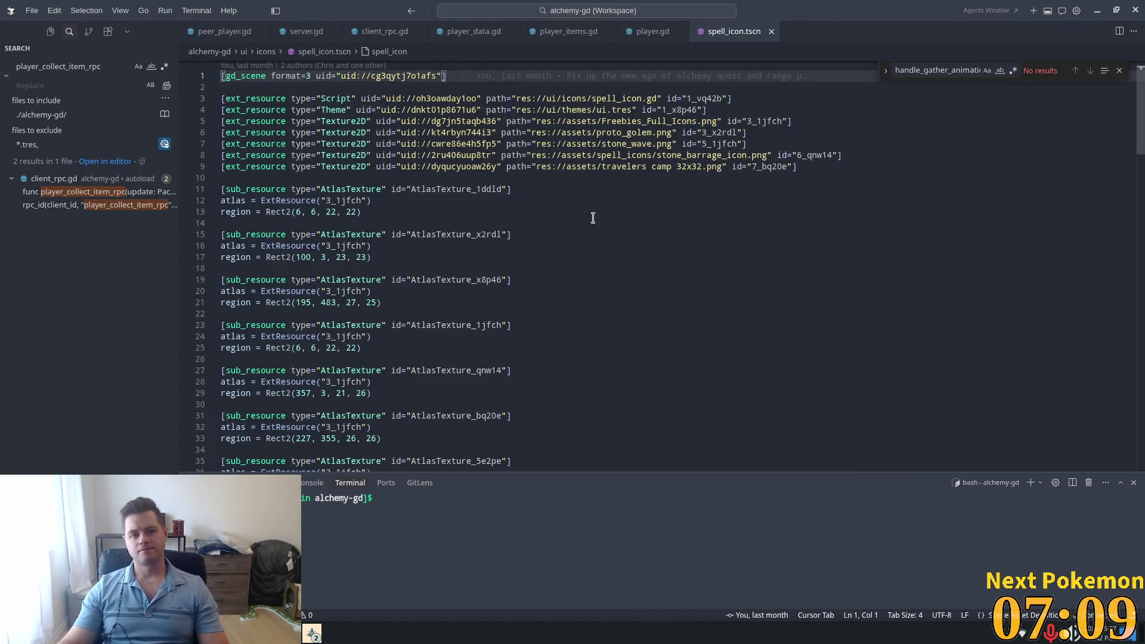
{"action": "left_click", "coordinate": [772, 32]}
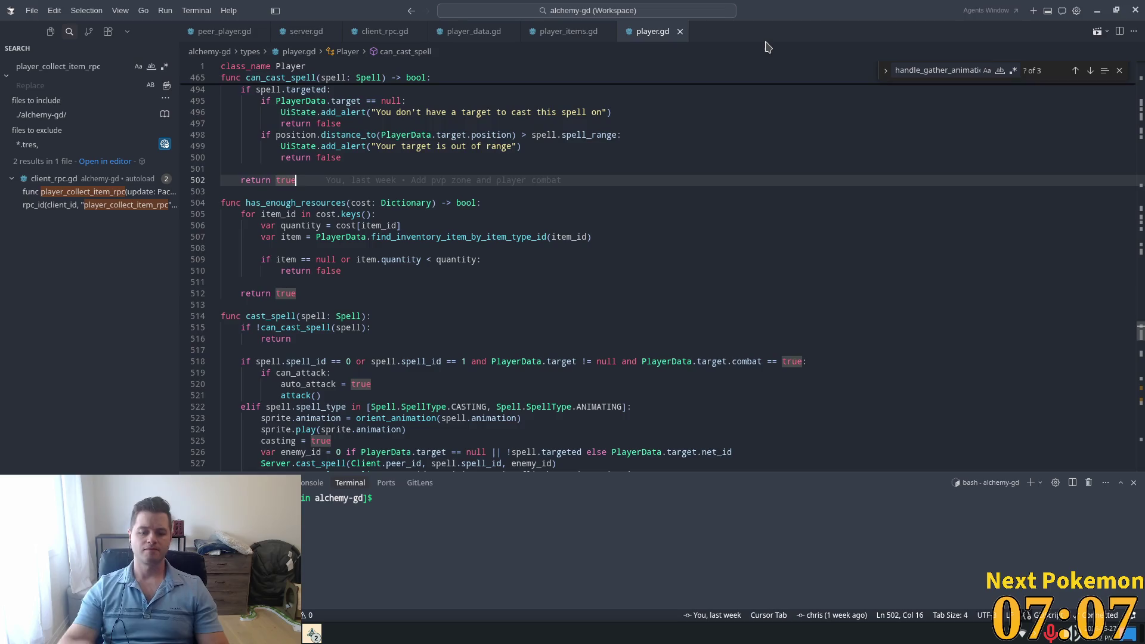
{"action": "key", "text": "ctrl+p"}
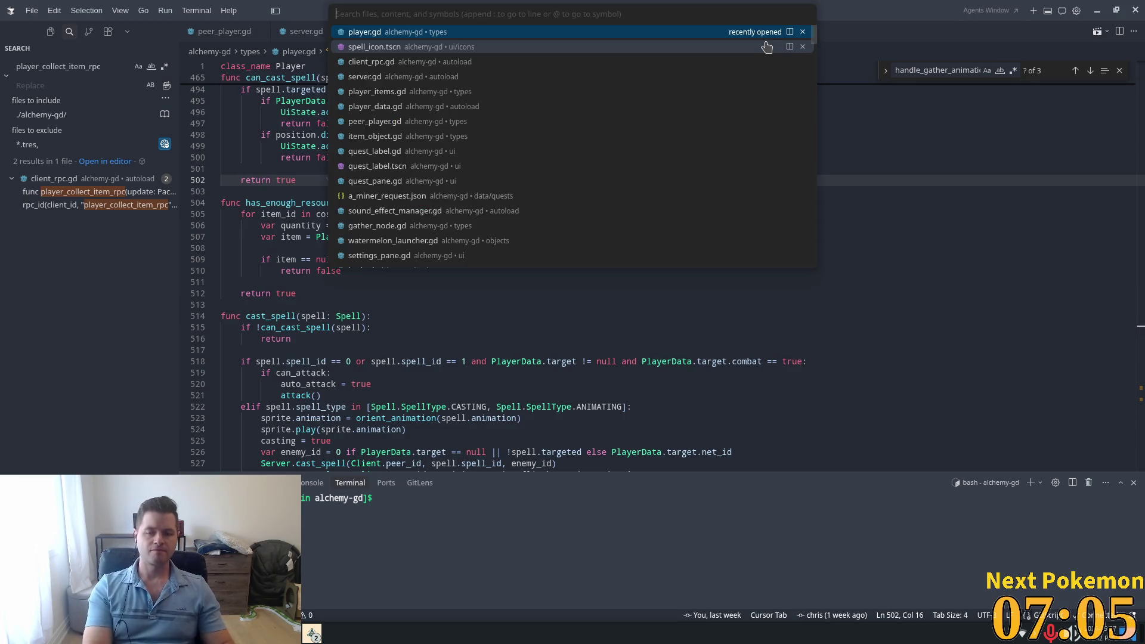
{"action": "type", "text": "spell_icon"}
{"action": "key", "text": "Return"}
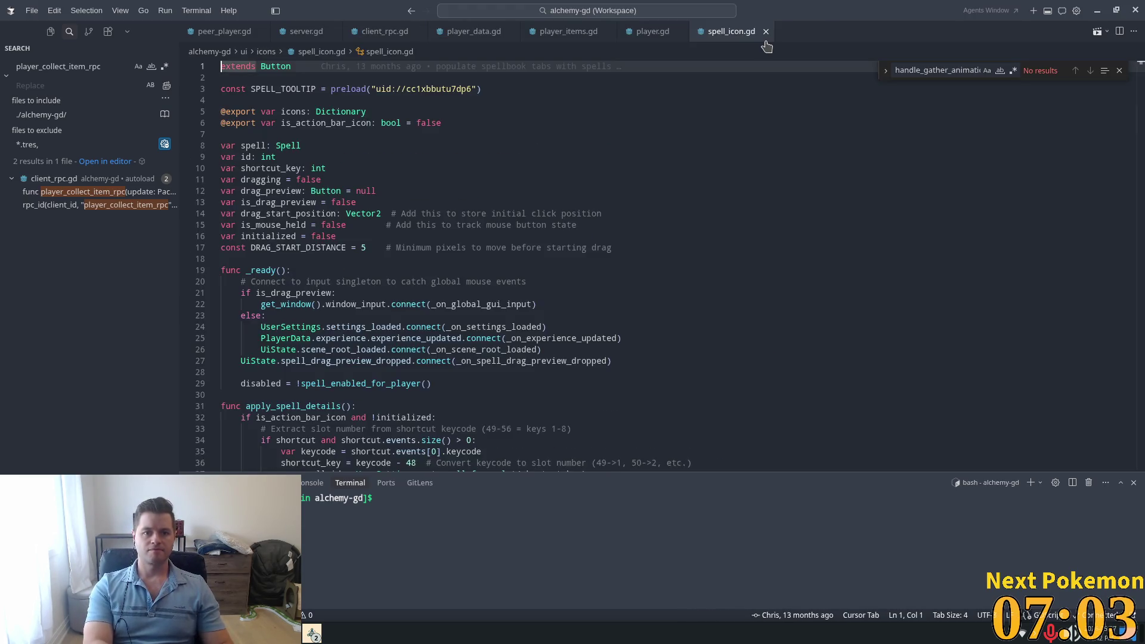
Step: Read through the dragging logic in _gui_input and _on_button_up, then go to cast_spell's definition
{"action": "left_click", "coordinate": [487, 192]}
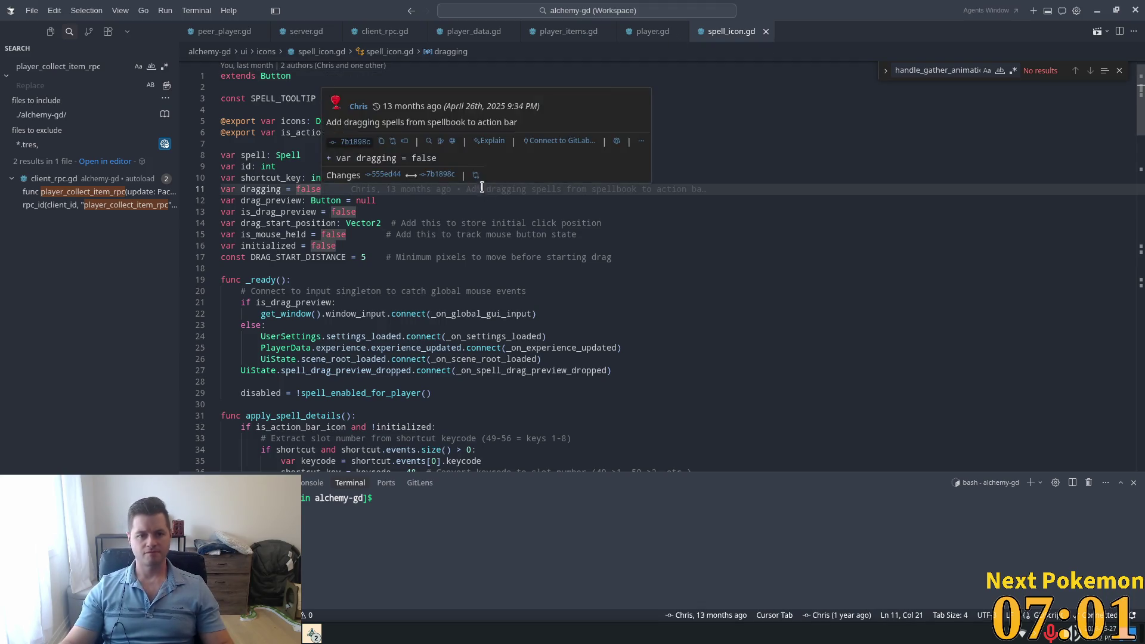
{"action": "scroll", "coordinate": [477, 203], "scroll_direction": "down", "scroll_amount": 10}
{"action": "scroll", "coordinate": [448, 237], "scroll_direction": "down", "scroll_amount": 3}
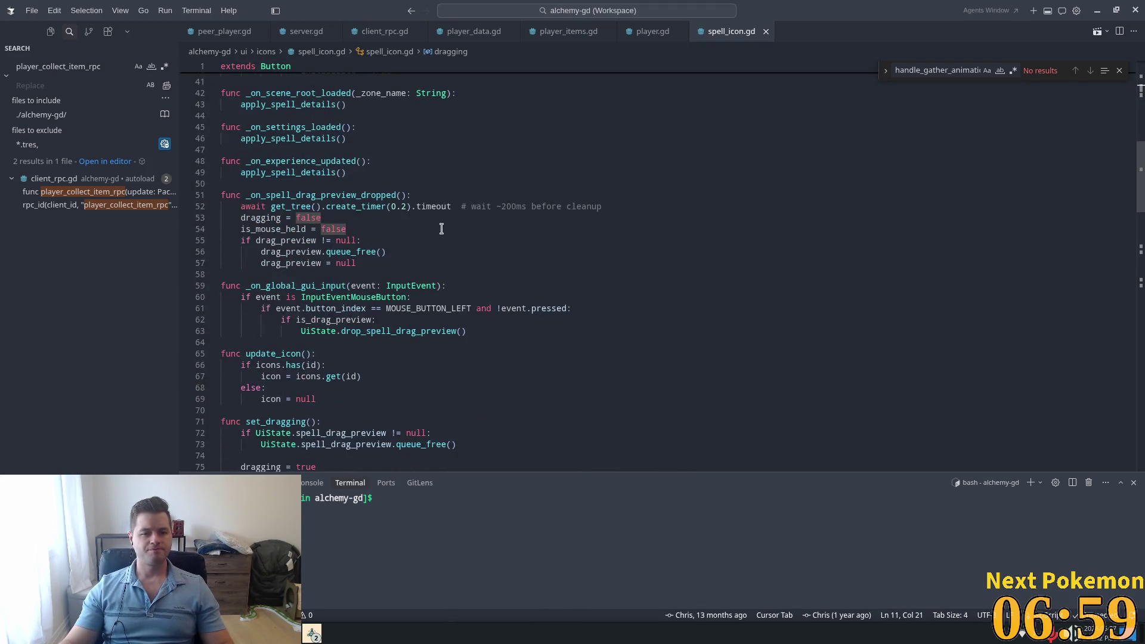
{"action": "scroll", "coordinate": [349, 227], "scroll_direction": "down", "scroll_amount": 2}
{"action": "scroll", "coordinate": [358, 236], "scroll_direction": "down", "scroll_amount": 14}
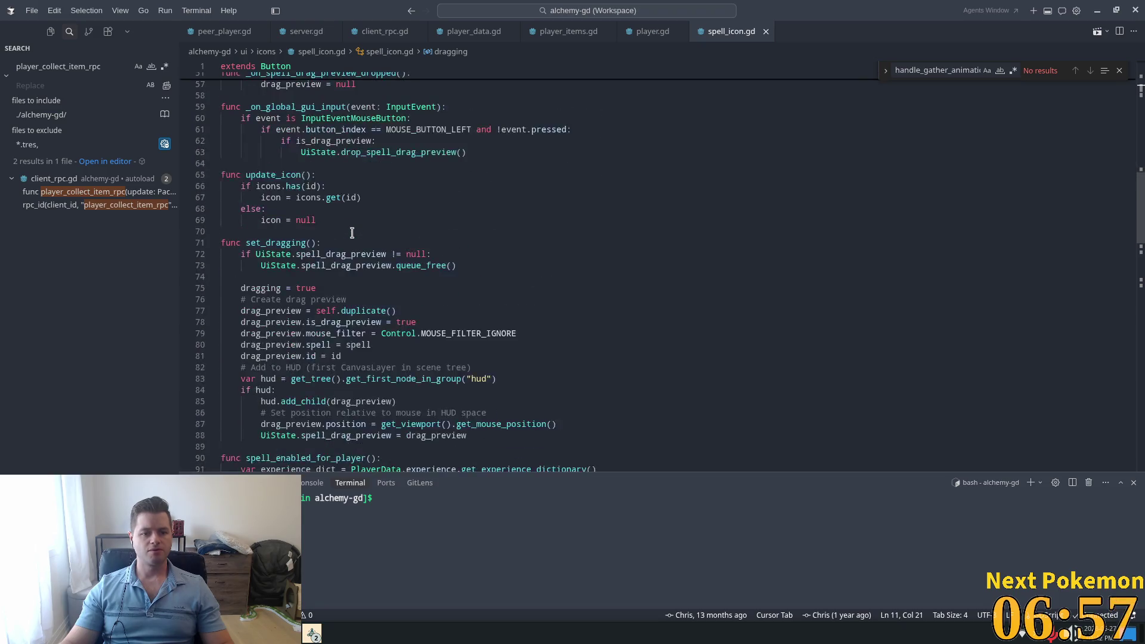
{"action": "scroll", "coordinate": [376, 236], "scroll_direction": "down", "scroll_amount": 3}
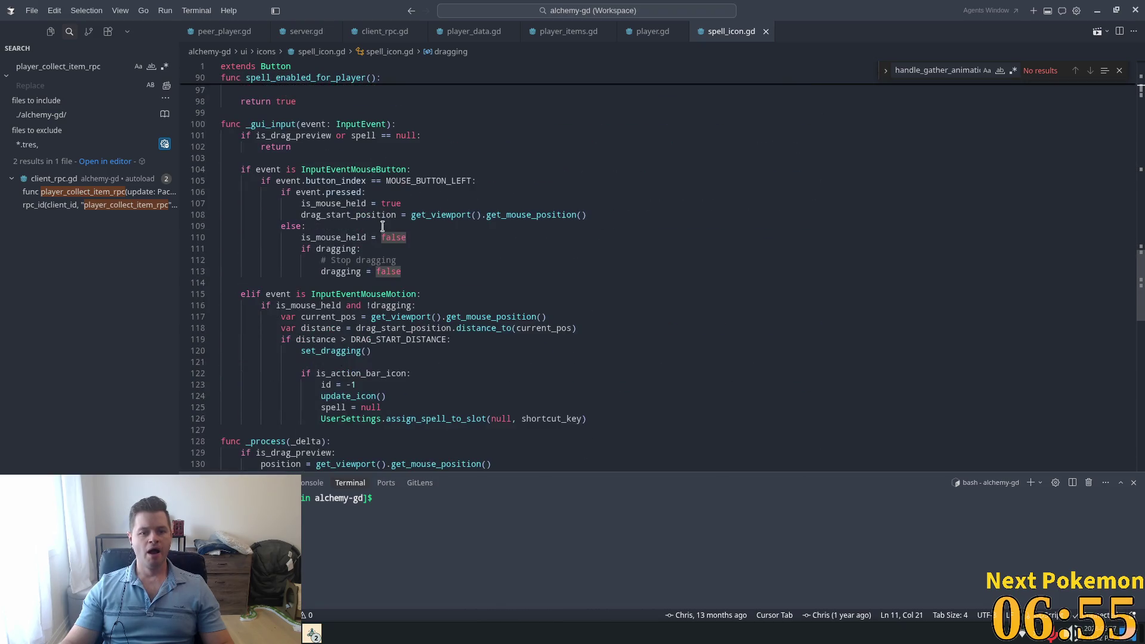
{"action": "double_click", "coordinate": [521, 204]}
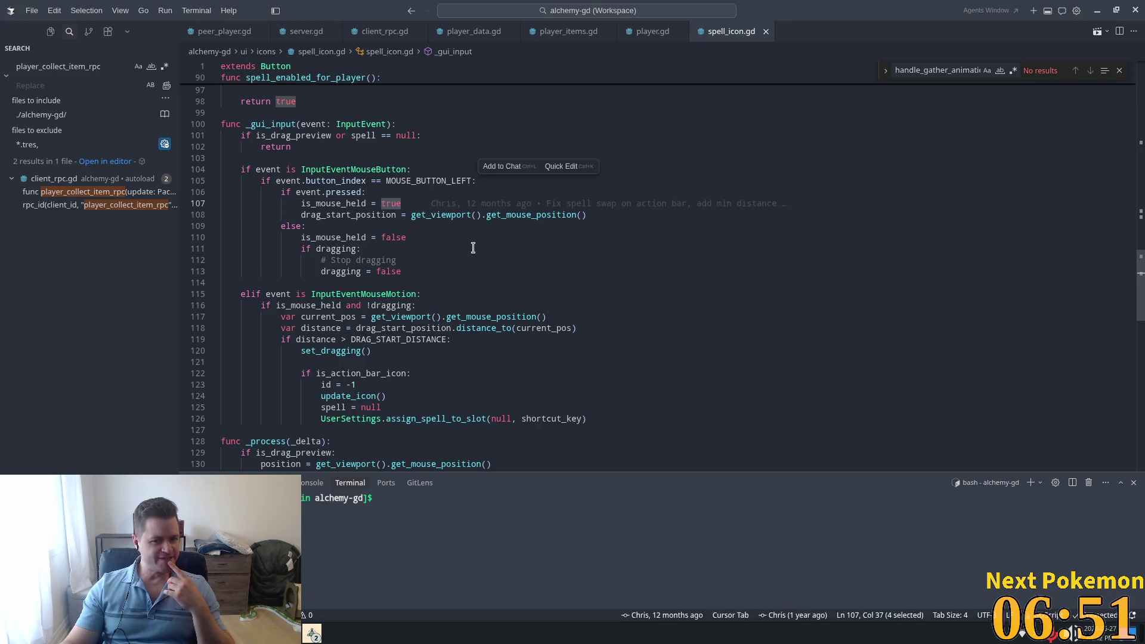
{"action": "scroll", "coordinate": [437, 238], "scroll_direction": "down", "scroll_amount": 3}
{"action": "double_click", "coordinate": [352, 261]}
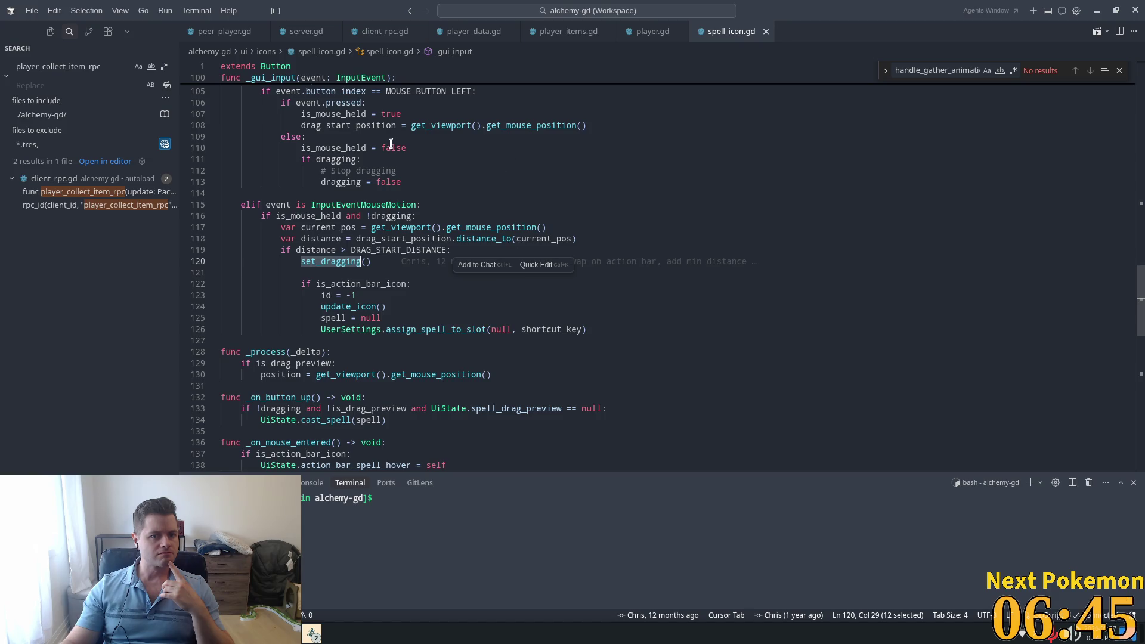
{"action": "scroll", "coordinate": [436, 164], "scroll_direction": "down", "scroll_amount": 5}
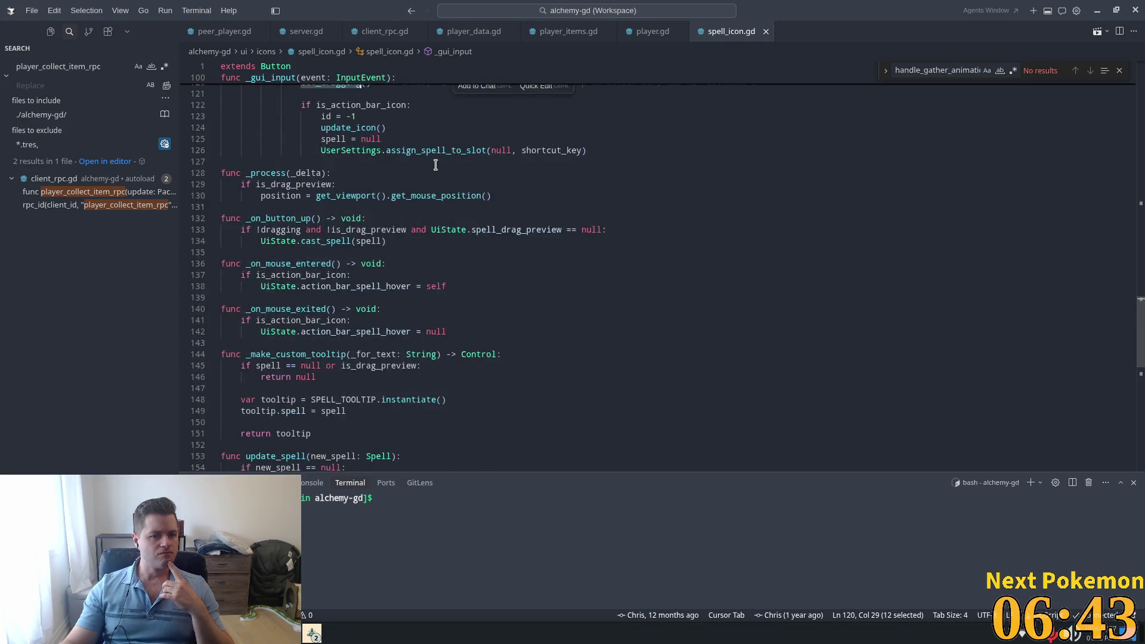
{"action": "scroll", "coordinate": [421, 173], "scroll_direction": "down", "scroll_amount": 1}
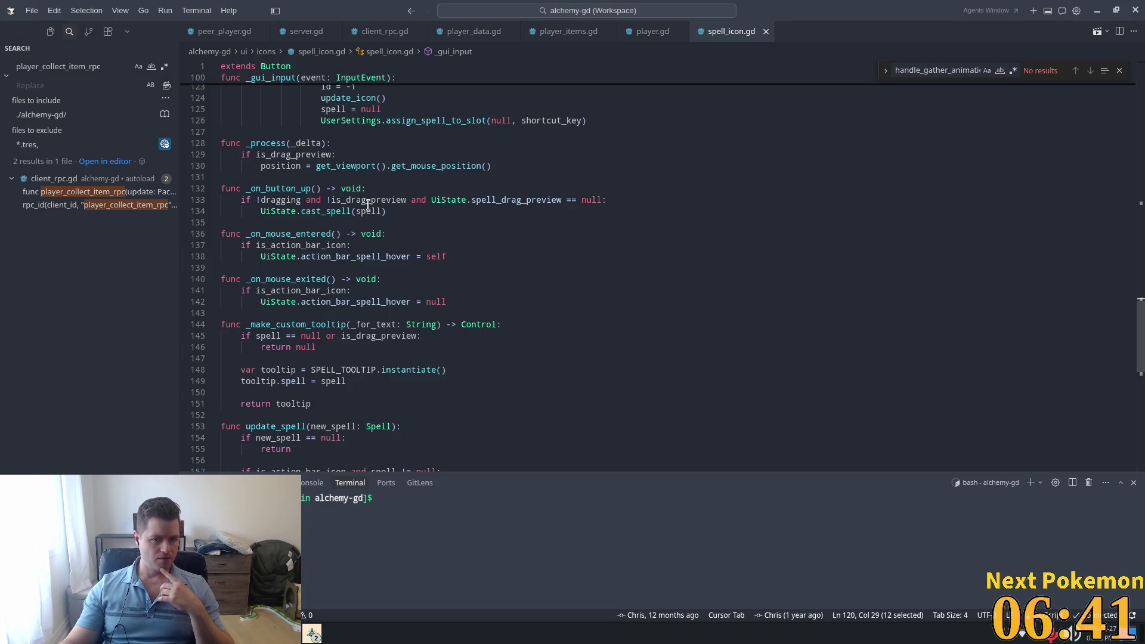
{"action": "left_click", "coordinate": [332, 211], "text": "ctrl"}
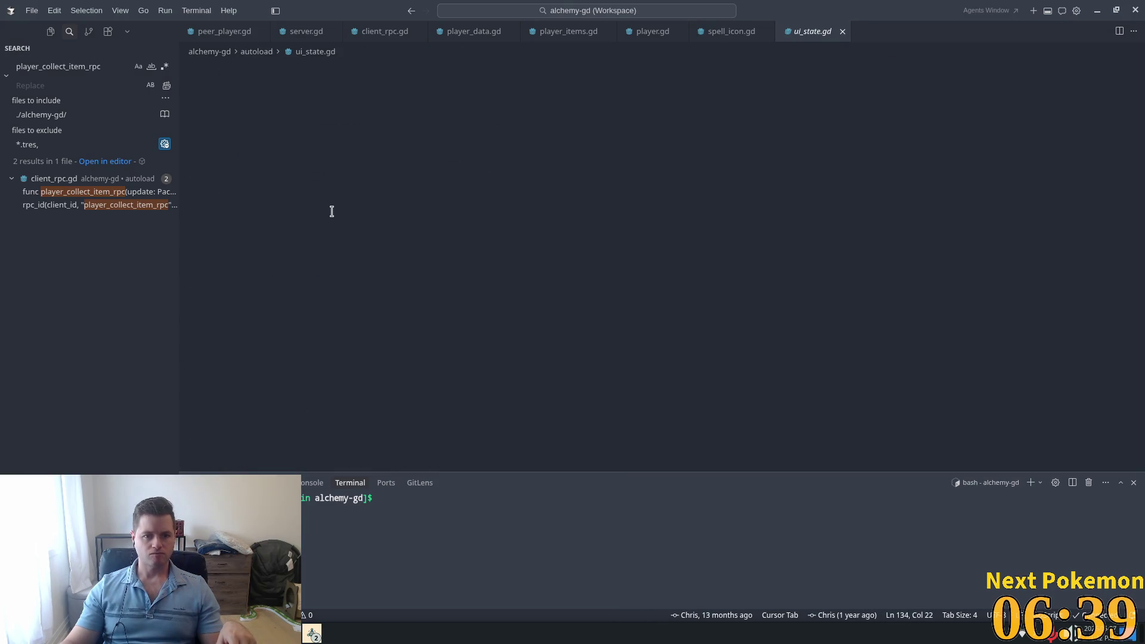
Step: Search the project for spell_cast .con and jump to player.gd's cast_spell function
{"action": "double_click", "coordinate": [253, 217]}
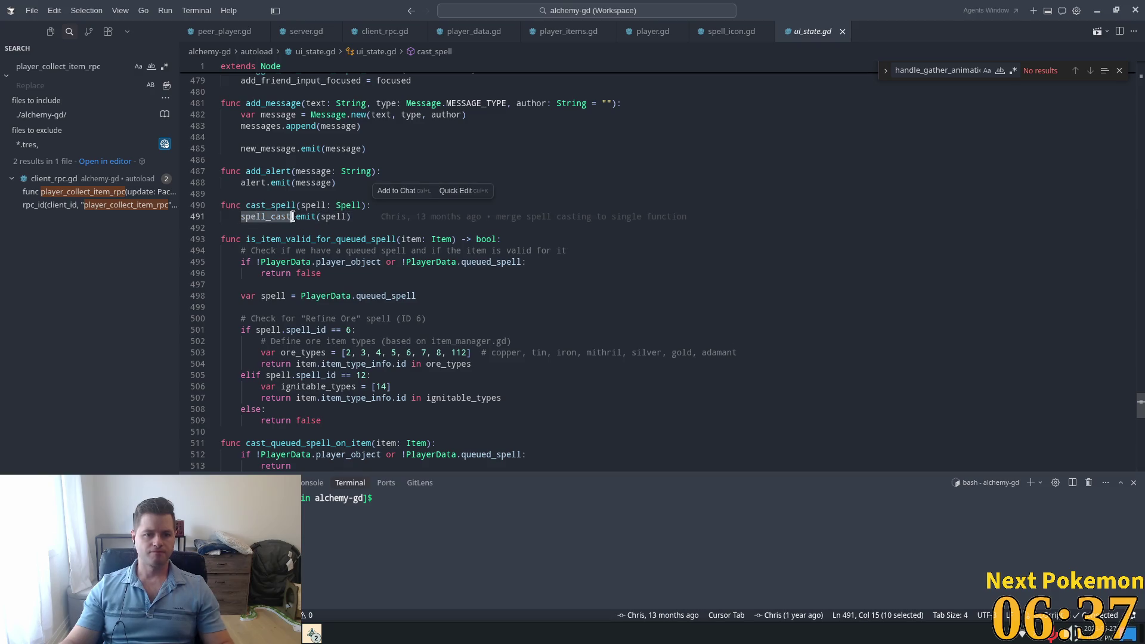
{"action": "key", "text": "ctrl+shift+f"}
{"action": "type", "text": ".con"}
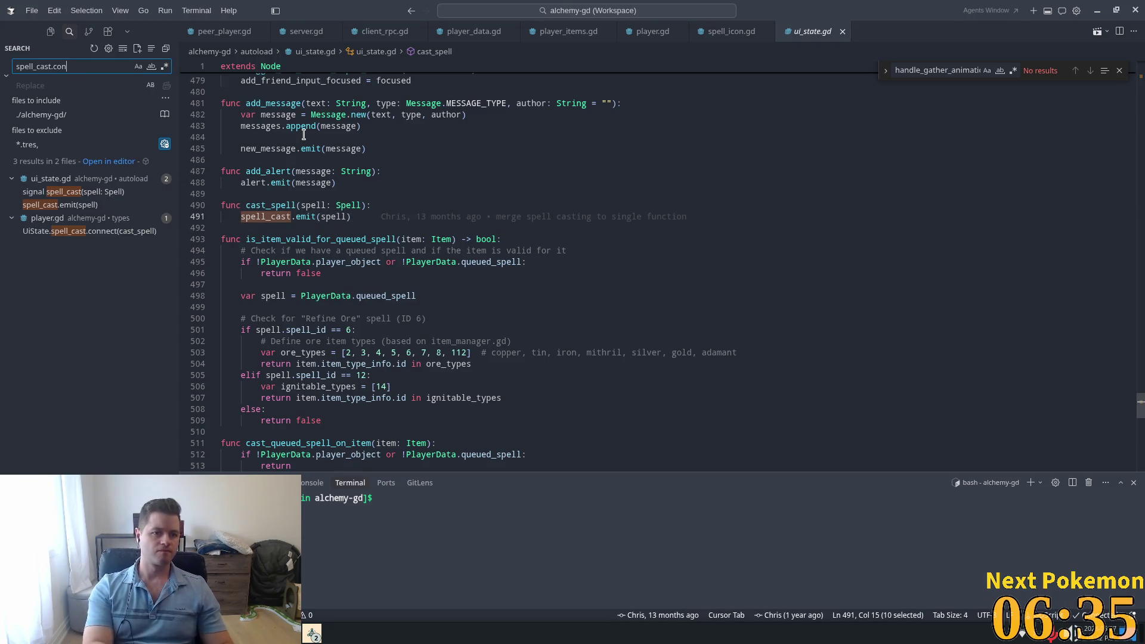
{"action": "key", "text": "Down"}
{"action": "key", "text": "Down"}
{"action": "key", "text": "Return"}
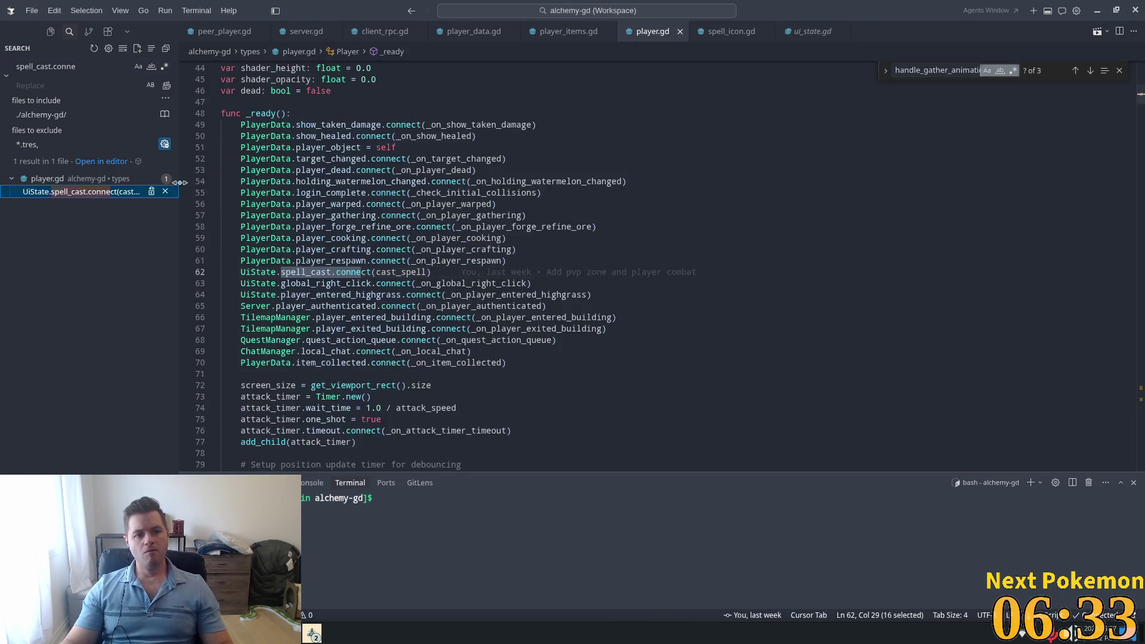
{"action": "left_click", "coordinate": [382, 272], "text": "ctrl"}
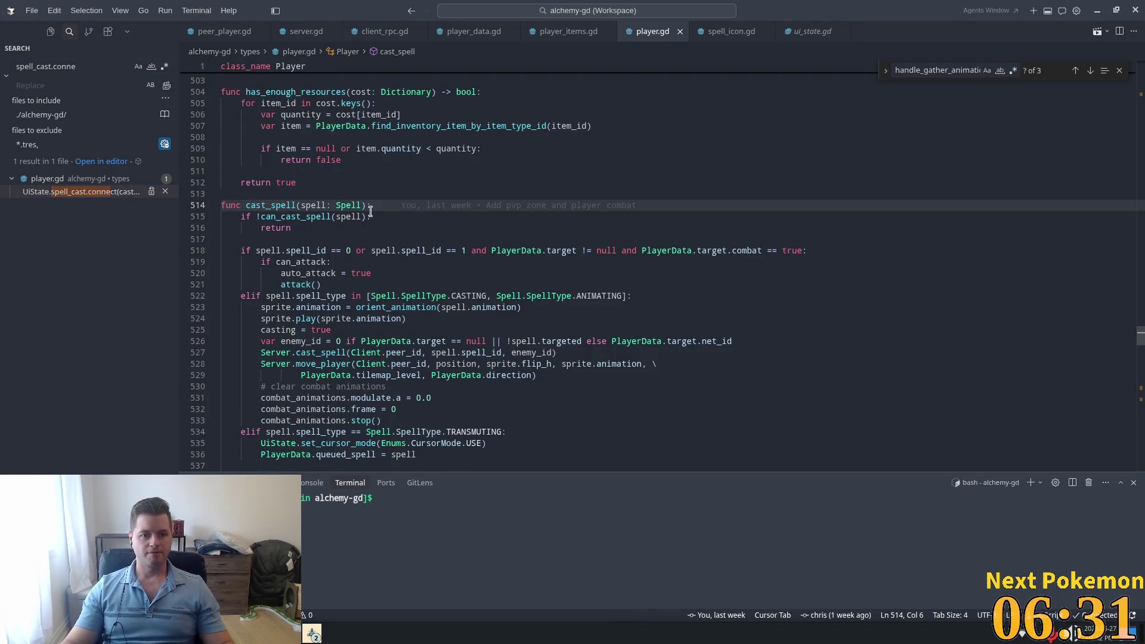
Step: Review cast_spell's early return, TRANSMUTING check and sprite animation lines, then go to Server.cast_spell
{"action": "double_click", "coordinate": [275, 228]}
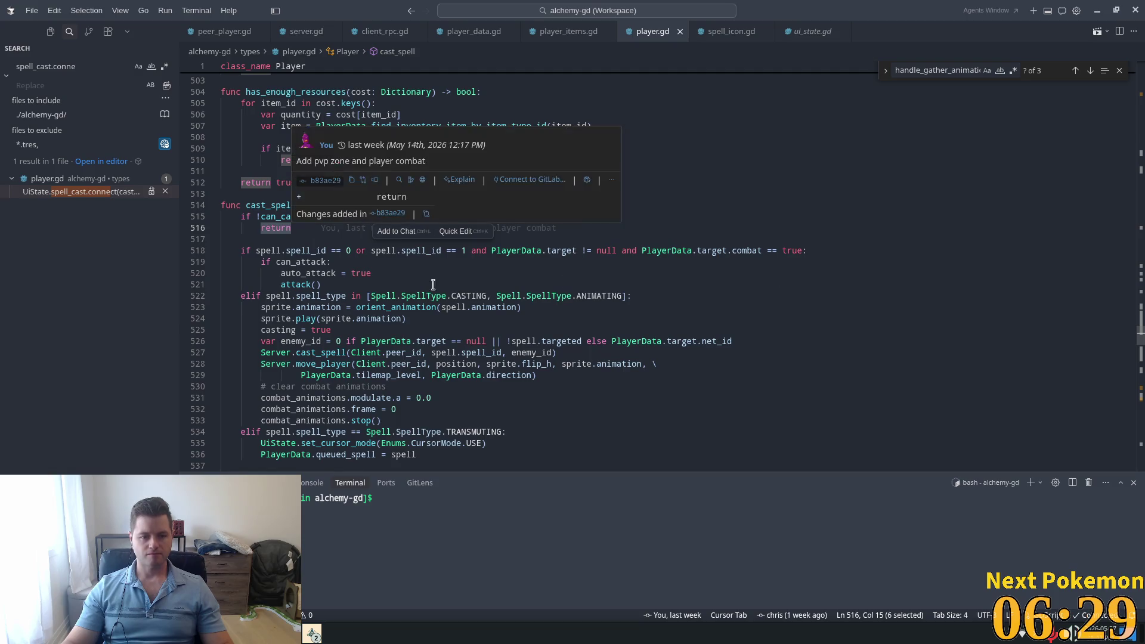
{"action": "scroll", "coordinate": [586, 306], "scroll_direction": "down", "scroll_amount": 2}
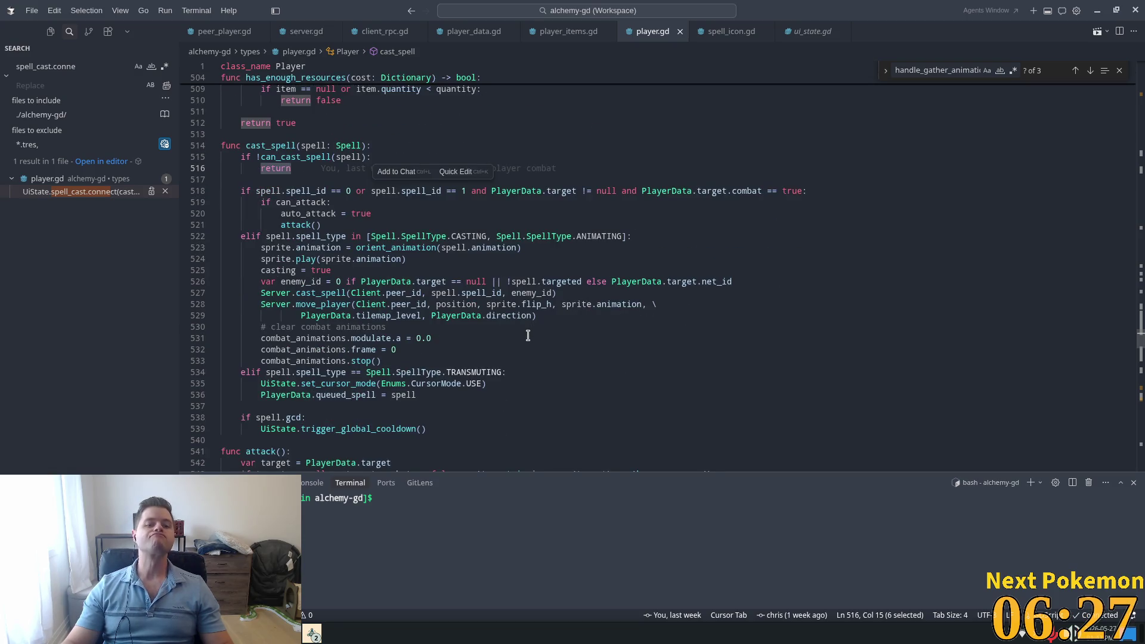
{"action": "double_click", "coordinate": [485, 371]}
{"action": "double_click", "coordinate": [598, 235]}
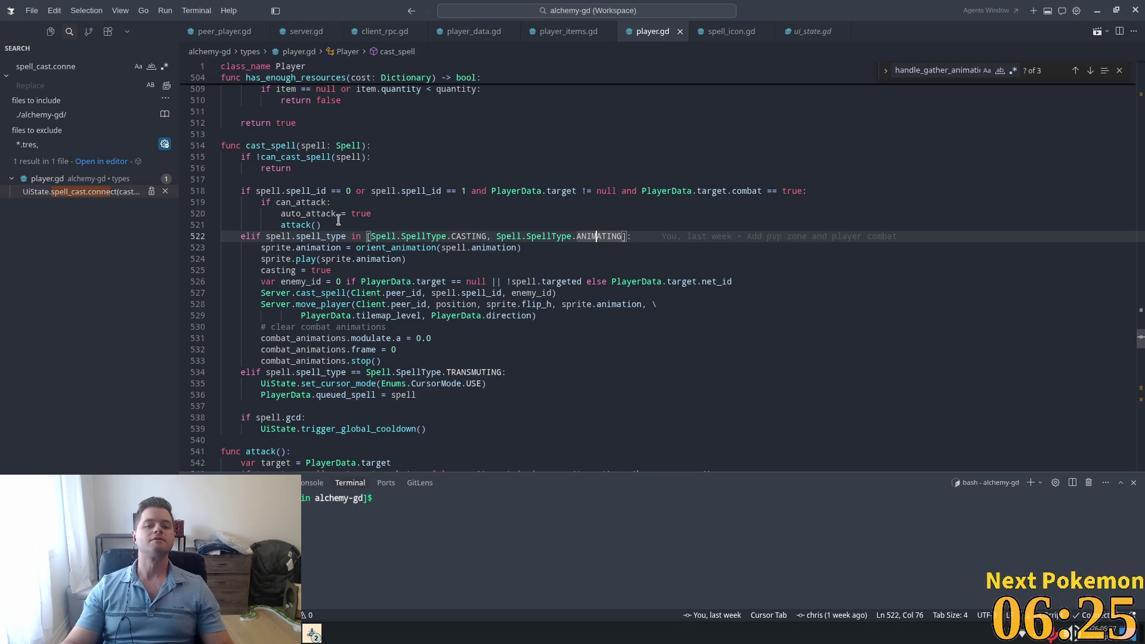
{"action": "mouse_move", "coordinate": [275, 248]}
{"action": "left_mouse_down"}
{"action": "mouse_move", "coordinate": [434, 248]}
{"action": "mouse_move", "coordinate": [495, 261]}
{"action": "left_mouse_up"}
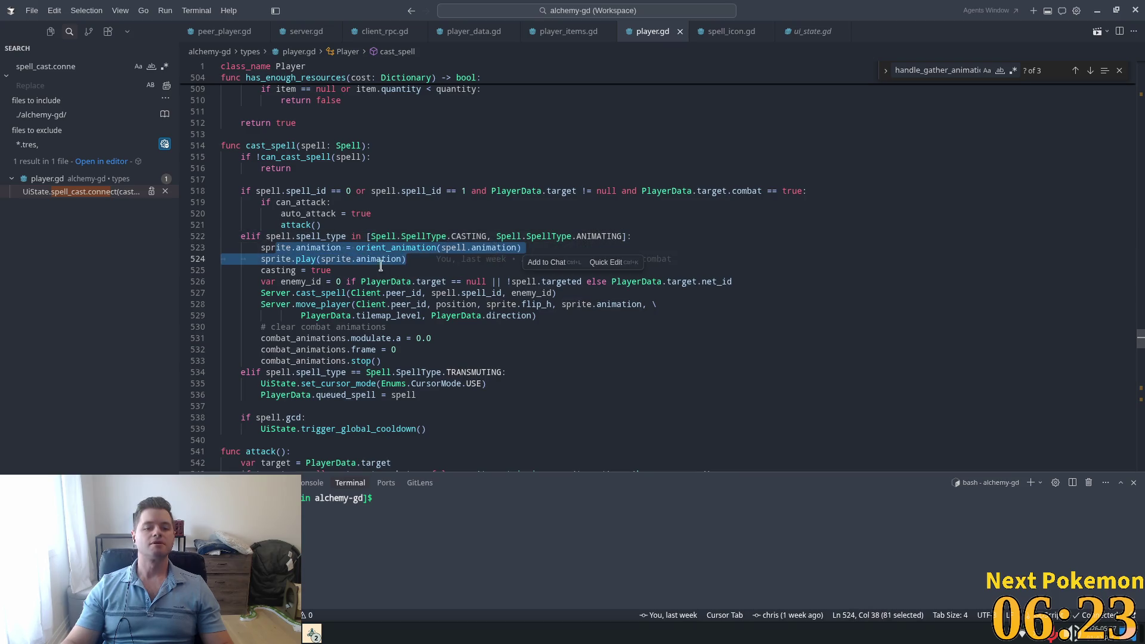
{"action": "double_click", "coordinate": [320, 293]}
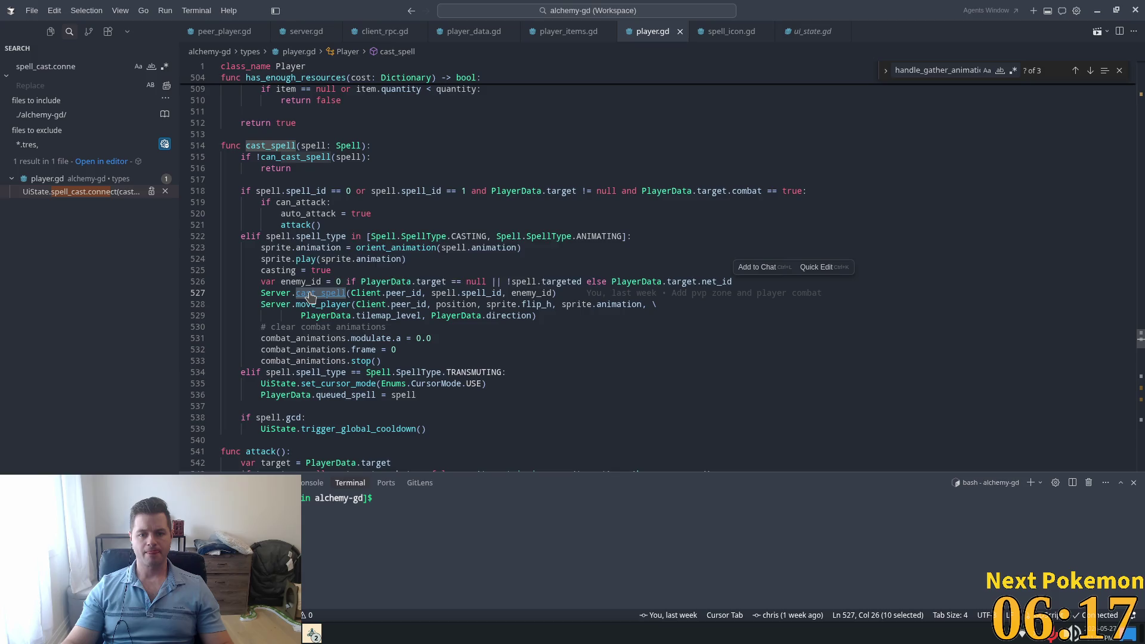
{"action": "left_click", "coordinate": [311, 299], "text": "ctrl"}
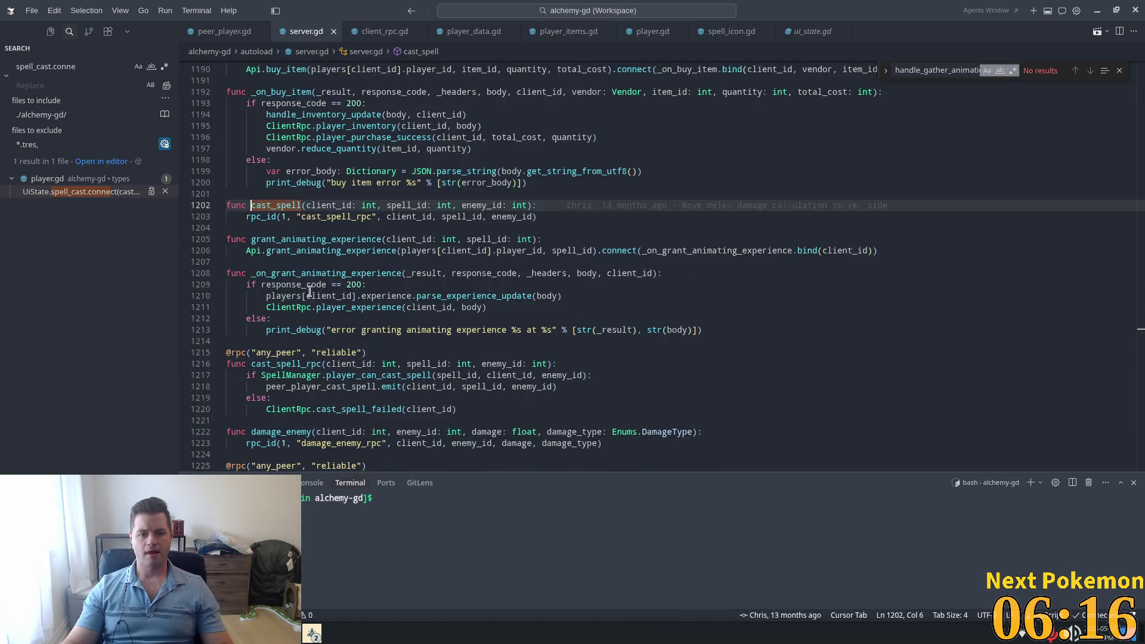
Step: Go to cast_spell_rpc and select the peer_player_cast_spell signal it emits
{"action": "left_click", "coordinate": [334, 217], "text": "ctrl"}
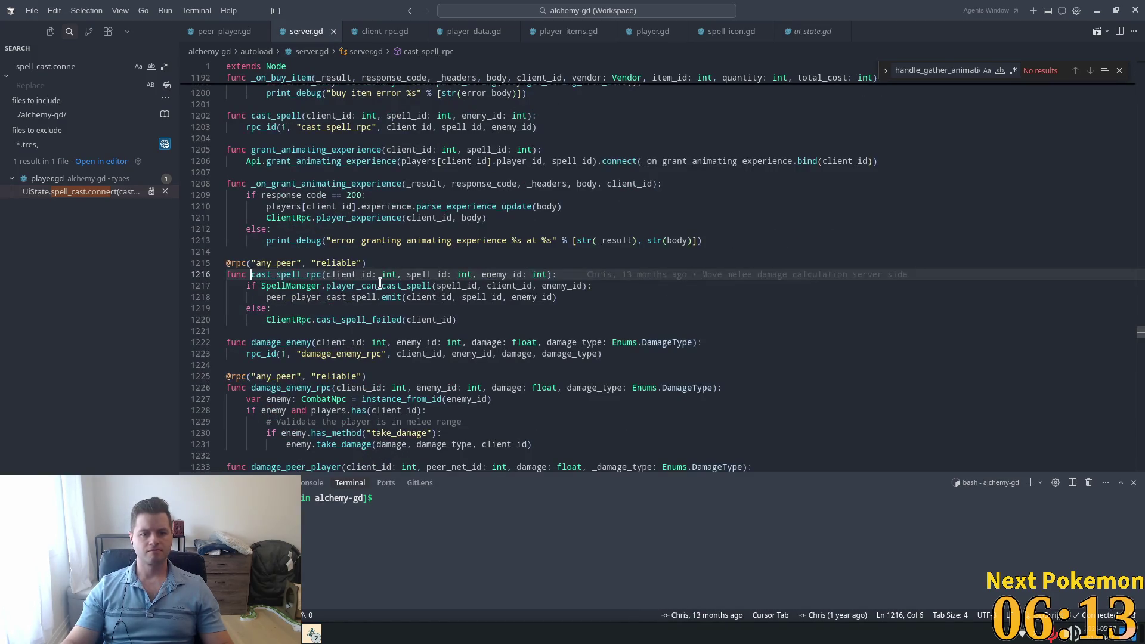
{"action": "left_click", "coordinate": [379, 285]}
{"action": "scroll", "coordinate": [387, 274], "scroll_direction": "down", "scroll_amount": 1}
{"action": "left_click", "coordinate": [391, 267]}
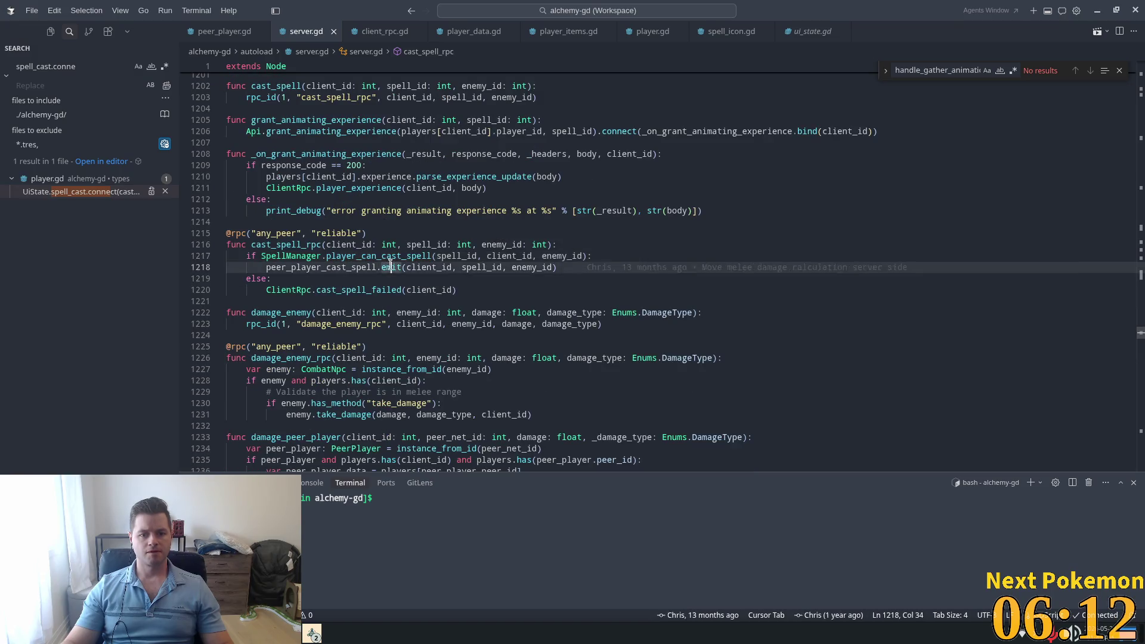
{"action": "double_click", "coordinate": [322, 268]}
{"action": "key", "text": "ctrl+c"}
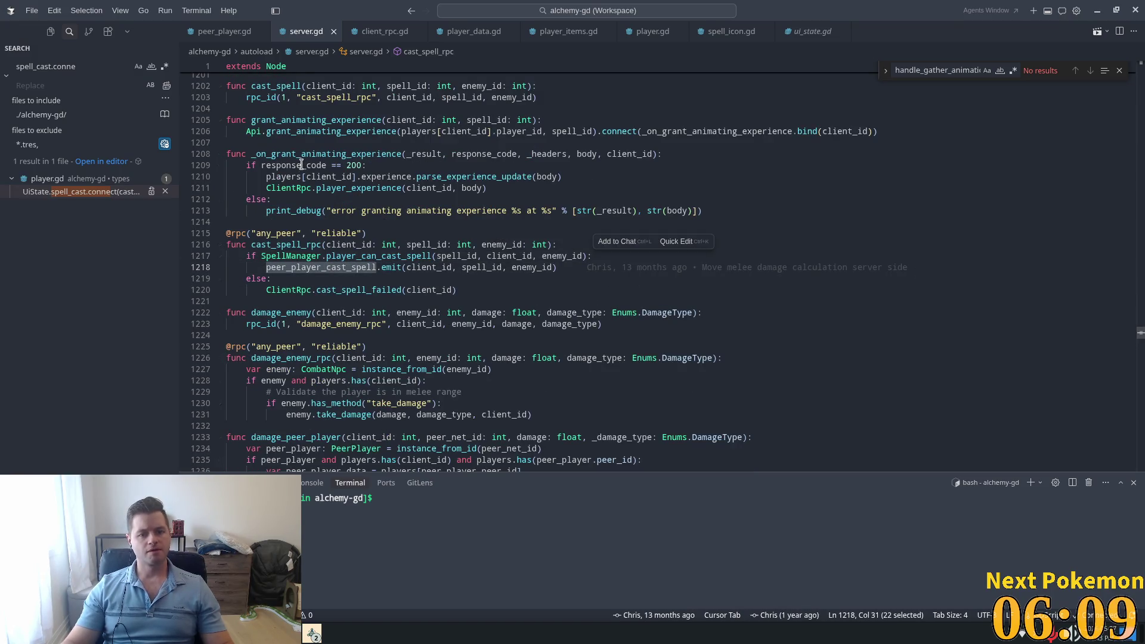
Step: Search the project for peer_player_cast_spell.conn and follow the connection to _on_peer_player_cast_spell
{"action": "left_click", "coordinate": [75, 65]}
{"action": "key", "text": "ctrl+v"}
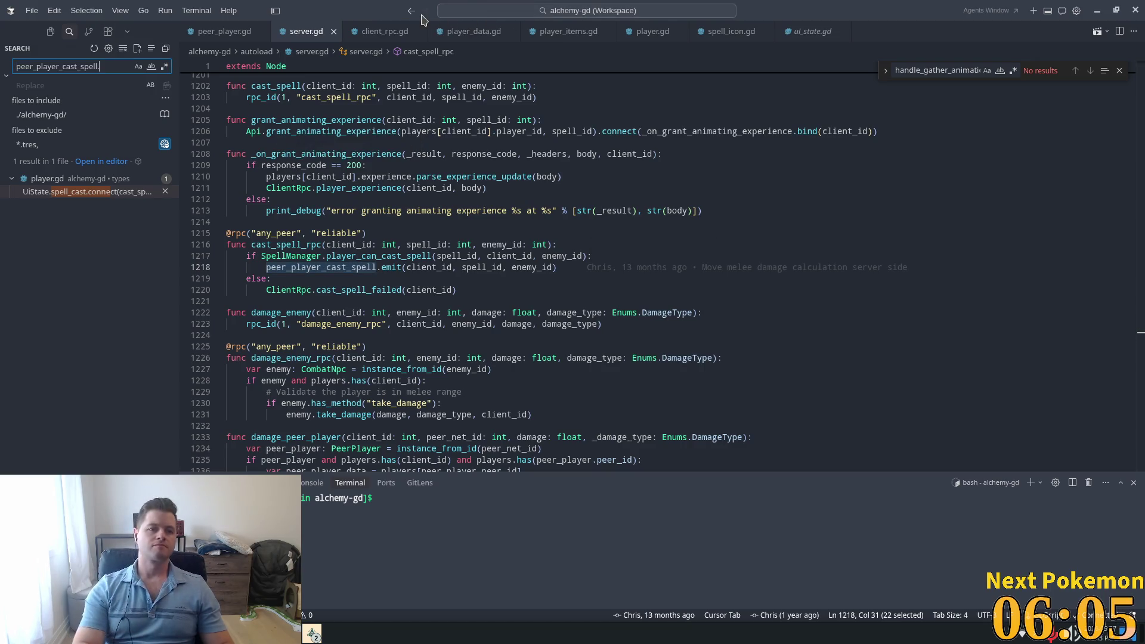
{"action": "type", "text": "conn"}
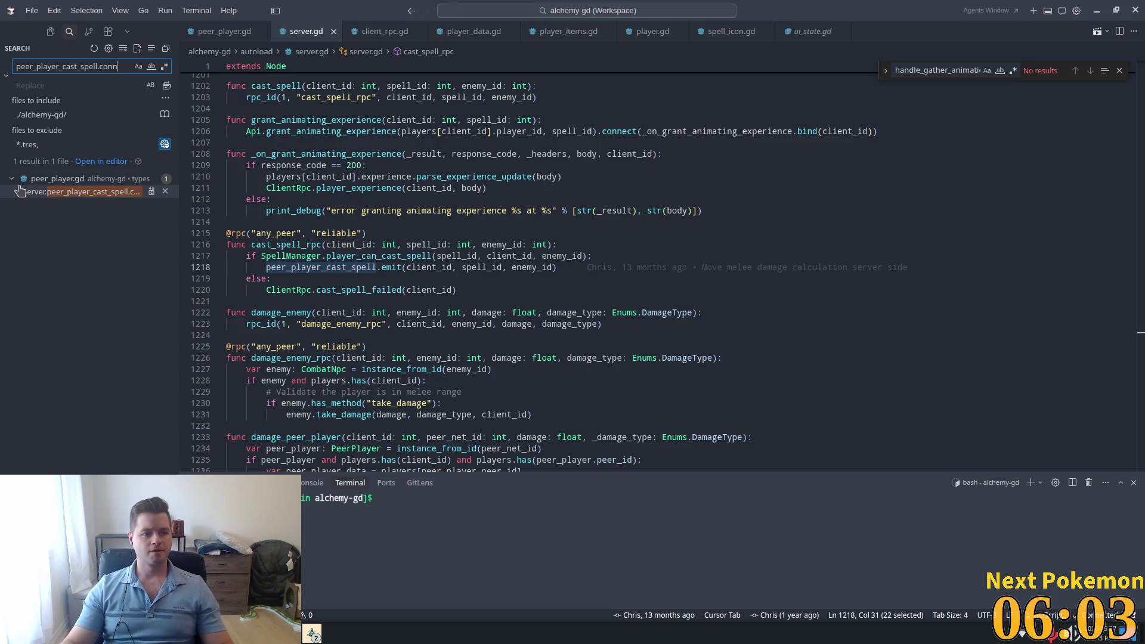
{"action": "left_click", "coordinate": [150, 210]}
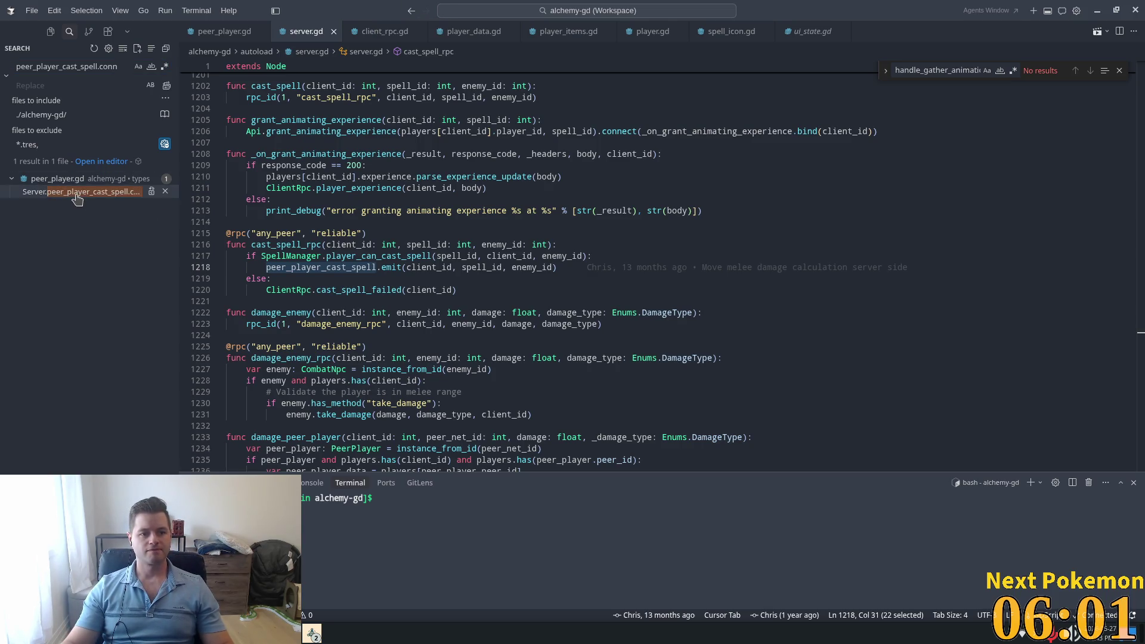
{"action": "left_click", "coordinate": [84, 193]}
{"action": "left_click", "coordinate": [482, 262], "text": "ctrl"}
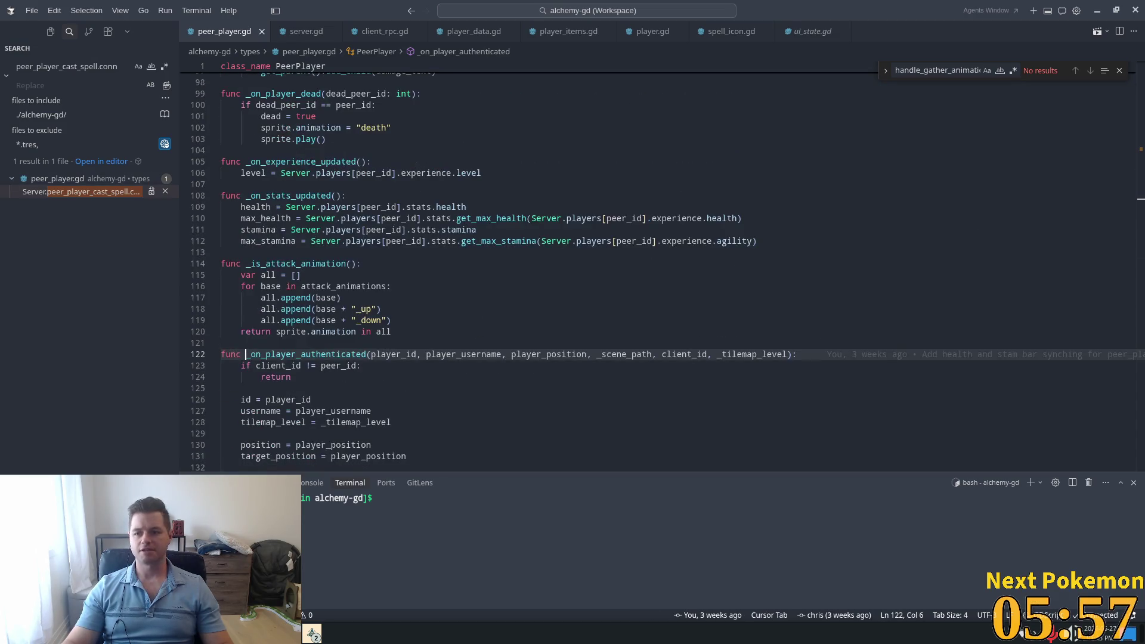
{"action": "left_click", "coordinate": [93, 193]}
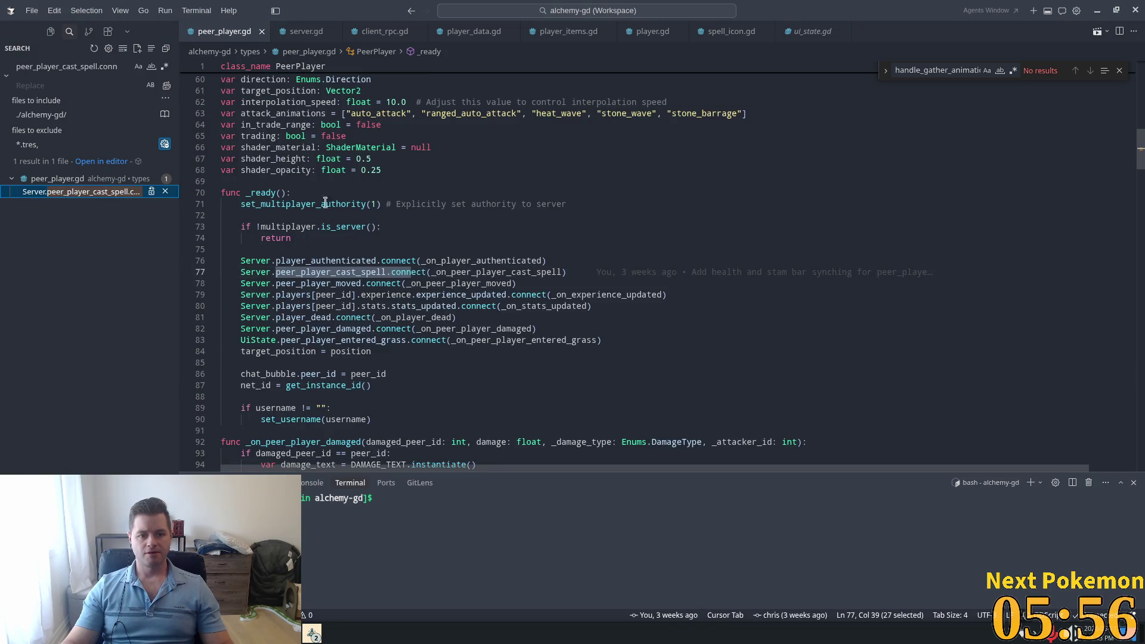
{"action": "left_click", "coordinate": [469, 273], "text": "ctrl"}
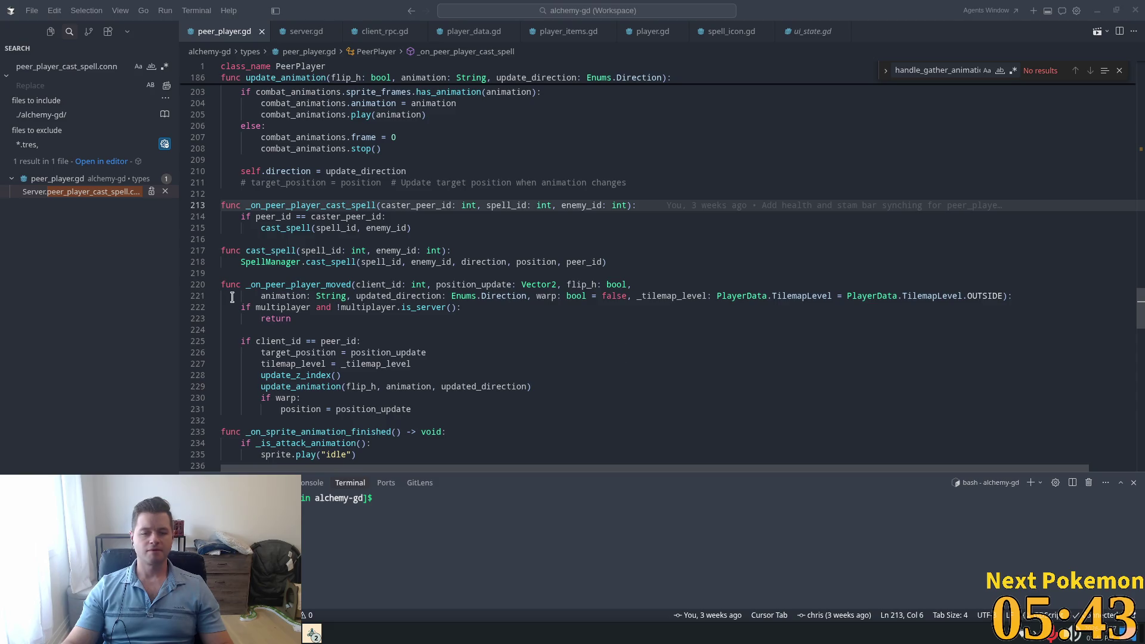
Step: Trace the peer player's cast_spell through to SpellManager.cast_spell's definition
{"action": "left_click", "coordinate": [287, 205]}
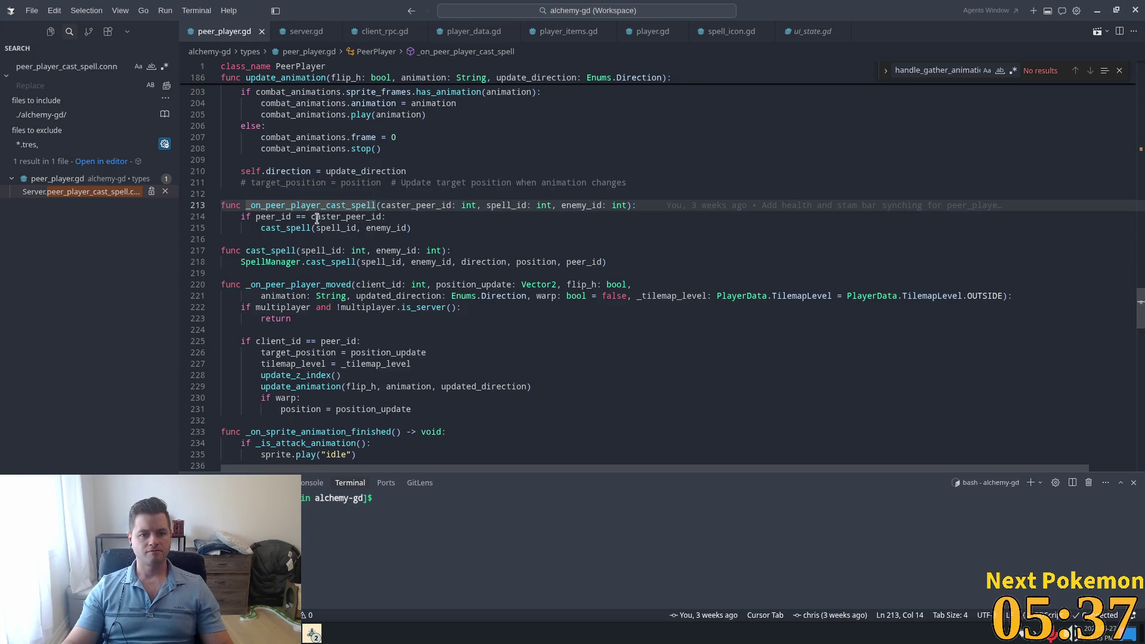
{"action": "left_click", "coordinate": [288, 229], "text": "ctrl"}
{"action": "scroll", "coordinate": [434, 249], "scroll_direction": "down", "scroll_amount": 1}
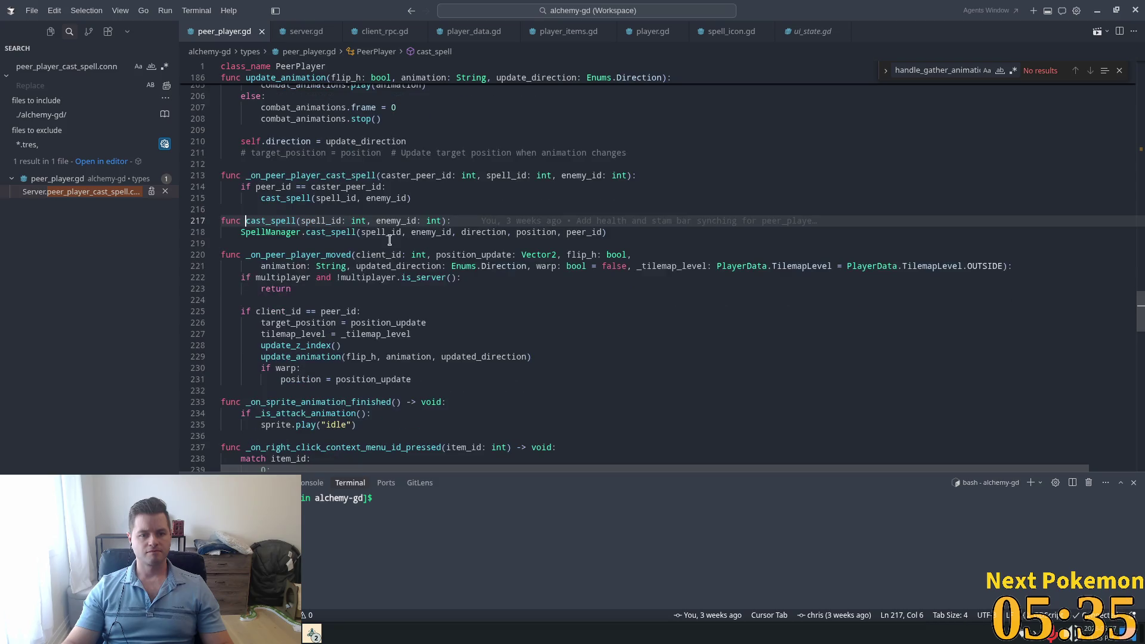
{"action": "left_click", "coordinate": [331, 232]}
{"action": "left_click", "coordinate": [331, 232], "text": "ctrl"}
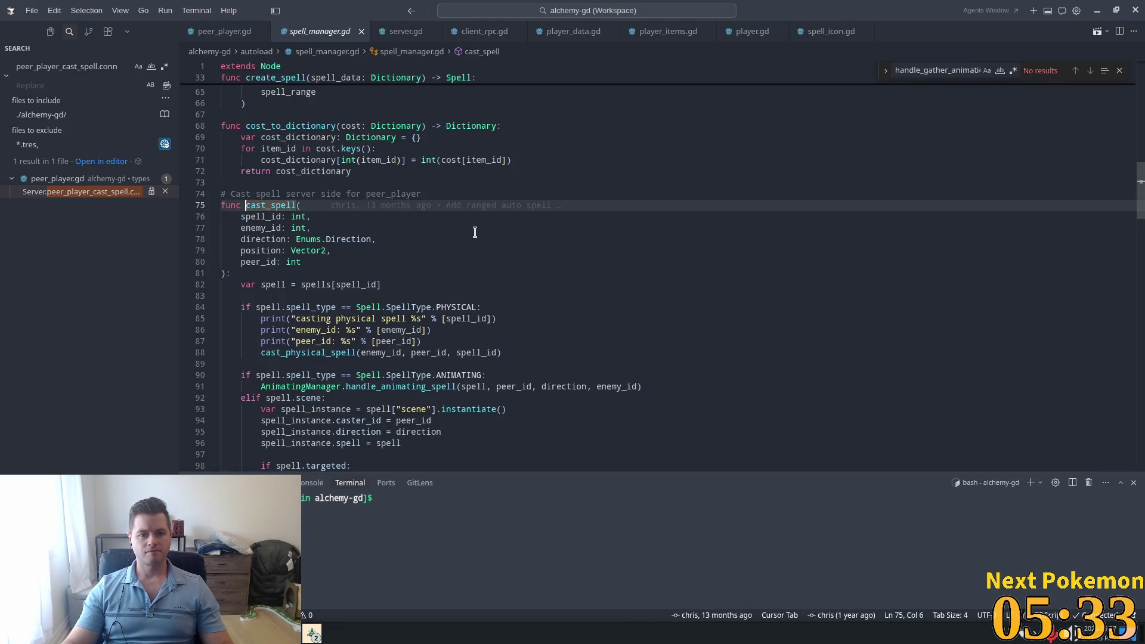
Step: Delete the three print lines 85–87 in spell_manager.gd's cast_spell, then go to handle_animating_spell
{"action": "scroll", "coordinate": [473, 230], "scroll_direction": "down", "scroll_amount": 4}
{"action": "left_click", "coordinate": [396, 211]}
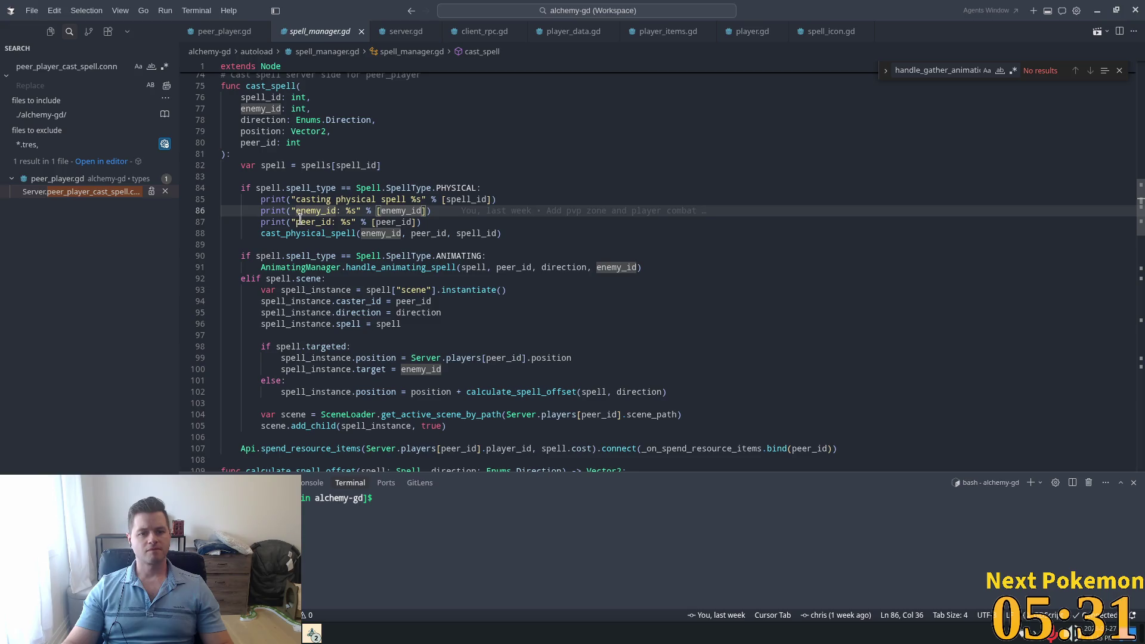
{"action": "left_click", "coordinate": [256, 166]}
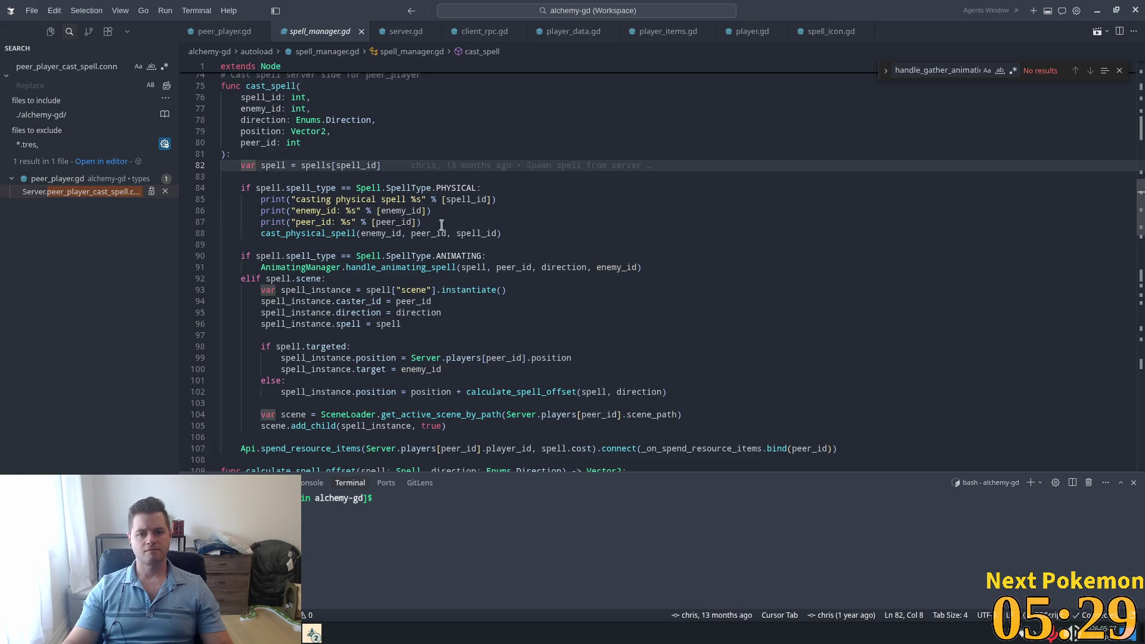
{"action": "mouse_move", "coordinate": [441, 224]}
{"action": "left_mouse_down"}
{"action": "mouse_move", "coordinate": [325, 203]}
{"action": "mouse_move", "coordinate": [187, 199]}
{"action": "left_mouse_up"}
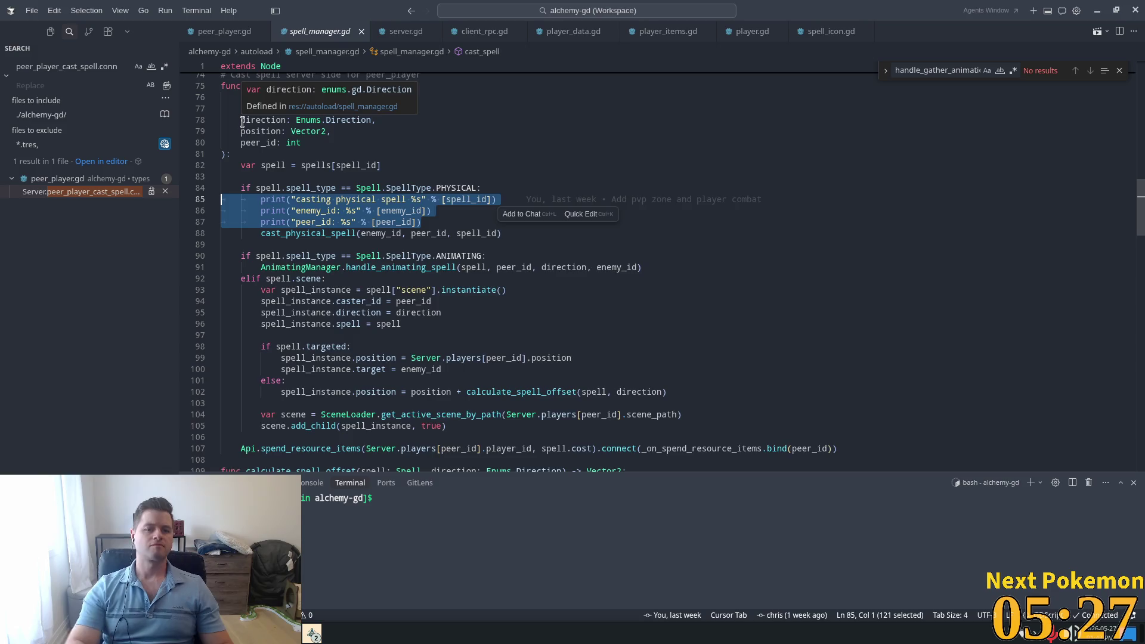
{"action": "key", "text": "BackSpace"}
{"action": "key", "text": "BackSpace"}
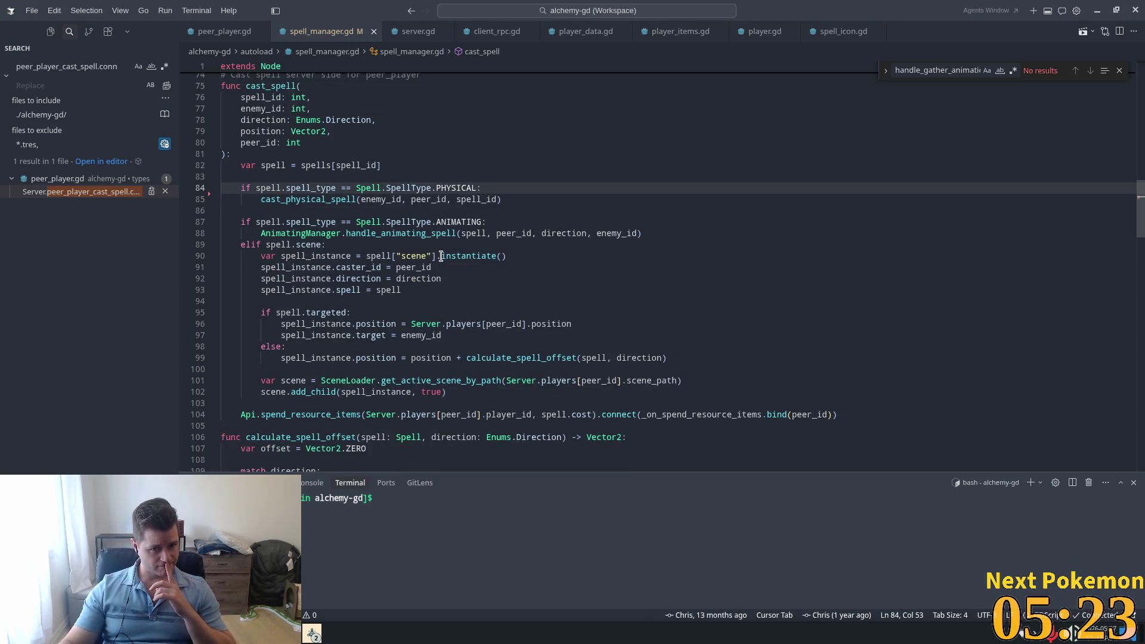
{"action": "double_click", "coordinate": [434, 233]}
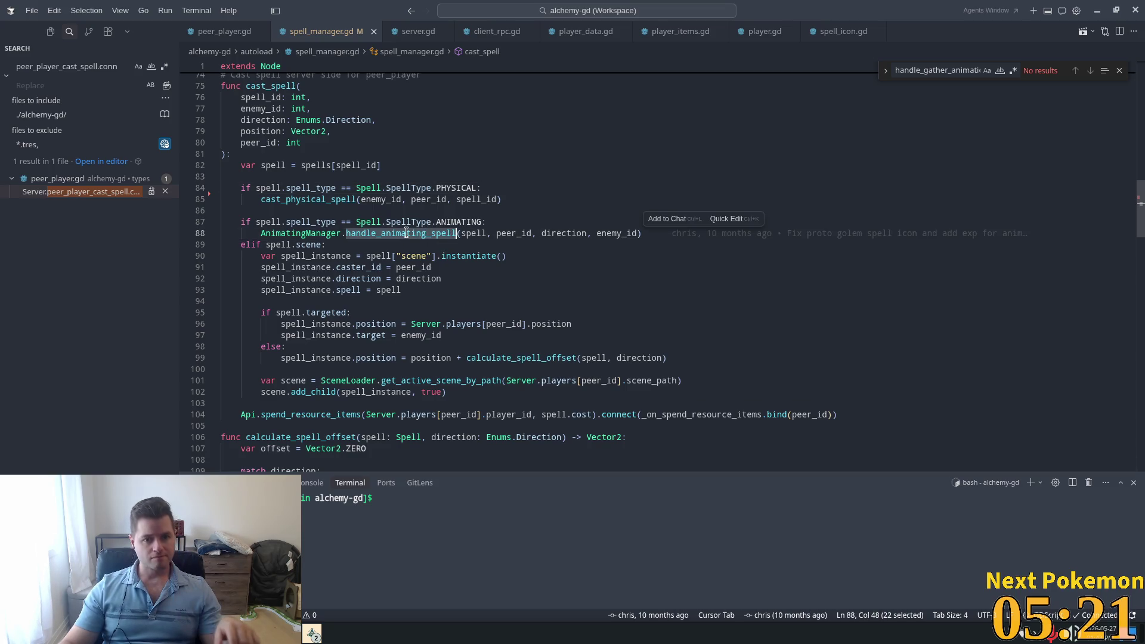
{"action": "left_click", "coordinate": [406, 237], "text": "ctrl"}
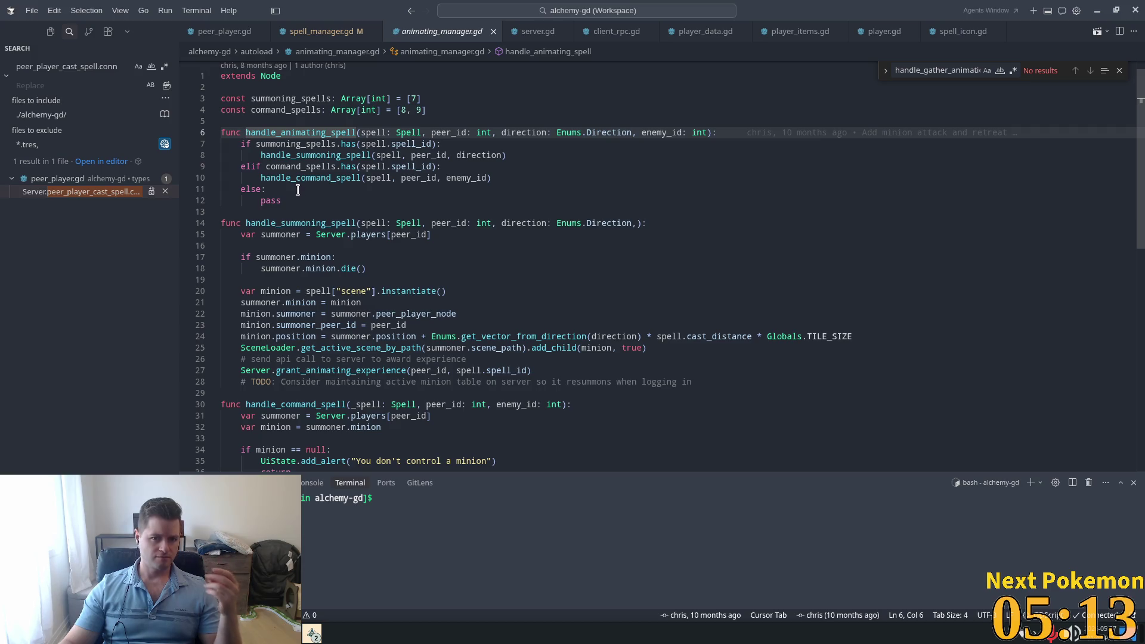
Step: Check the command_spells ids 8 and 9 on line 4, then go to handle_command_spell's definition
{"action": "double_click", "coordinate": [301, 166]}
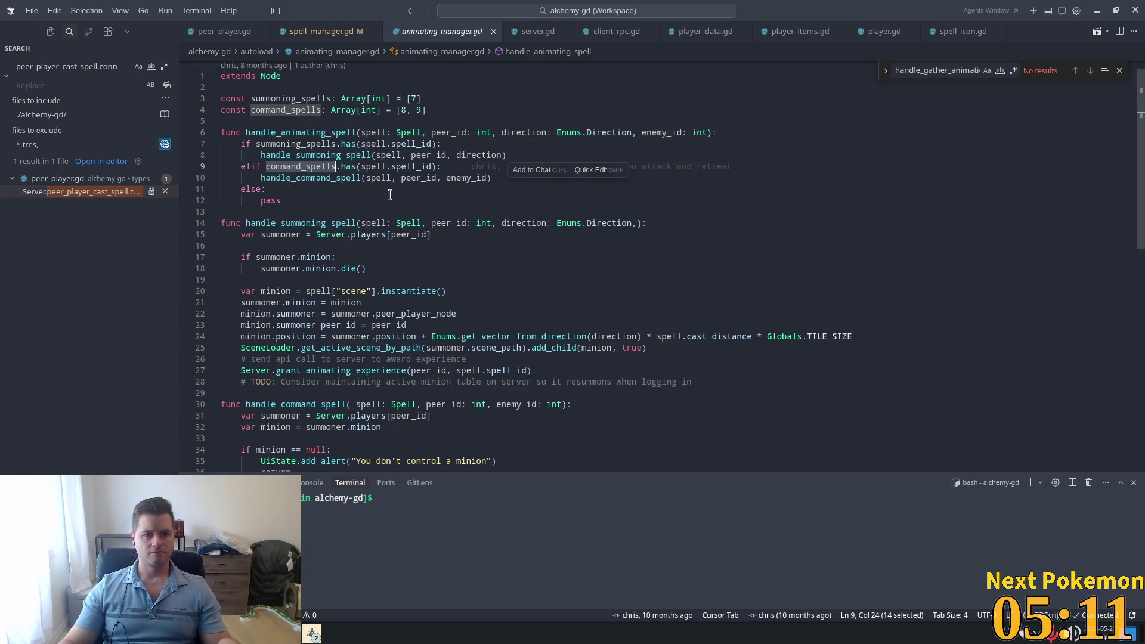
{"action": "scroll", "coordinate": [355, 205], "scroll_direction": "up", "scroll_amount": 1}
{"action": "double_click", "coordinate": [401, 130]}
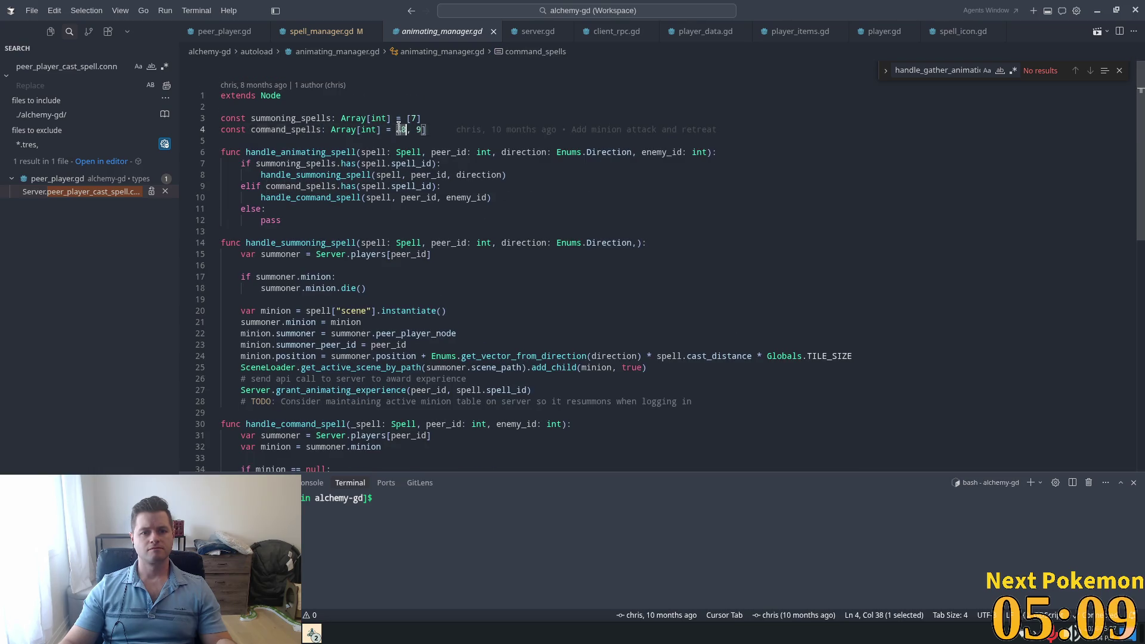
{"action": "left_click_drag", "start_coordinate": [424, 130], "coordinate": [399, 131]}
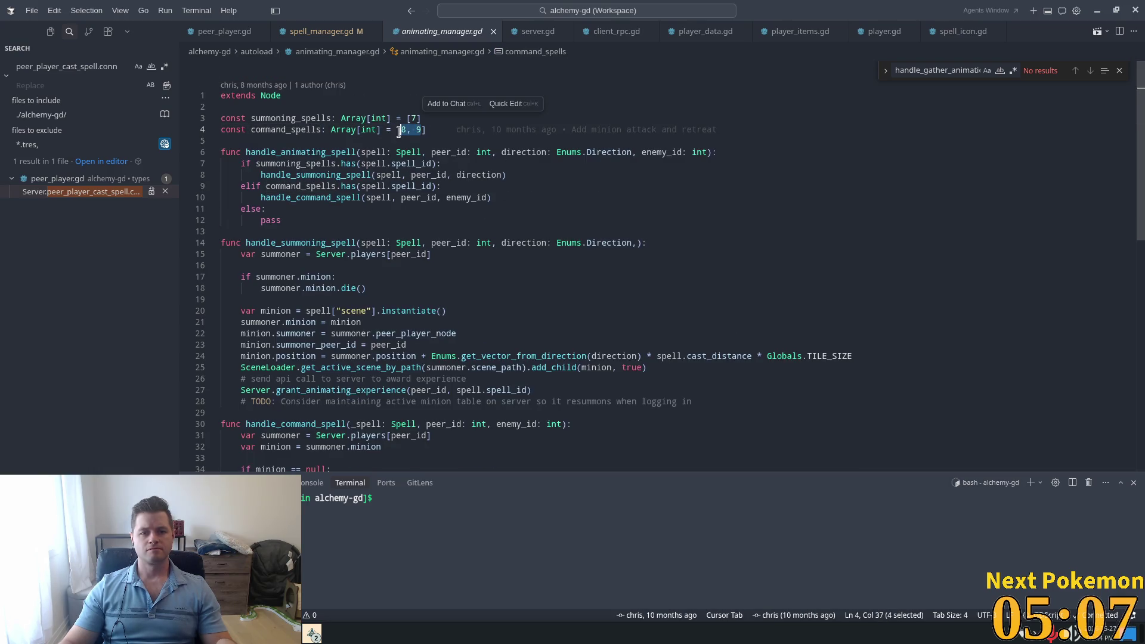
{"action": "left_click", "coordinate": [334, 198]}
{"action": "left_click", "coordinate": [322, 198], "text": "ctrl"}
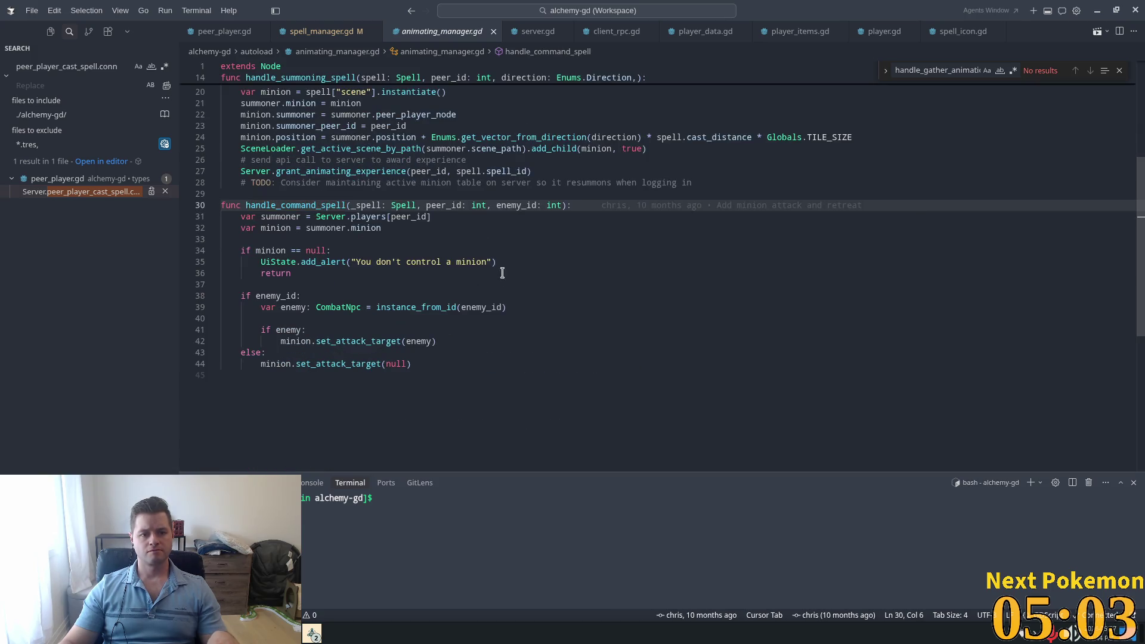